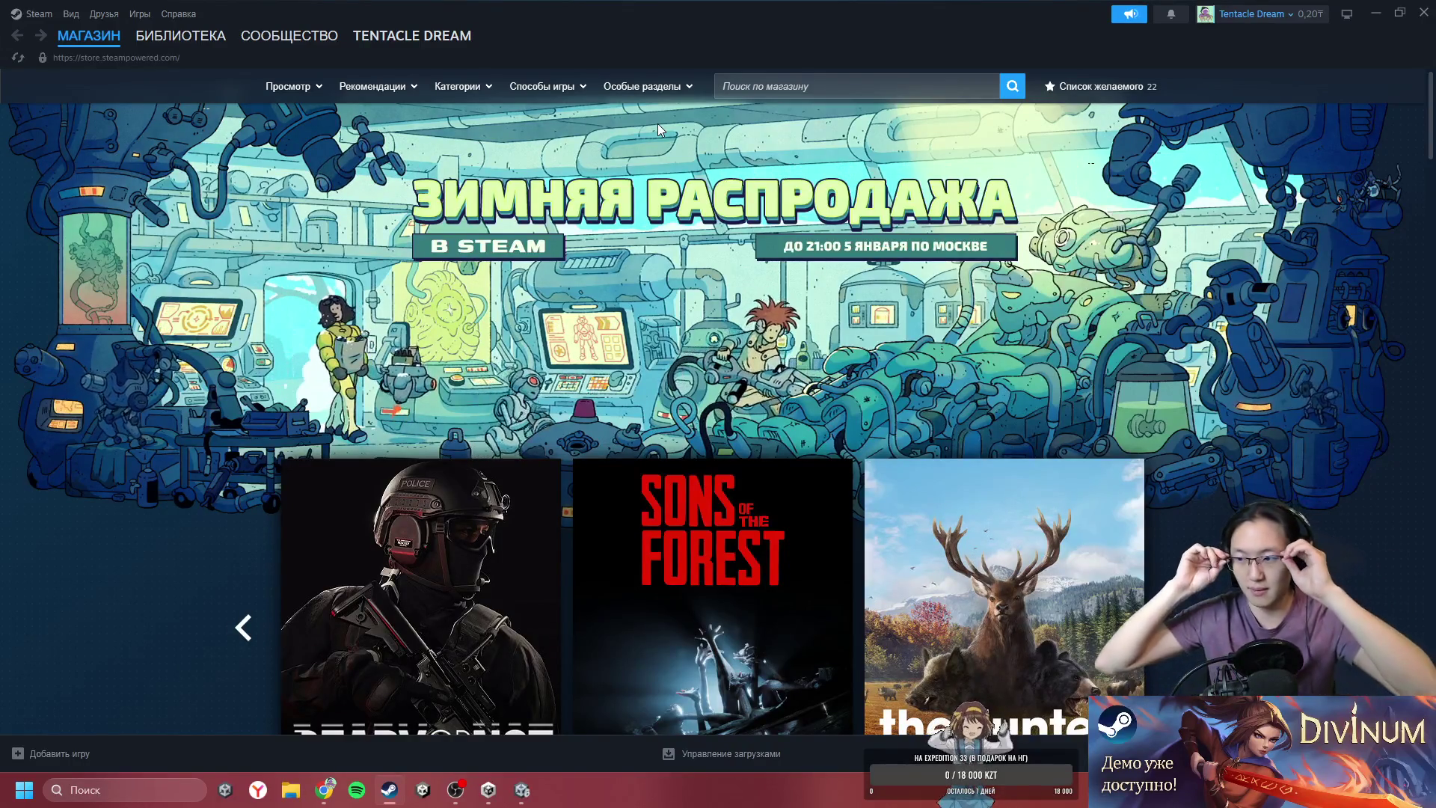
# - Search the Steam store for 'moldwa' and open the Moldwasher store page
pyautogui.click(914, 83)
pyautogui.write('mold')
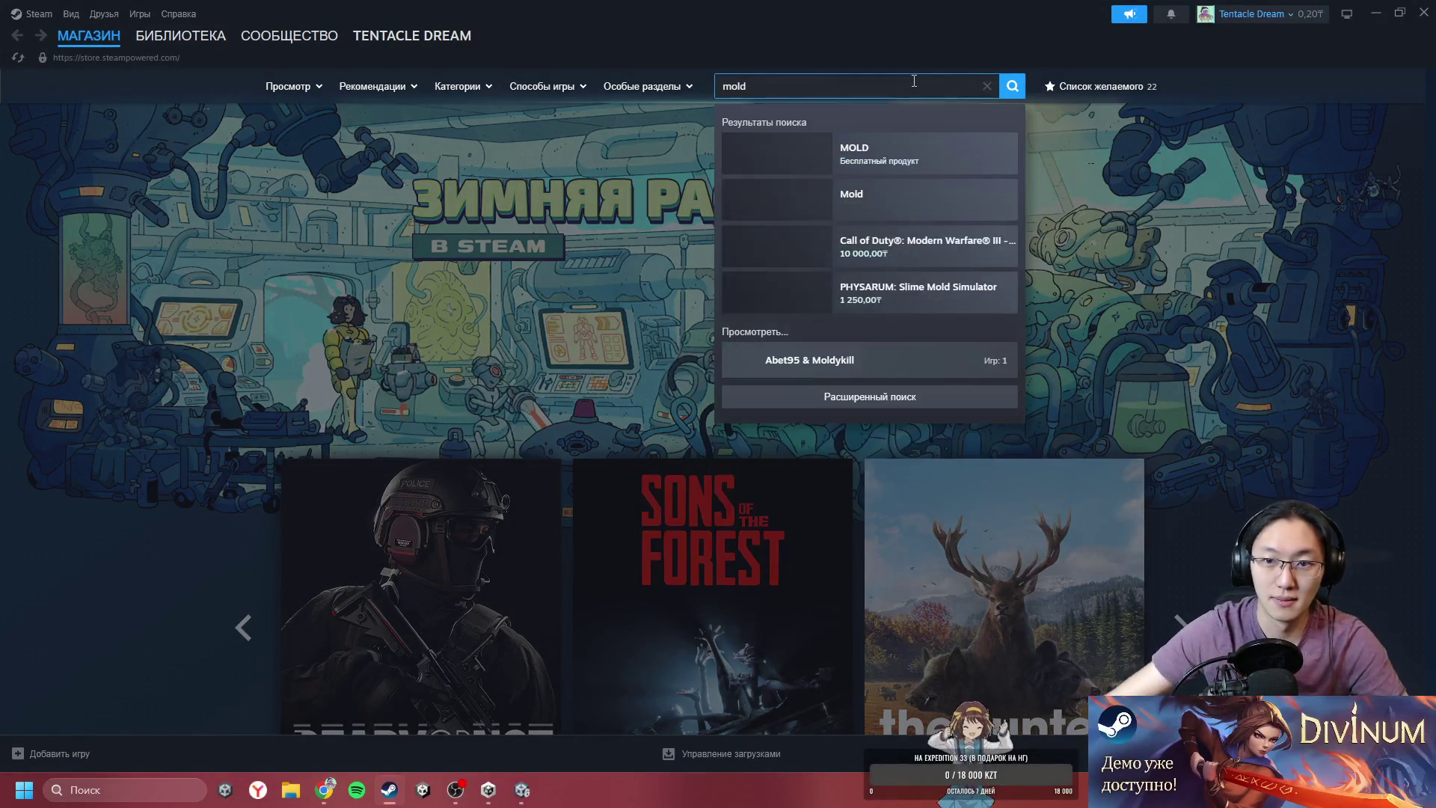
pyautogui.write('wa')
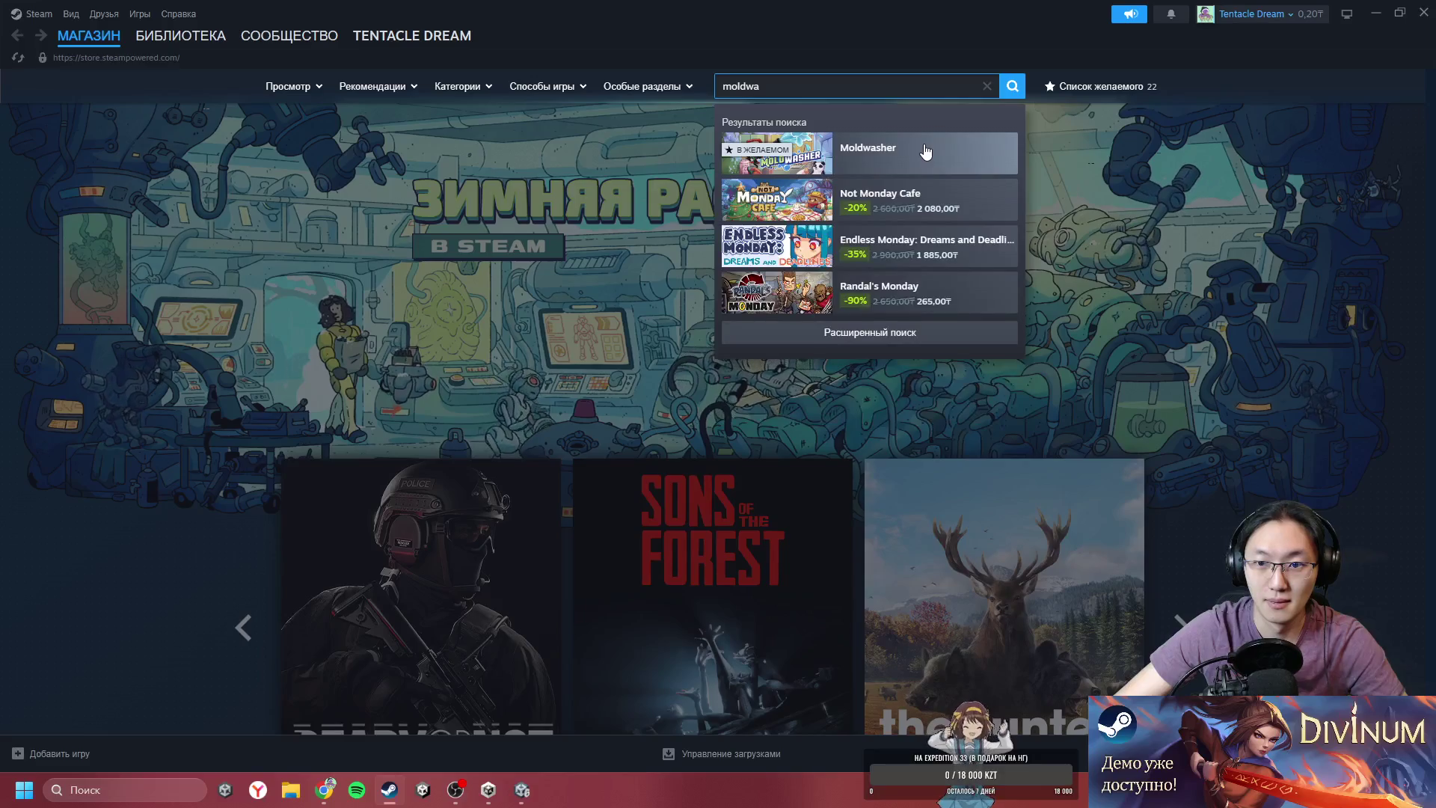
pyautogui.click(926, 150)
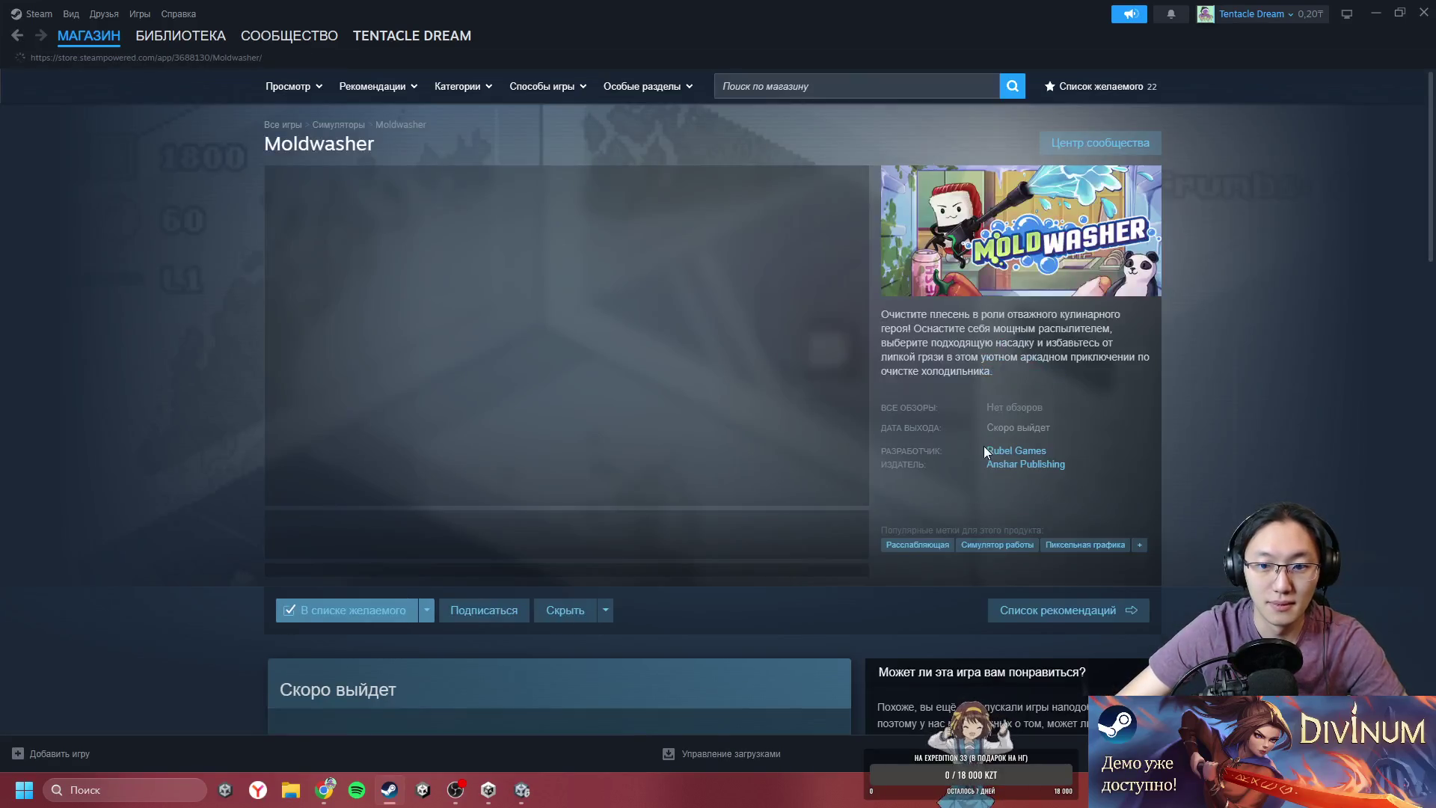
# - Browse the Moldwasher store page and follow its Anshar Publishing publisher link
pyautogui.scroll(-3, 964, 404)
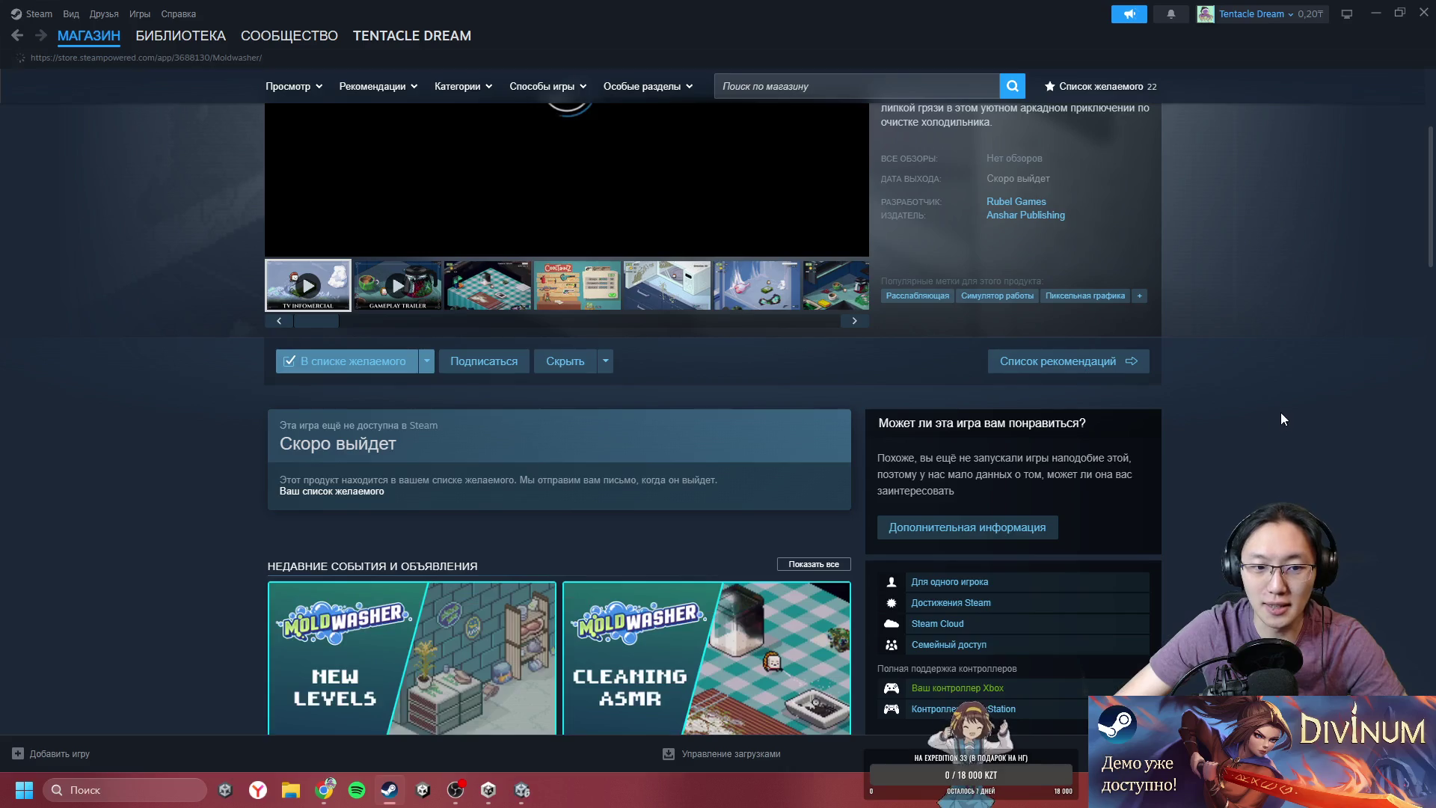
pyautogui.scroll(-4, 1249, 441)
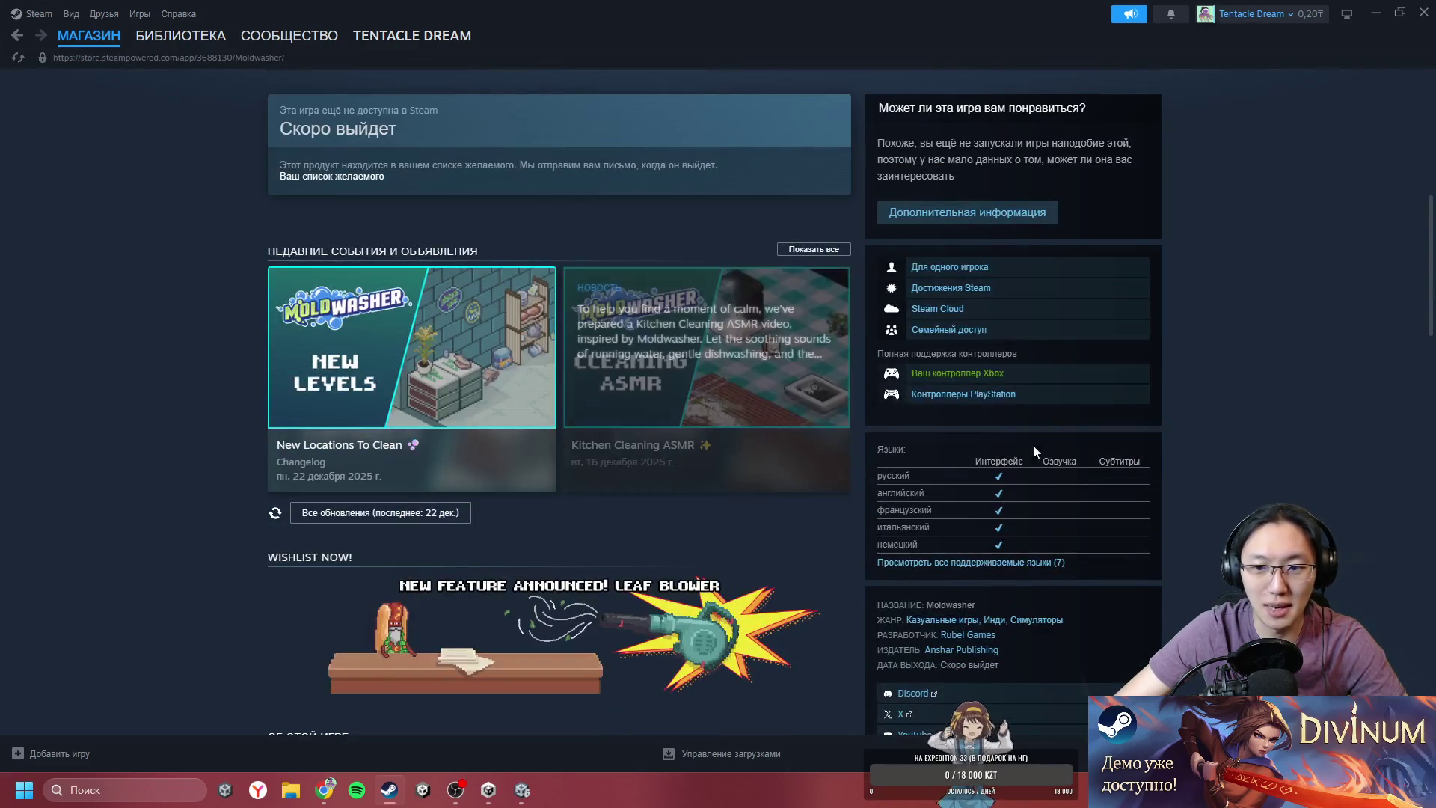
pyautogui.scroll(5, 1003, 449)
pyautogui.click(1027, 274)
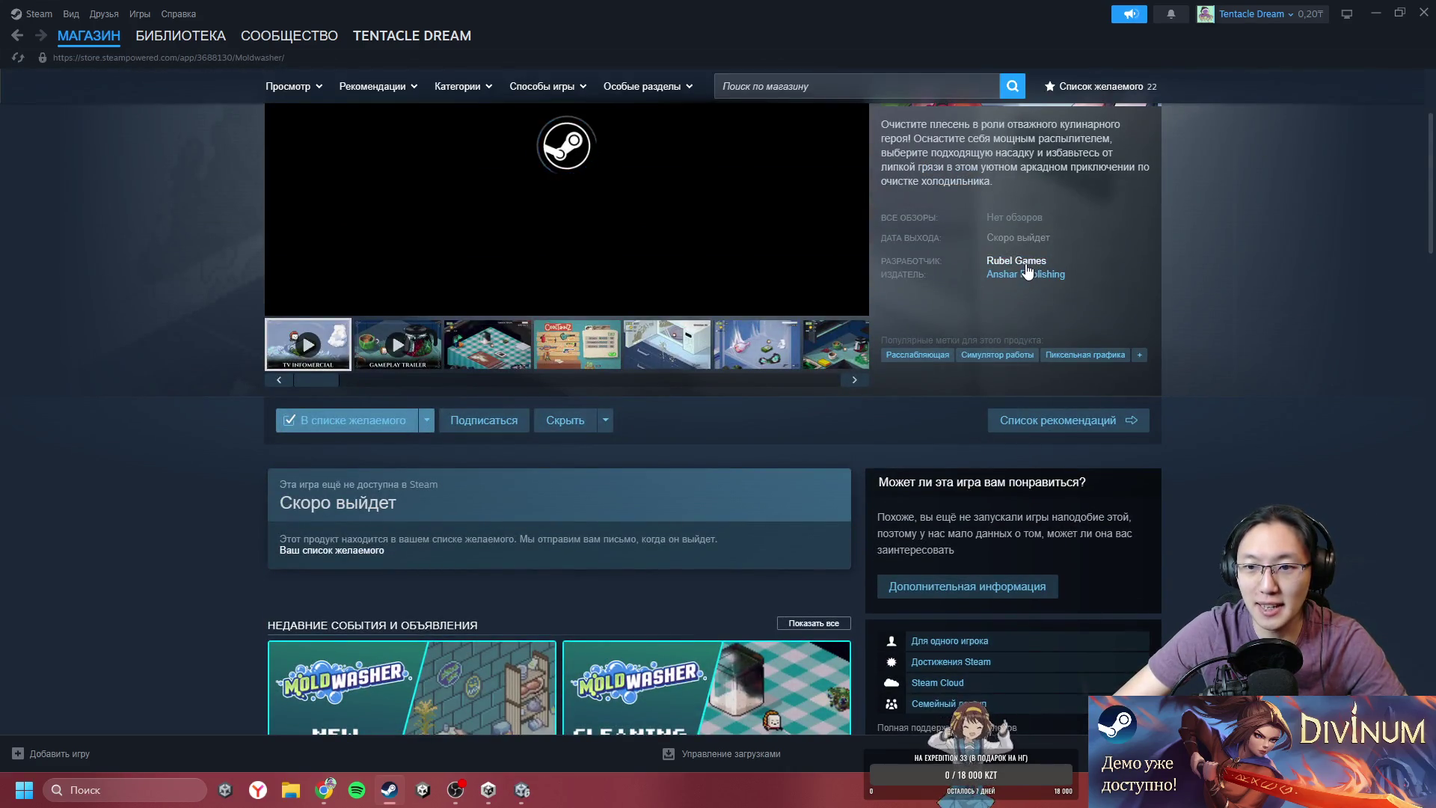
# - Scroll through the Anshar Publishing publisher page to look over its content
pyautogui.scroll(-10, 1050, 432)
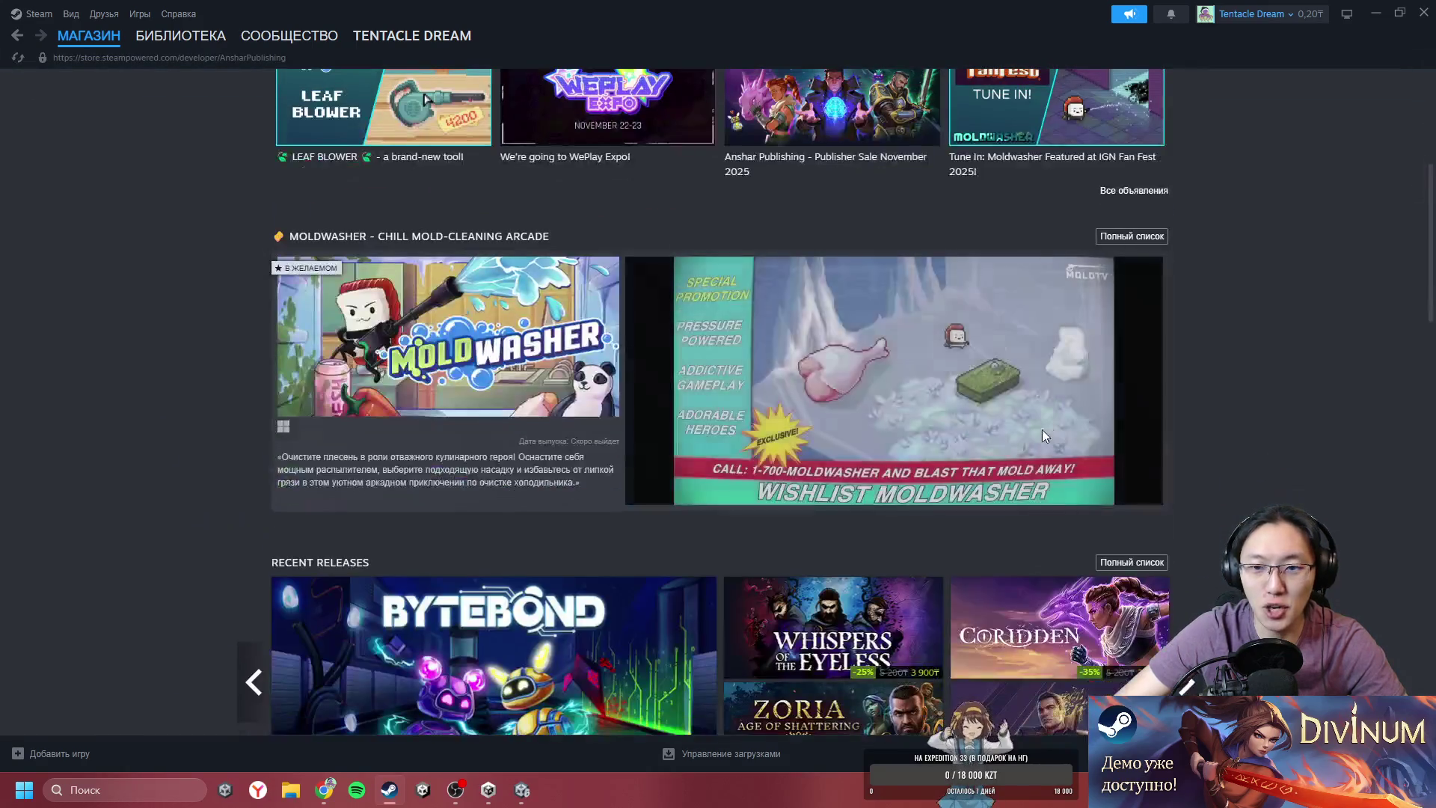
pyautogui.scroll(-10, 721, 404)
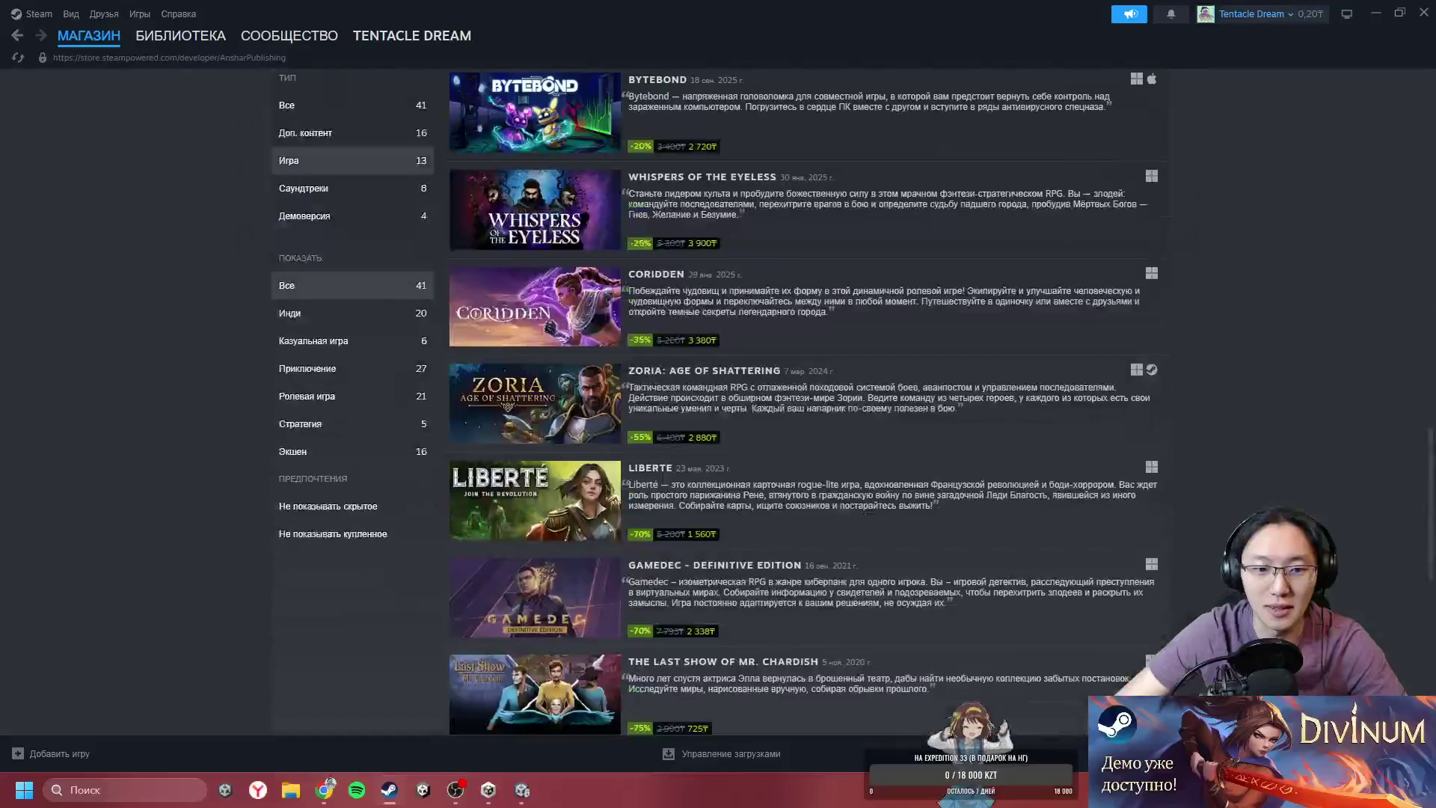
pyautogui.scroll(3, 720, 404)
pyautogui.scroll(15, 438, 394)
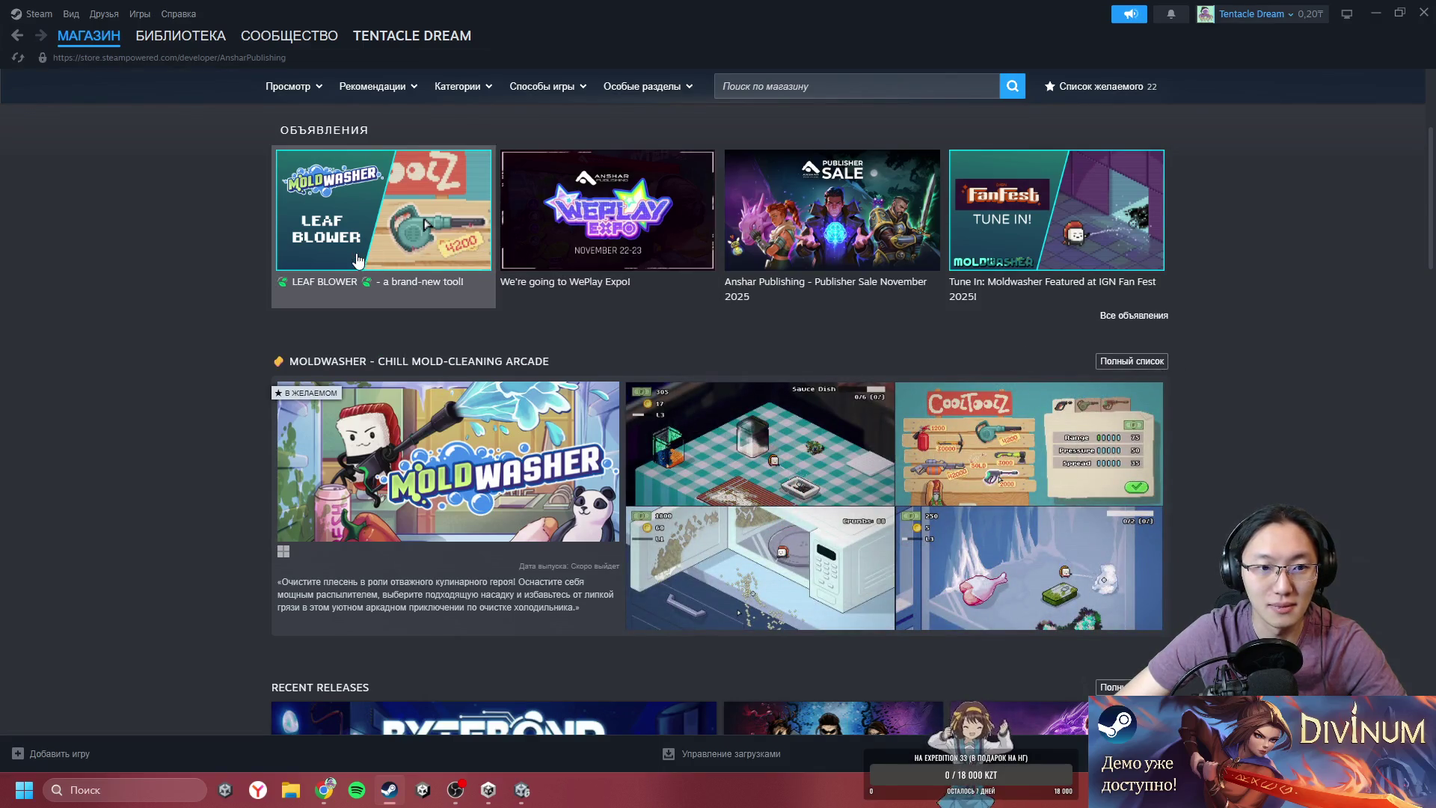
pyautogui.scroll(-2, 356, 219)
pyautogui.scroll(-4, 639, 386)
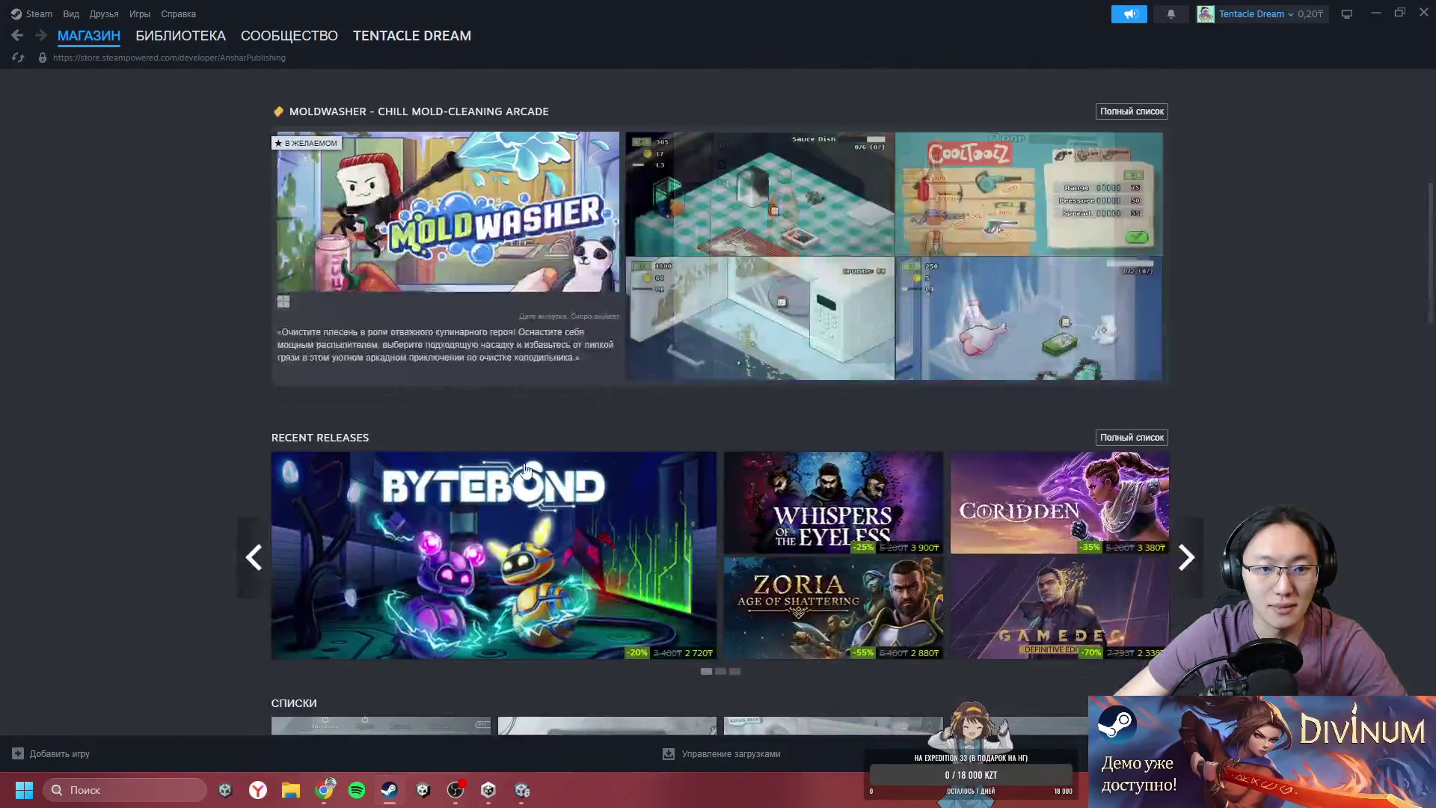
pyautogui.scroll(-3, 577, 439)
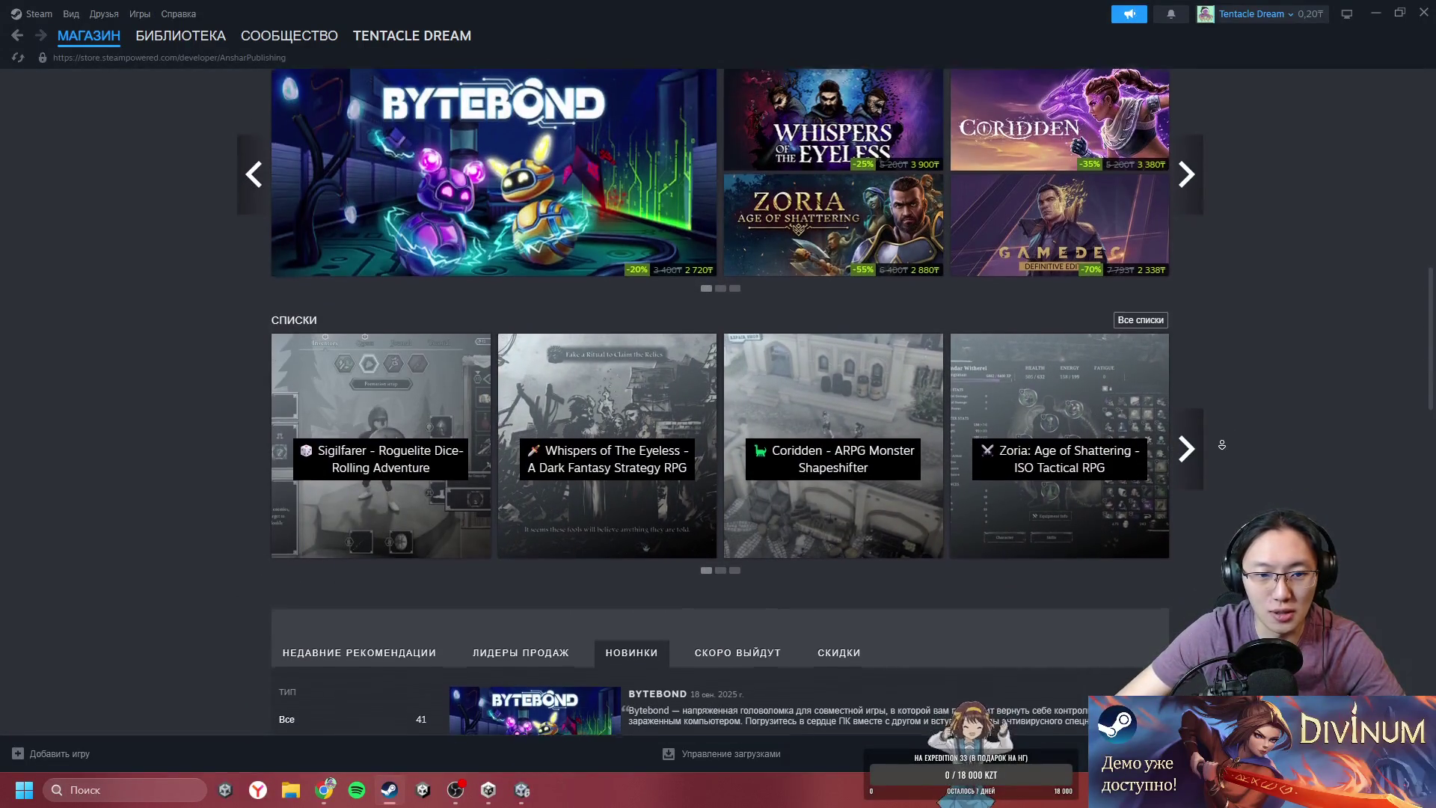
pyautogui.scroll(-1, 1209, 472)
pyautogui.scroll(-11, 1187, 478)
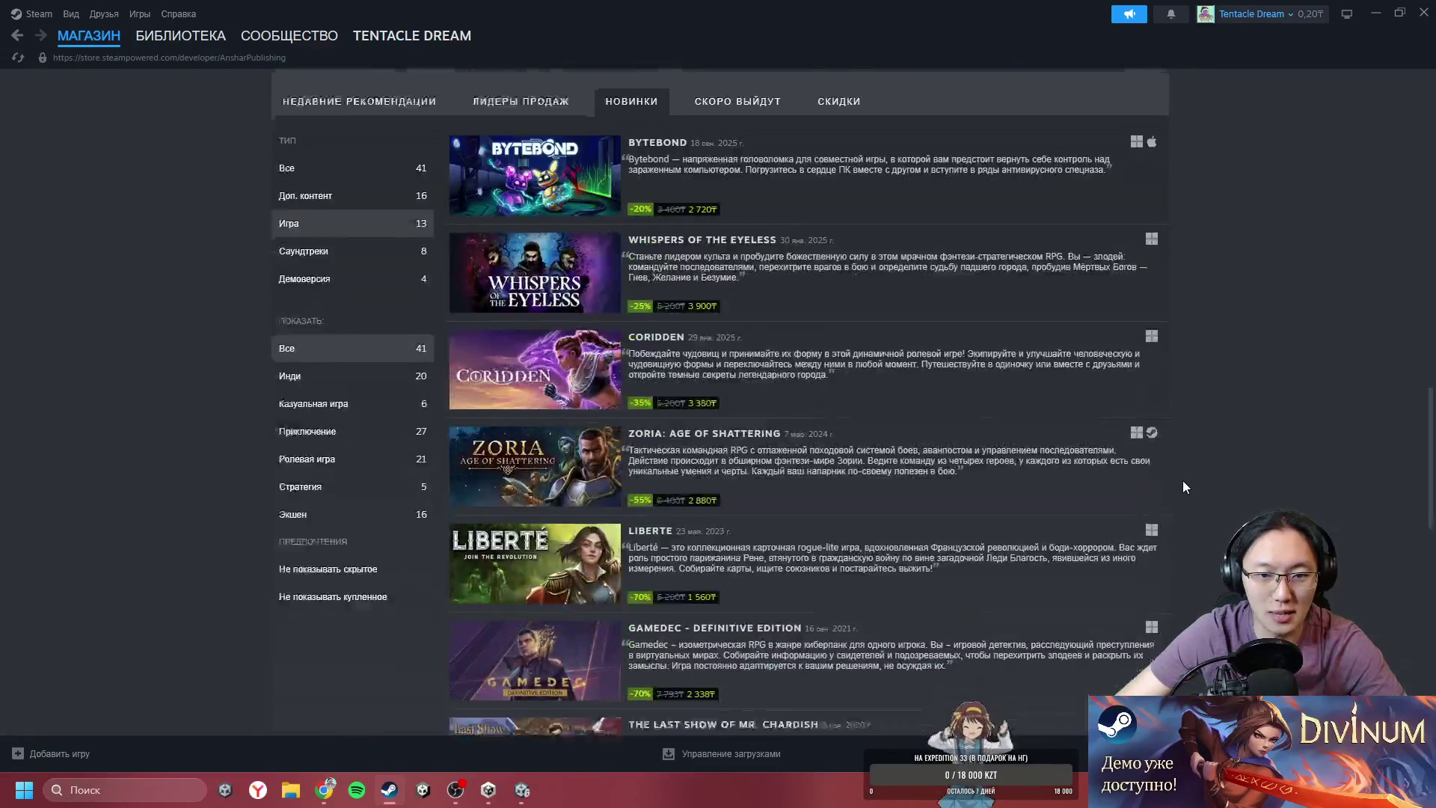
pyautogui.scroll(-7, 1182, 487)
pyautogui.scroll(8, 817, 576)
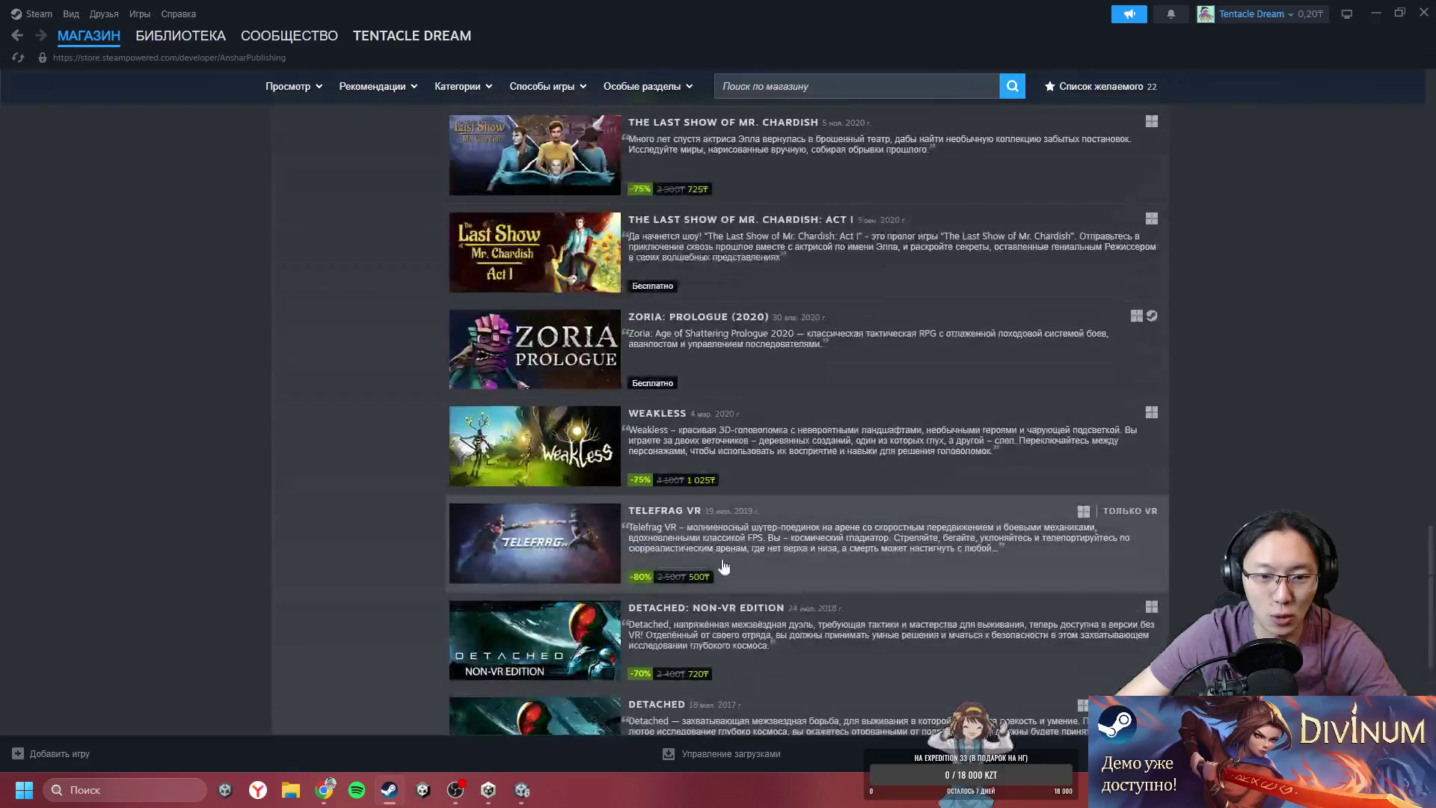
pyautogui.scroll(7, 473, 525)
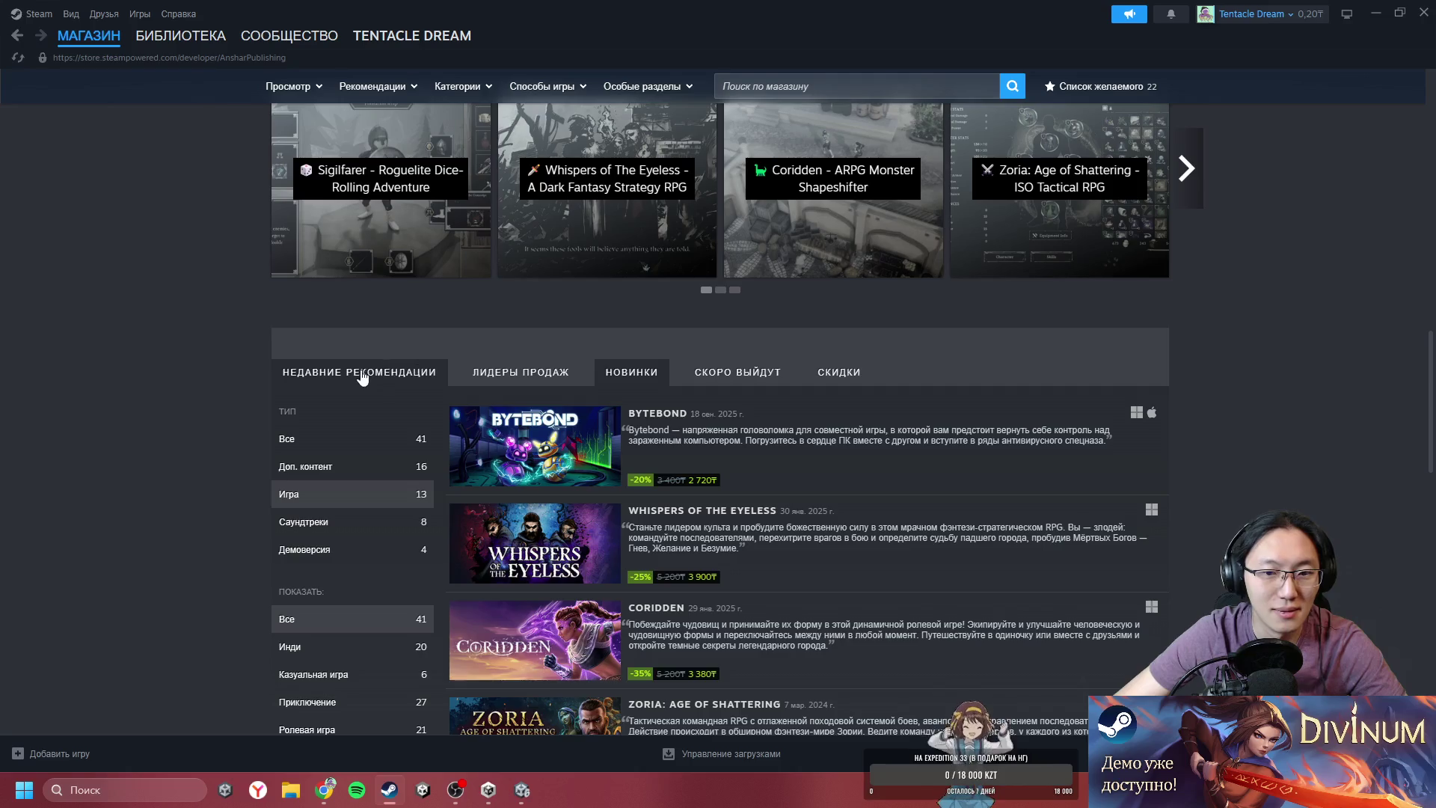
pyautogui.scroll(13, 362, 378)
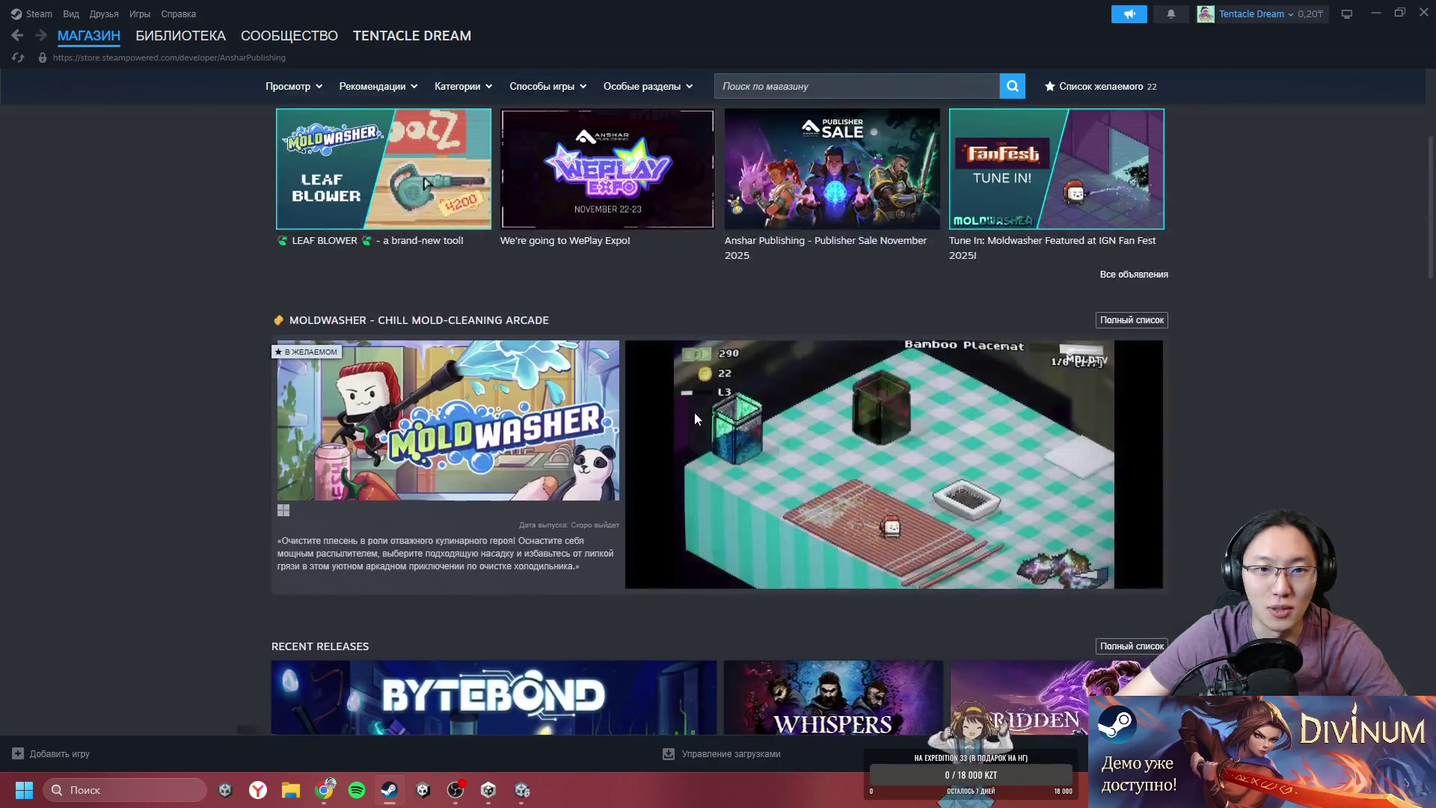
pyautogui.scroll(4, 695, 416)
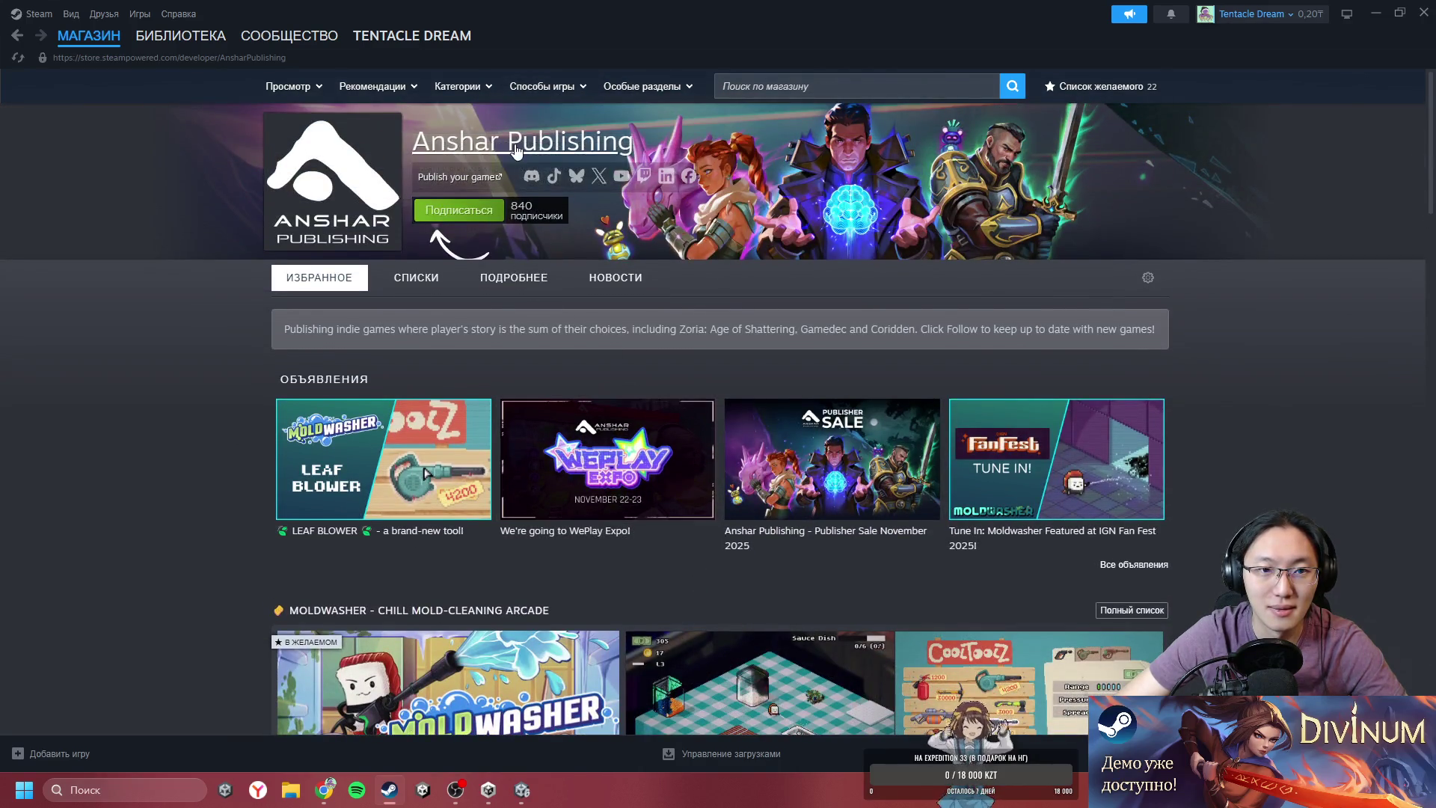
# - Go back to Moldwasher and forward again, then scroll to the publisher's New Releases list
pyautogui.hotkey('alt', 'Left')
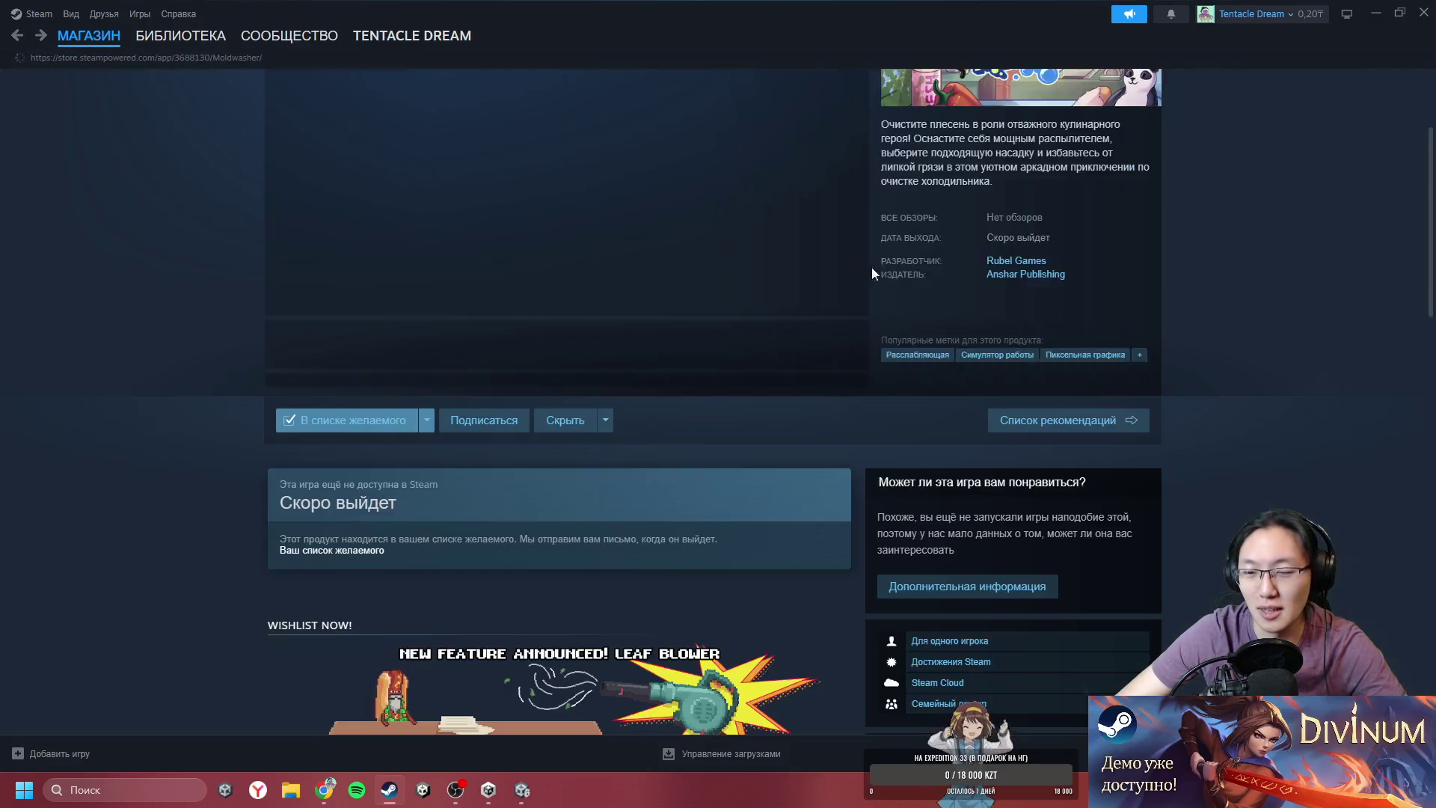
pyautogui.hotkey('alt', 'Right')
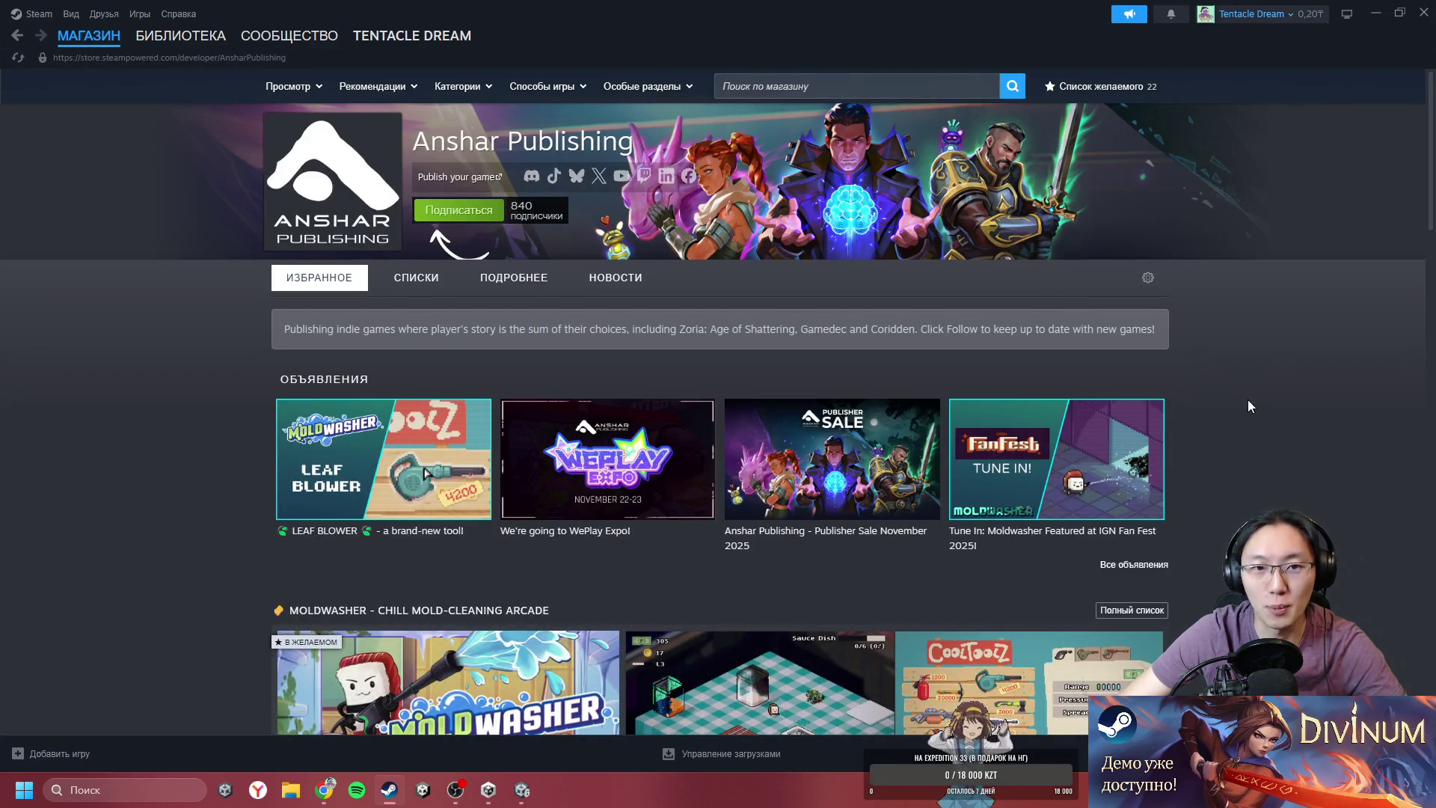
pyautogui.scroll(-1, 1257, 399)
pyautogui.scroll(1, 1268, 397)
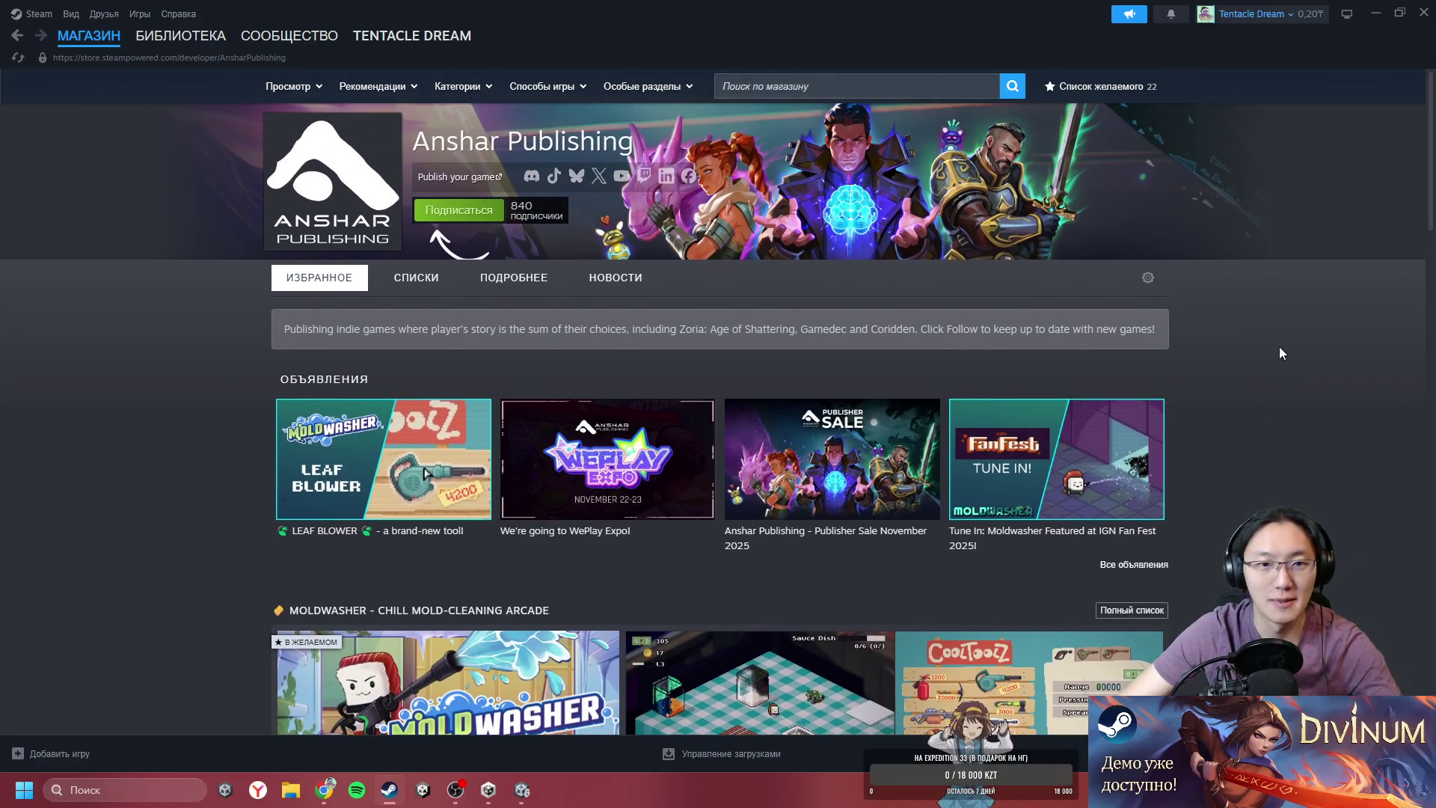
pyautogui.scroll(-3, 1264, 374)
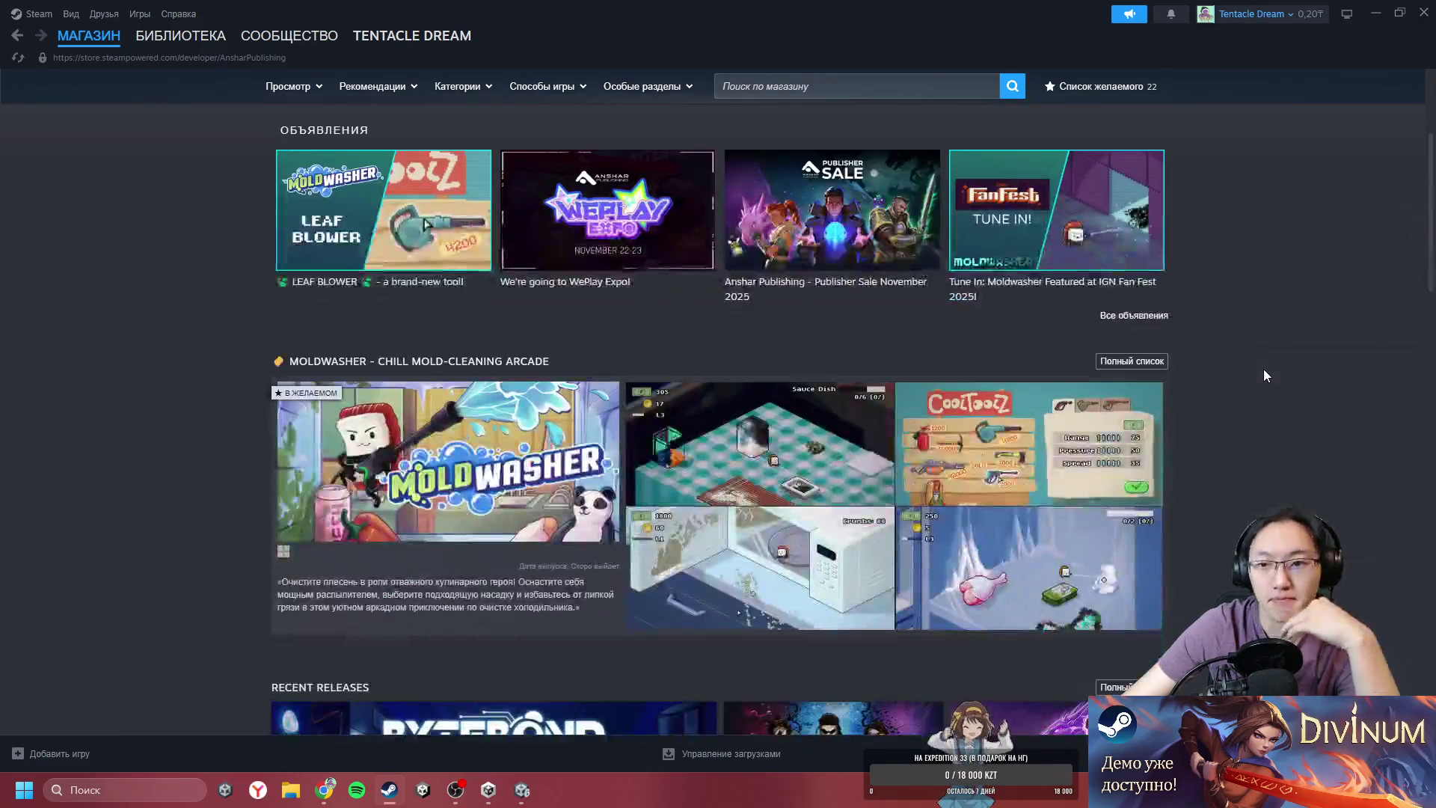
pyautogui.scroll(-5, 1264, 376)
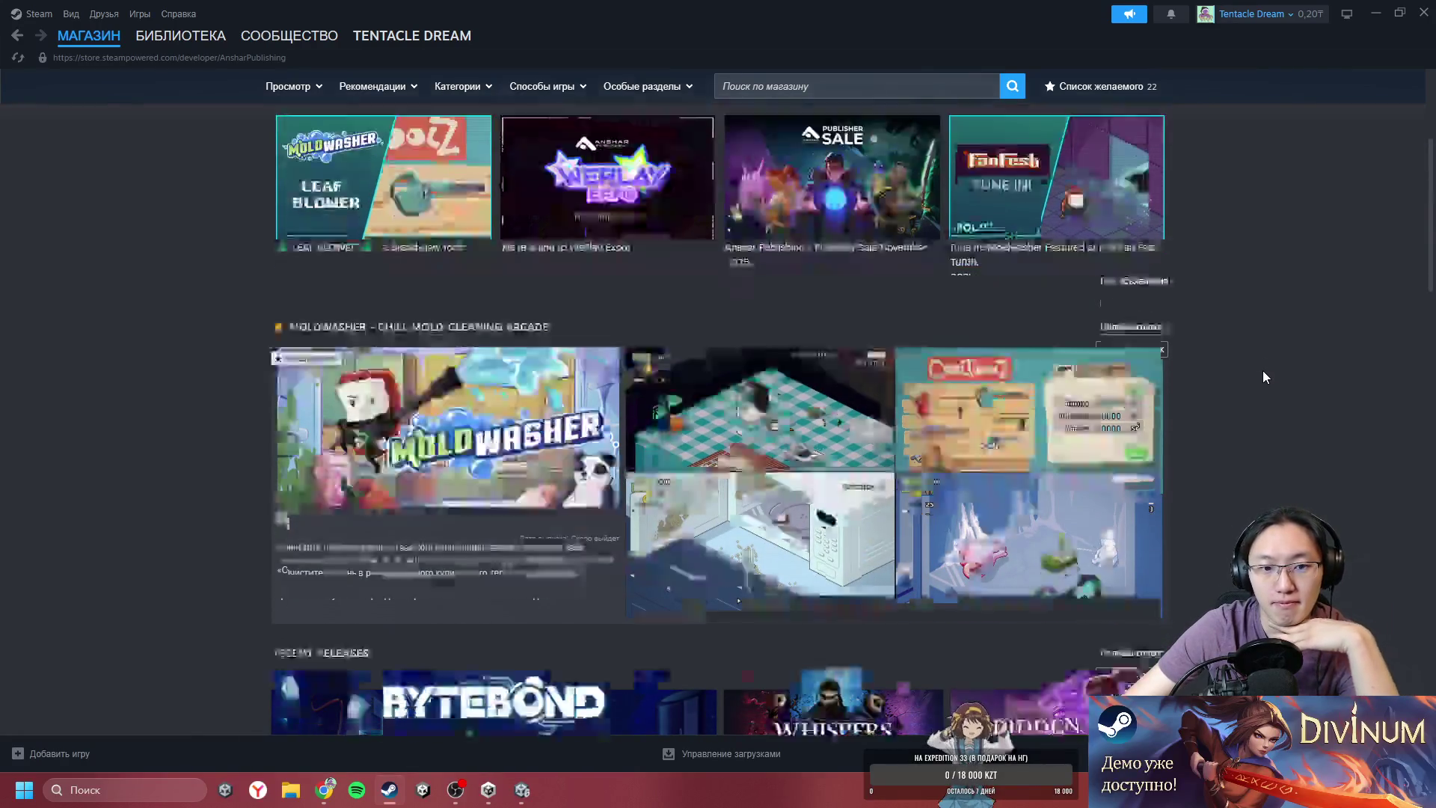
pyautogui.scroll(-8, 1263, 370)
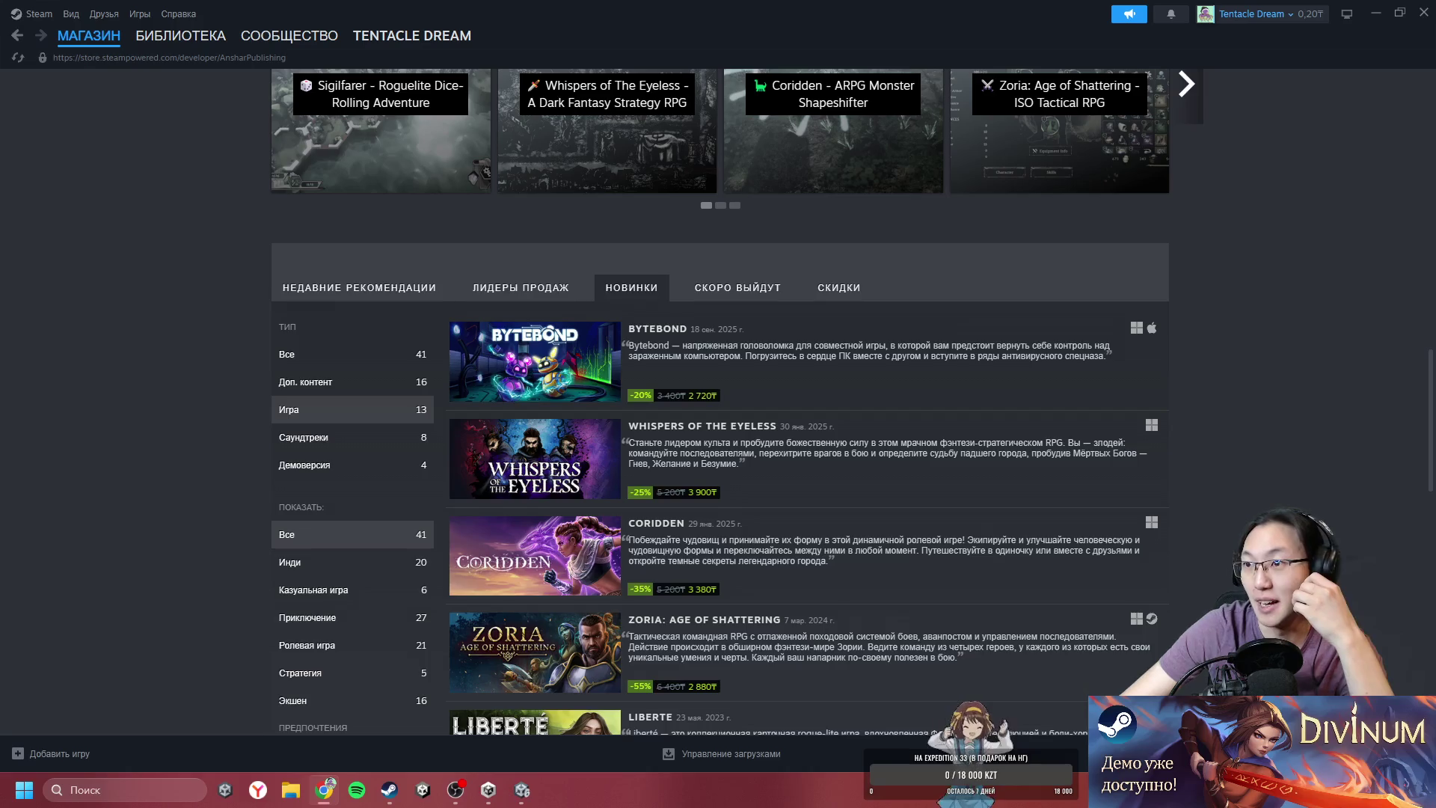
pyautogui.hotkey('alt', 'Tab')
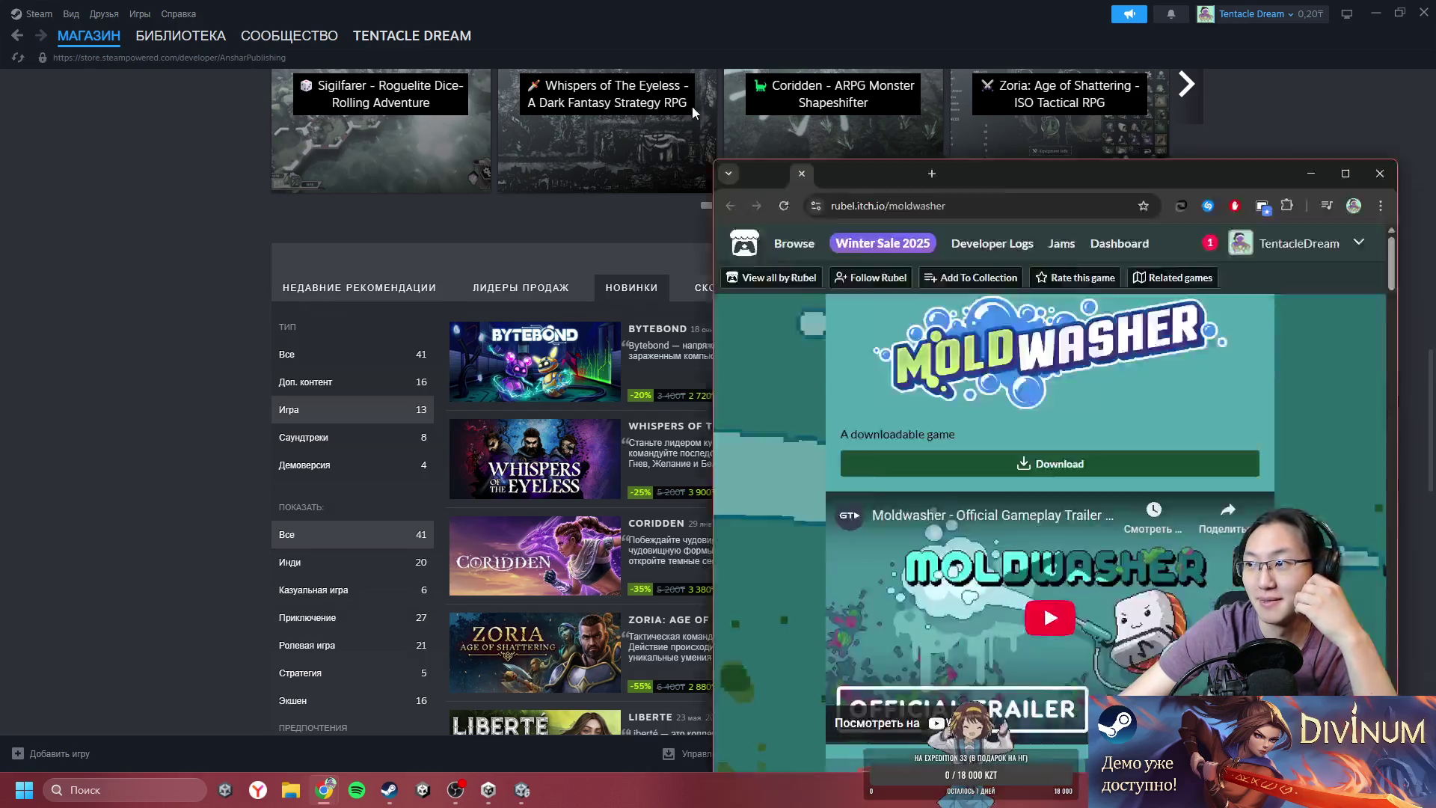
# - Scroll the itch.io Moldwasher page, then open and close the account dropdown
pyautogui.scroll(-6, 1143, 236)
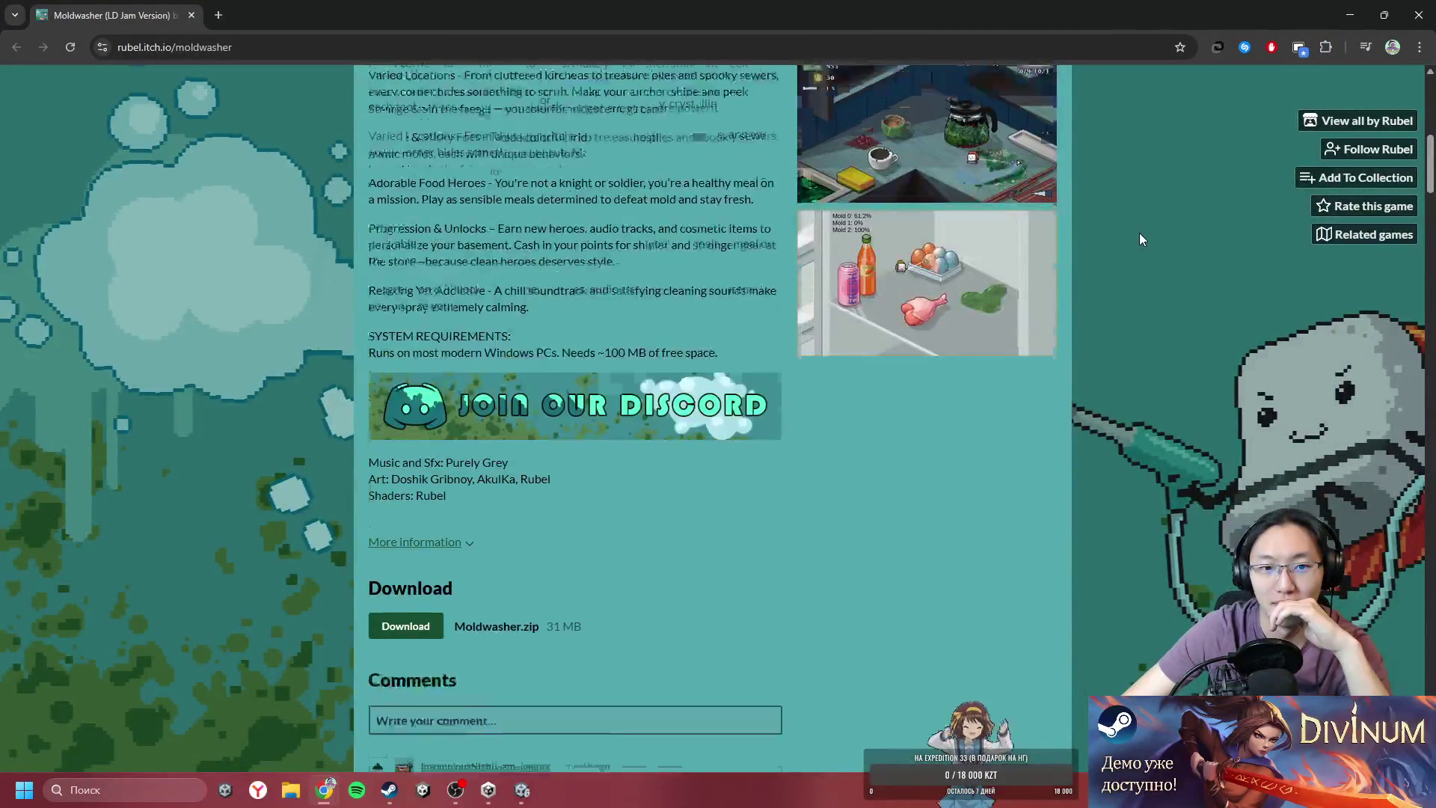
pyautogui.scroll(10, 1143, 234)
pyautogui.click(1402, 87)
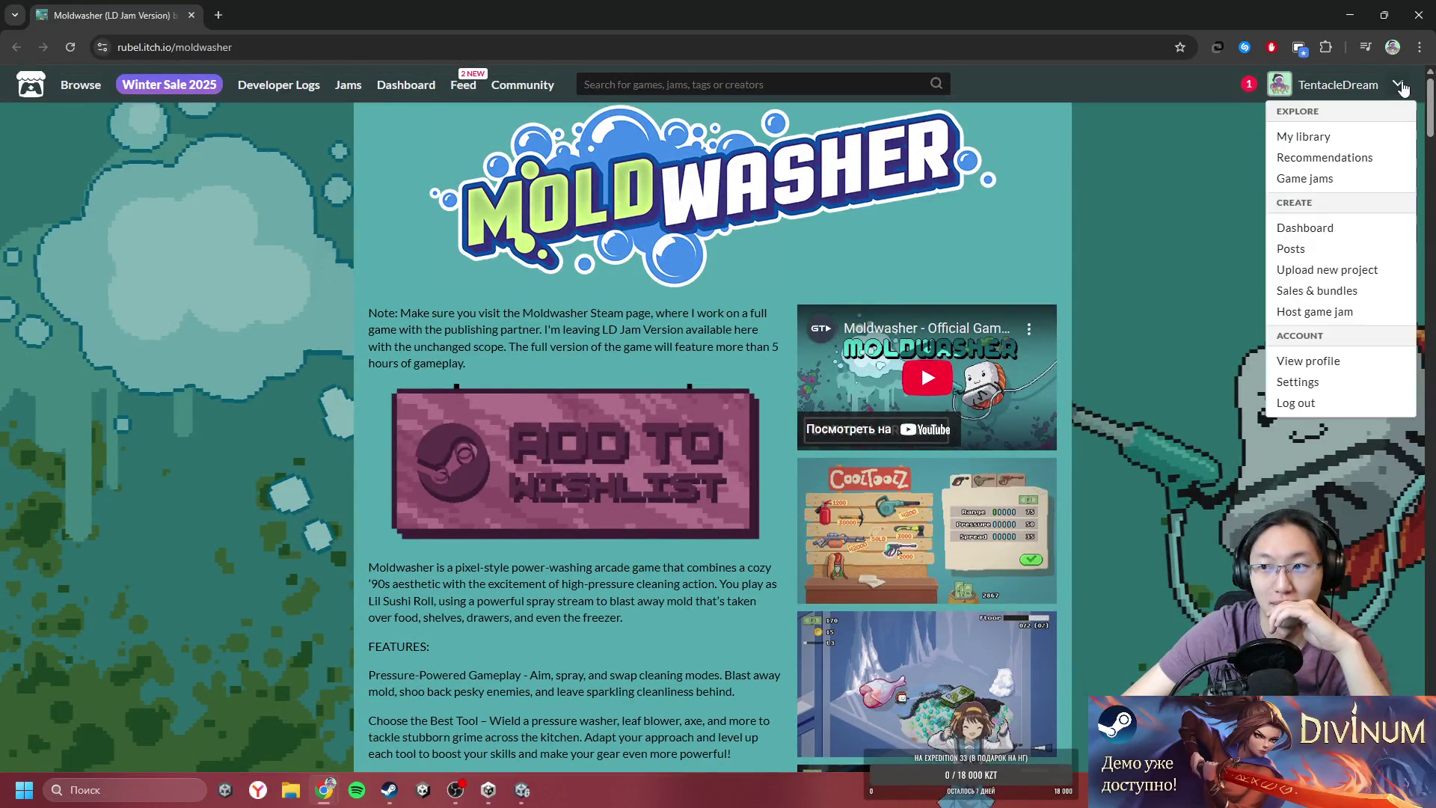
pyautogui.click(1095, 282)
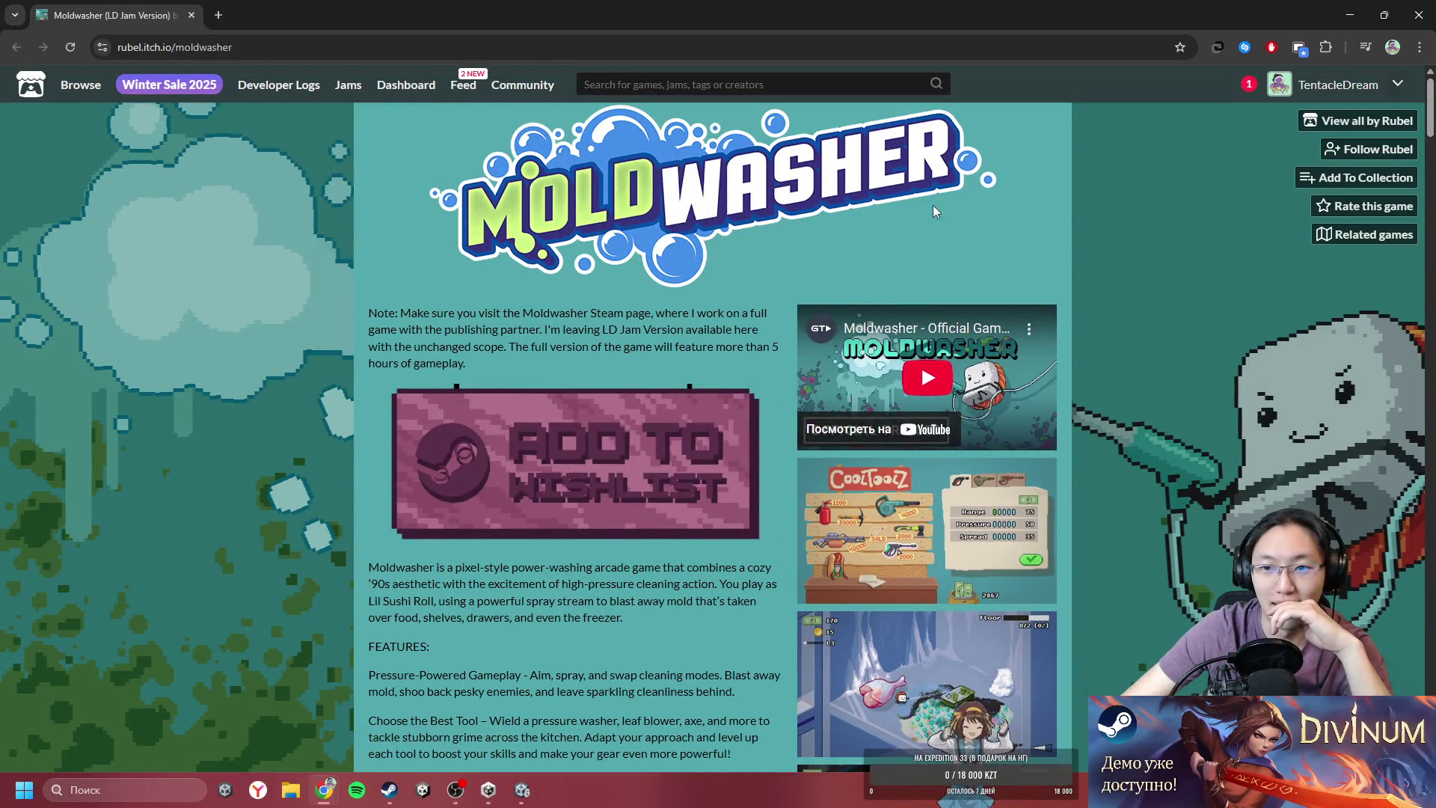
# - Open 'View all by Rubel' and browse the Rubel Games creator page's titles
pyautogui.click(1357, 122)
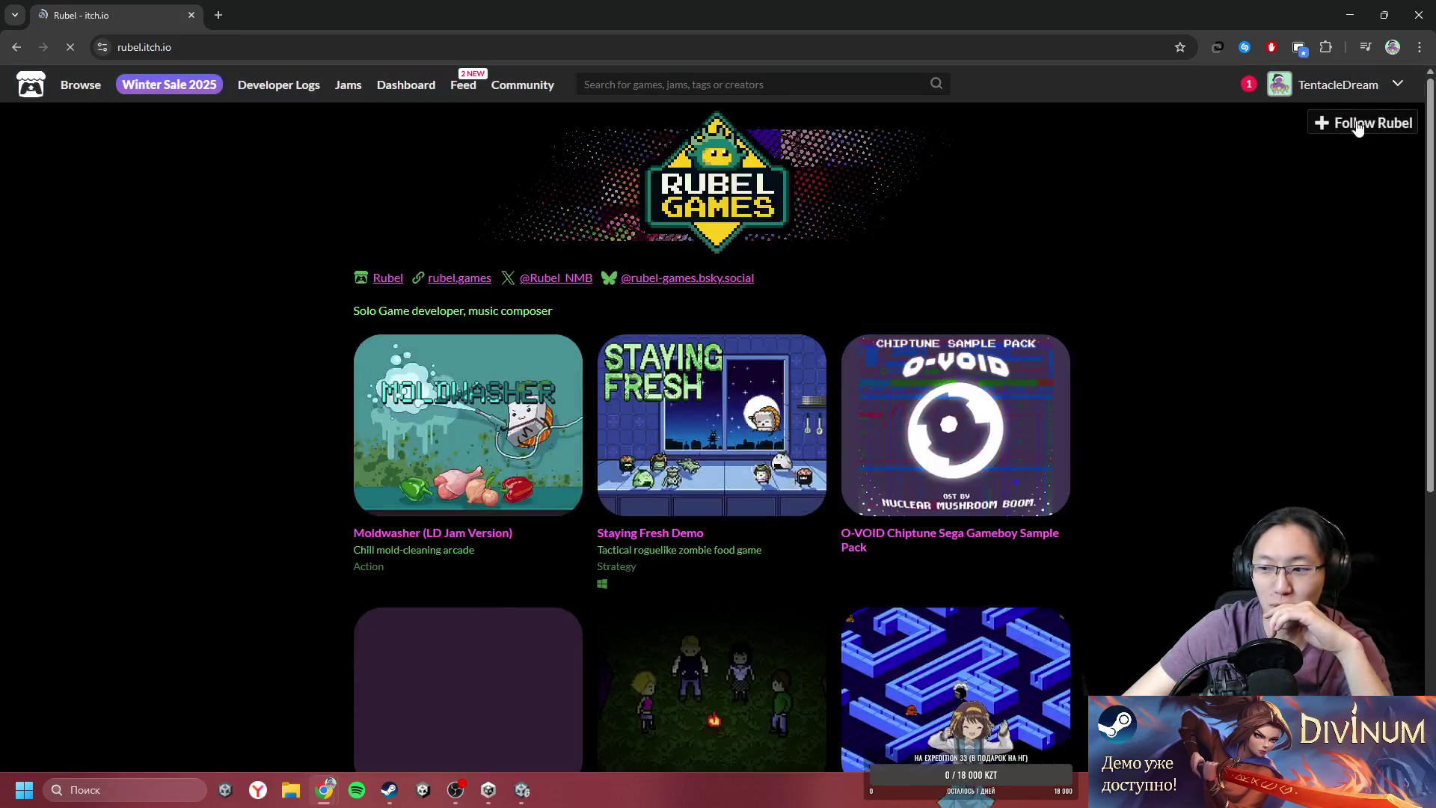
pyautogui.scroll(-3, 1157, 319)
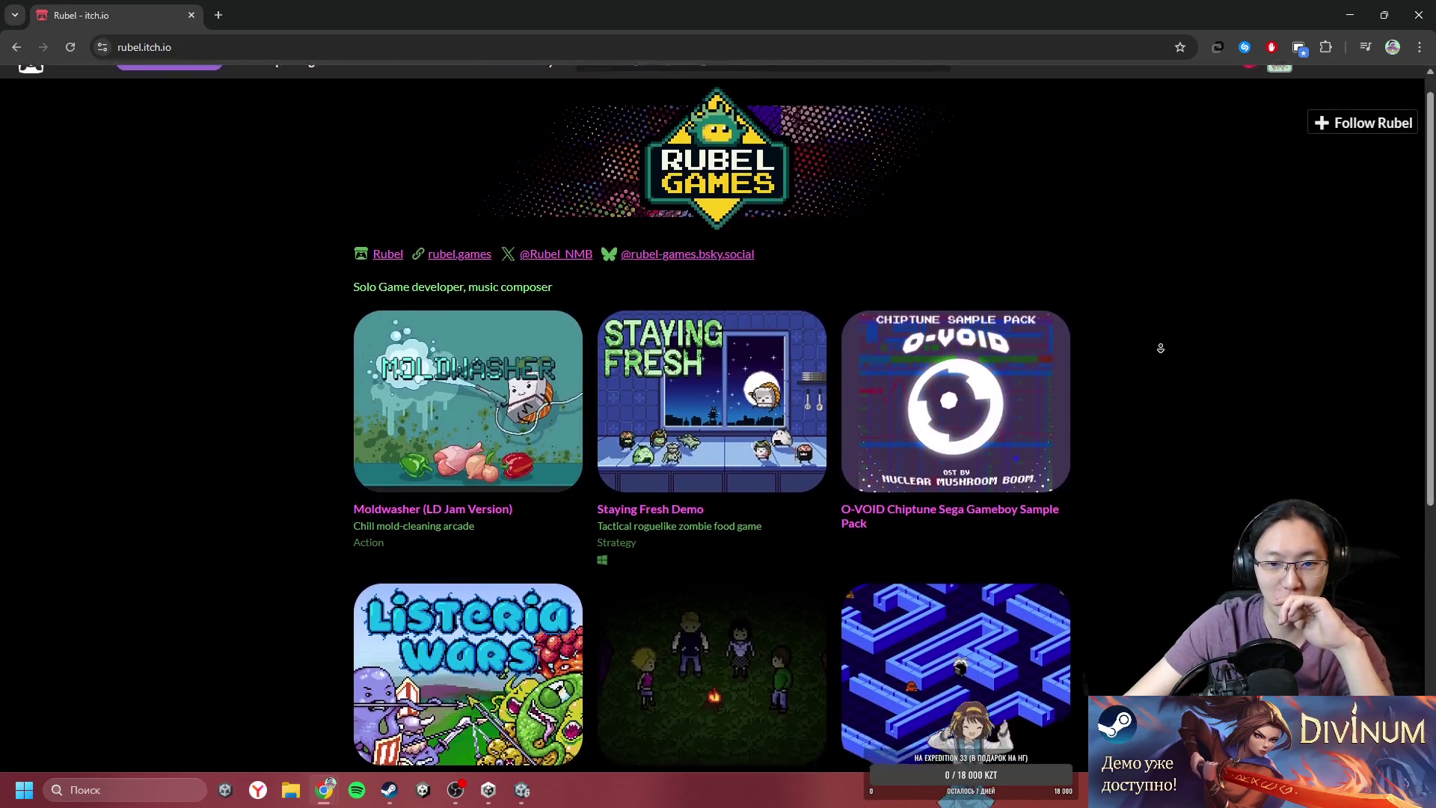
pyautogui.scroll(-3, 1162, 351)
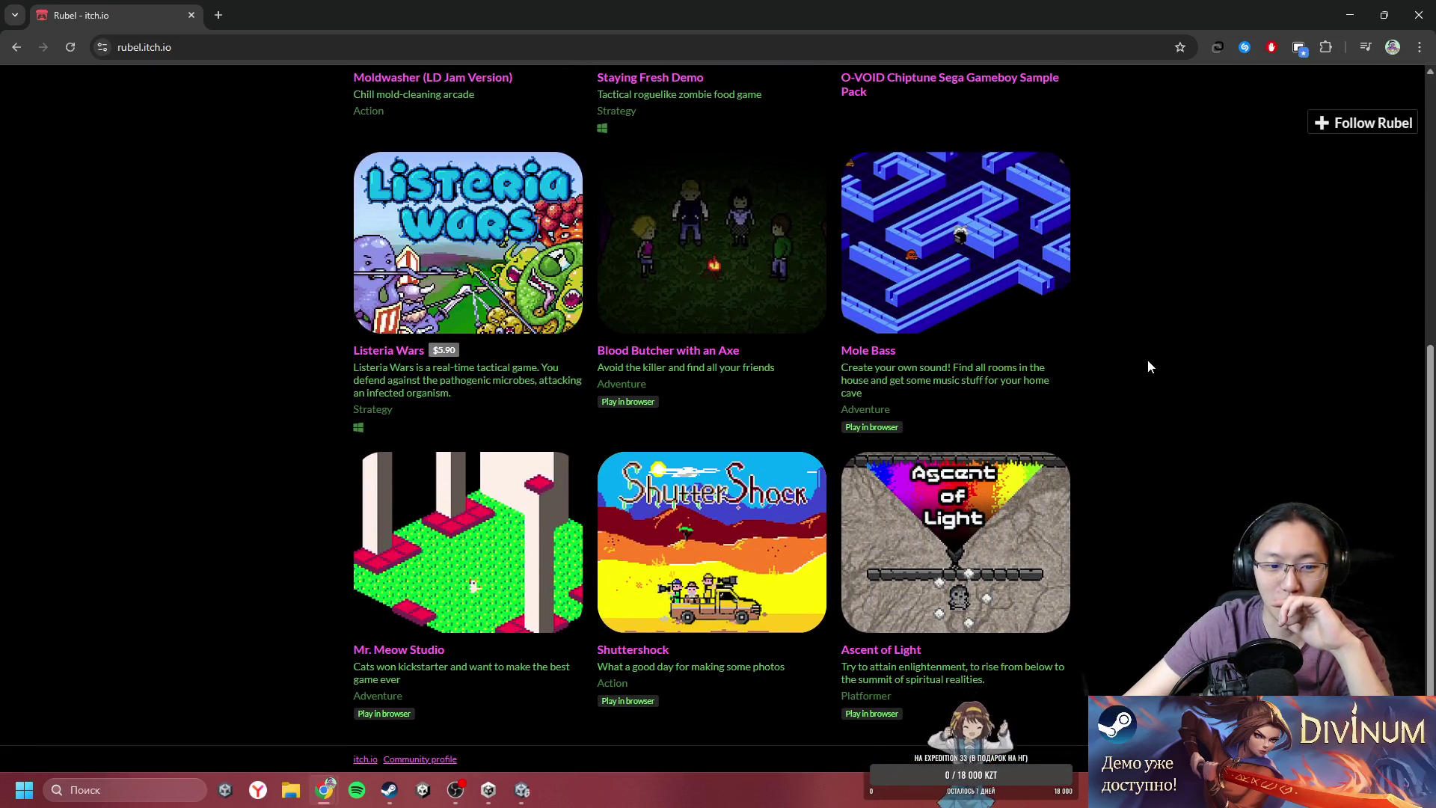
pyautogui.scroll(5, 1097, 324)
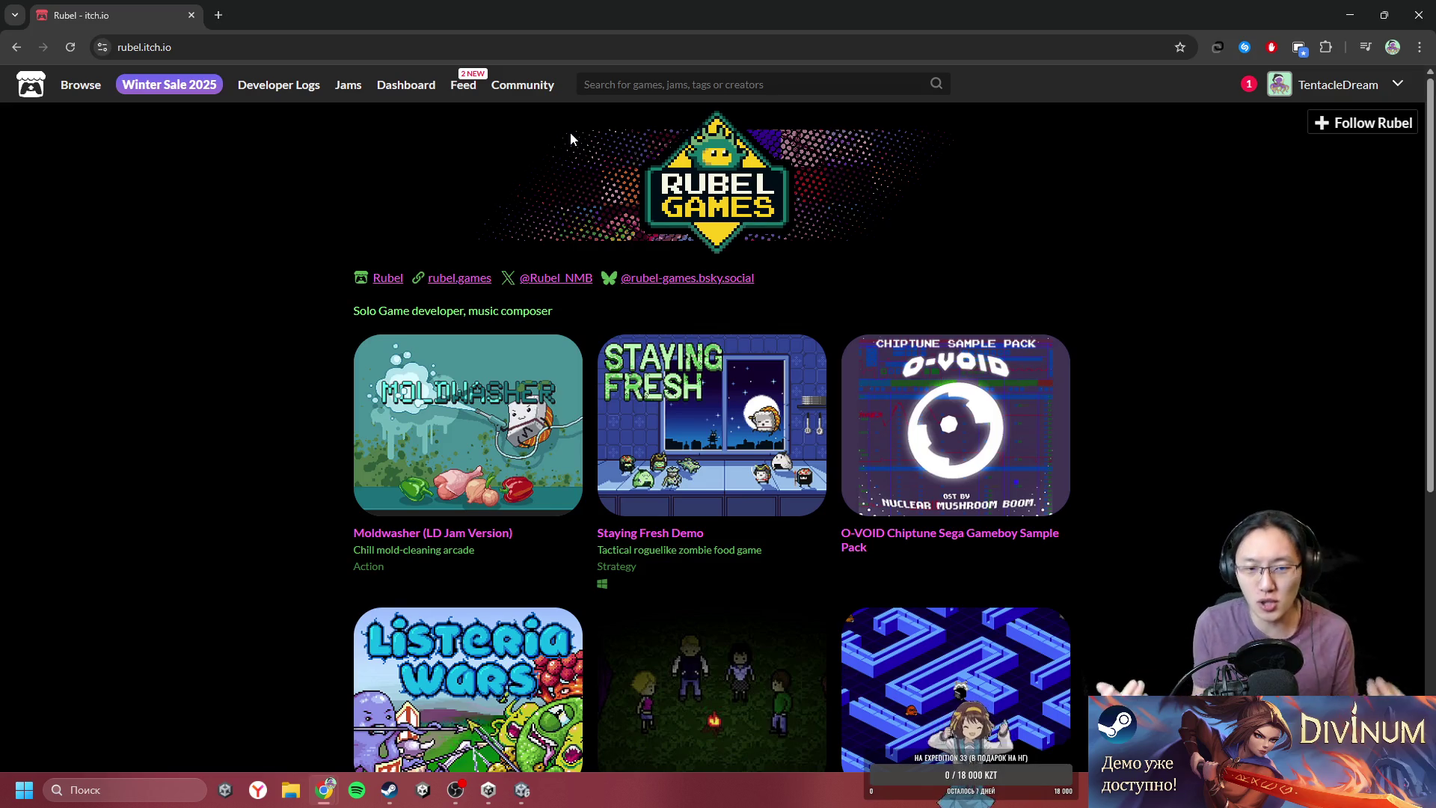
pyautogui.click(430, 468)
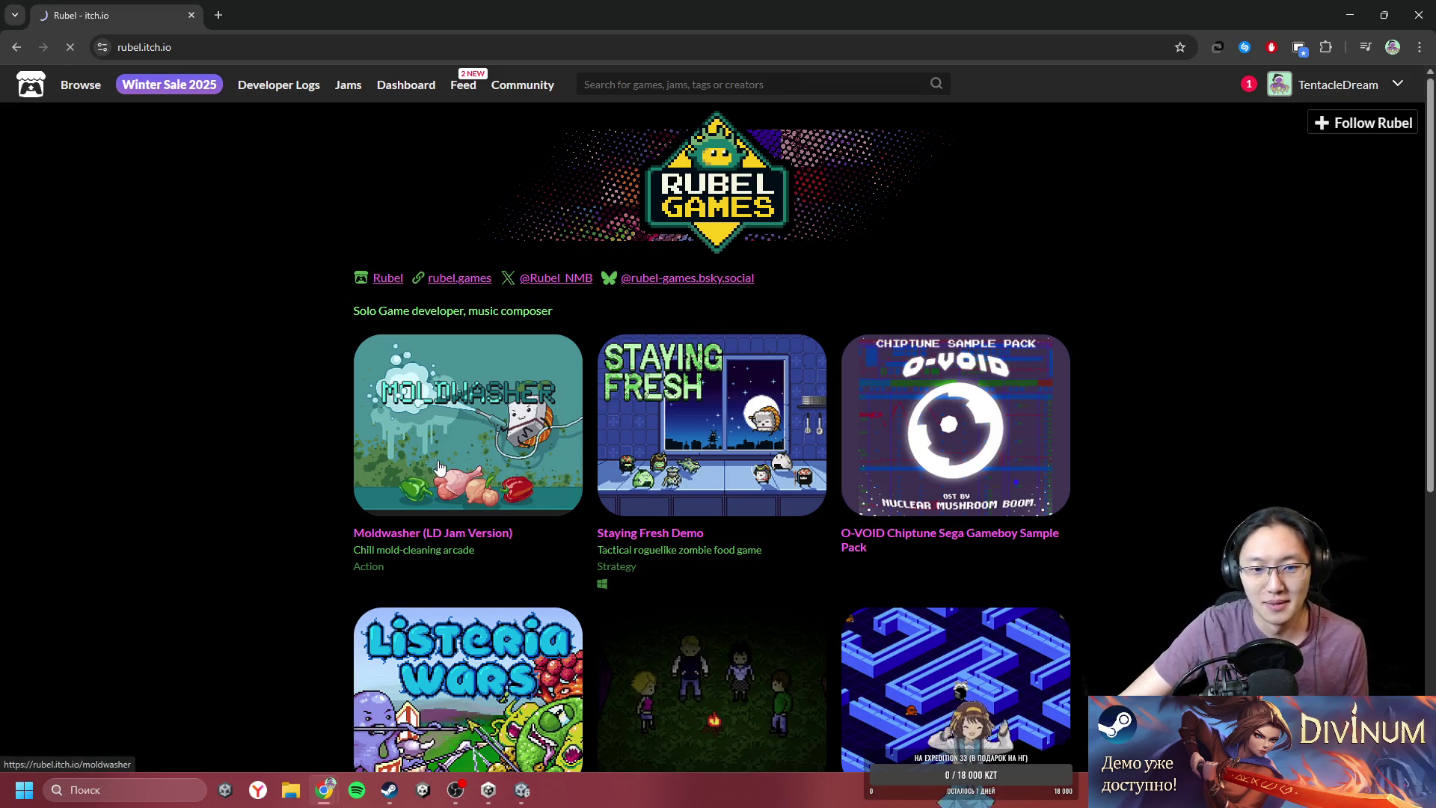
# - Look over the Moldwasher game page, then open the notification for the Lost Pack comment reply
pyautogui.scroll(-3, 627, 557)
pyautogui.scroll(3, 586, 484)
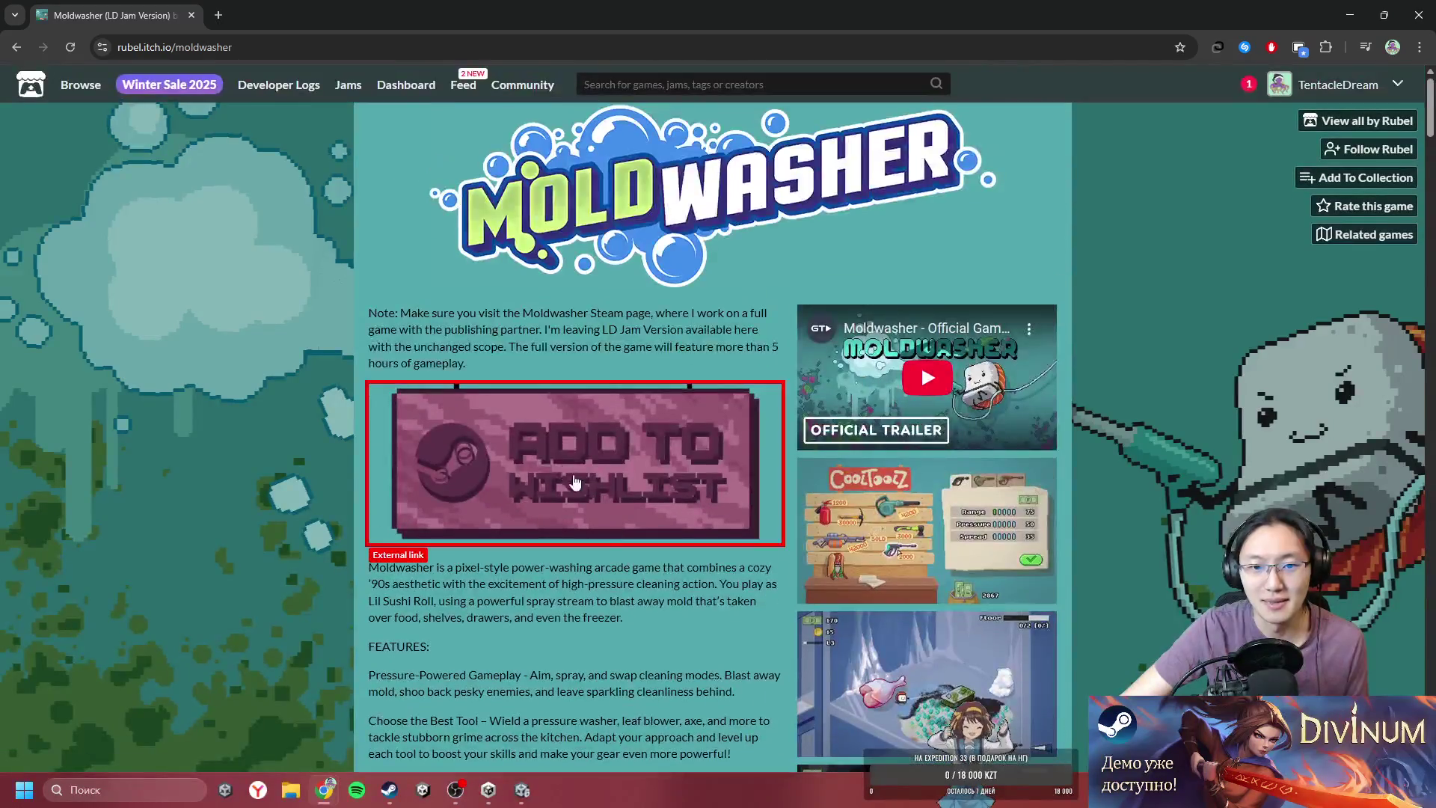
pyautogui.scroll(-8, 582, 617)
pyautogui.scroll(6, 584, 614)
pyautogui.scroll(7, 594, 601)
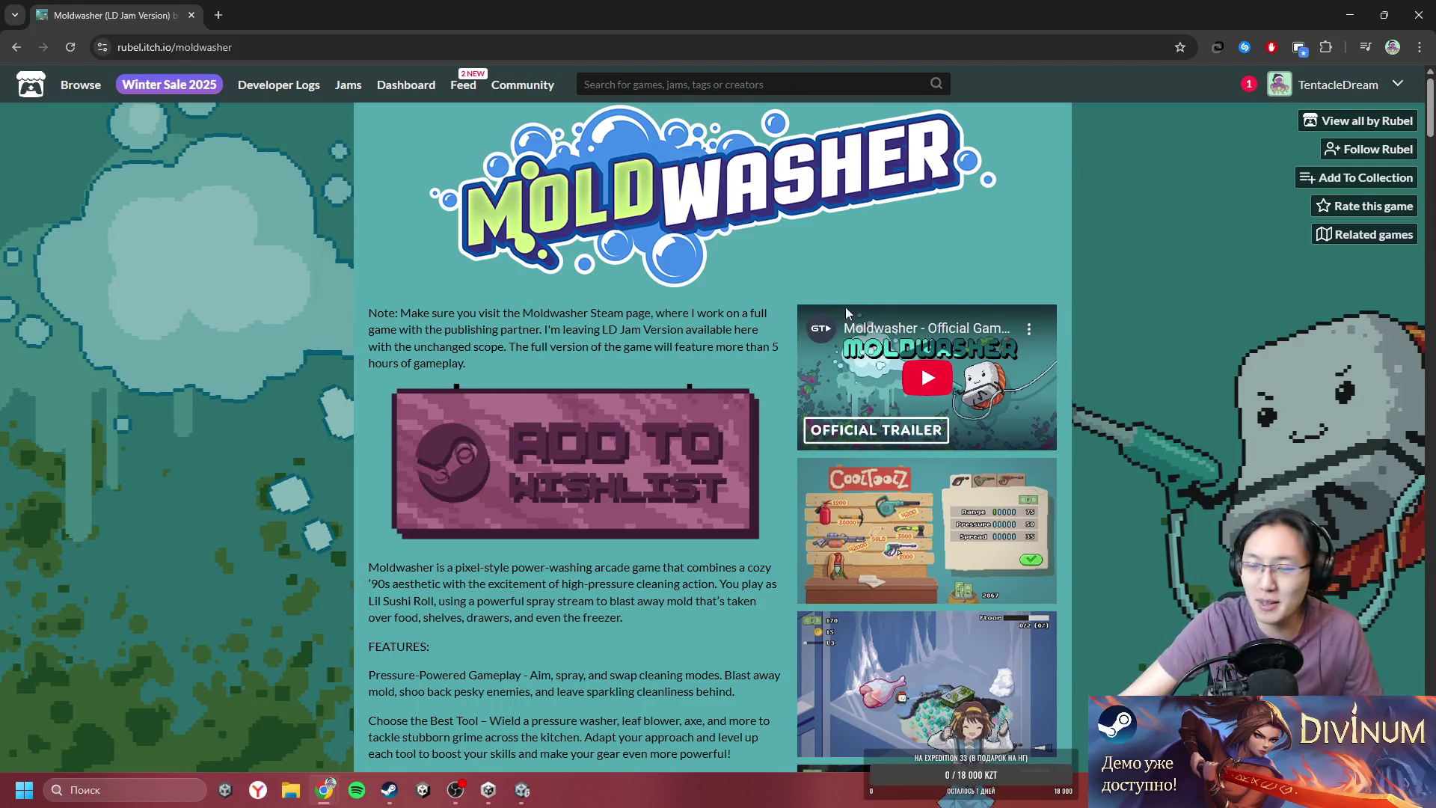
pyautogui.click(1251, 85)
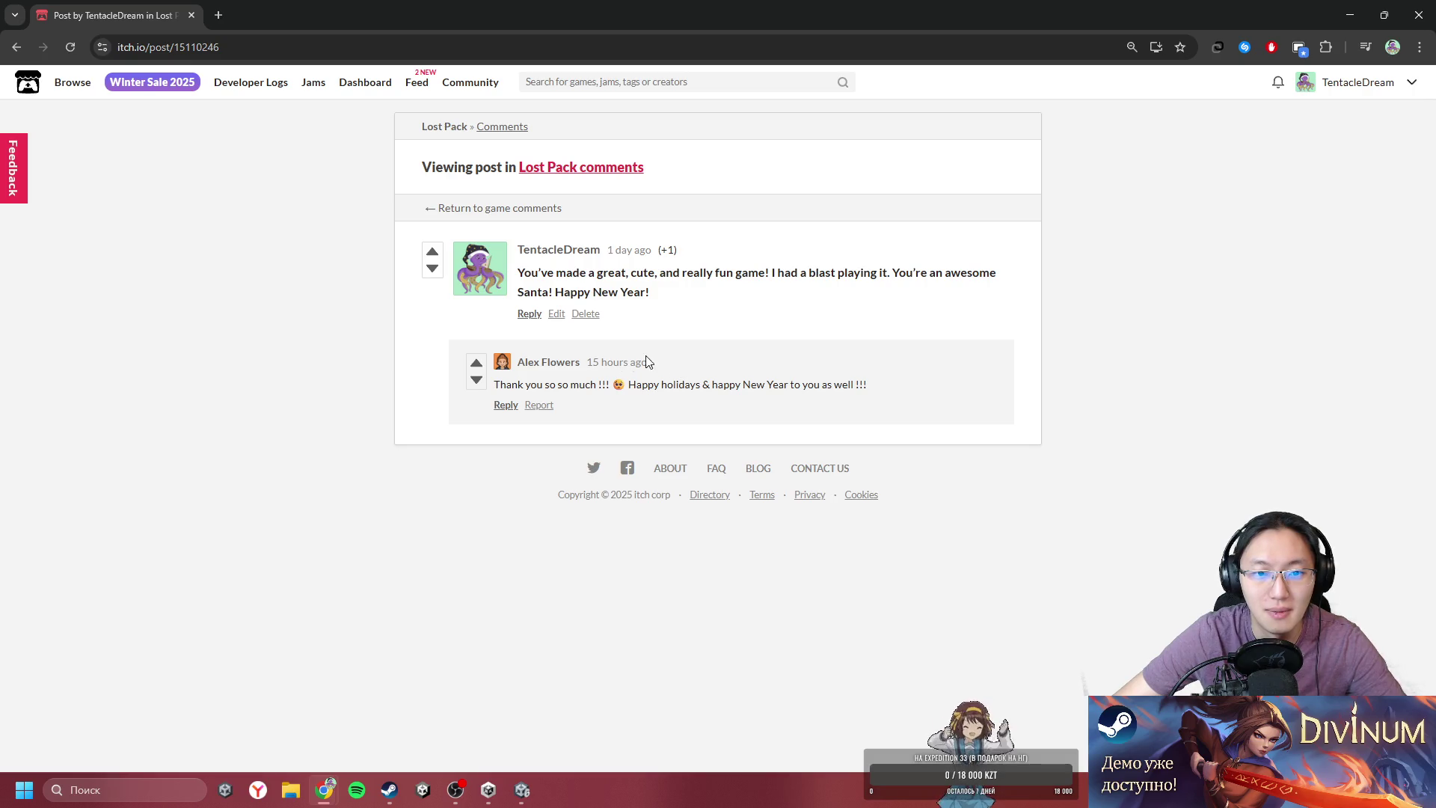
# - Open the full Lost Pack comments page, visit the game page, then return to the comments
pyautogui.click(579, 170)
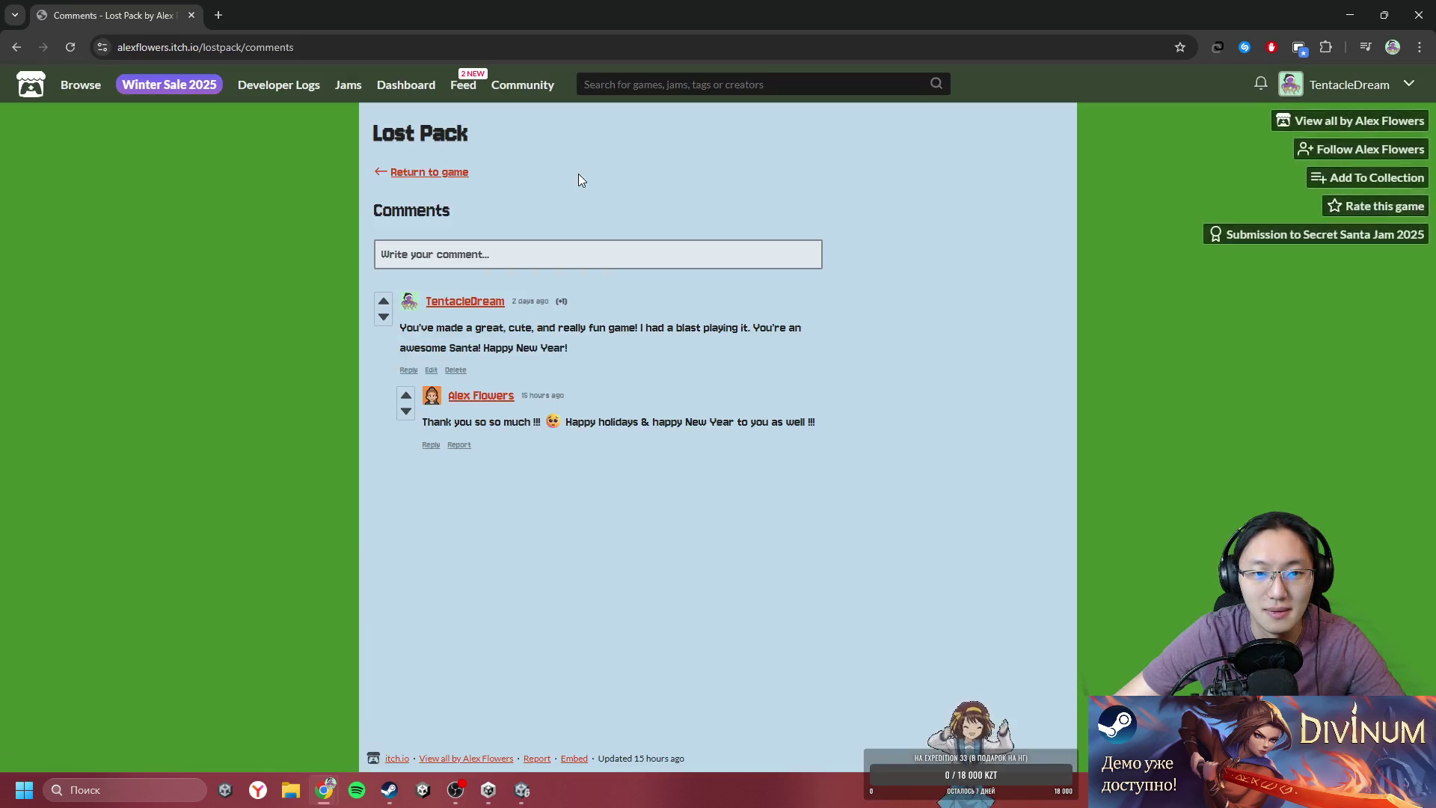
pyautogui.click(438, 173)
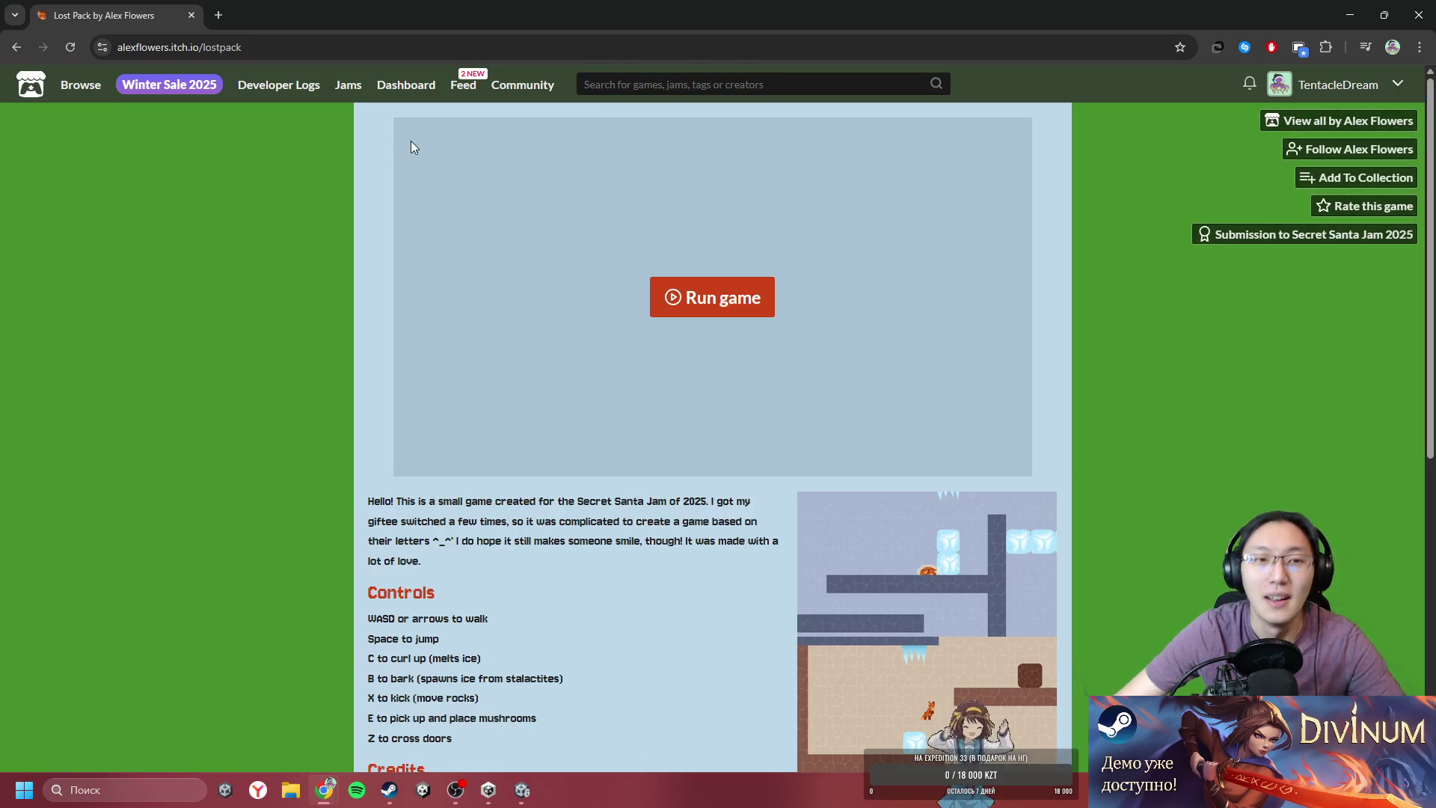
pyautogui.click(17, 47)
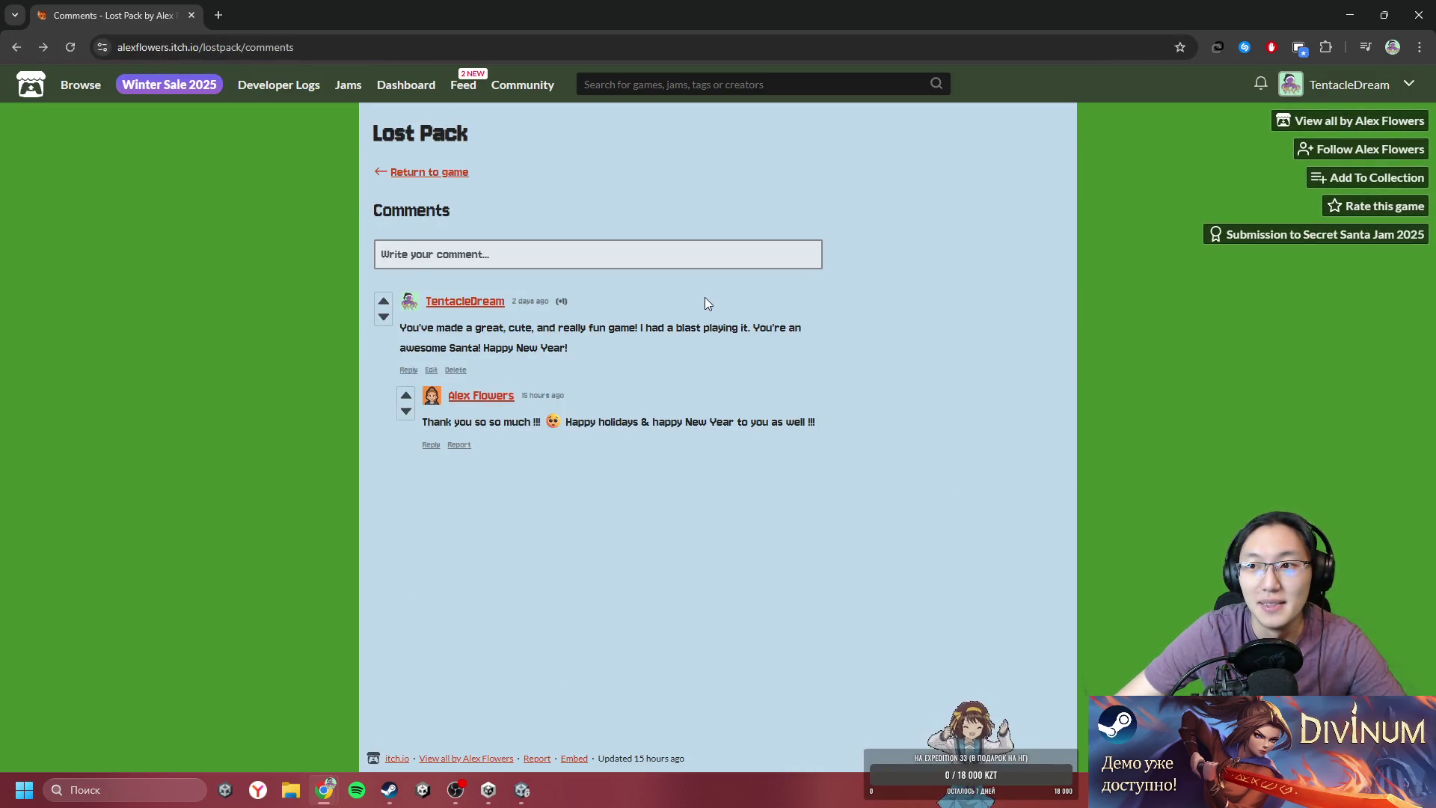
pyautogui.press('super+Down')
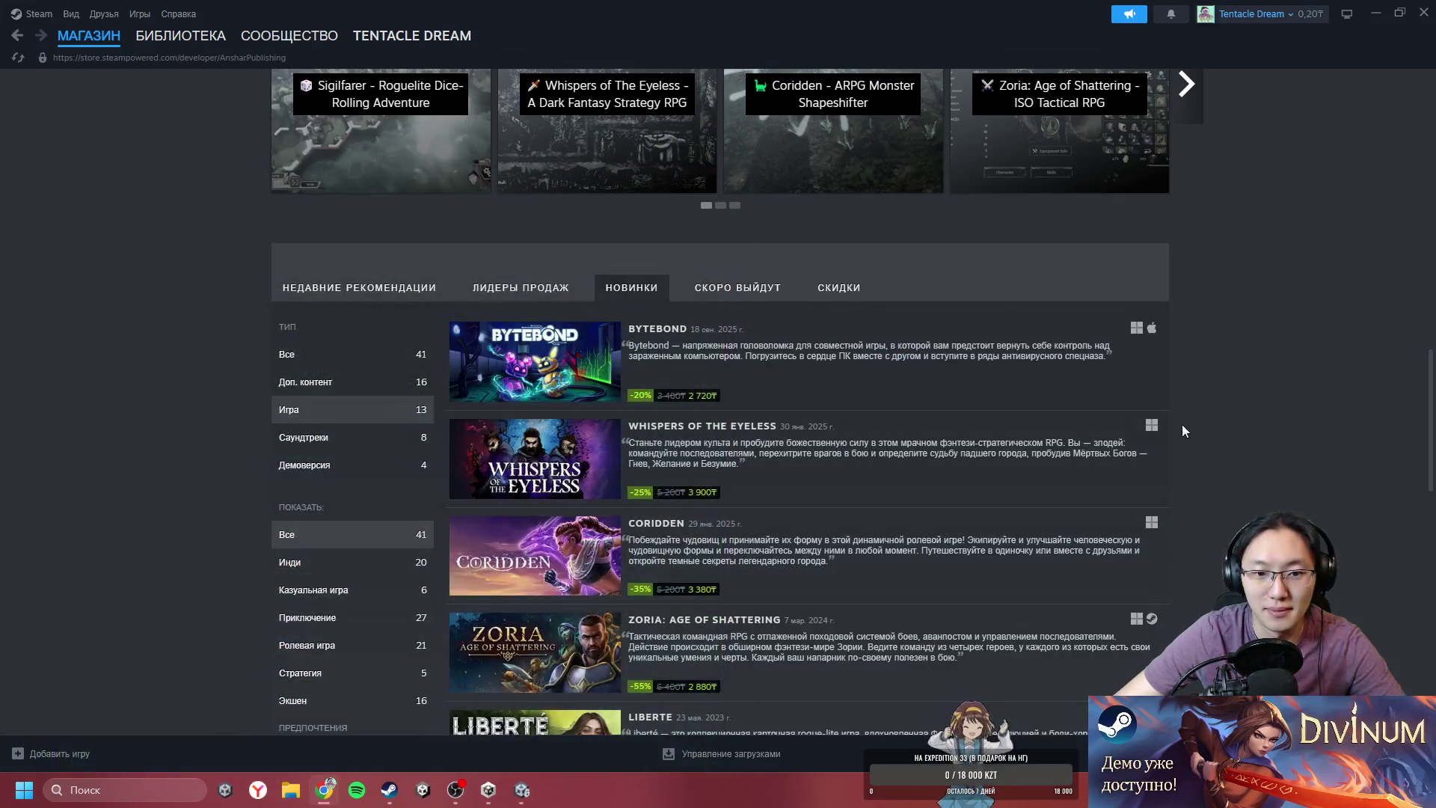
# - Scroll the Anshar Publishing page, choose Library > Home, then dismiss the open menu
pyautogui.scroll(-1, 1236, 452)
pyautogui.scroll(-5, 1236, 452)
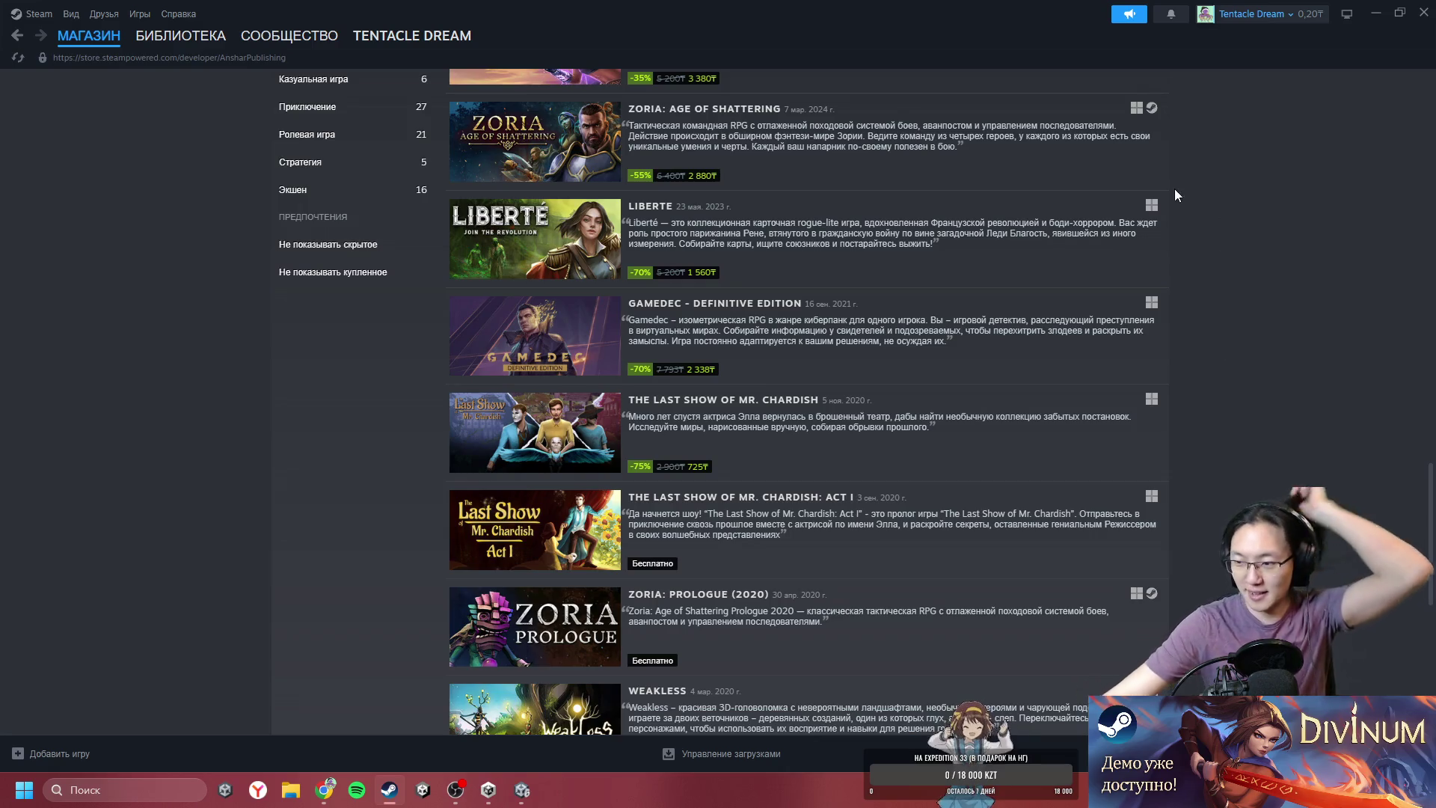
pyautogui.scroll(15, 1177, 199)
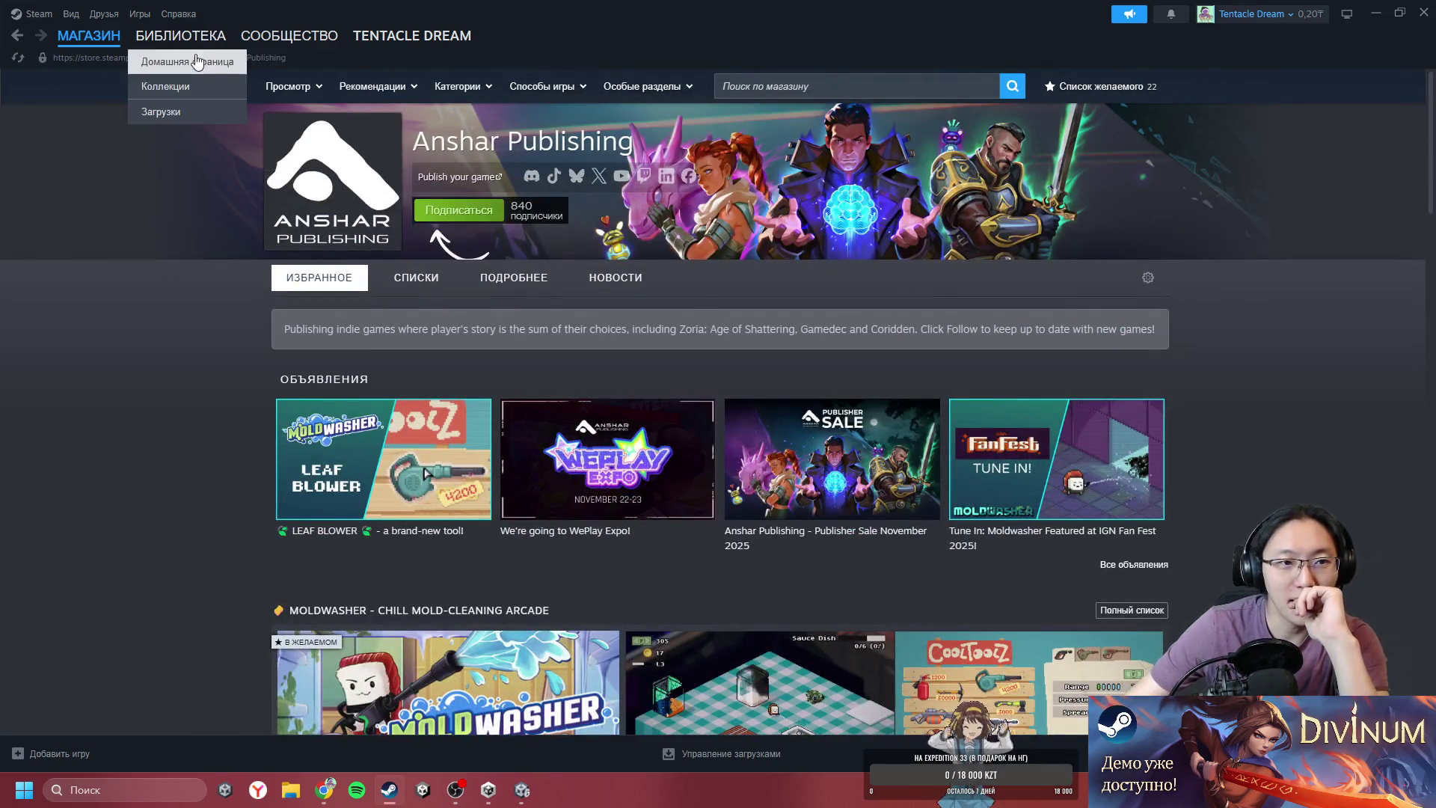
pyautogui.click(198, 58)
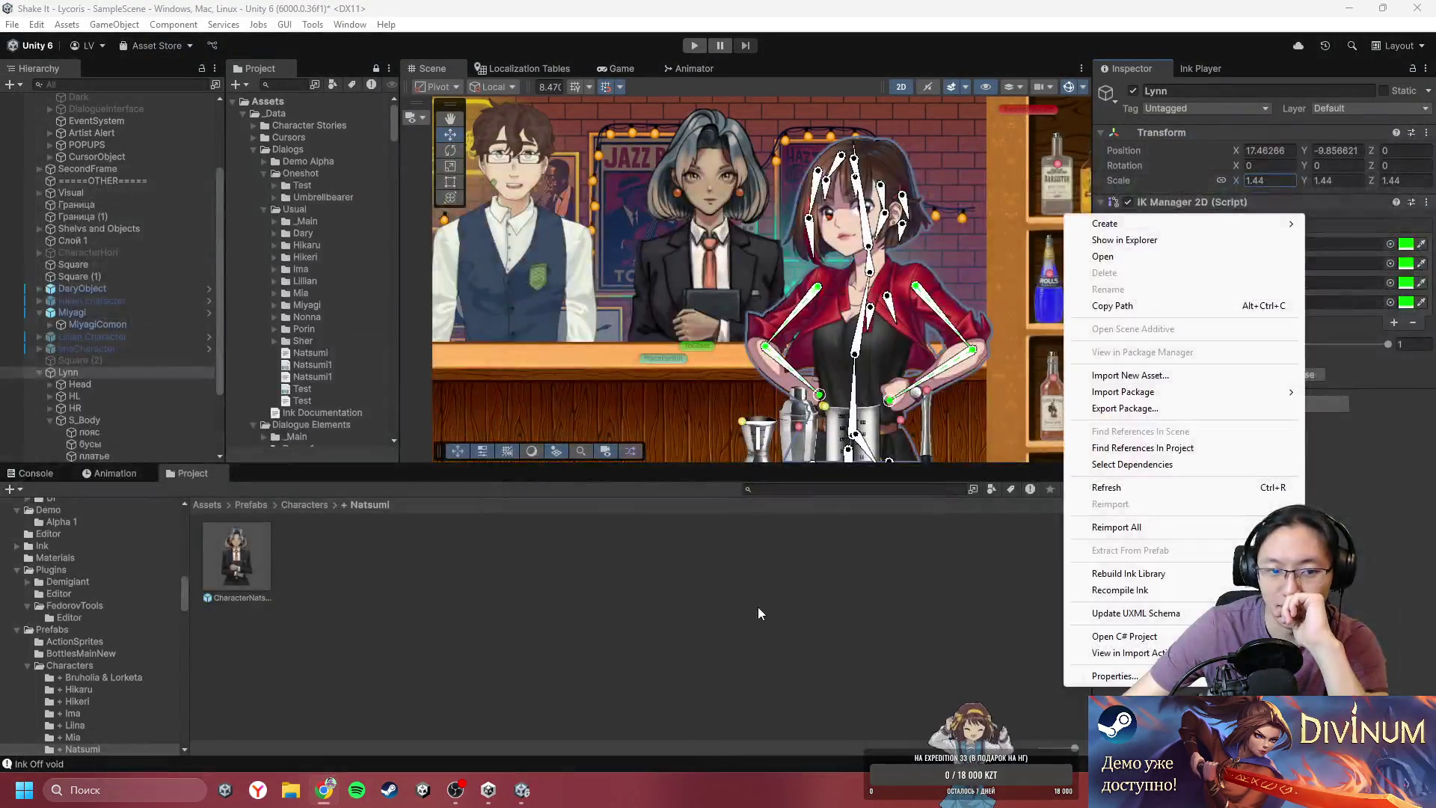
pyautogui.click(759, 613)
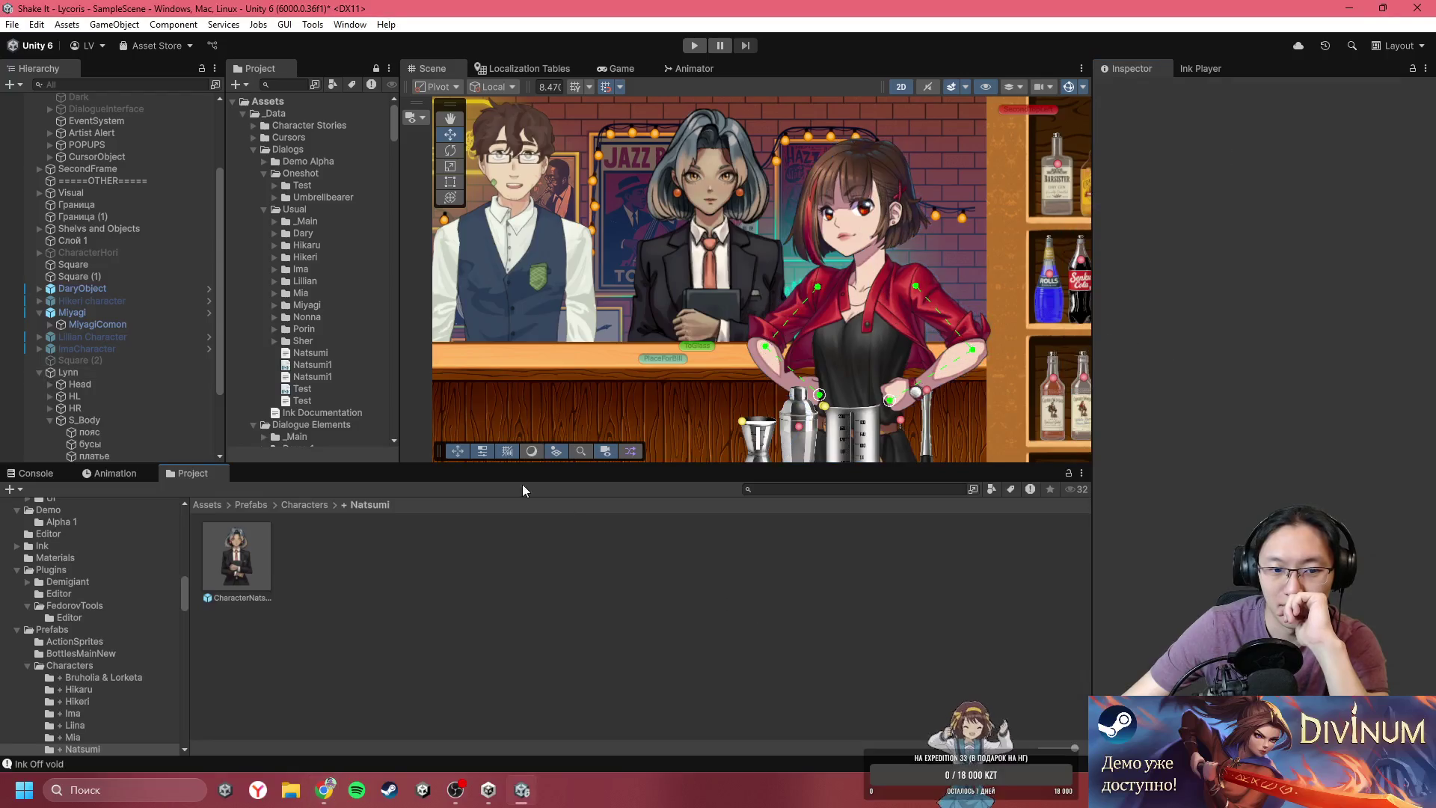
# - Select Lynn's dress sprite in the scene and show the Animation timeline
pyautogui.click(858, 299)
pyautogui.click(865, 272)
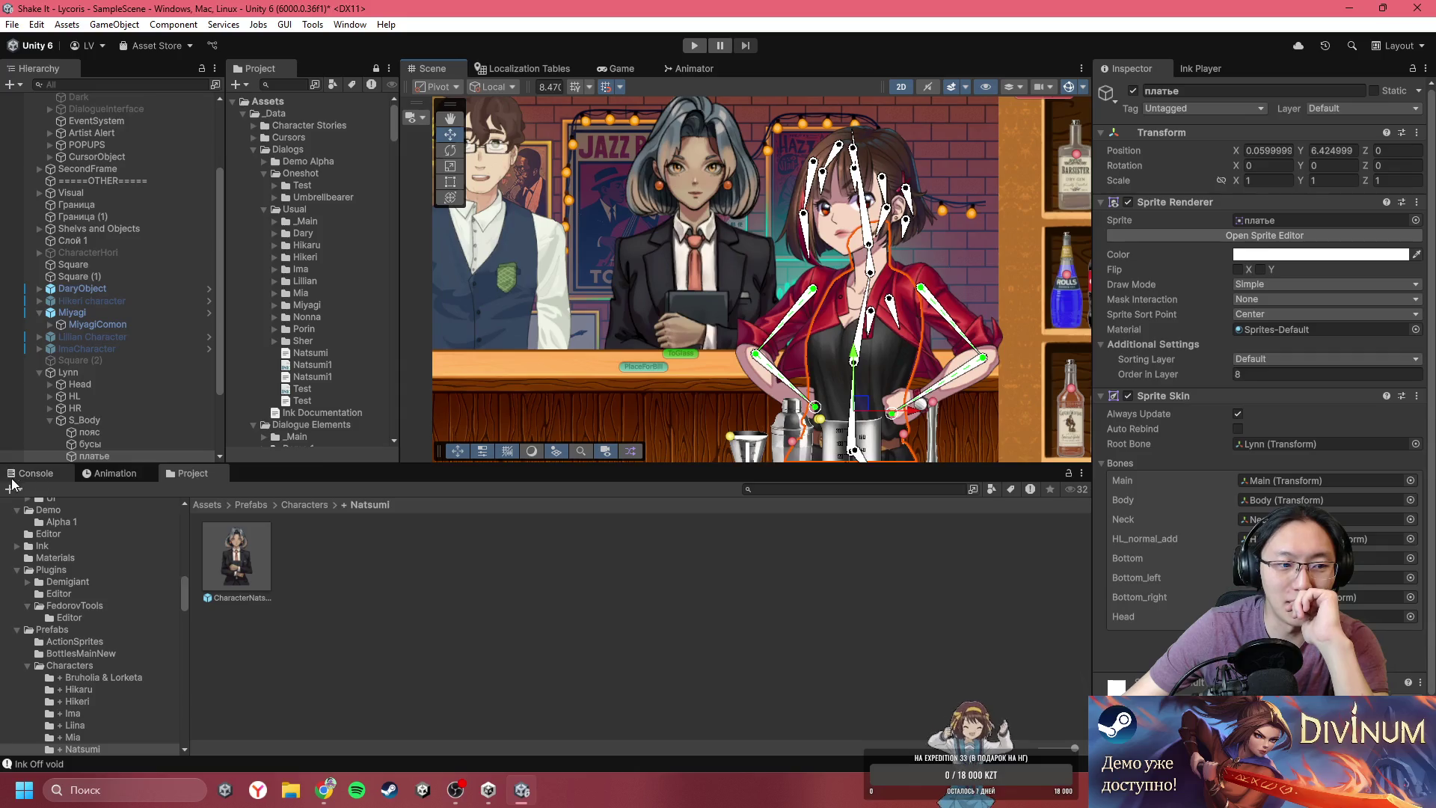
pyautogui.scroll(2, 840, 263)
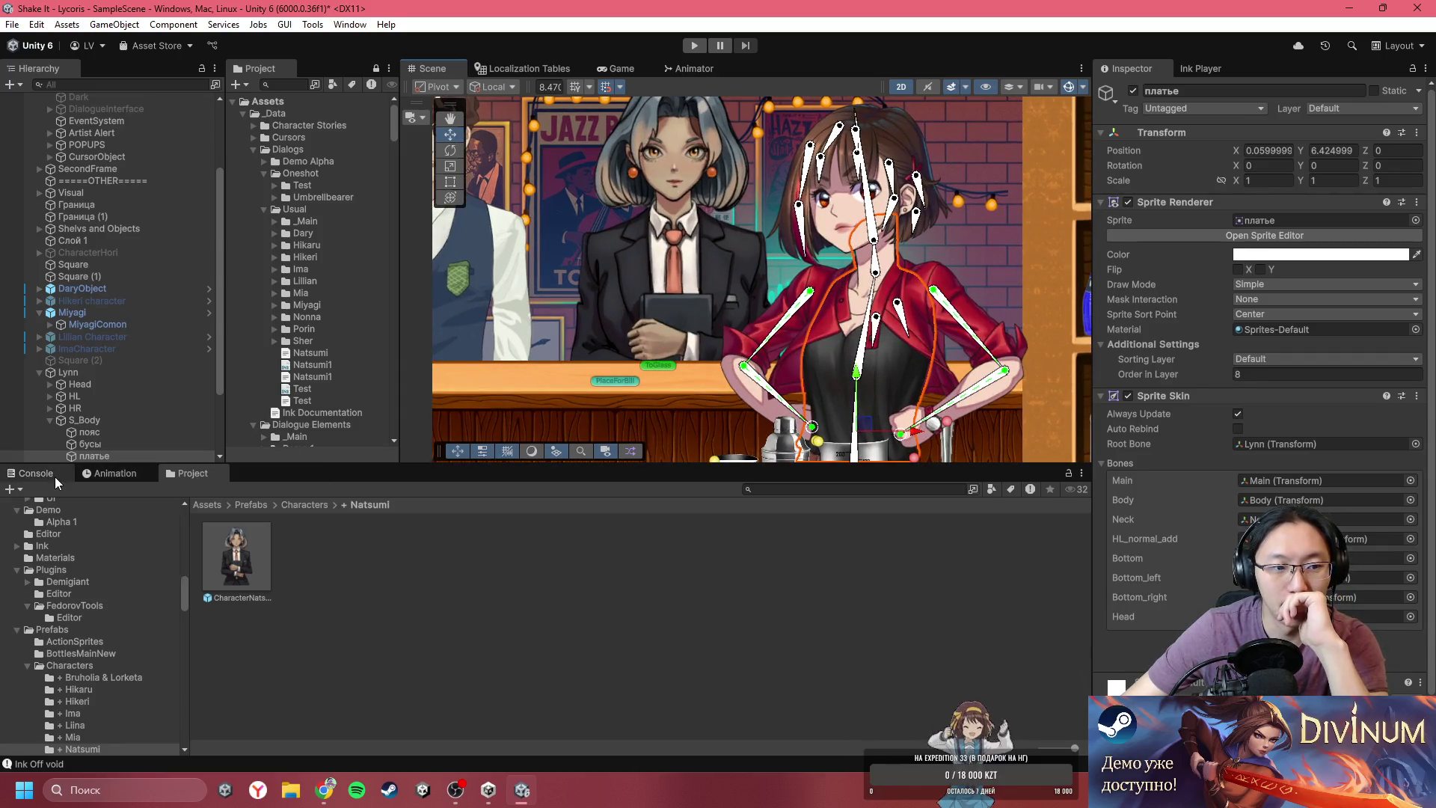
pyautogui.click(126, 477)
pyautogui.scroll(-4, 705, 426)
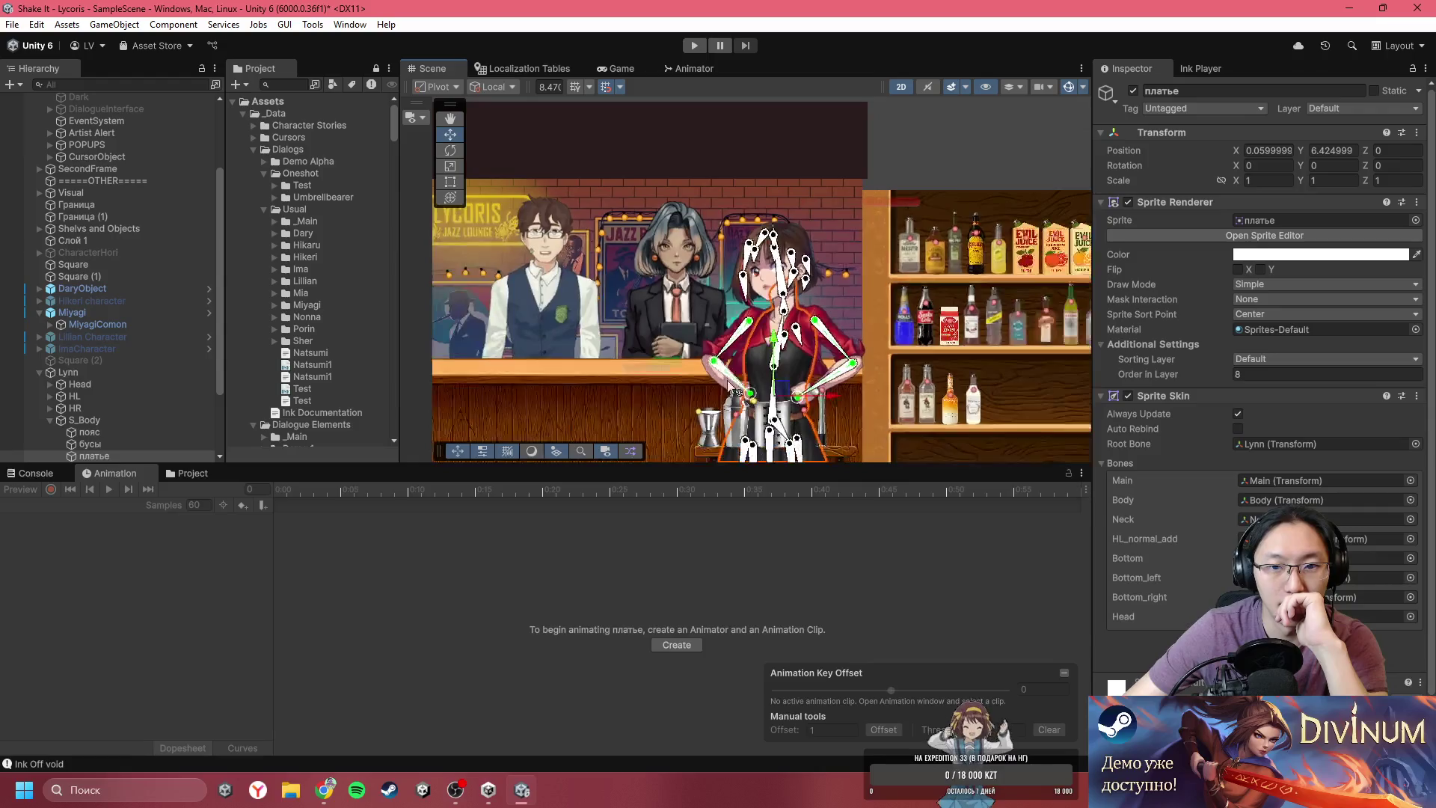
pyautogui.scroll(2, 770, 302)
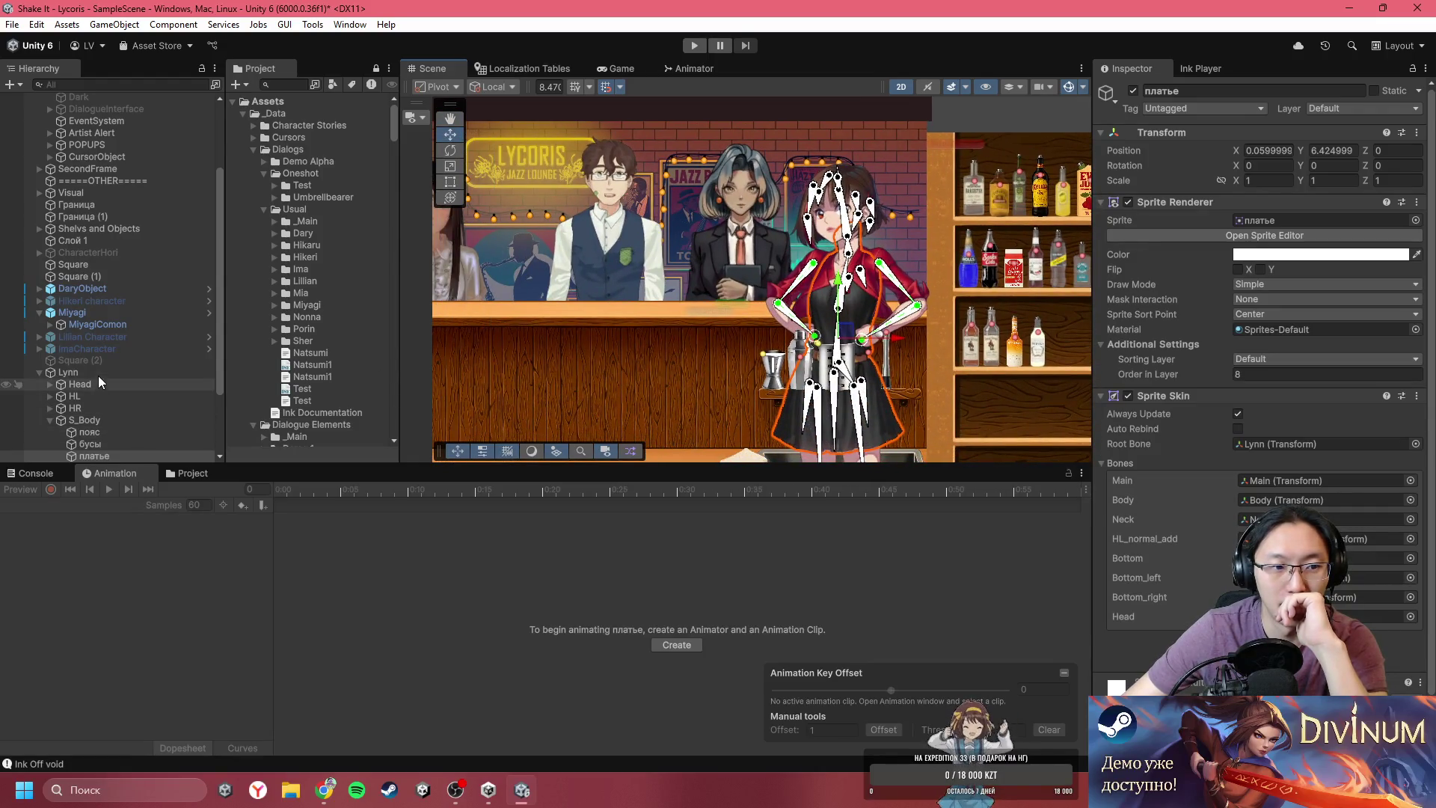
# - Select Lynn's root object and shrink her scale from 1.44 to 1.32
pyautogui.click(97, 374)
pyautogui.scroll(2, 804, 209)
pyautogui.scroll(3, 804, 209)
pyautogui.click(1259, 183)
pyautogui.moveTo(1231, 177); pyautogui.dragTo(1227, 177)
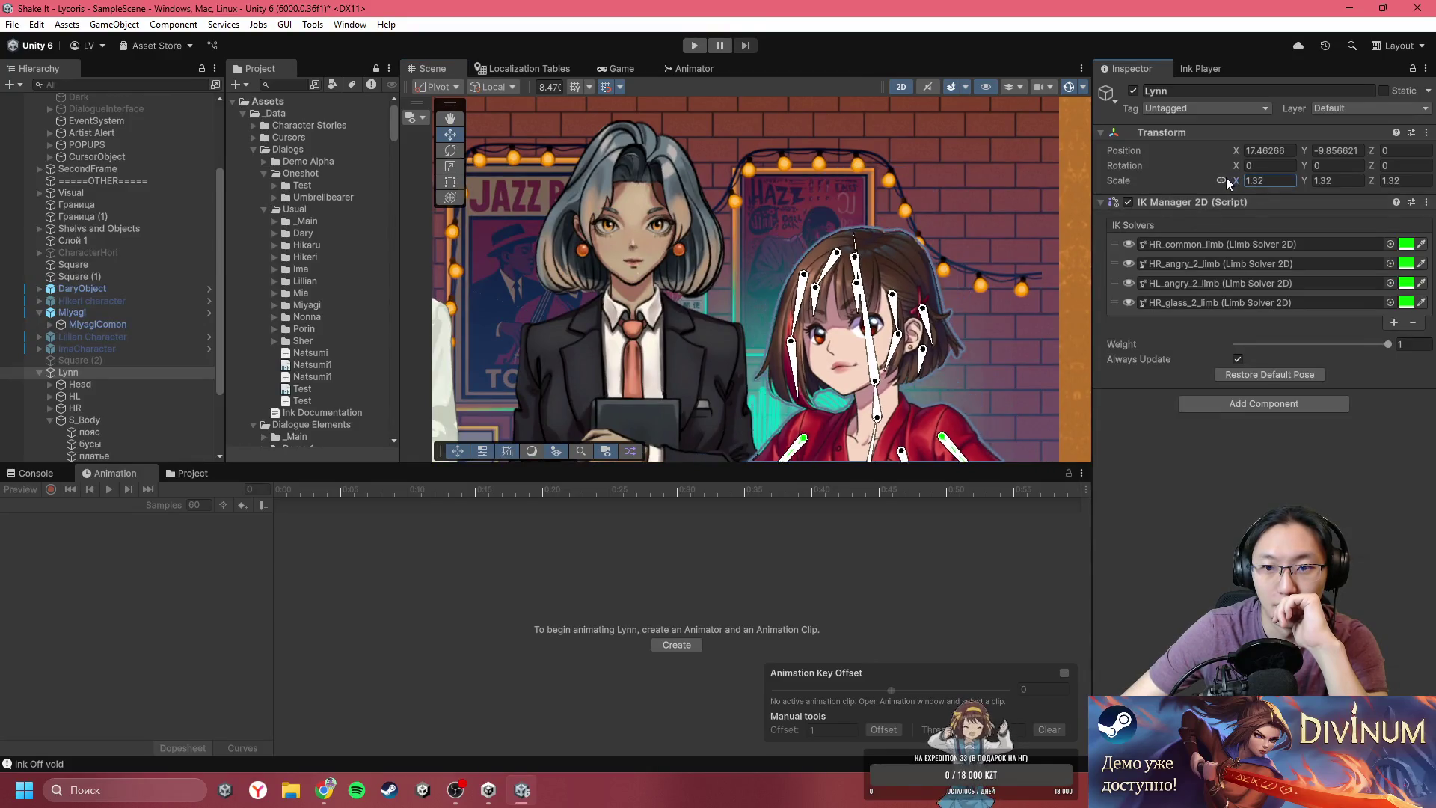
# - Raise Lynn in the bar scene by dragging her Position Y to -6.81
pyautogui.scroll(-3, 765, 245)
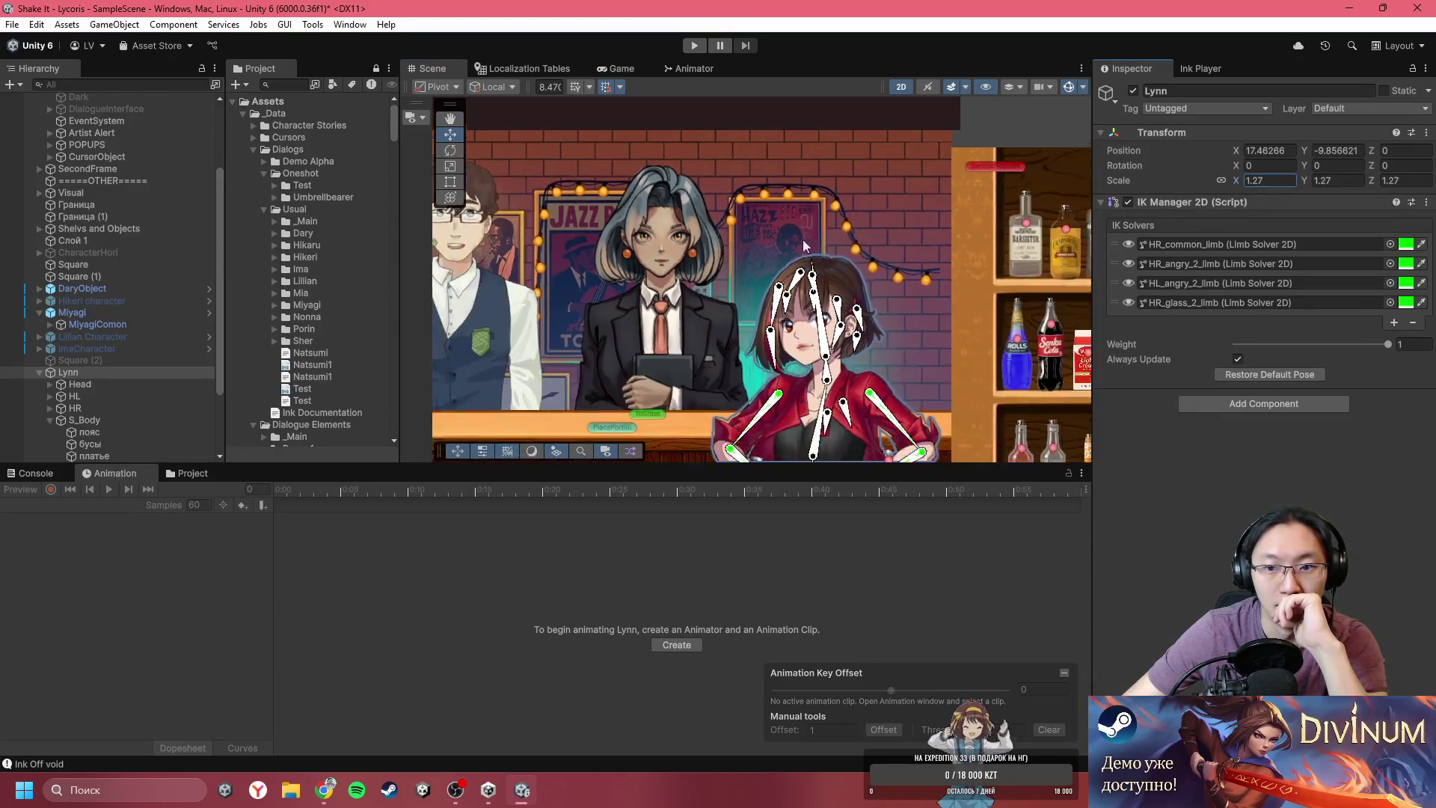
pyautogui.moveTo(1309, 154)
pyautogui.mouseDown()
pyautogui.moveTo(1389, 162)
pyautogui.moveTo(1380, 171)
pyautogui.mouseUp()
pyautogui.scroll(5, 904, 187)
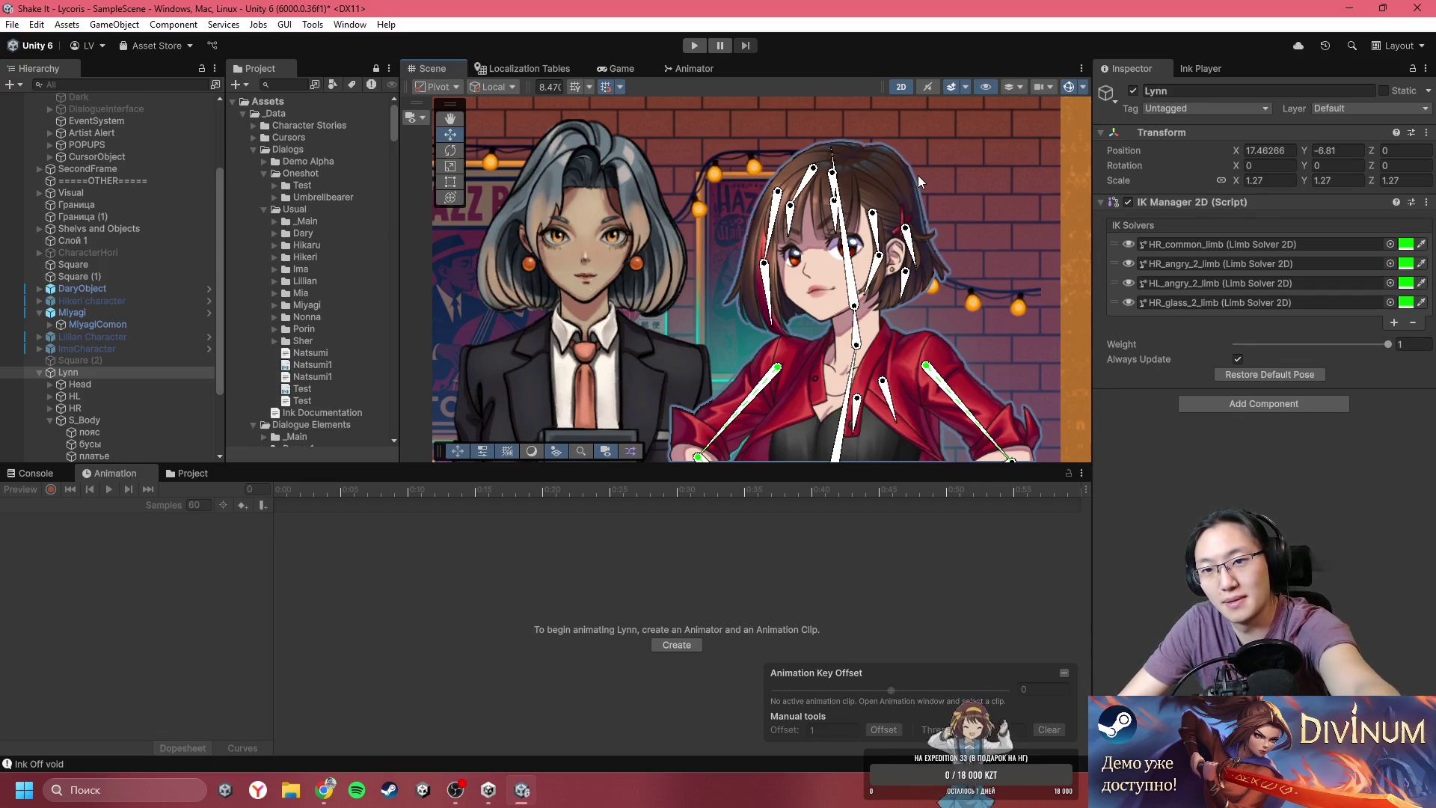
pyautogui.scroll(-5, 871, 208)
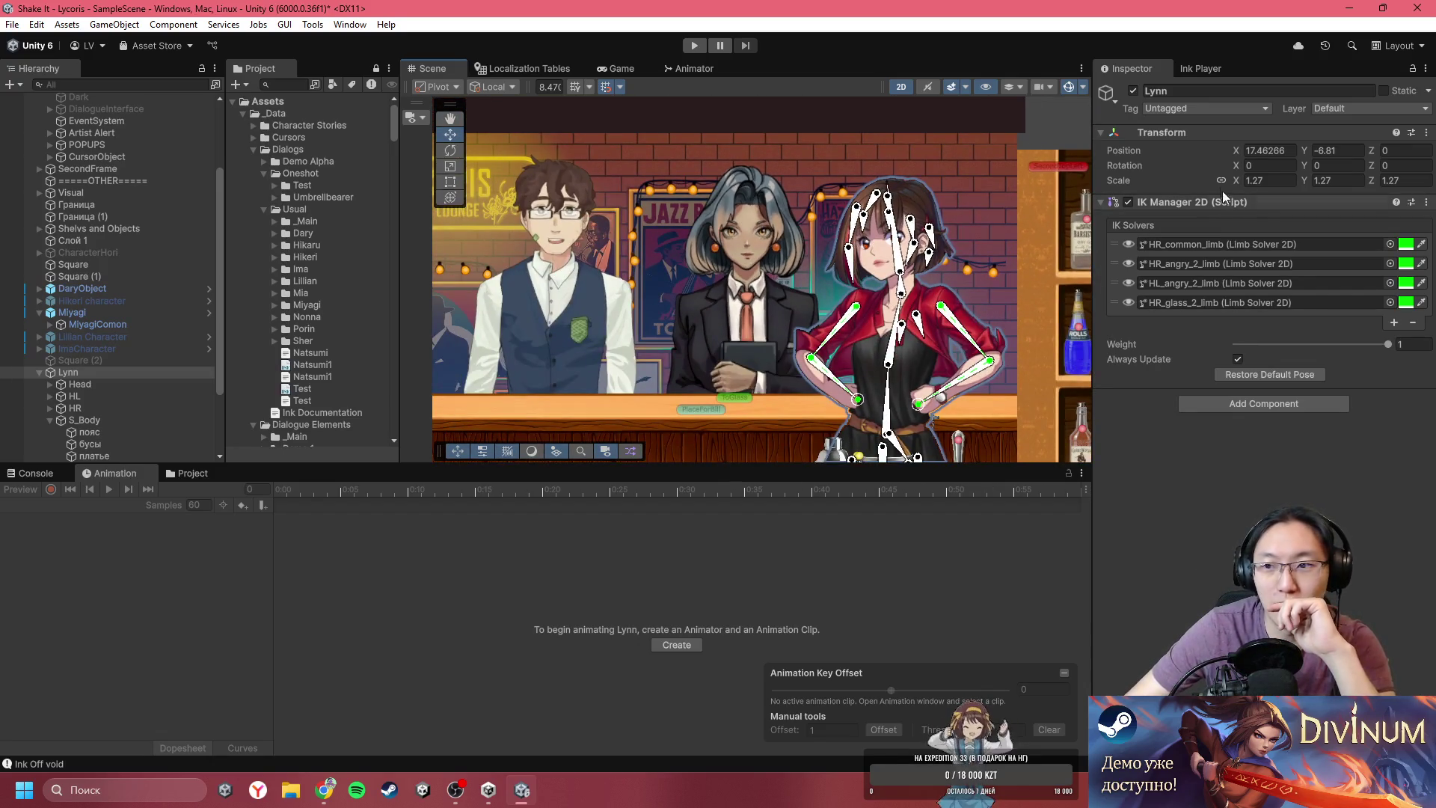
# - Shrink Lynn further to 1.18 scale and pan the Scene view around her
pyautogui.click(1242, 182)
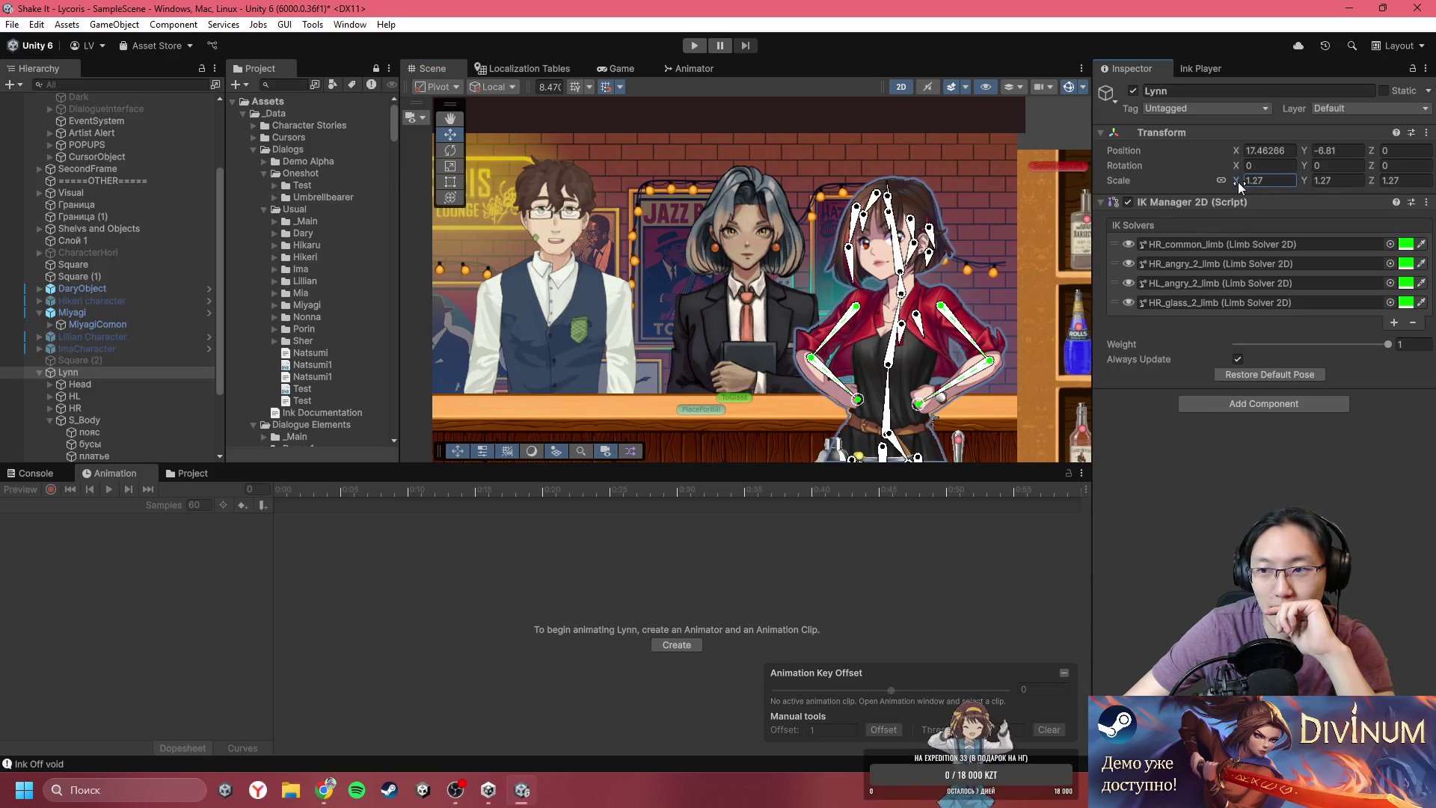
pyautogui.moveTo(1237, 182); pyautogui.dragTo(1237, 181)
pyautogui.scroll(5, 857, 275)
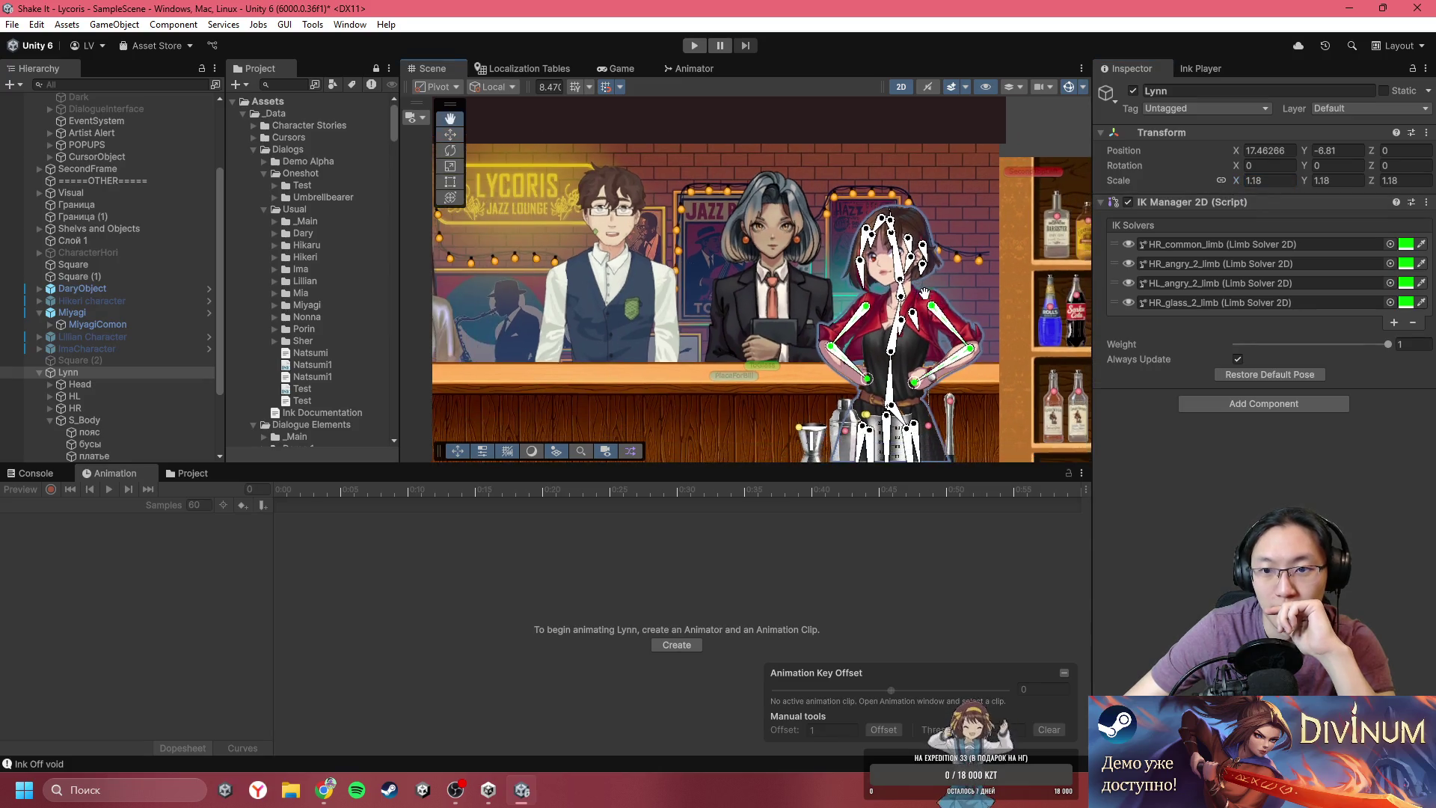
pyautogui.scroll(2, 858, 275)
pyautogui.moveTo(855, 272); pyautogui.dragTo(820, 297)
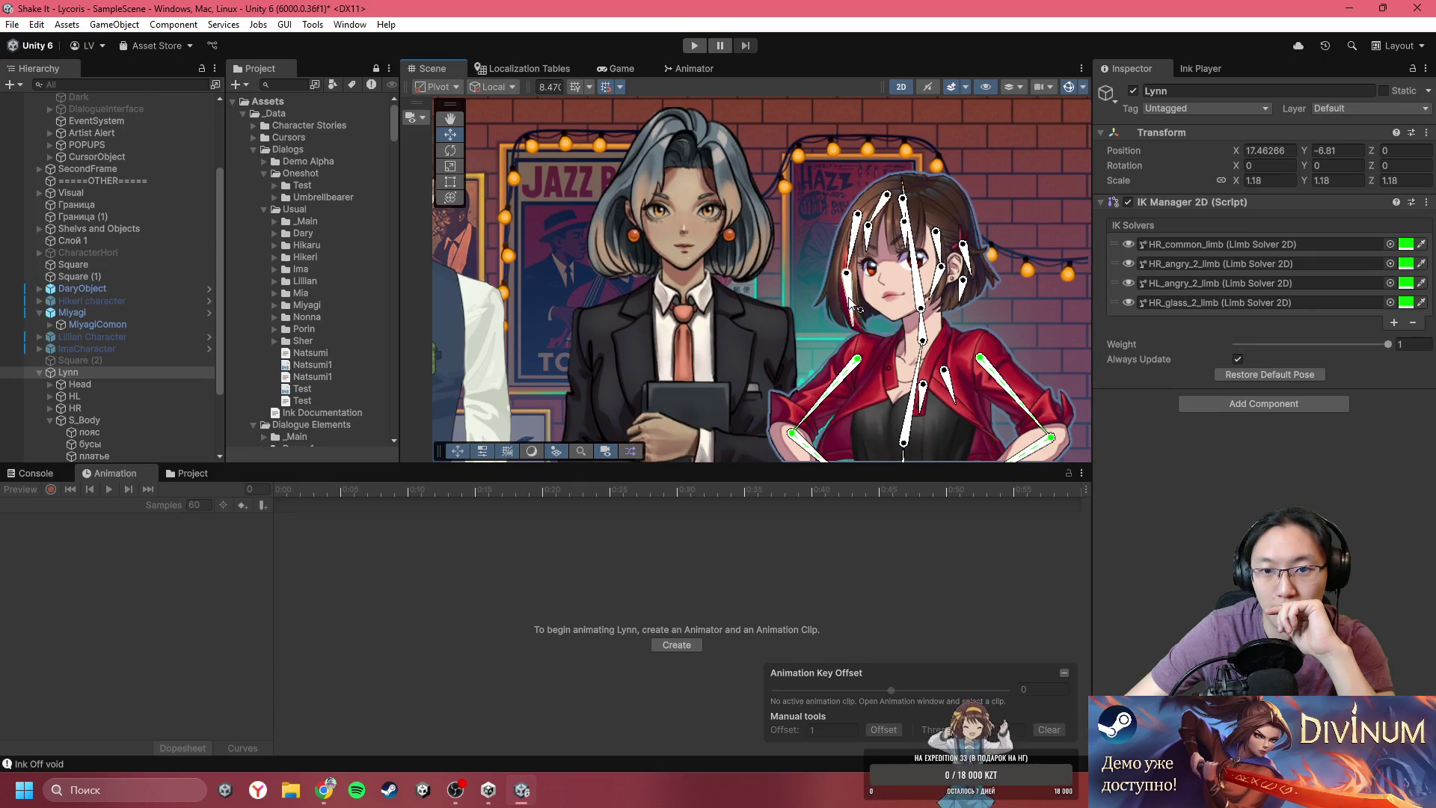
pyautogui.scroll(-2, 853, 299)
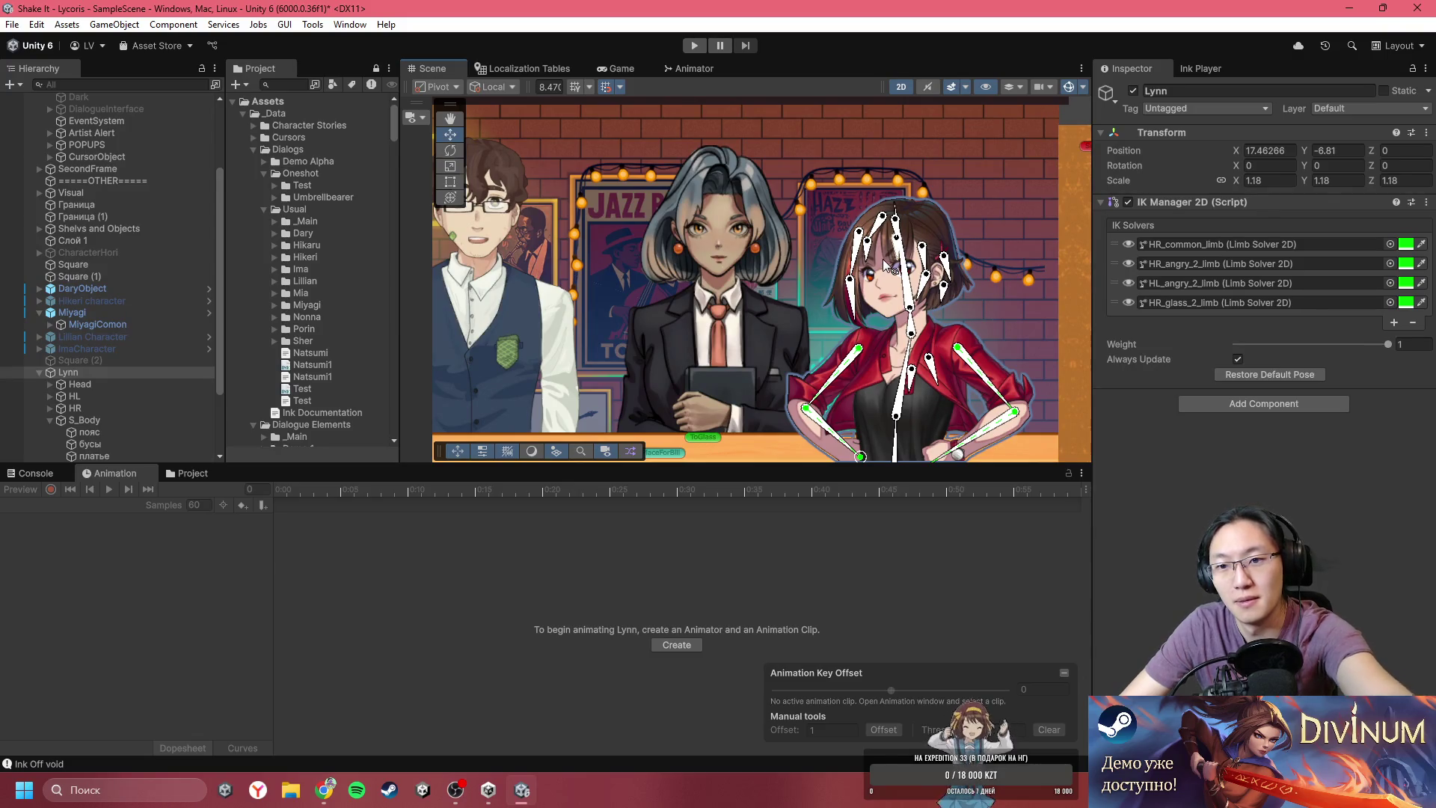
pyautogui.scroll(-3, 882, 259)
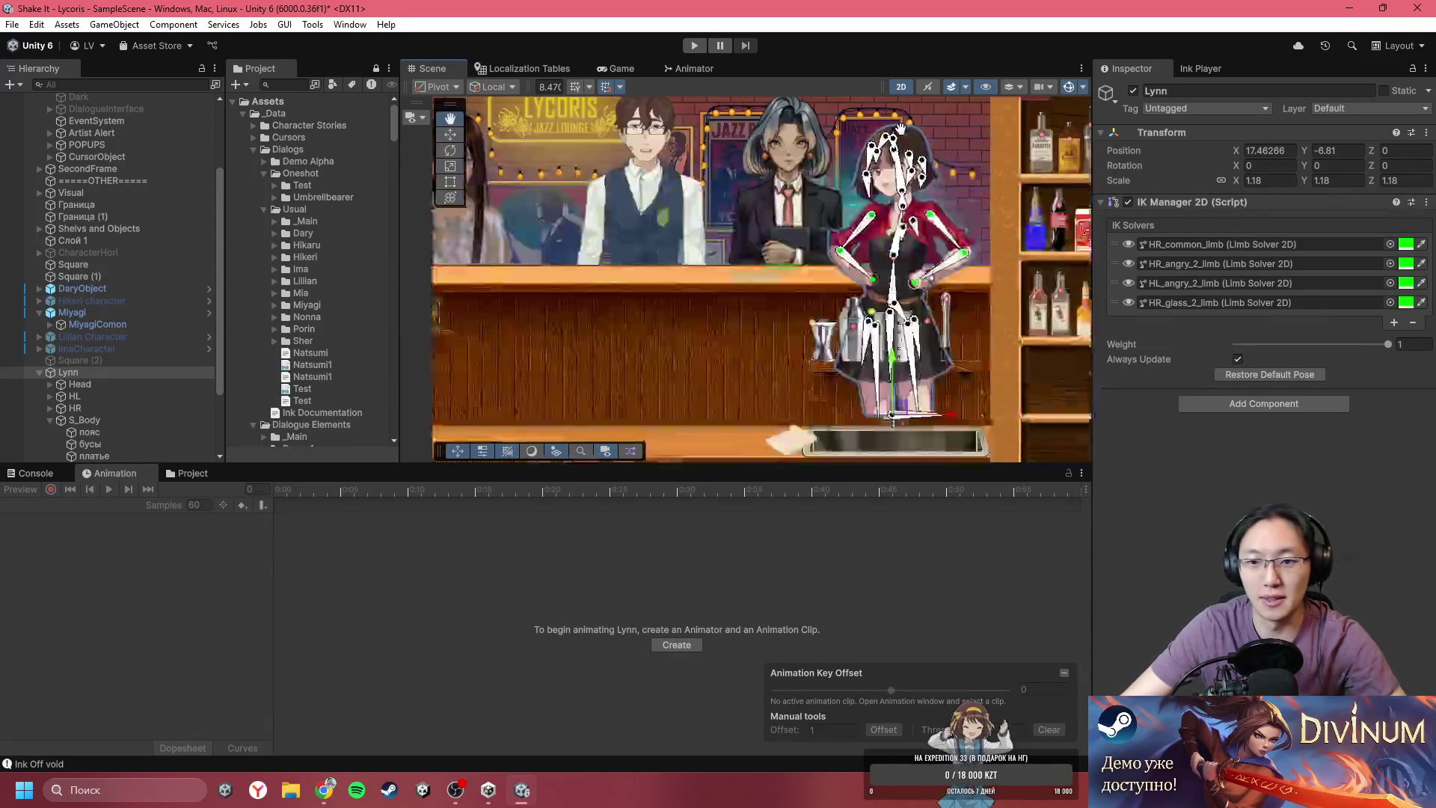
pyautogui.scroll(-2, 877, 254)
pyautogui.scroll(3, 876, 258)
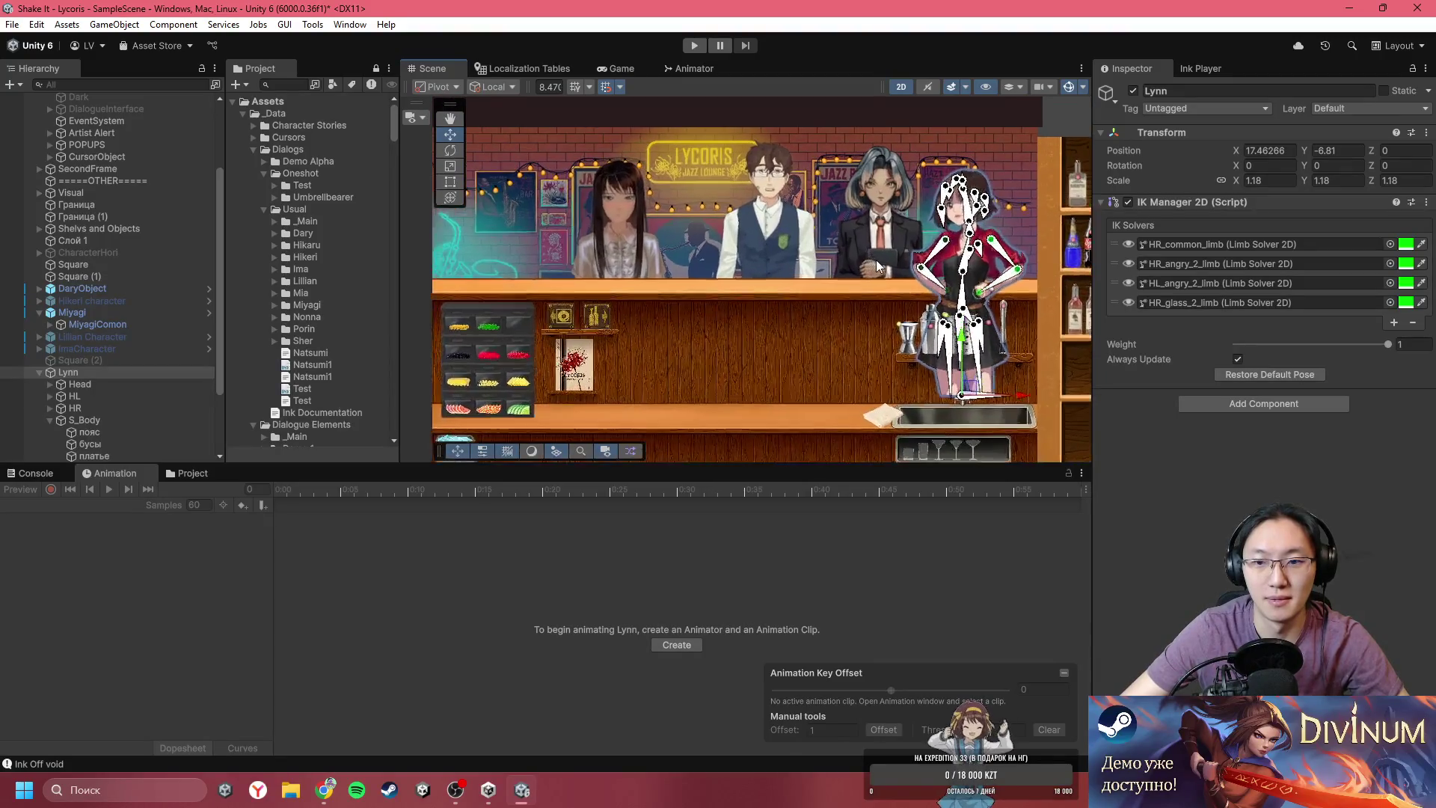
# - Compare the Game preview with the bar layout in Scene, ending on the notebook-cover preview
pyautogui.moveTo(905, 251); pyautogui.dragTo(923, 250)
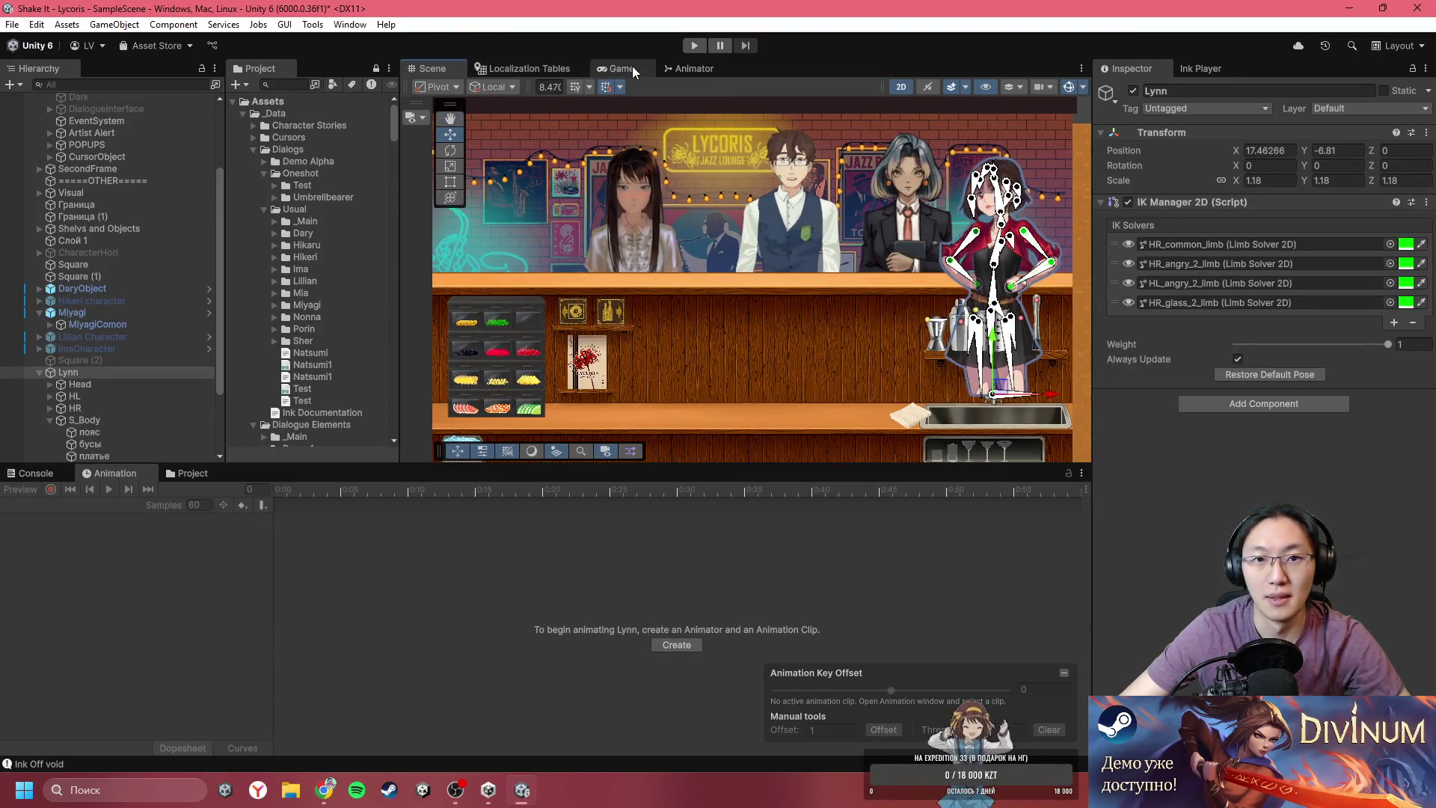
pyautogui.click(635, 68)
pyautogui.click(426, 68)
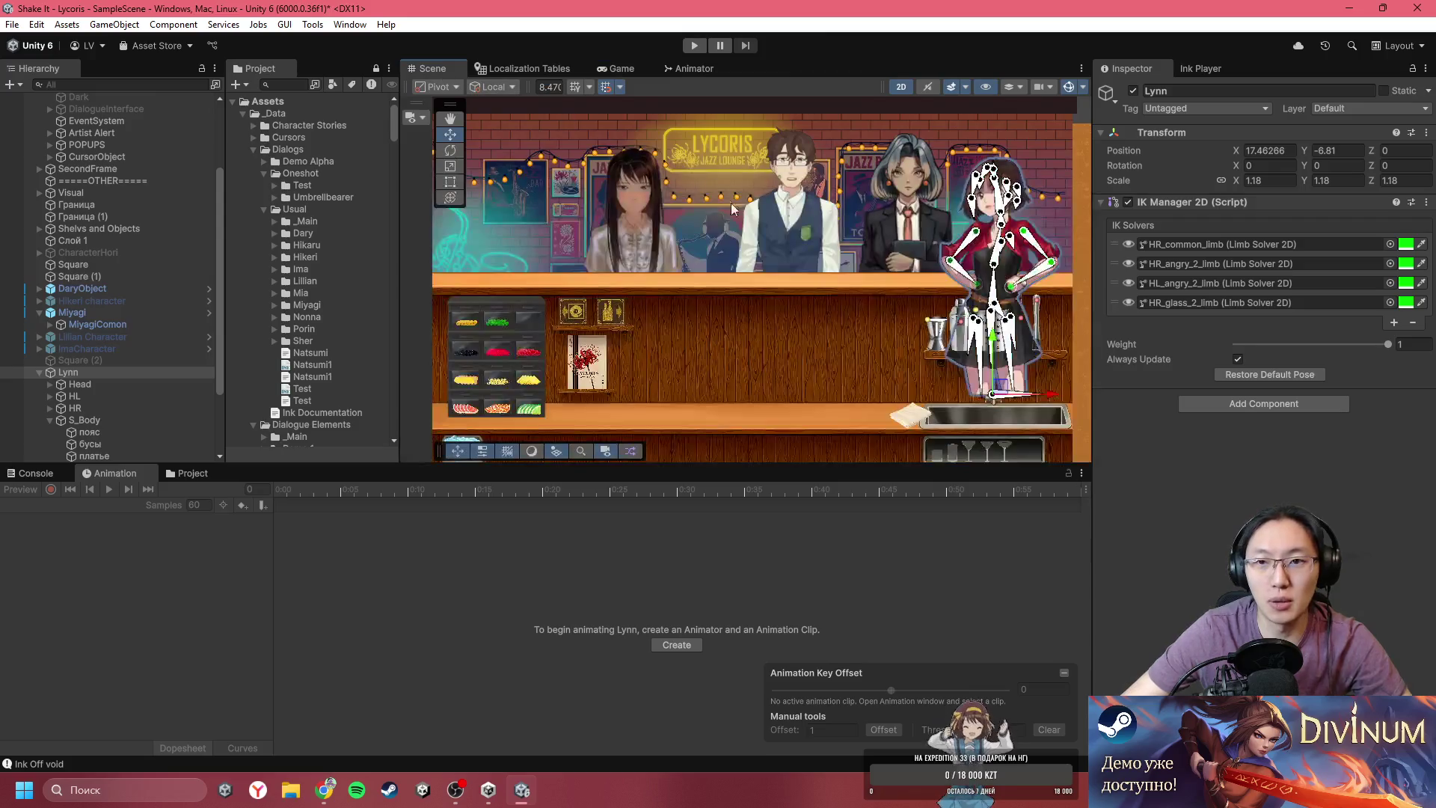
pyautogui.scroll(-5, 693, 265)
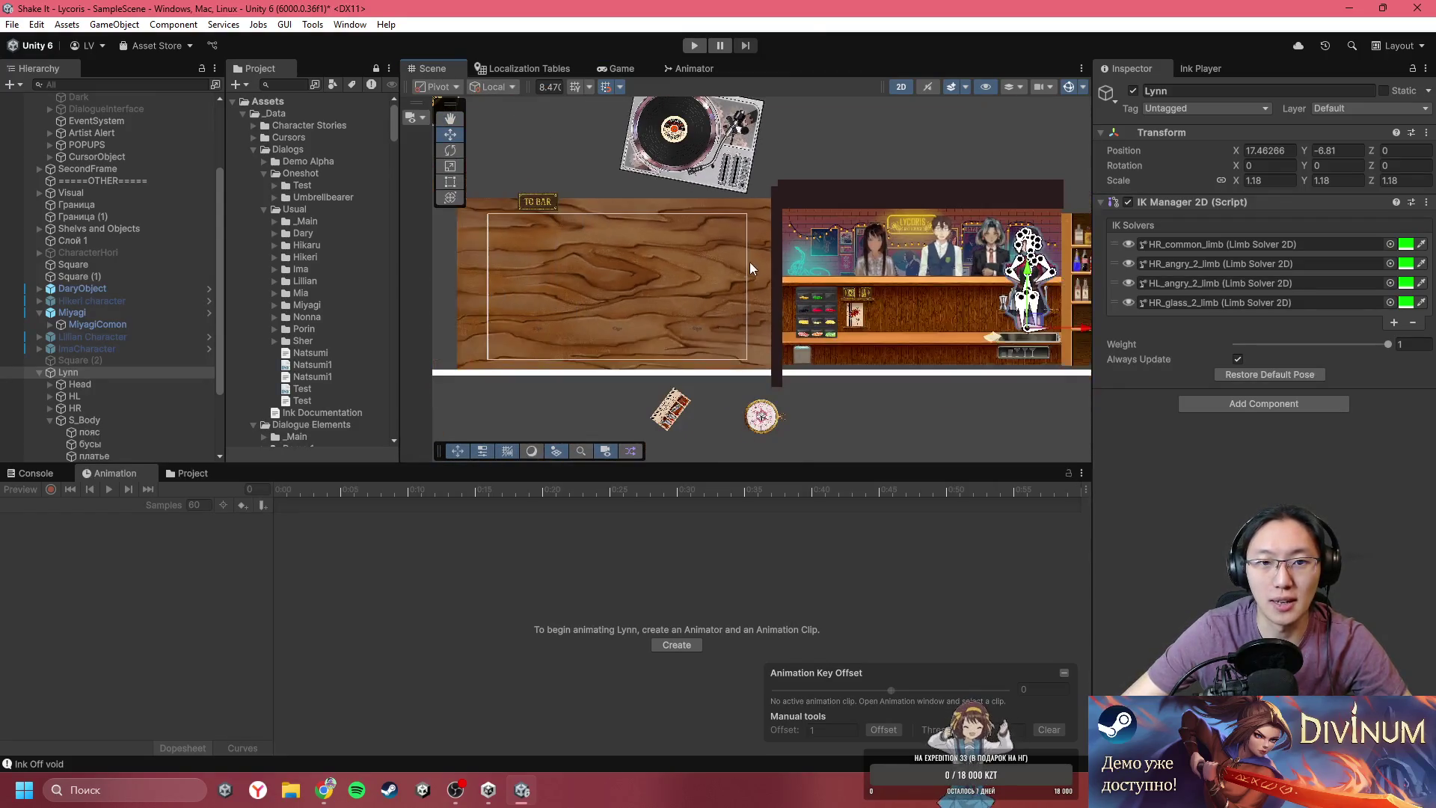
pyautogui.scroll(5, 846, 281)
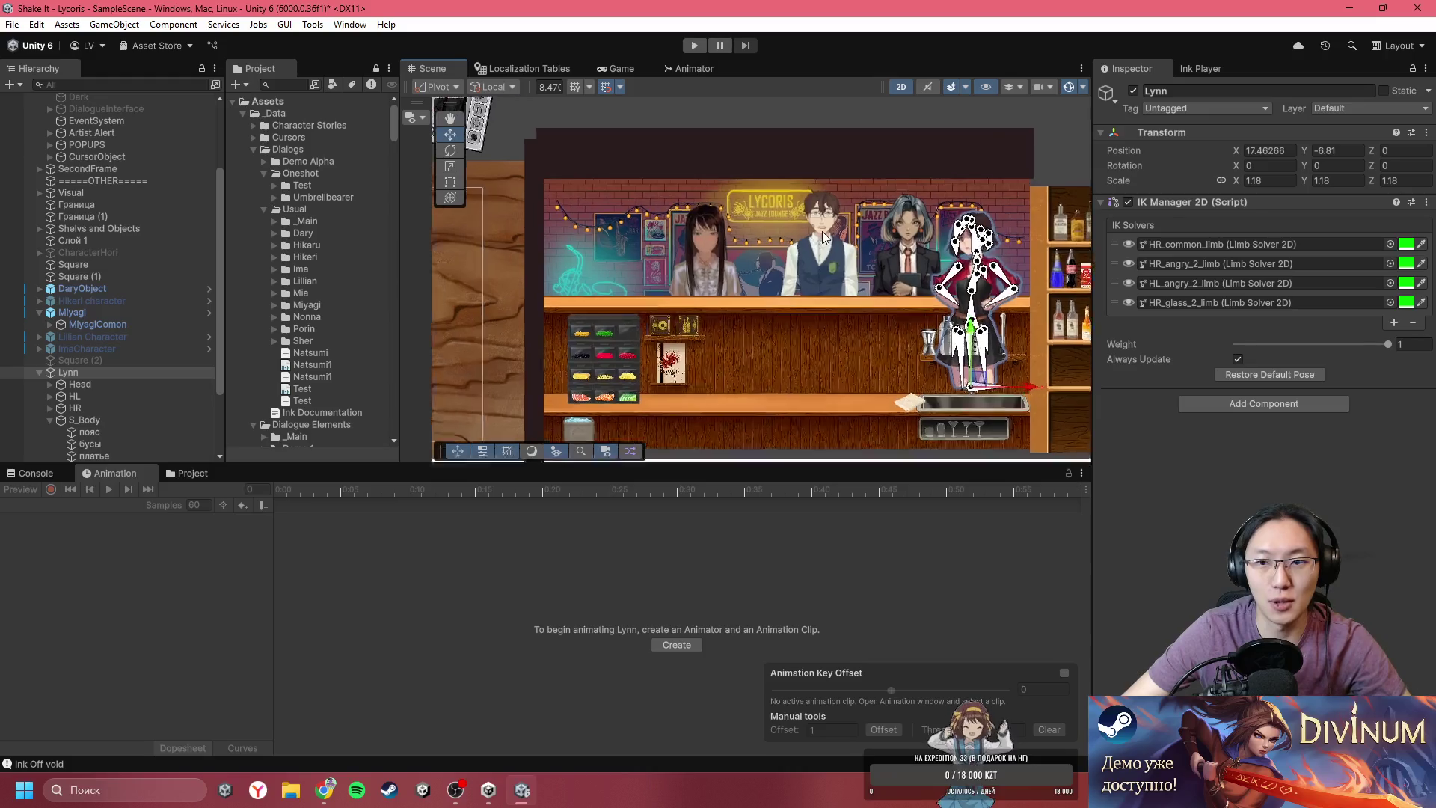
pyautogui.scroll(3, 770, 166)
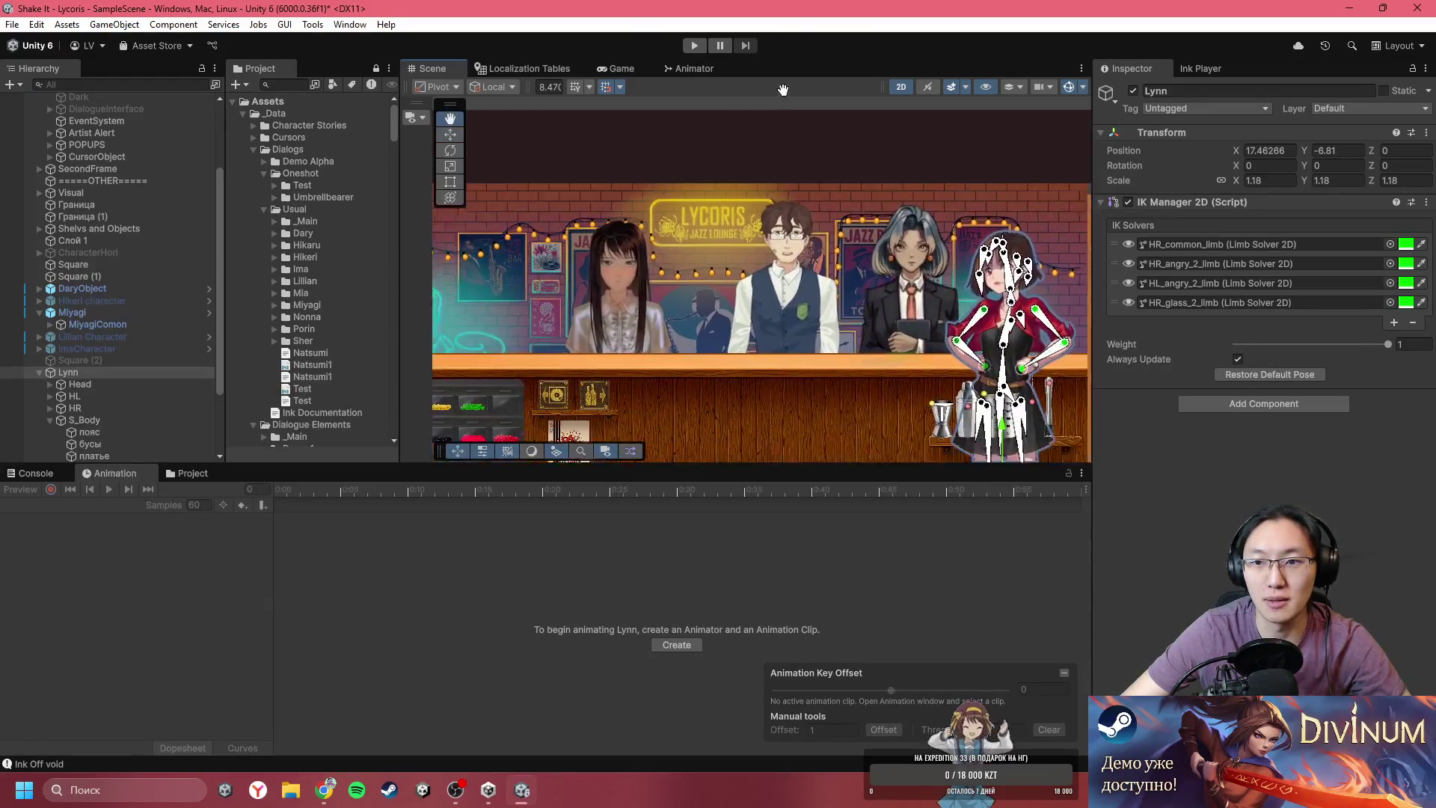
pyautogui.click(620, 68)
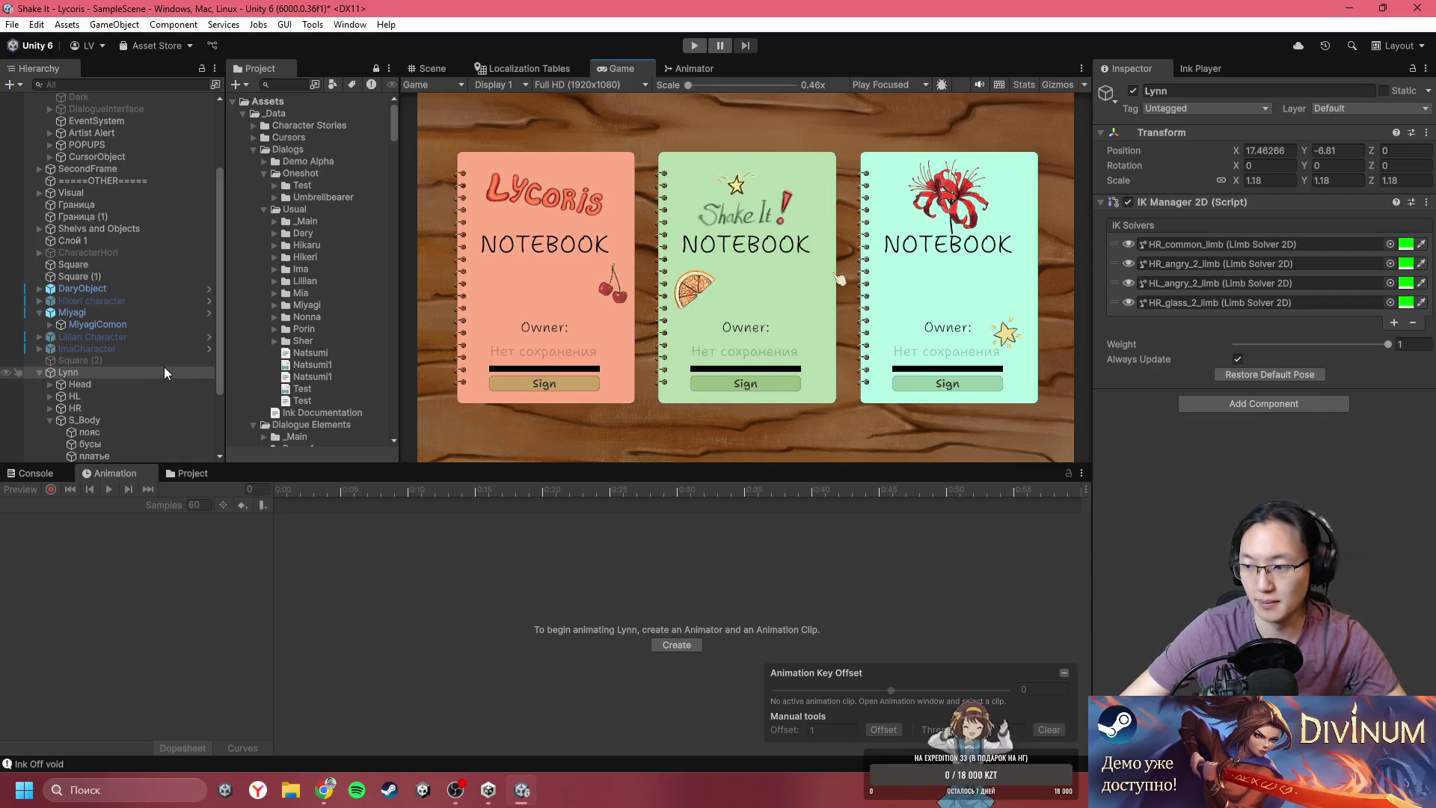
# - Return to the Scene view and pan until the whole bar with Lynn behind the counter shows
pyautogui.click(431, 70)
pyautogui.scroll(5, 868, 154)
pyautogui.moveTo(867, 155); pyautogui.dragTo(880, 258)
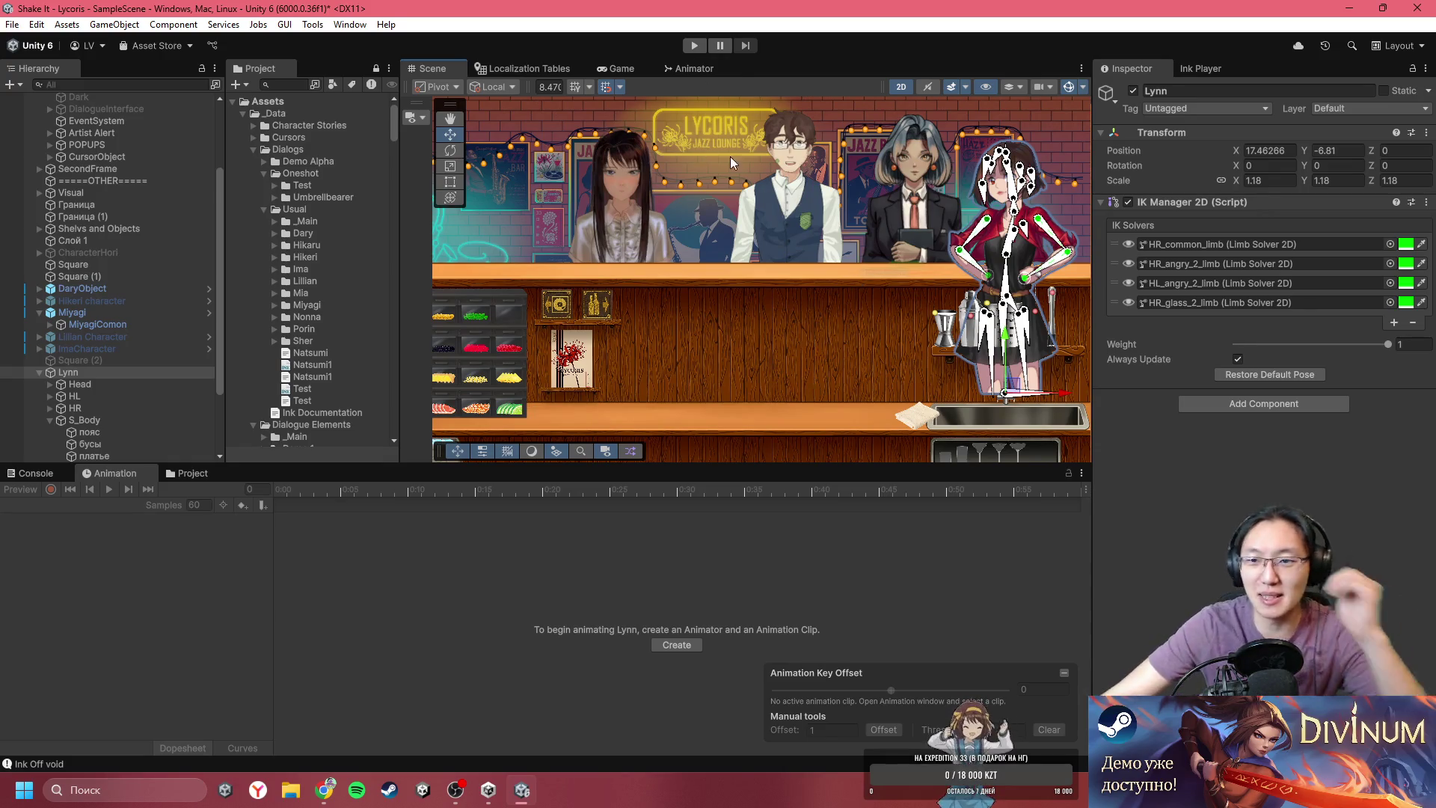
# - Nudge Lynn up and right behind the bar counter to about X 18.02, Y -6.06
pyautogui.scroll(2, 727, 226)
pyautogui.scroll(3, 727, 226)
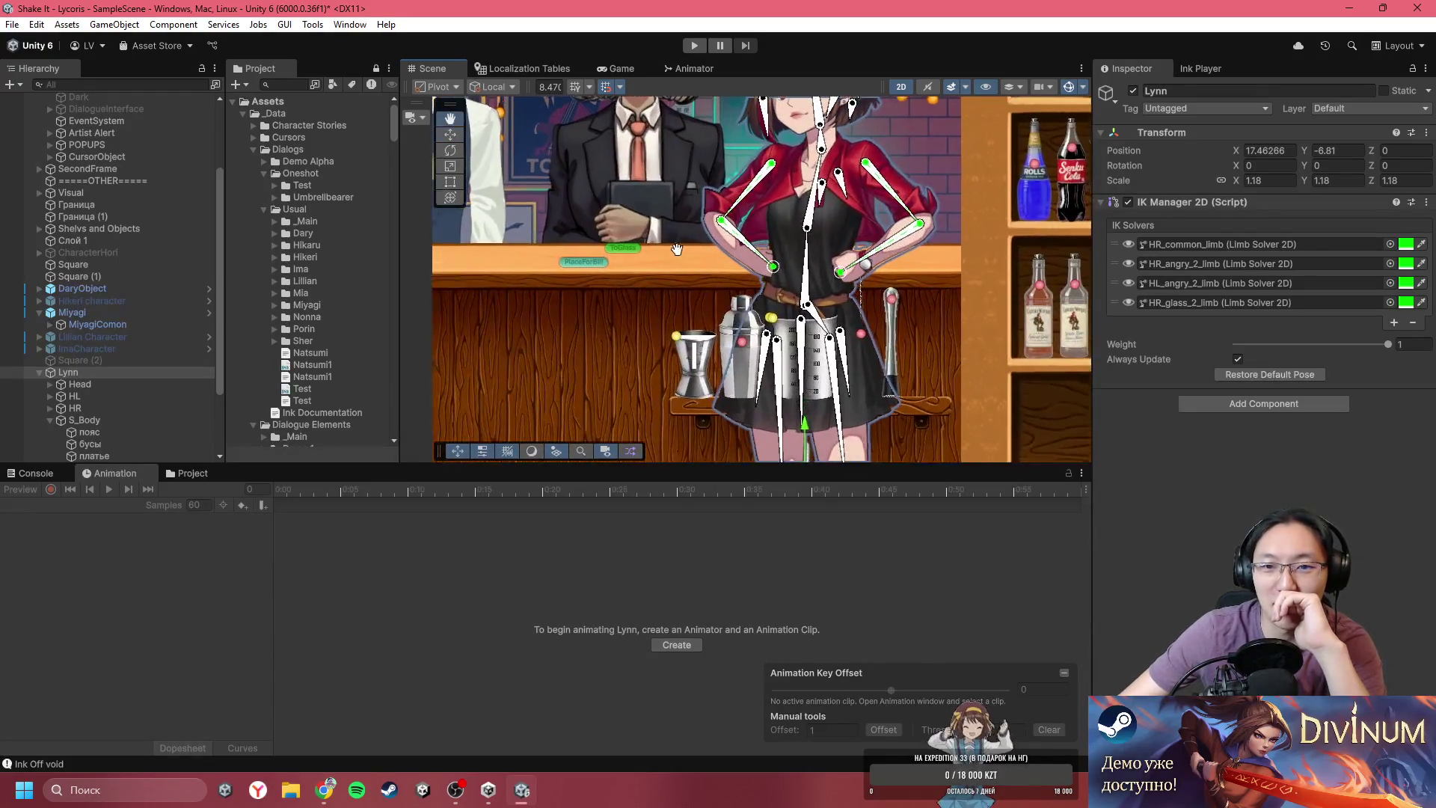
pyautogui.moveTo(727, 226); pyautogui.dragTo(696, 294)
pyautogui.scroll(2, 697, 291)
pyautogui.scroll(-5, 704, 322)
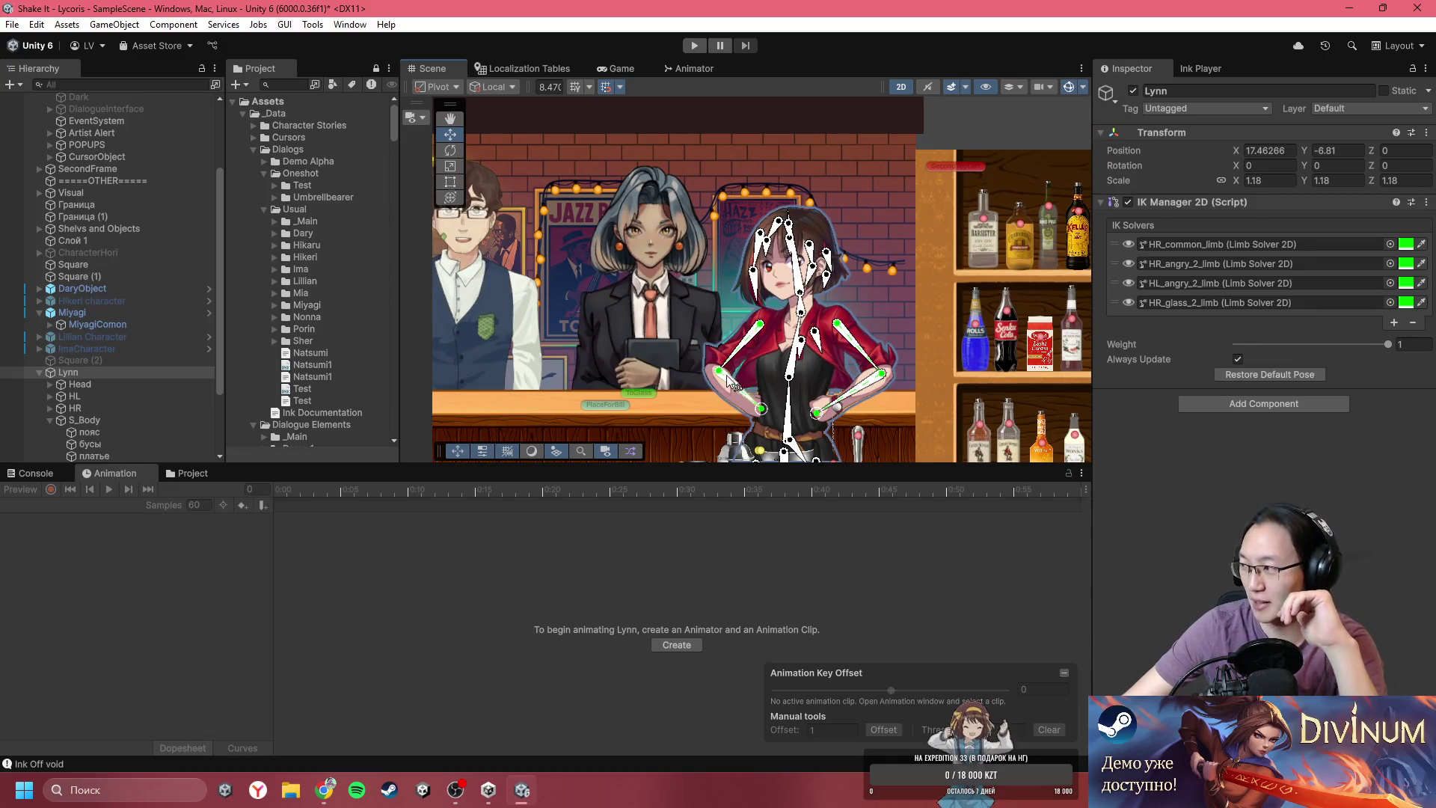
pyautogui.moveTo(727, 371); pyautogui.dragTo(746, 273)
pyautogui.scroll(-1, 737, 307)
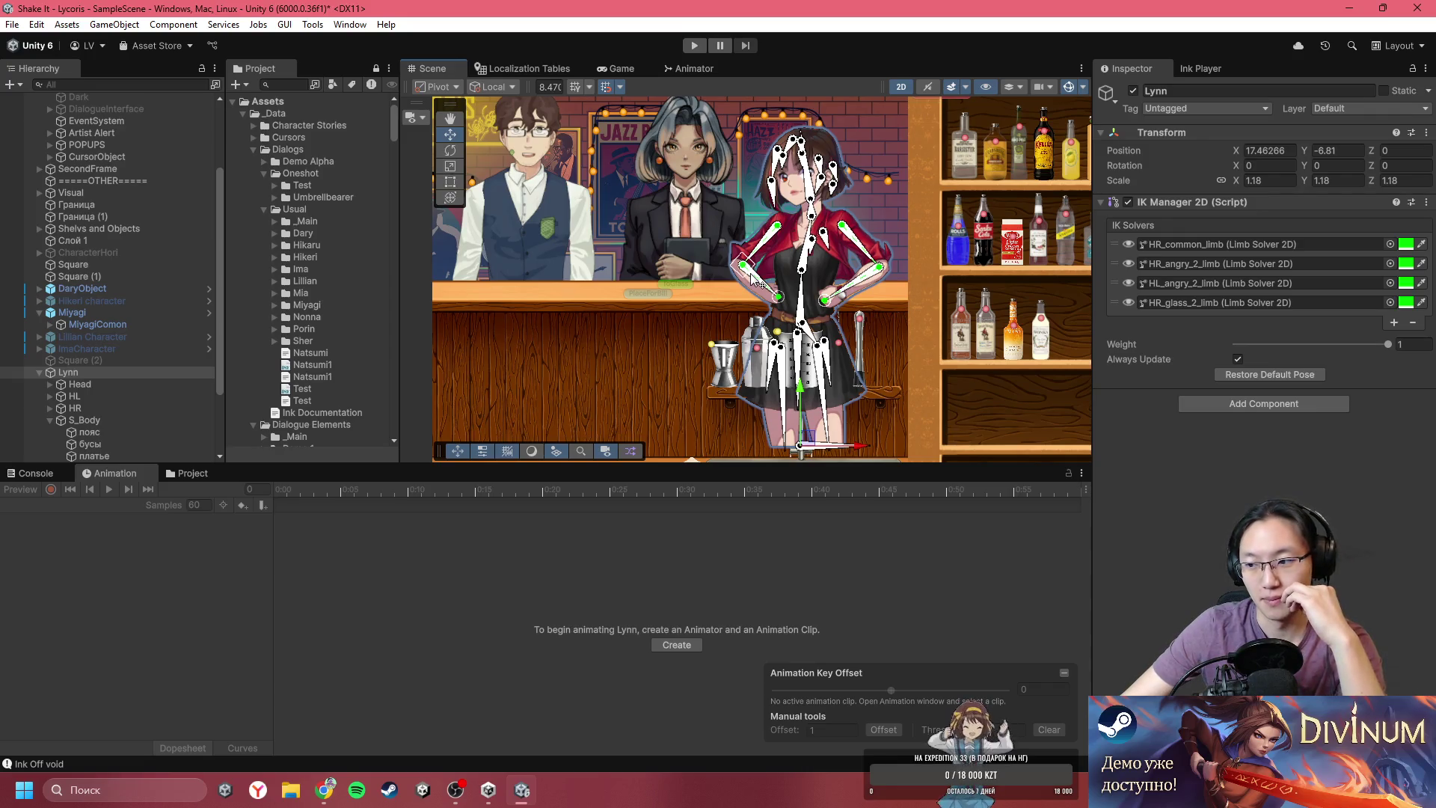
pyautogui.scroll(-2, 754, 276)
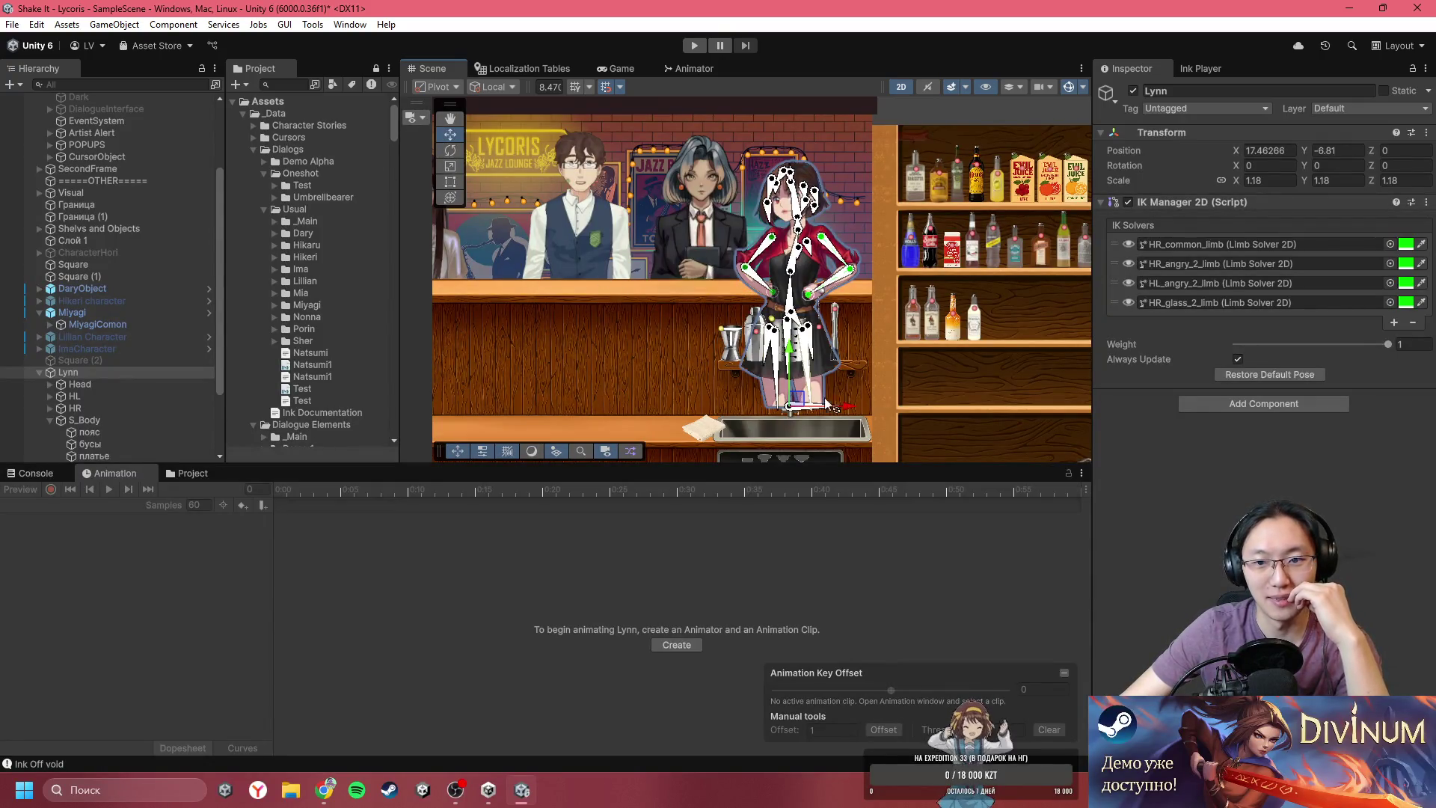
pyautogui.moveTo(797, 404); pyautogui.dragTo(809, 394)
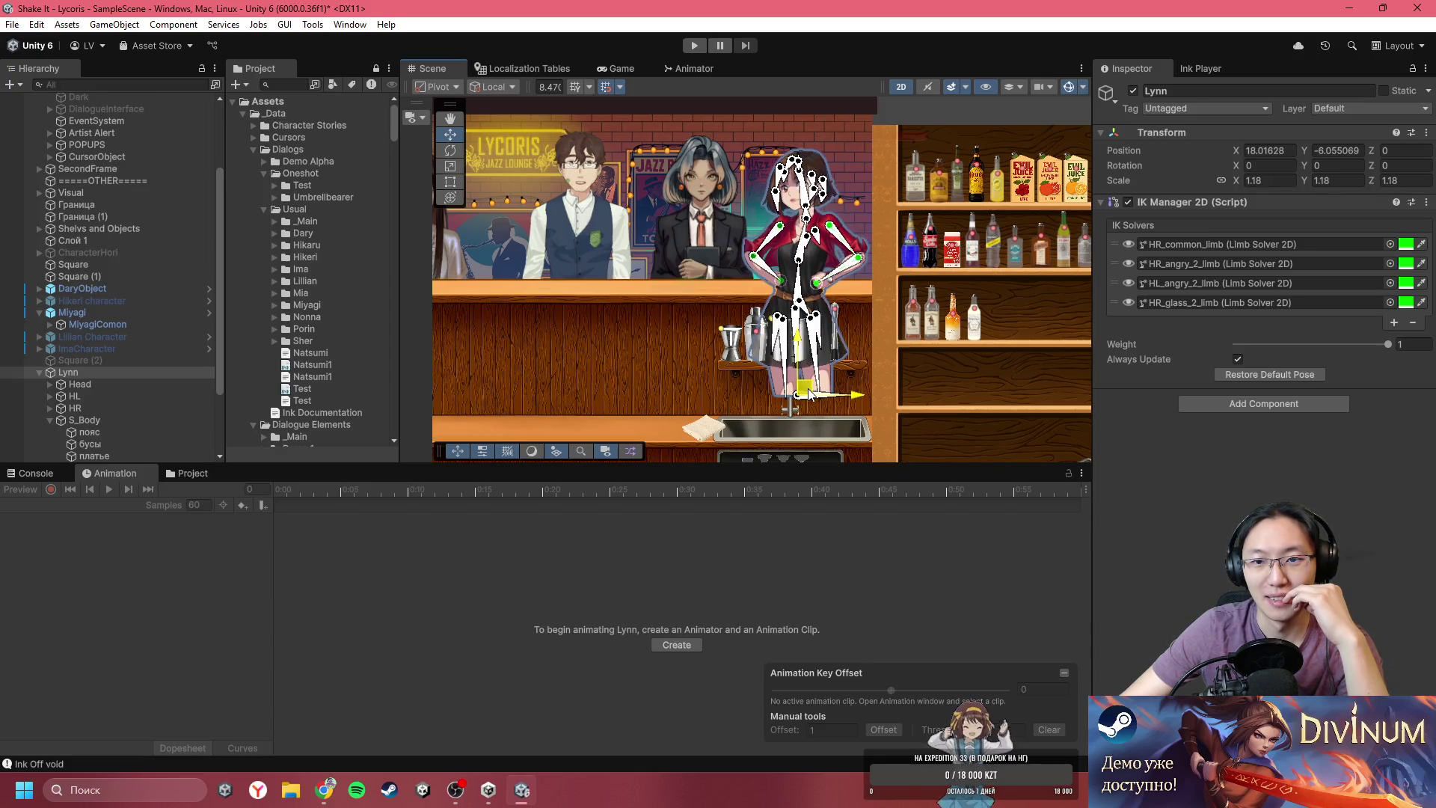
pyautogui.scroll(5, 809, 394)
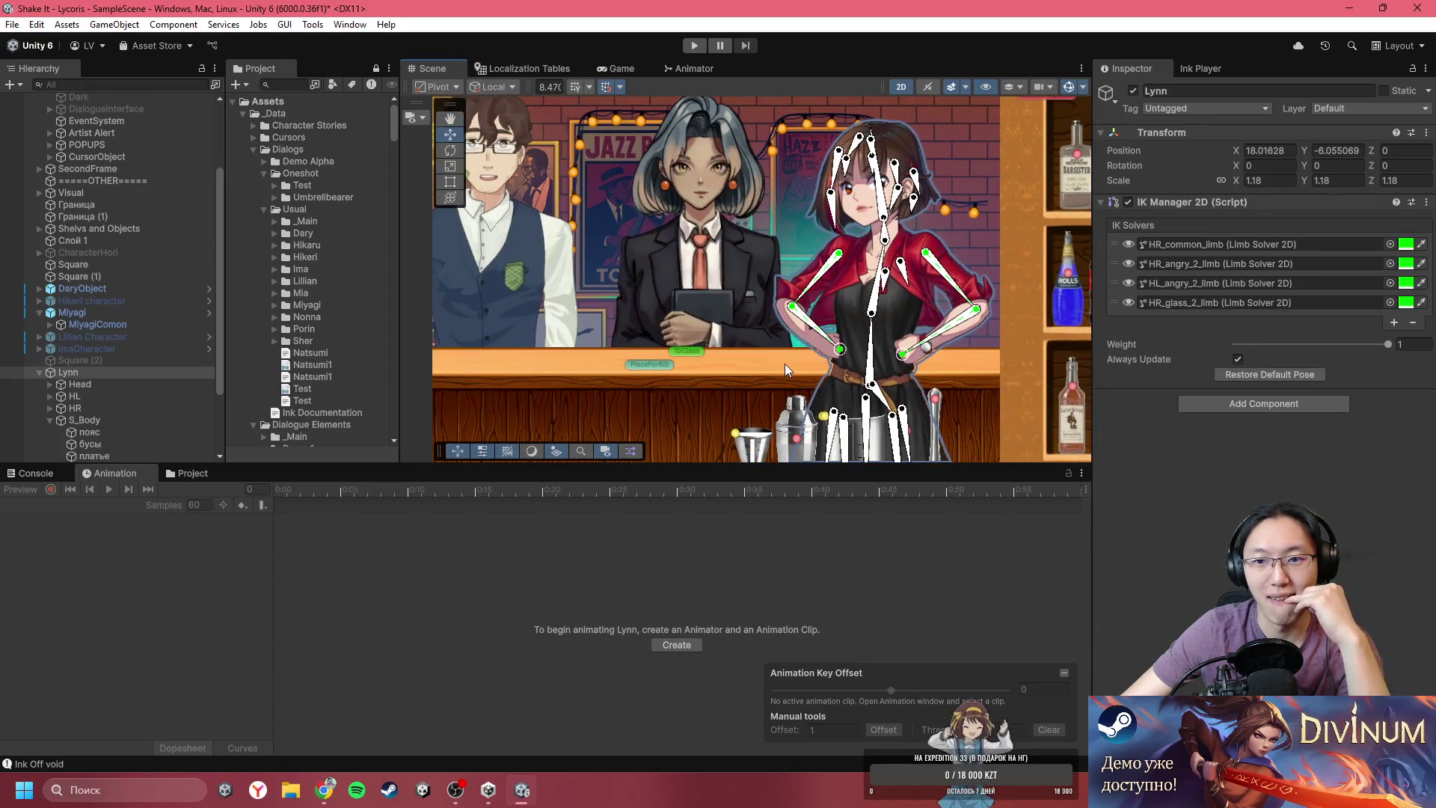
pyautogui.moveTo(739, 379); pyautogui.dragTo(818, 377)
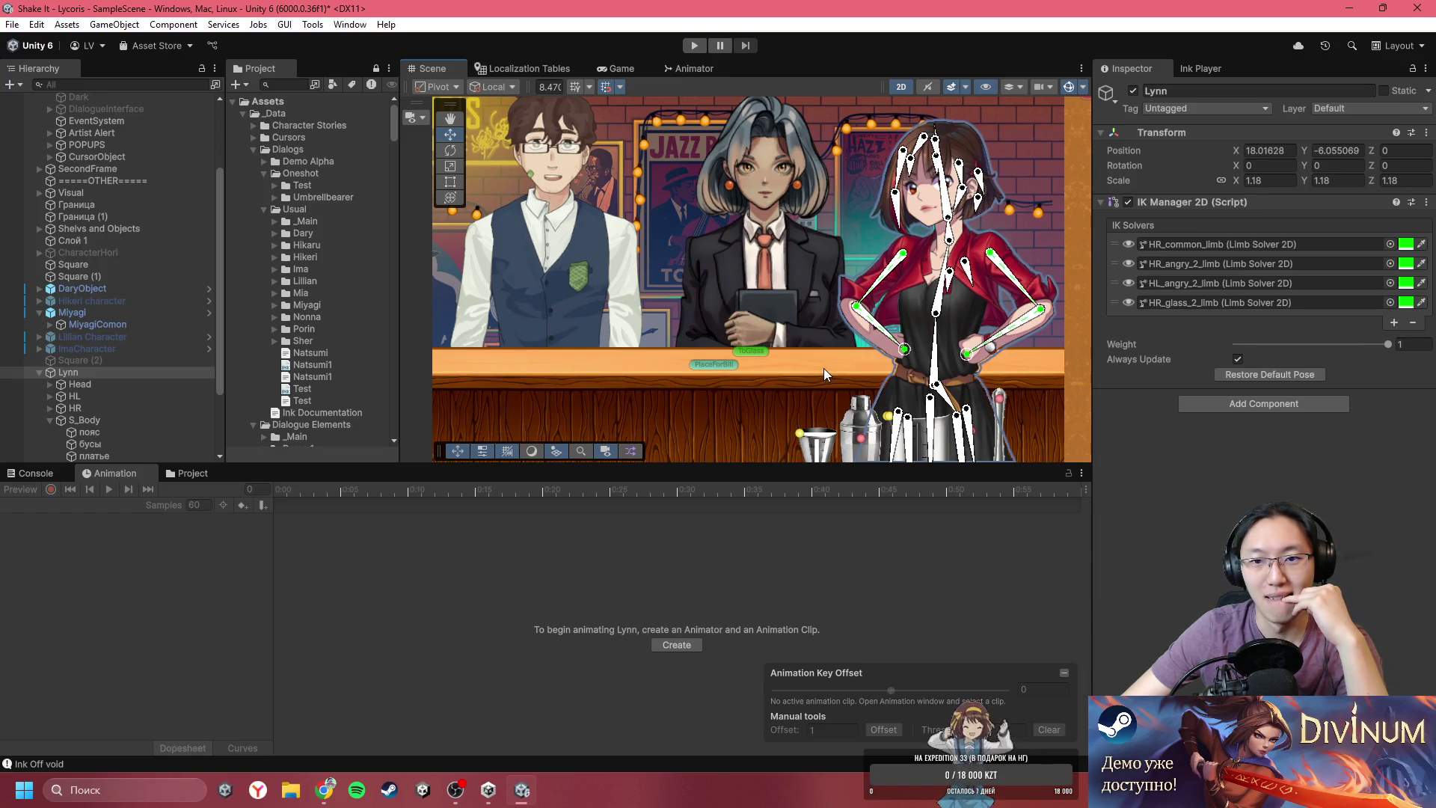
pyautogui.scroll(-2, 824, 365)
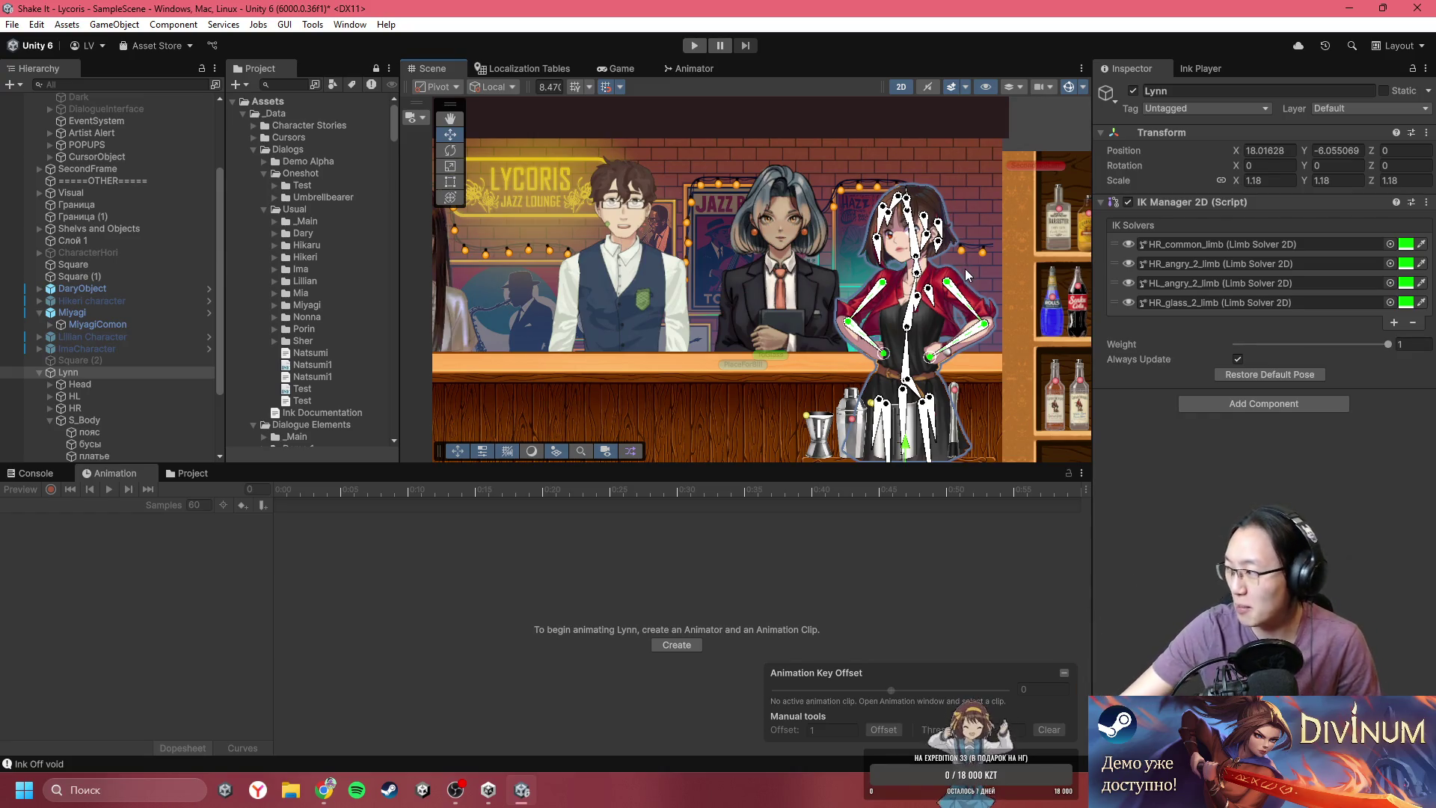
pyautogui.scroll(3, 891, 256)
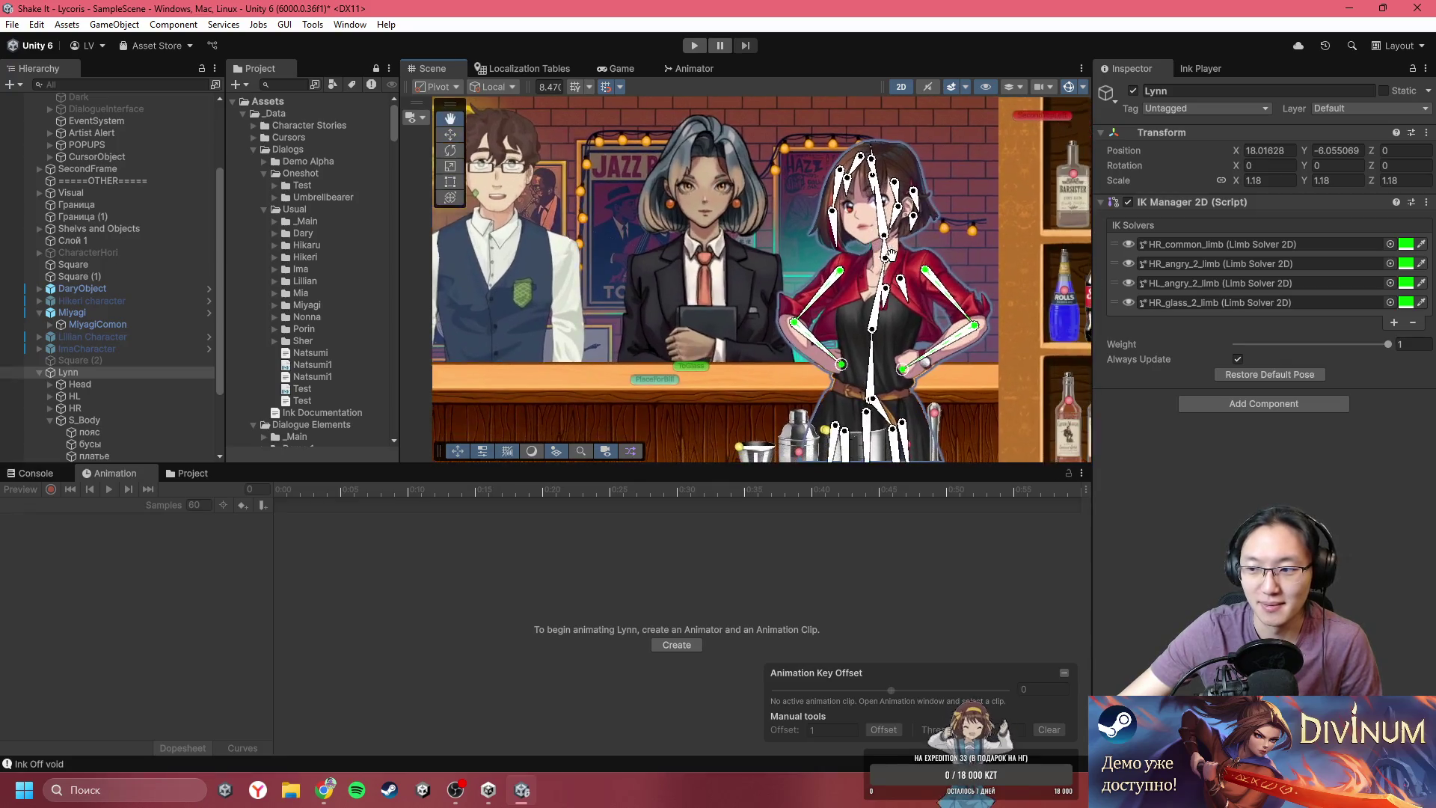
pyautogui.scroll(1, 894, 259)
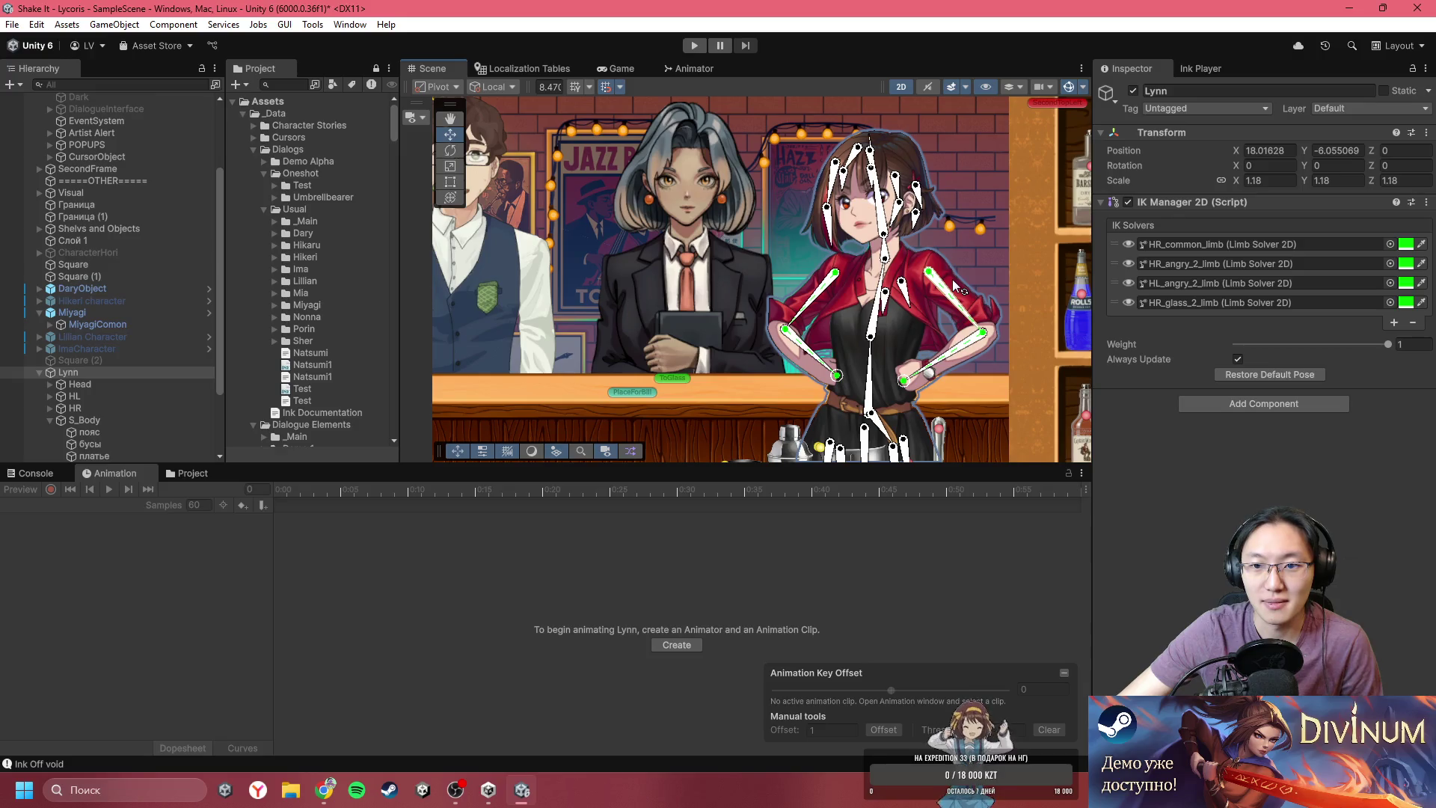
pyautogui.scroll(-5, 953, 280)
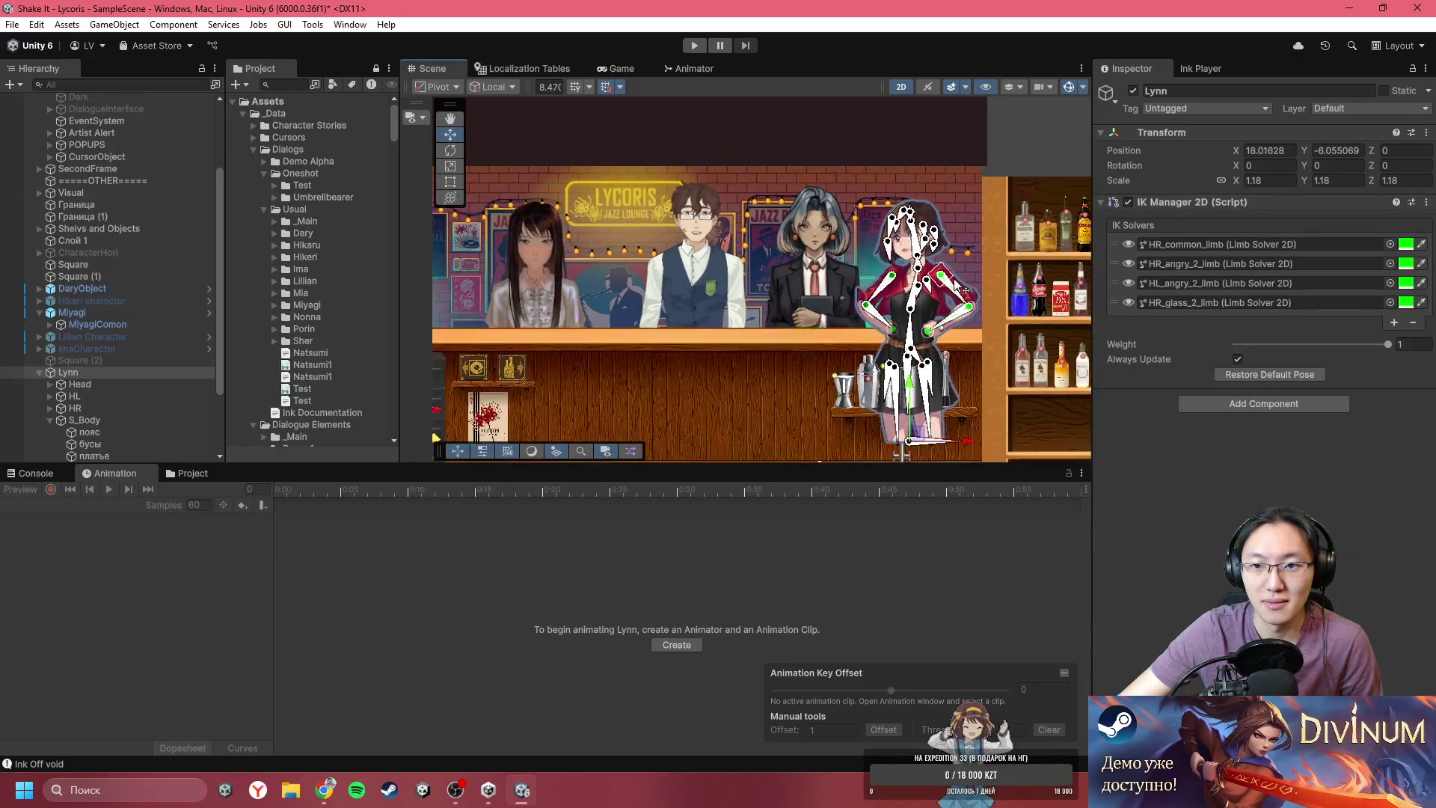
pyautogui.scroll(3, 954, 278)
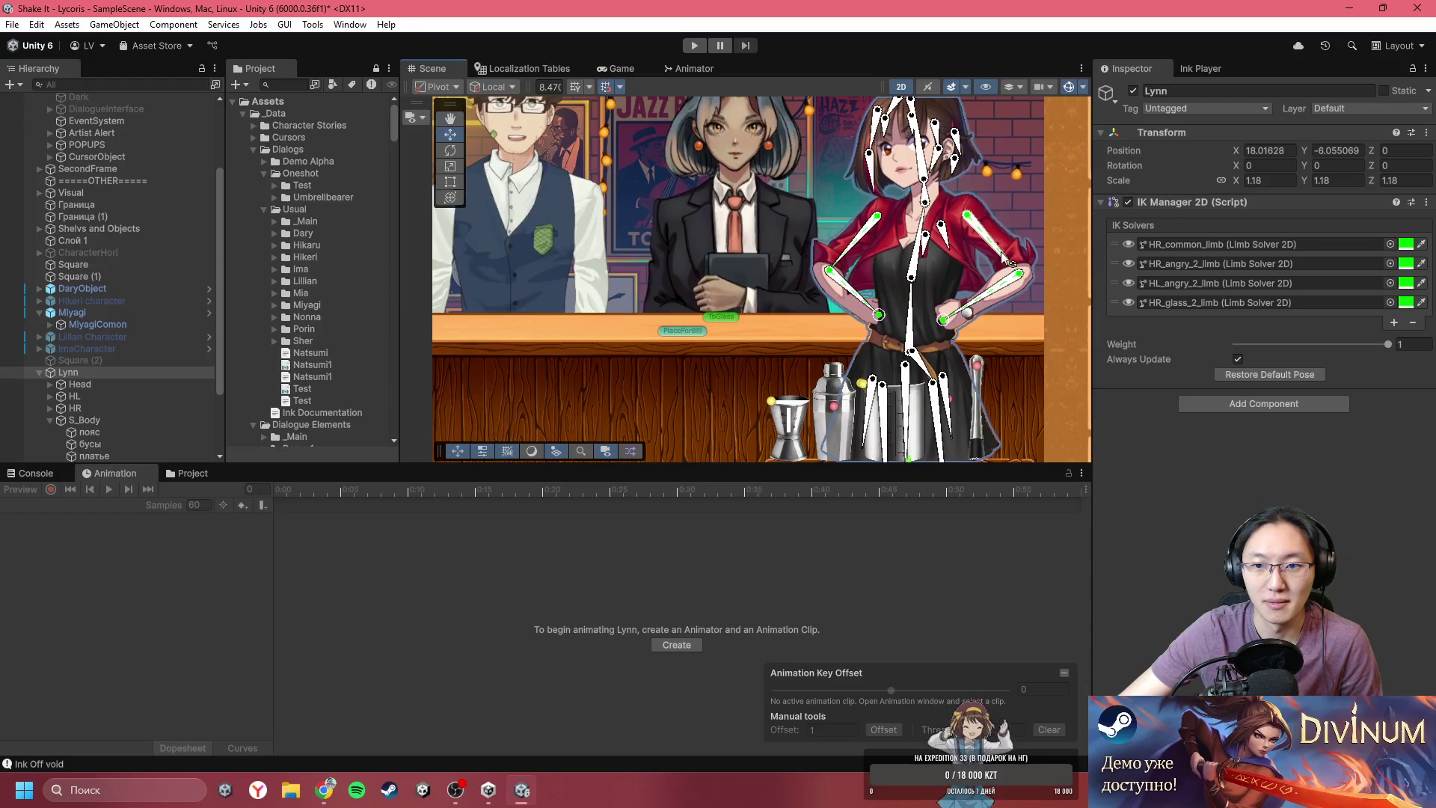
pyautogui.scroll(-2, 590, 272)
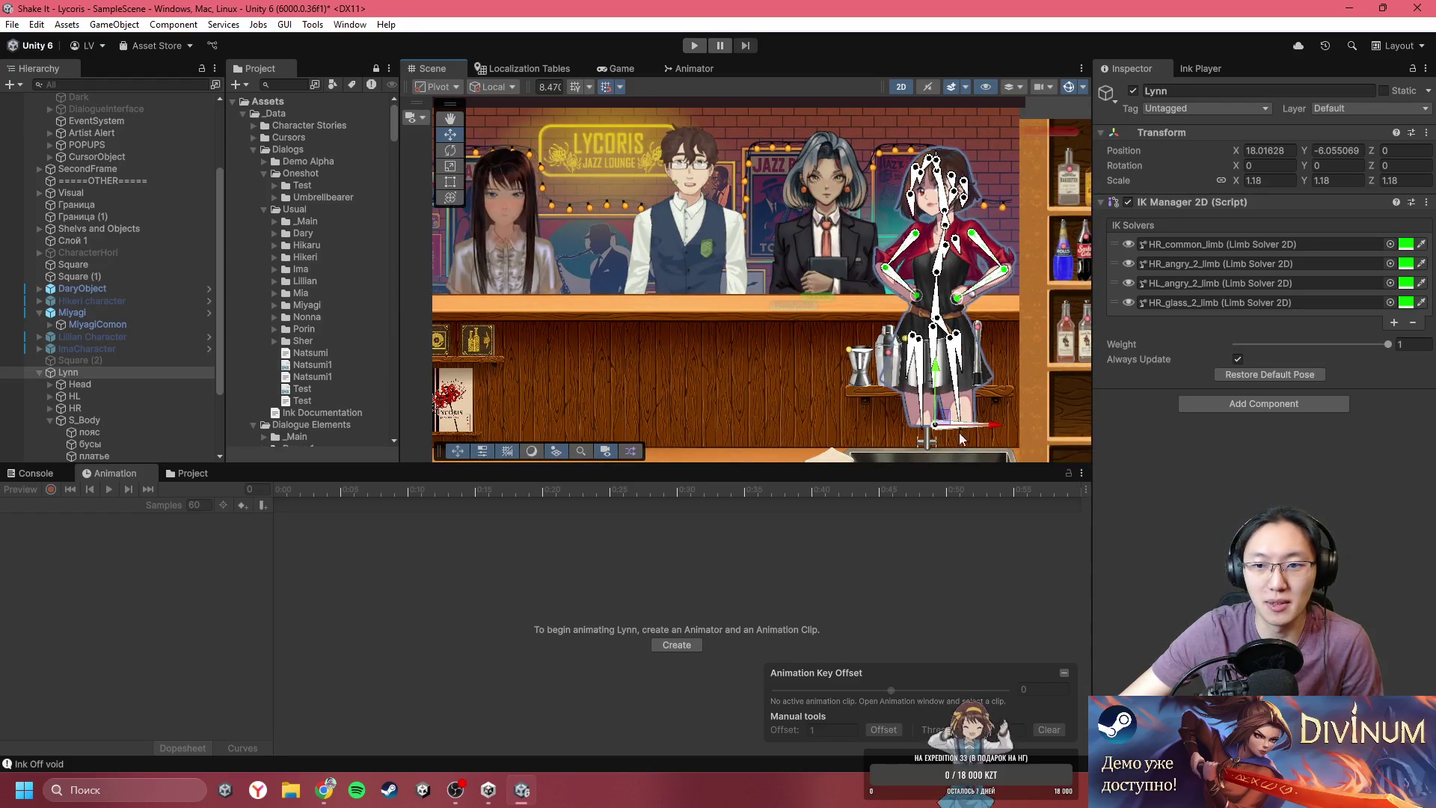
# - Move Lynn left to about X -1.78, then inspect MiyagiComon and its Miyagi child
pyautogui.moveTo(1001, 424)
pyautogui.mouseDown()
pyautogui.moveTo(649, 420)
pyautogui.moveTo(665, 420)
pyautogui.mouseUp()
pyautogui.press('f')
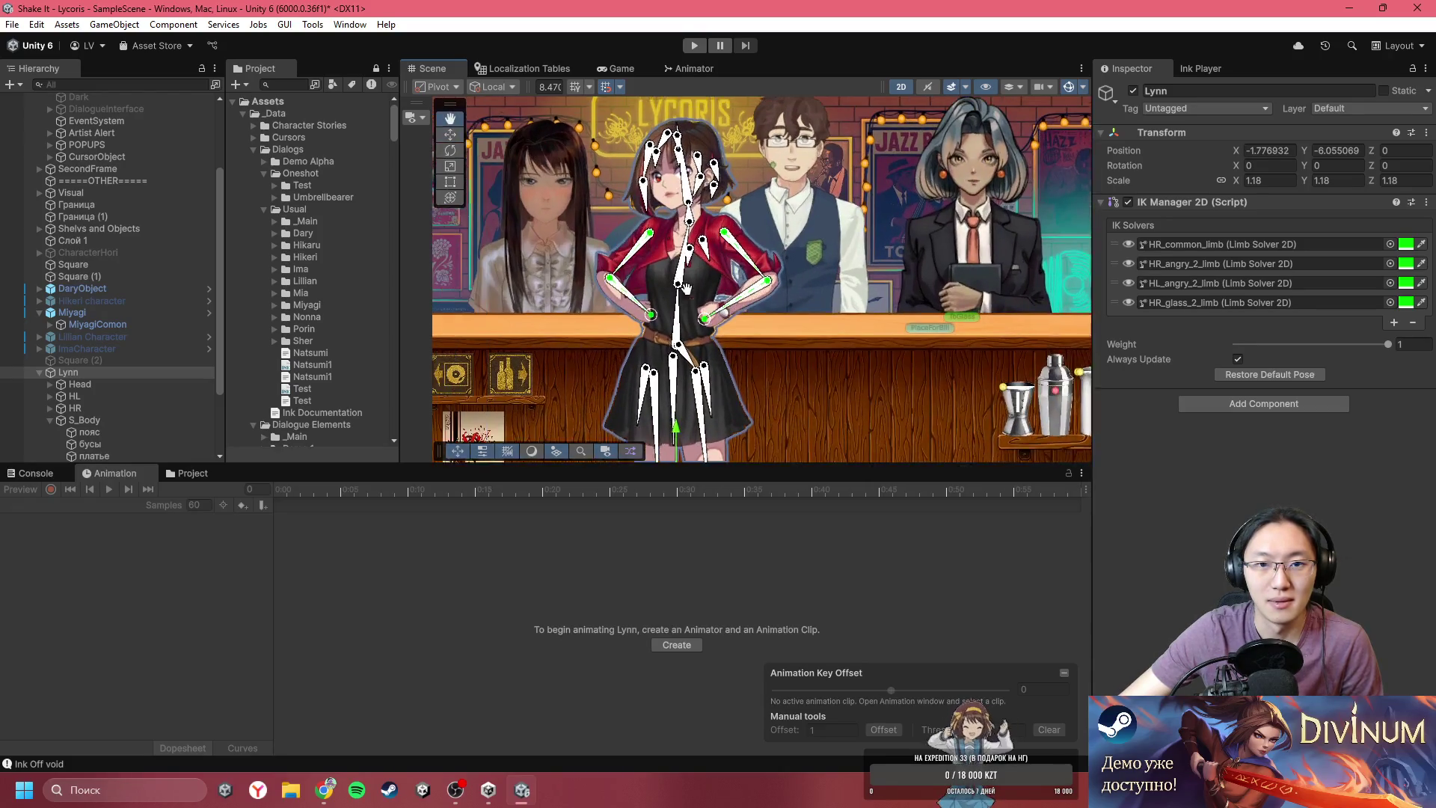
pyautogui.click(108, 325)
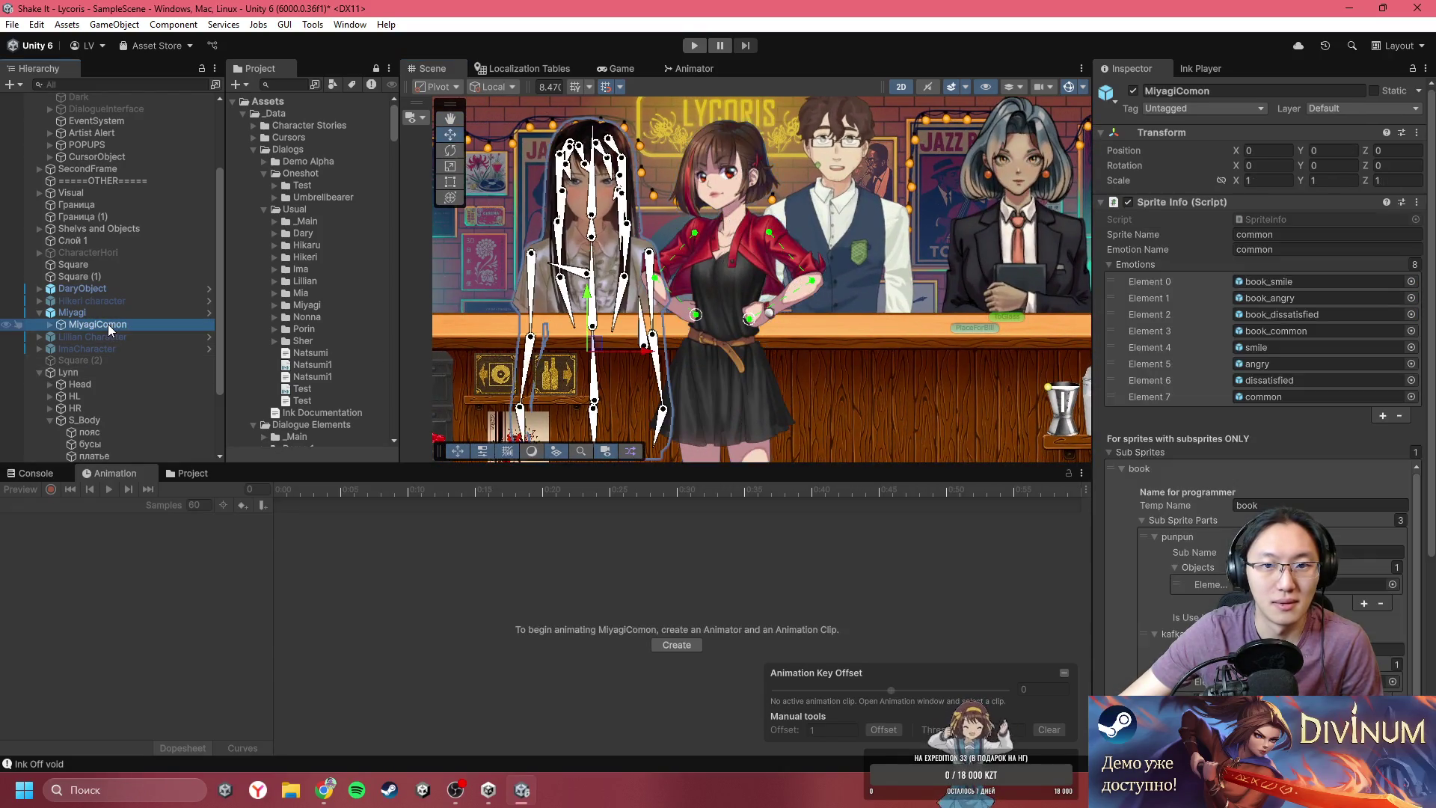
pyautogui.click(50, 325)
pyautogui.click(87, 335)
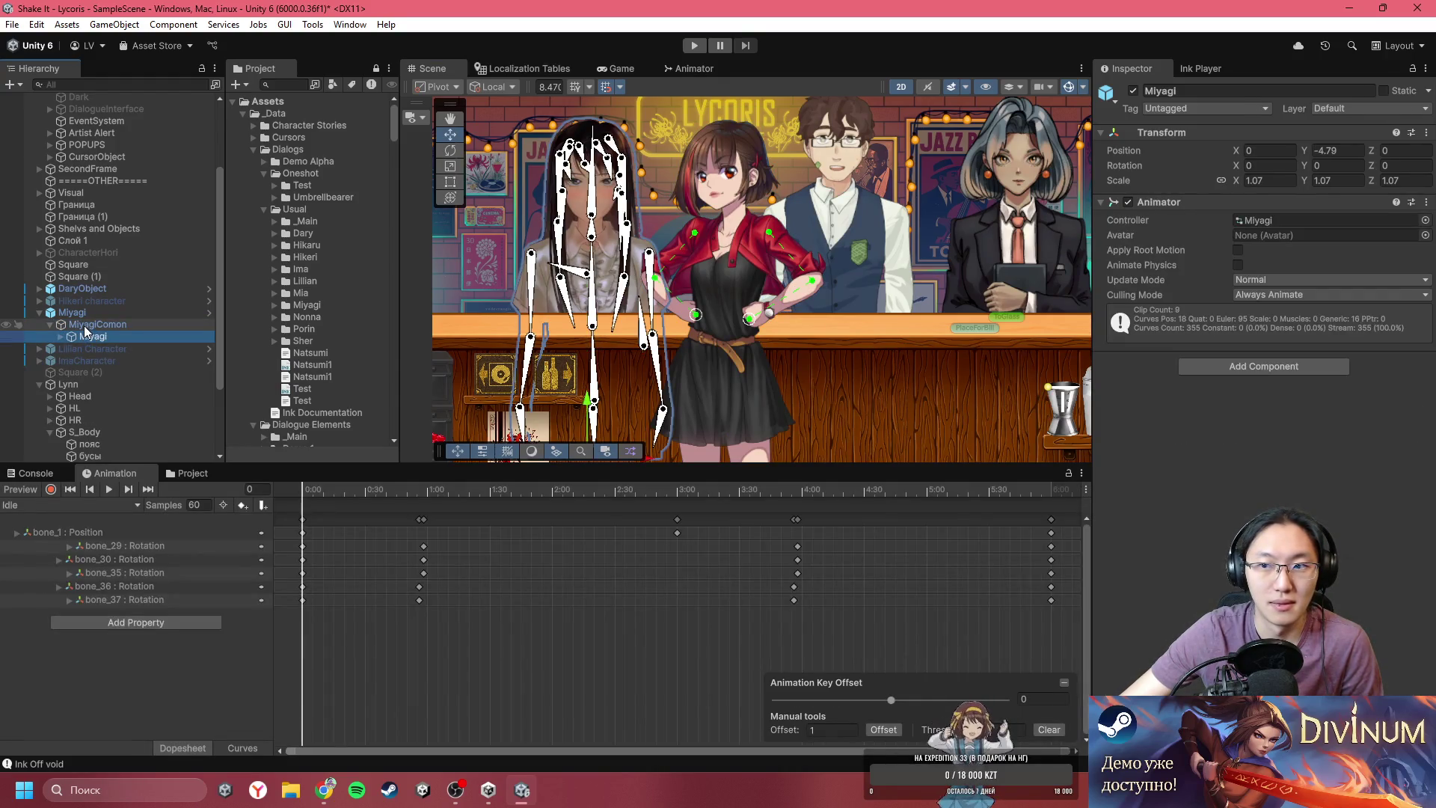
# - Check MiyagiComon and Lynn's dress sprite, then rotate Lynn's Head bone to Z -309.526
pyautogui.click(84, 325)
pyautogui.click(752, 361)
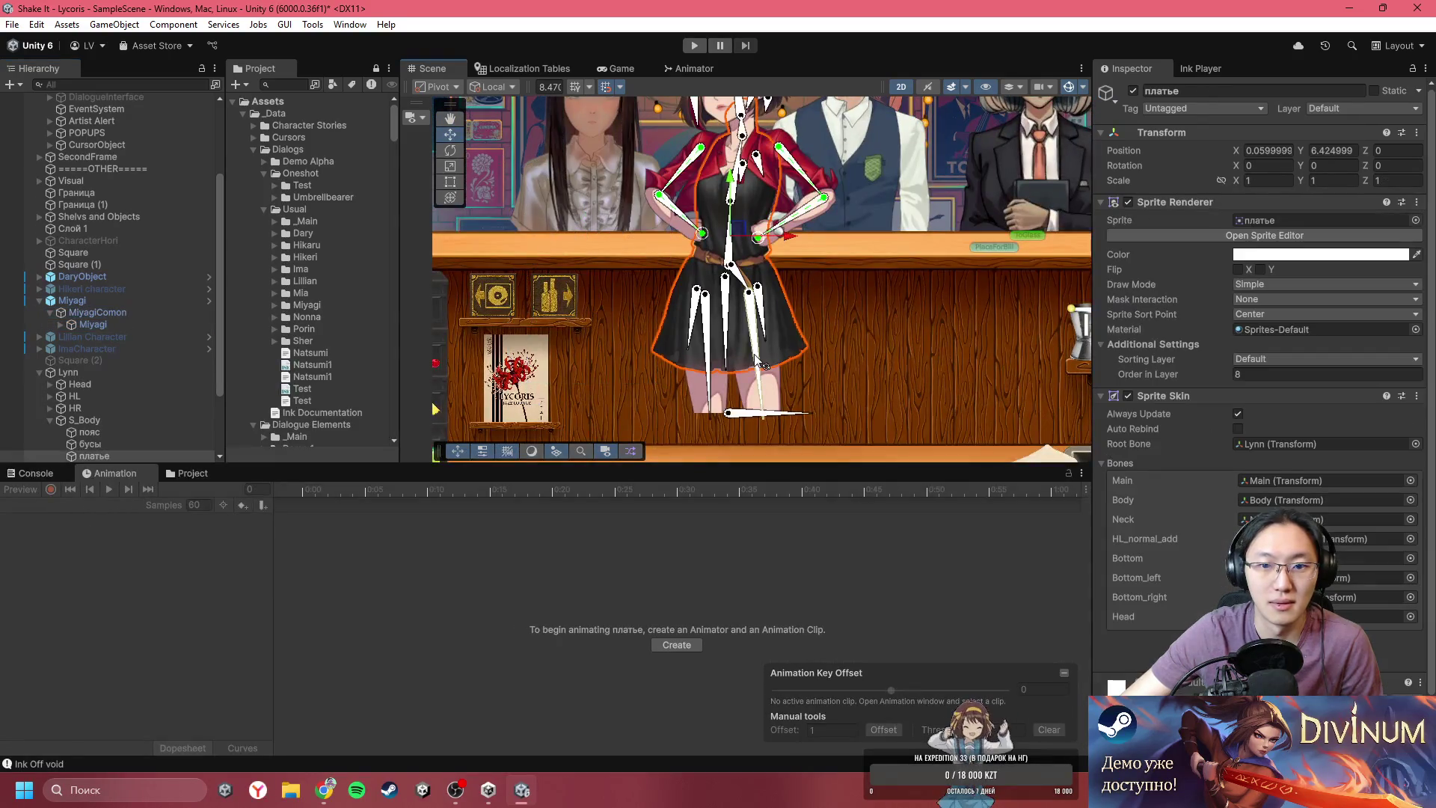
pyautogui.click(126, 369)
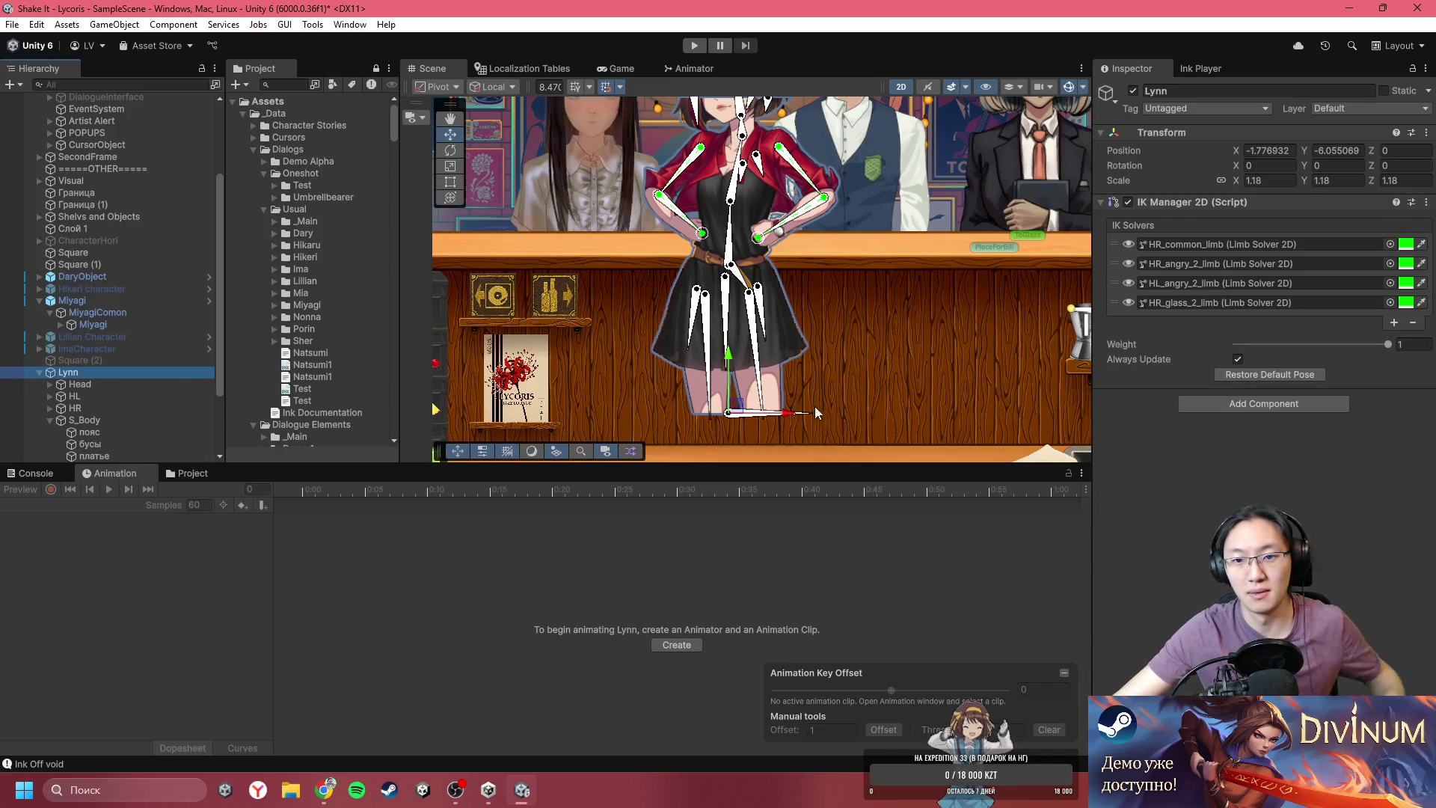
pyautogui.moveTo(815, 413)
pyautogui.mouseDown()
pyautogui.moveTo(751, 453)
pyautogui.moveTo(684, 426)
pyautogui.moveTo(696, 352)
pyautogui.moveTo(763, 352)
pyautogui.moveTo(769, 385)
pyautogui.mouseUp()
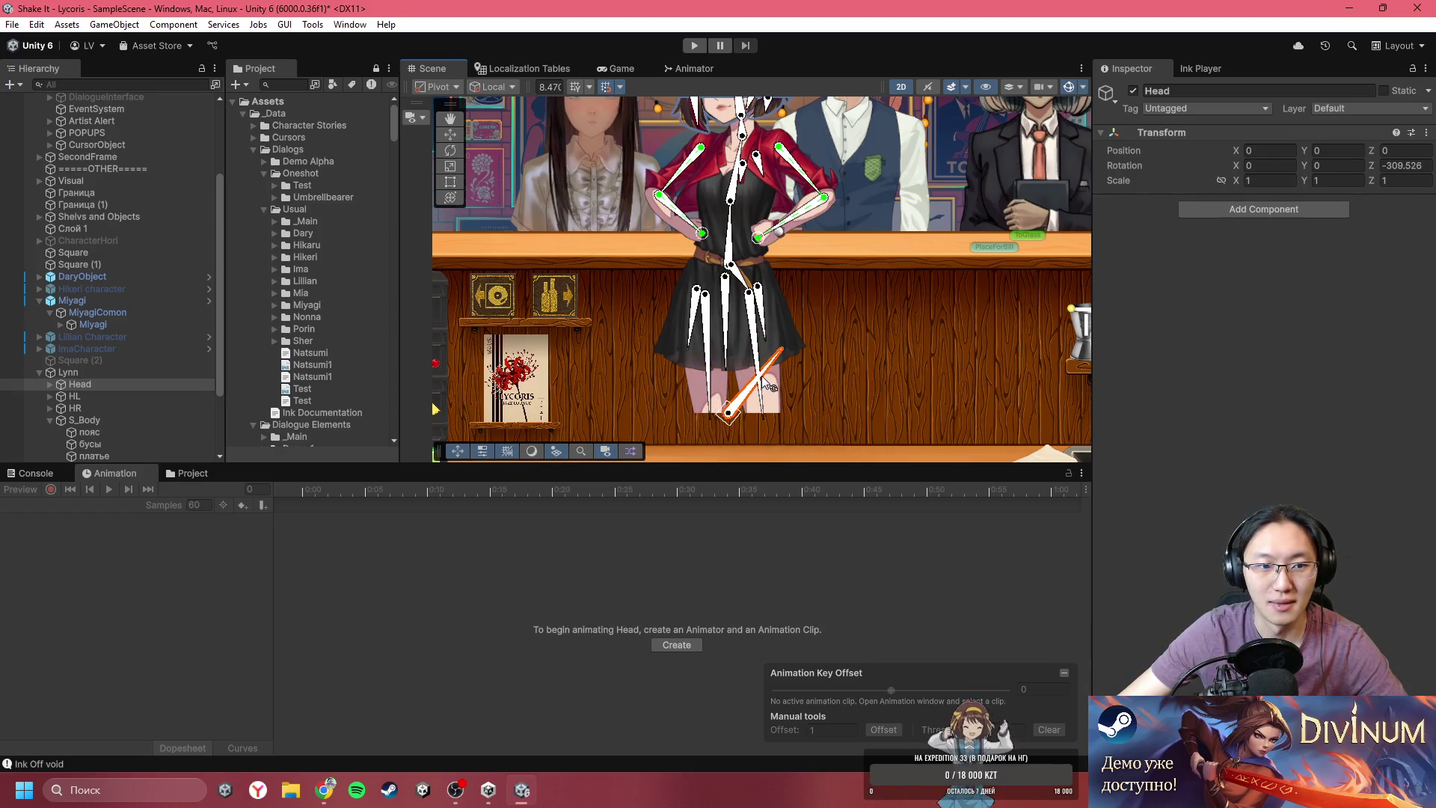
# - Show the Project assets and select Lynn's Head bones in the Scene view
pyautogui.click(813, 376)
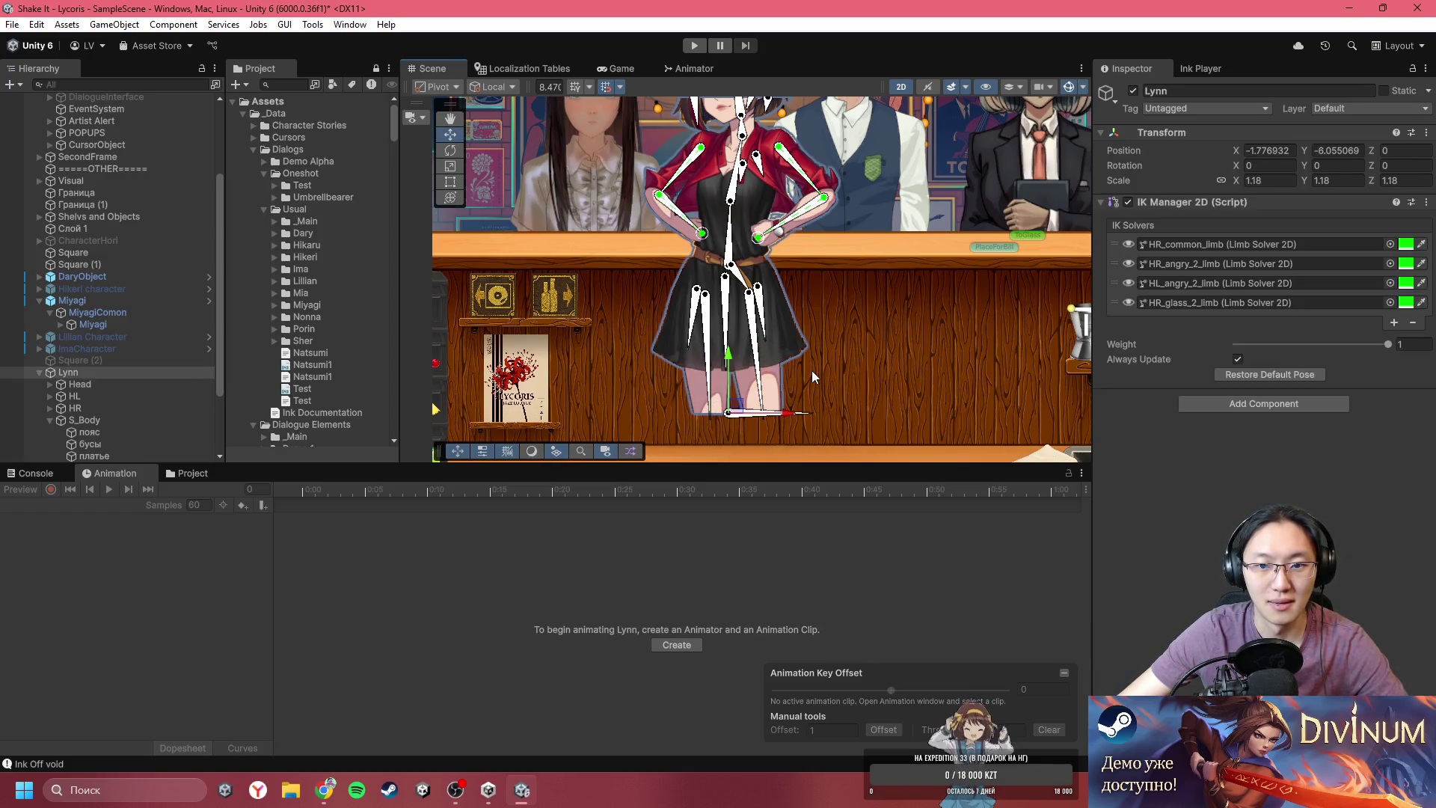
pyautogui.click(190, 475)
pyautogui.scroll(3, 760, 389)
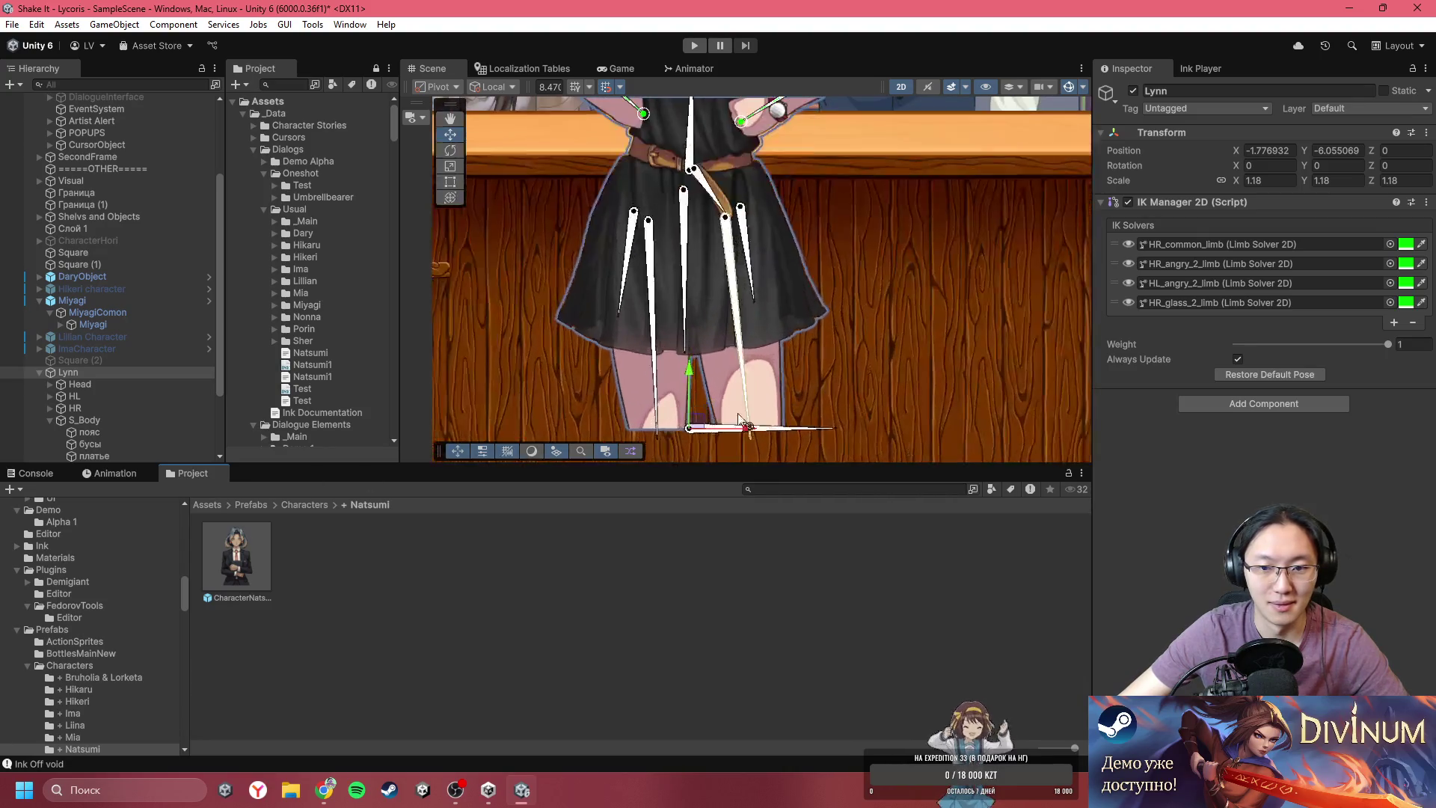
pyautogui.click(815, 432)
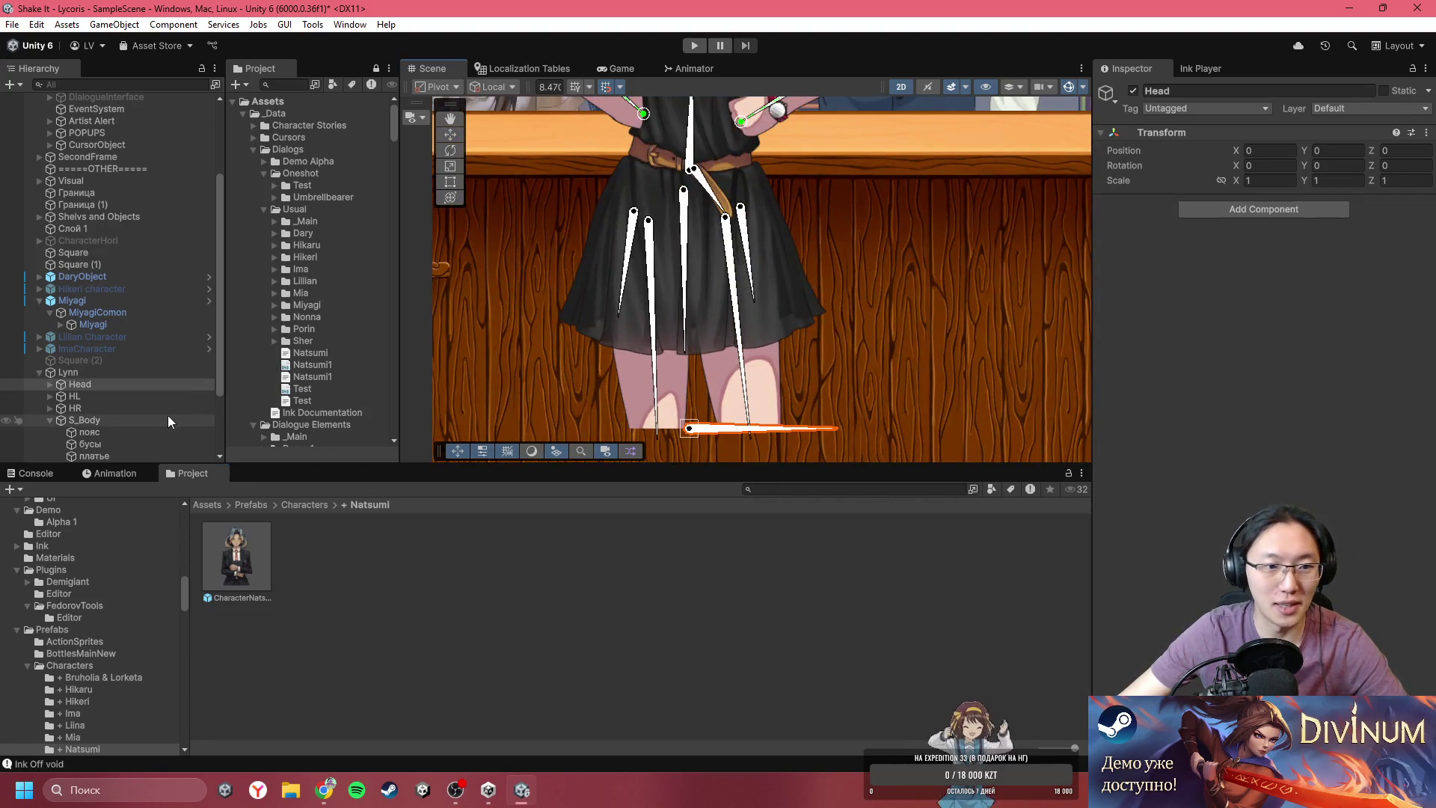
pyautogui.scroll(-3, 168, 415)
pyautogui.scroll(-5, 805, 361)
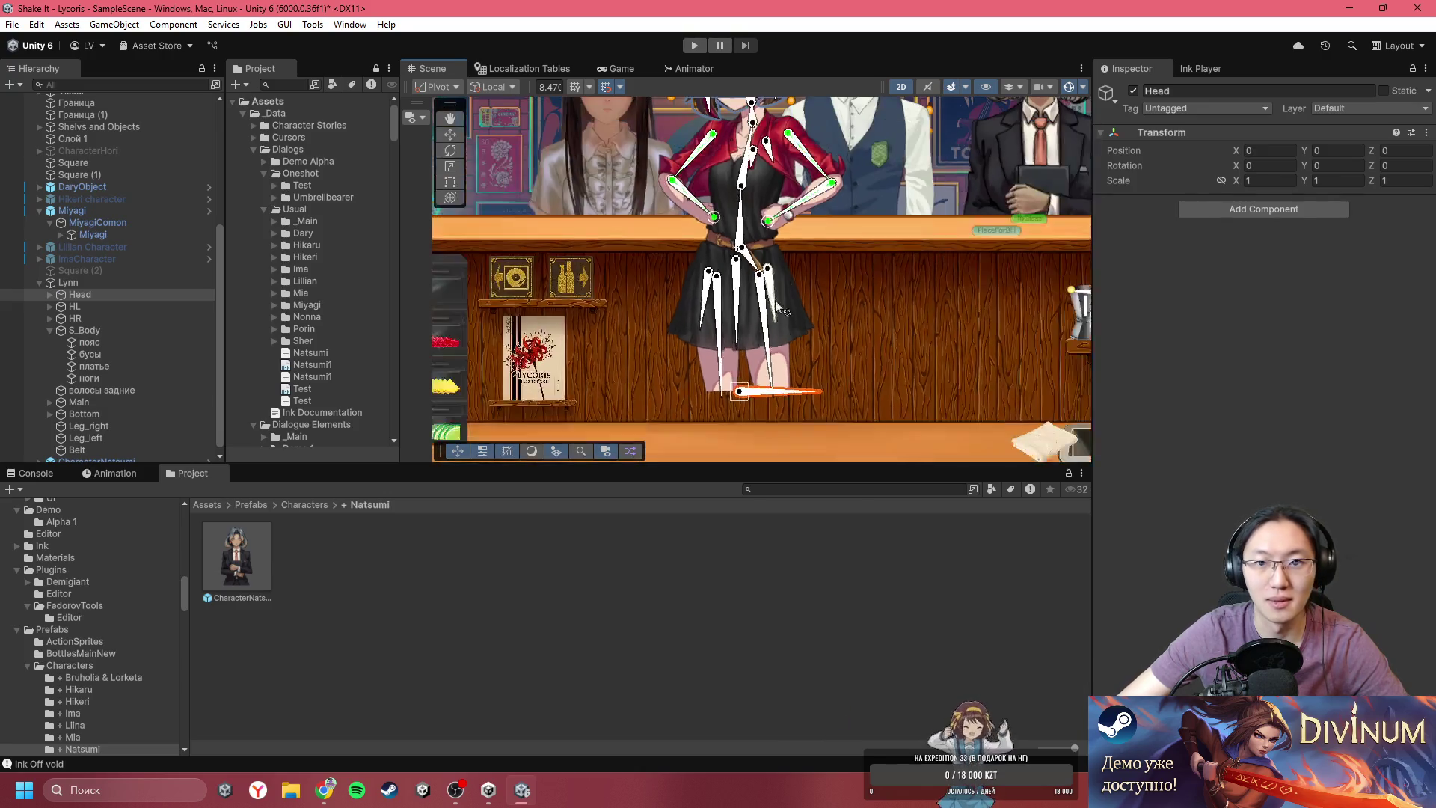
pyautogui.click(751, 159)
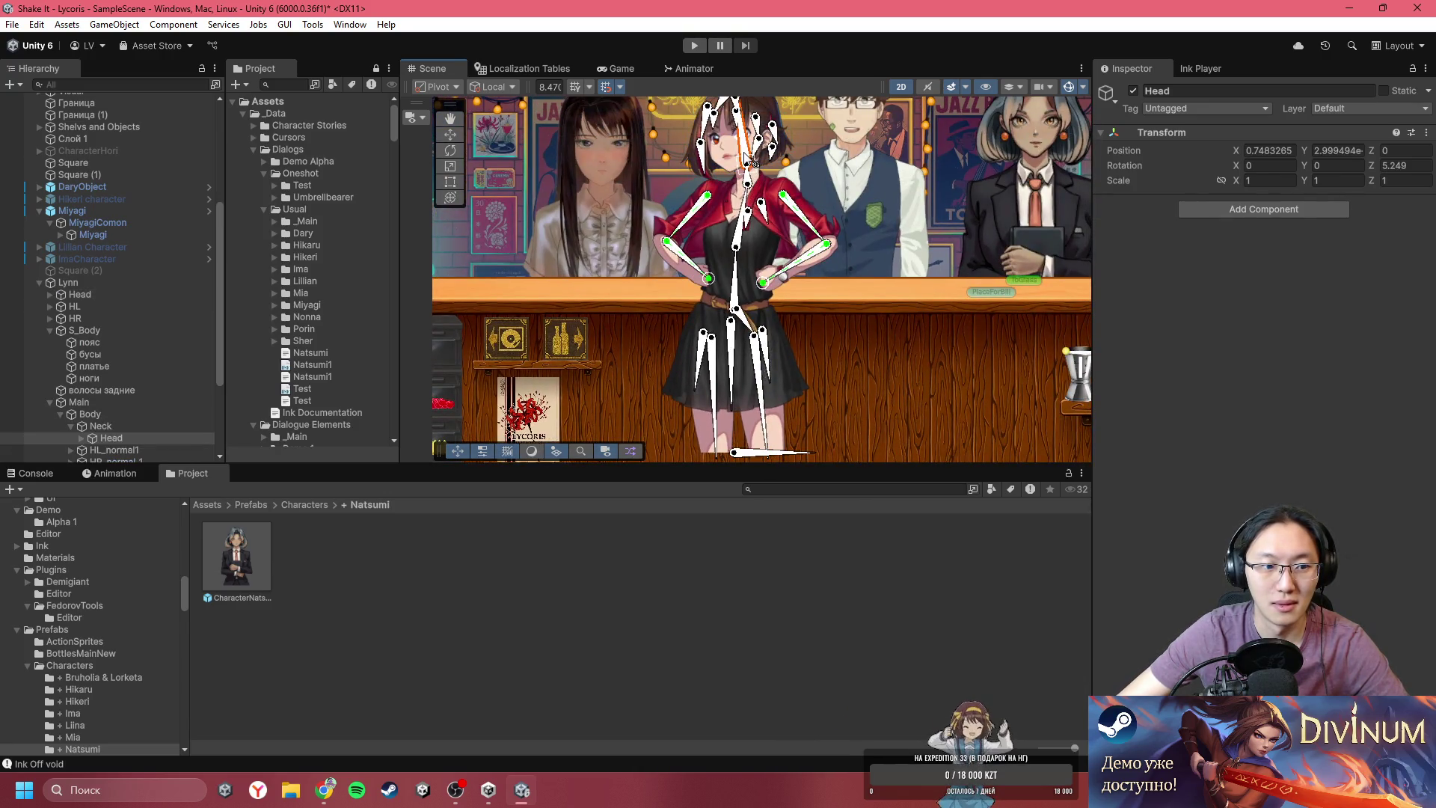
# - Expand Lynn's Head group and inspect its чёлка1 and чёлка2 hair sprites
pyautogui.click(140, 295)
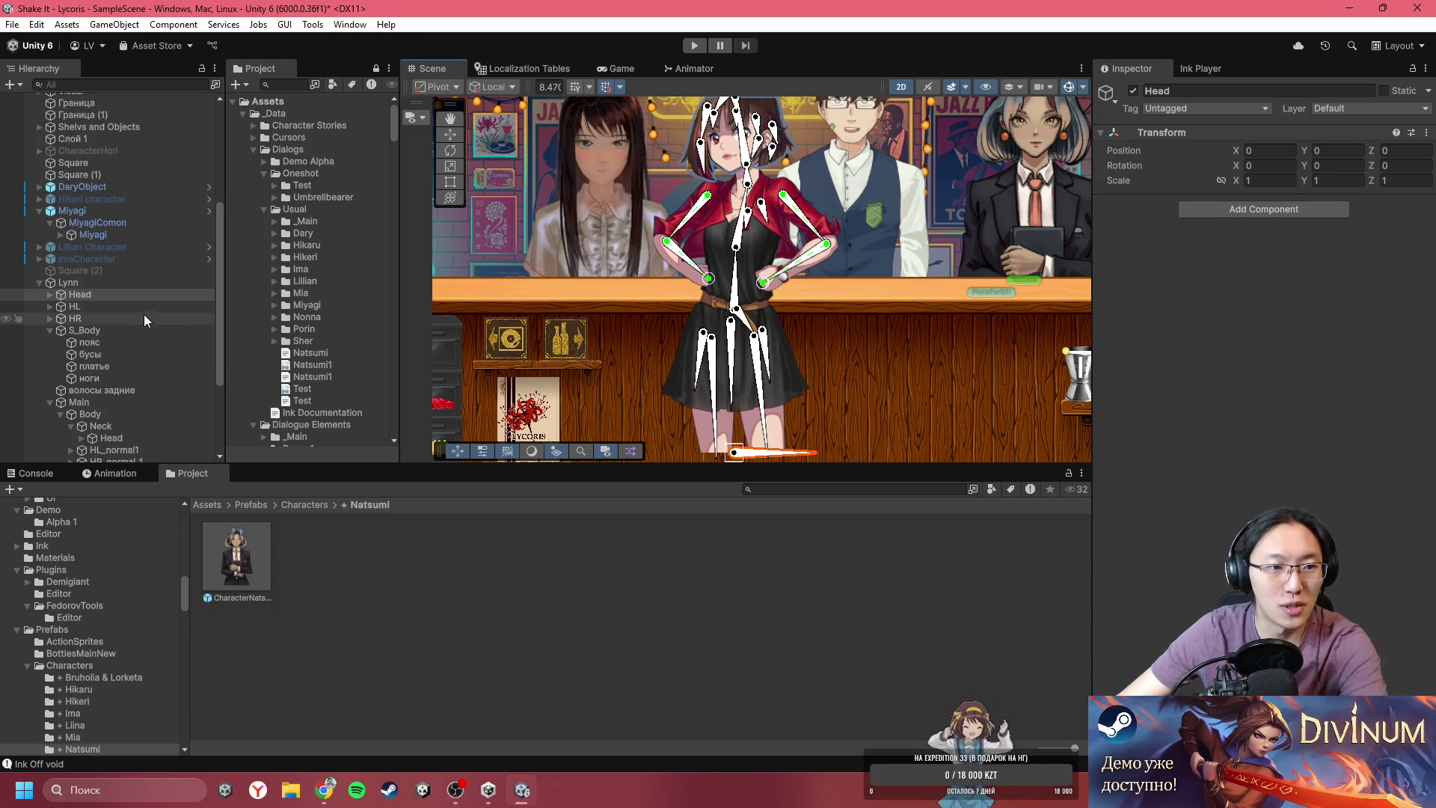
pyautogui.click(744, 155)
pyautogui.click(82, 294)
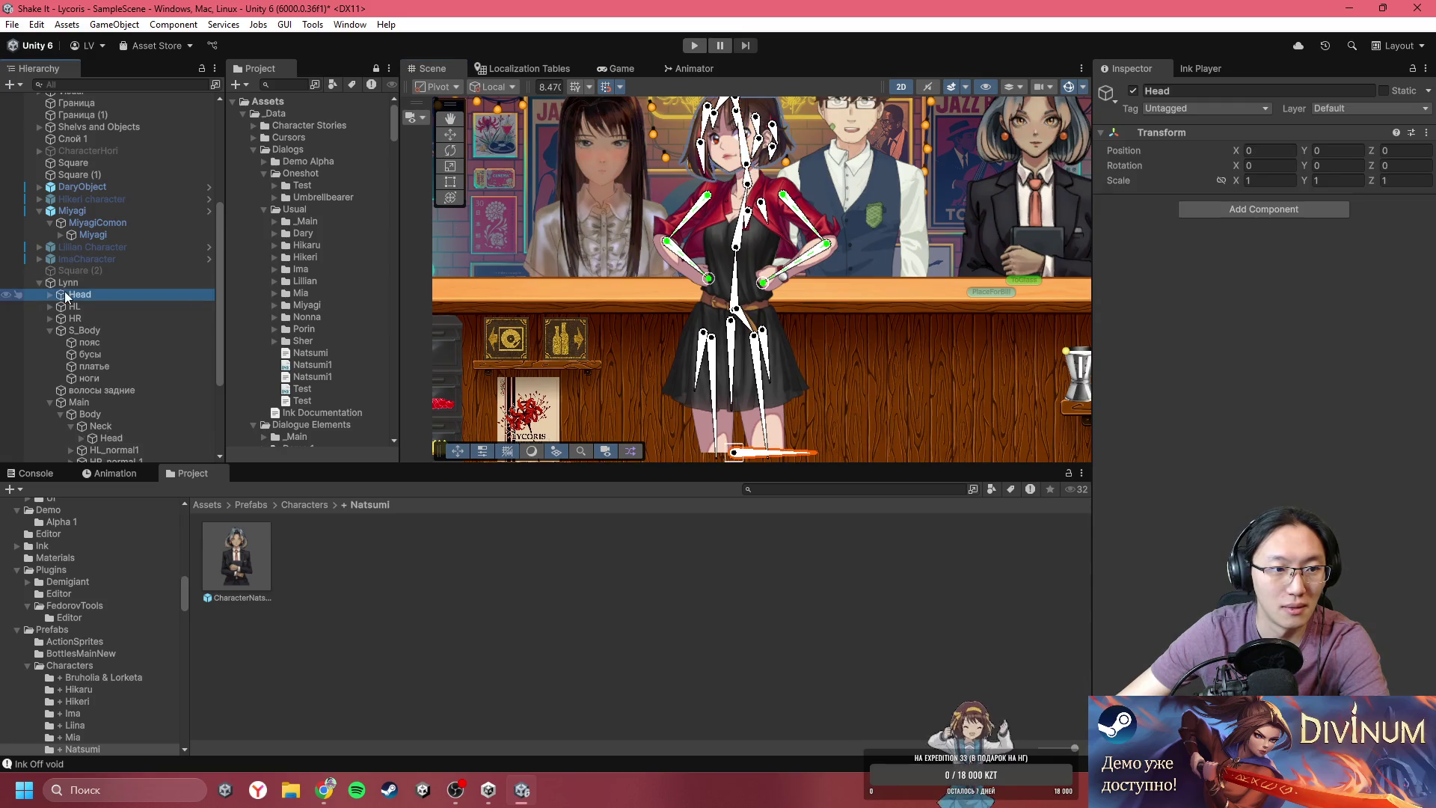
pyautogui.click(48, 295)
pyautogui.click(94, 306)
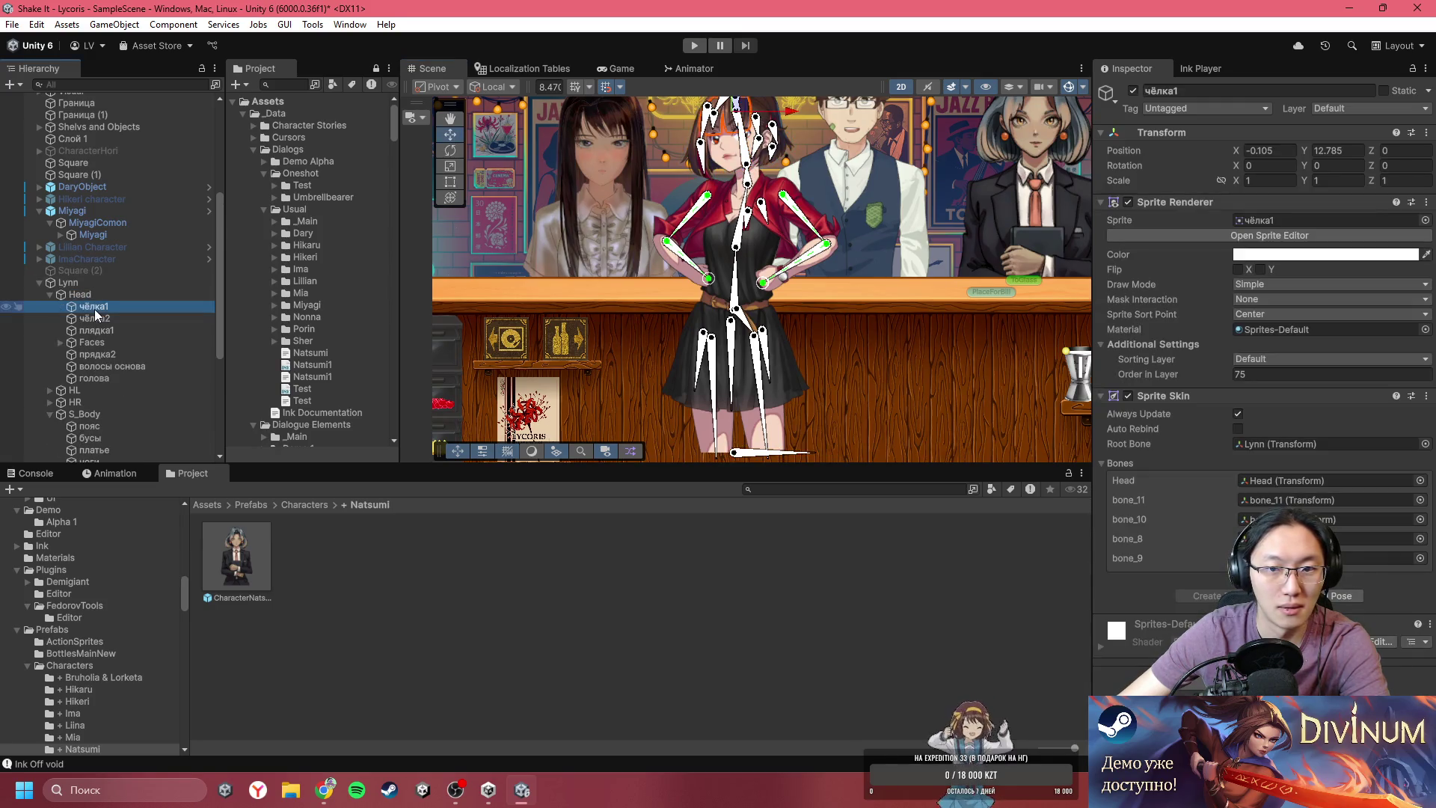
pyautogui.click(96, 317)
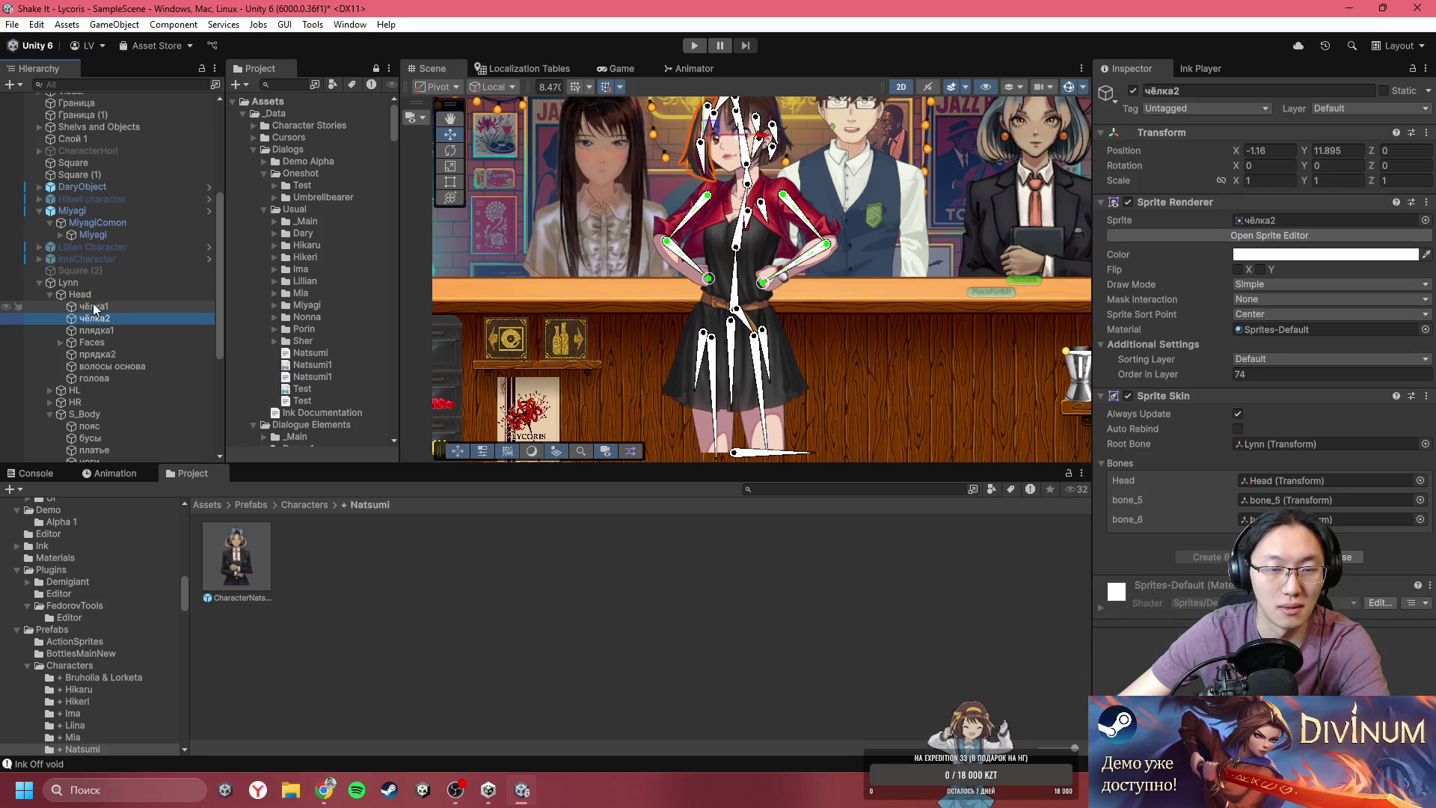
pyautogui.click(95, 298)
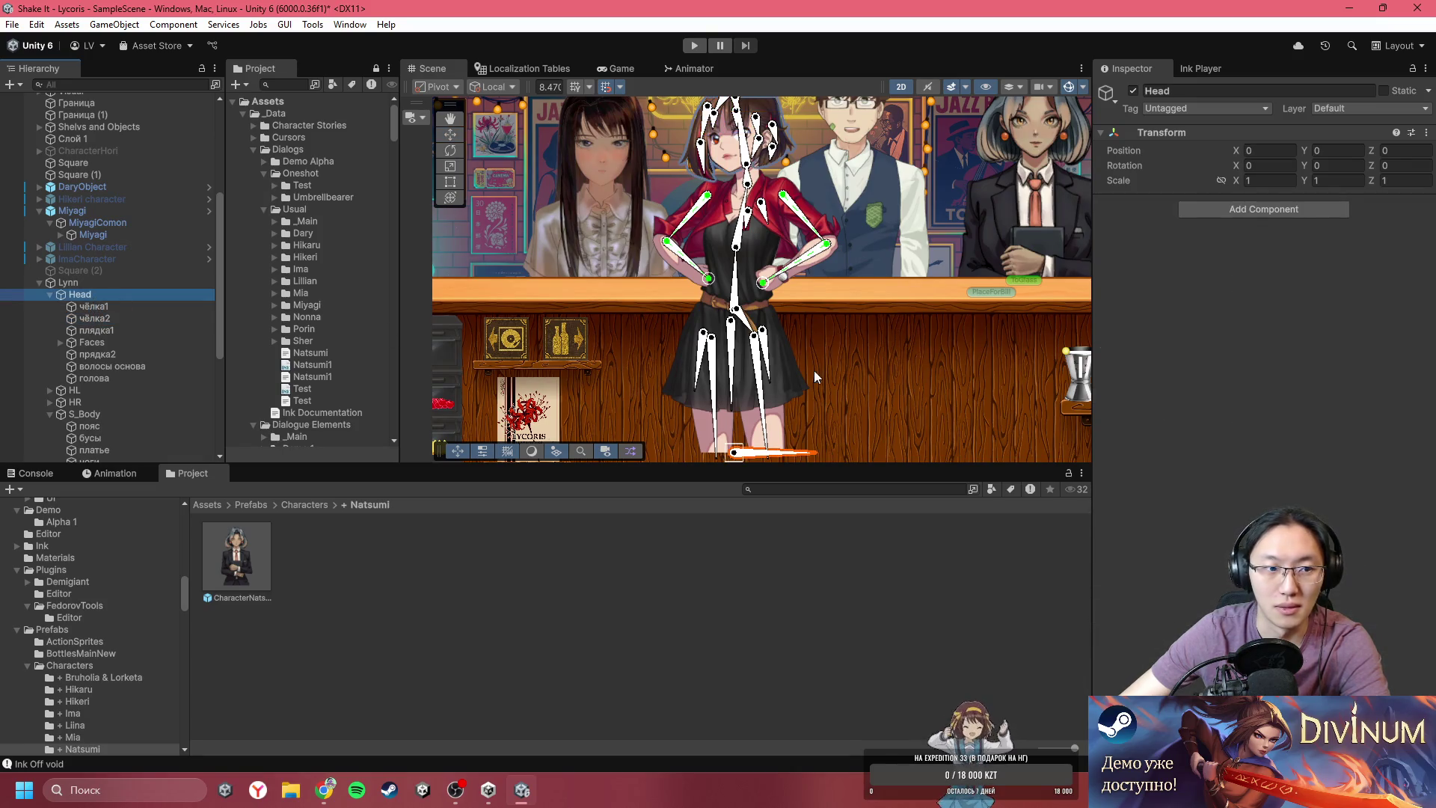
pyautogui.moveTo(818, 378); pyautogui.dragTo(817, 314)
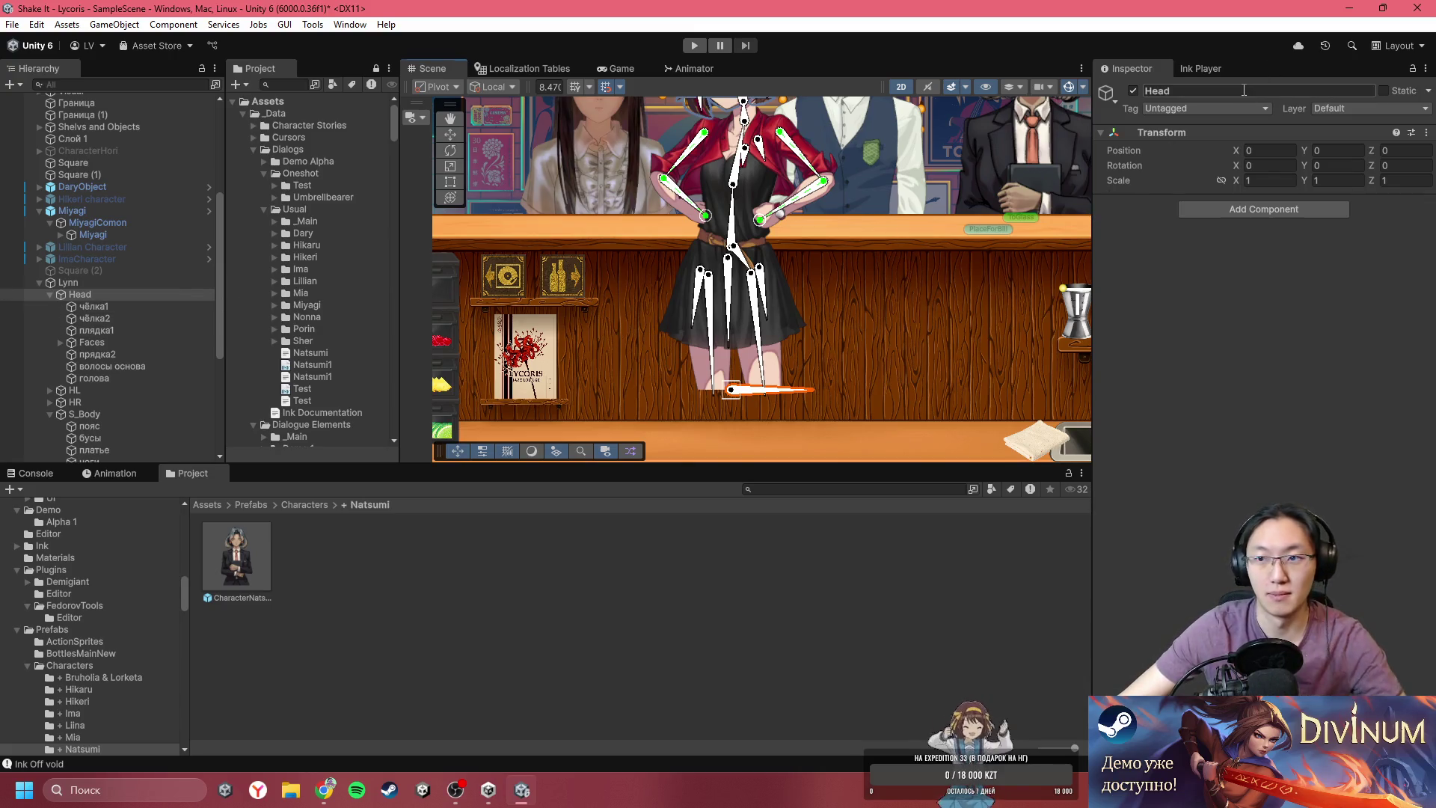
# - Rename Lynn's Head group to S_Head
pyautogui.press('Home')
pyautogui.write('S_')
pyautogui.press('Return')
# - Frame Lynn's Head bone and test tilting the S_Head group
pyautogui.click(845, 325)
pyautogui.click(121, 407)
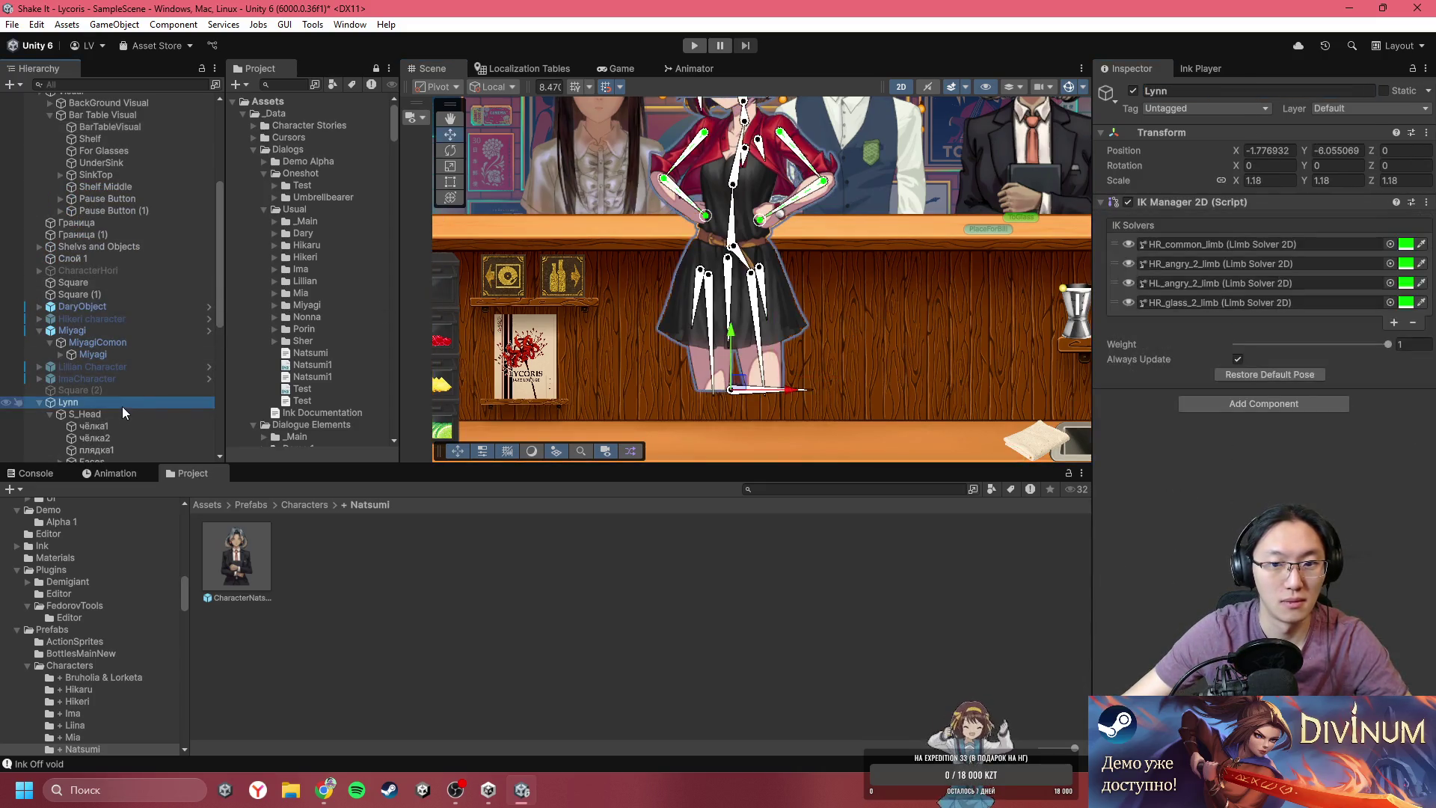
pyautogui.press('f')
pyautogui.click(778, 202)
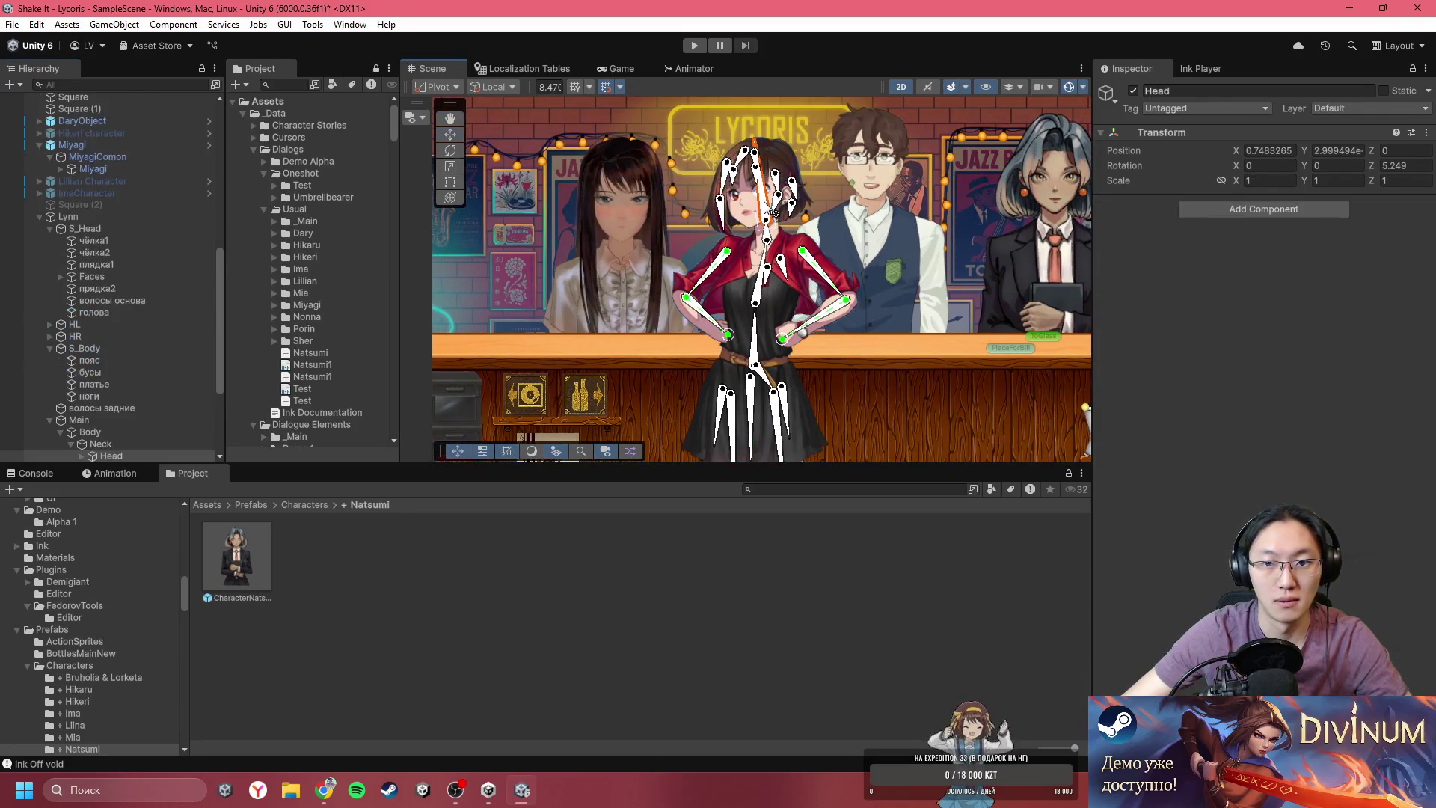
pyautogui.press('f')
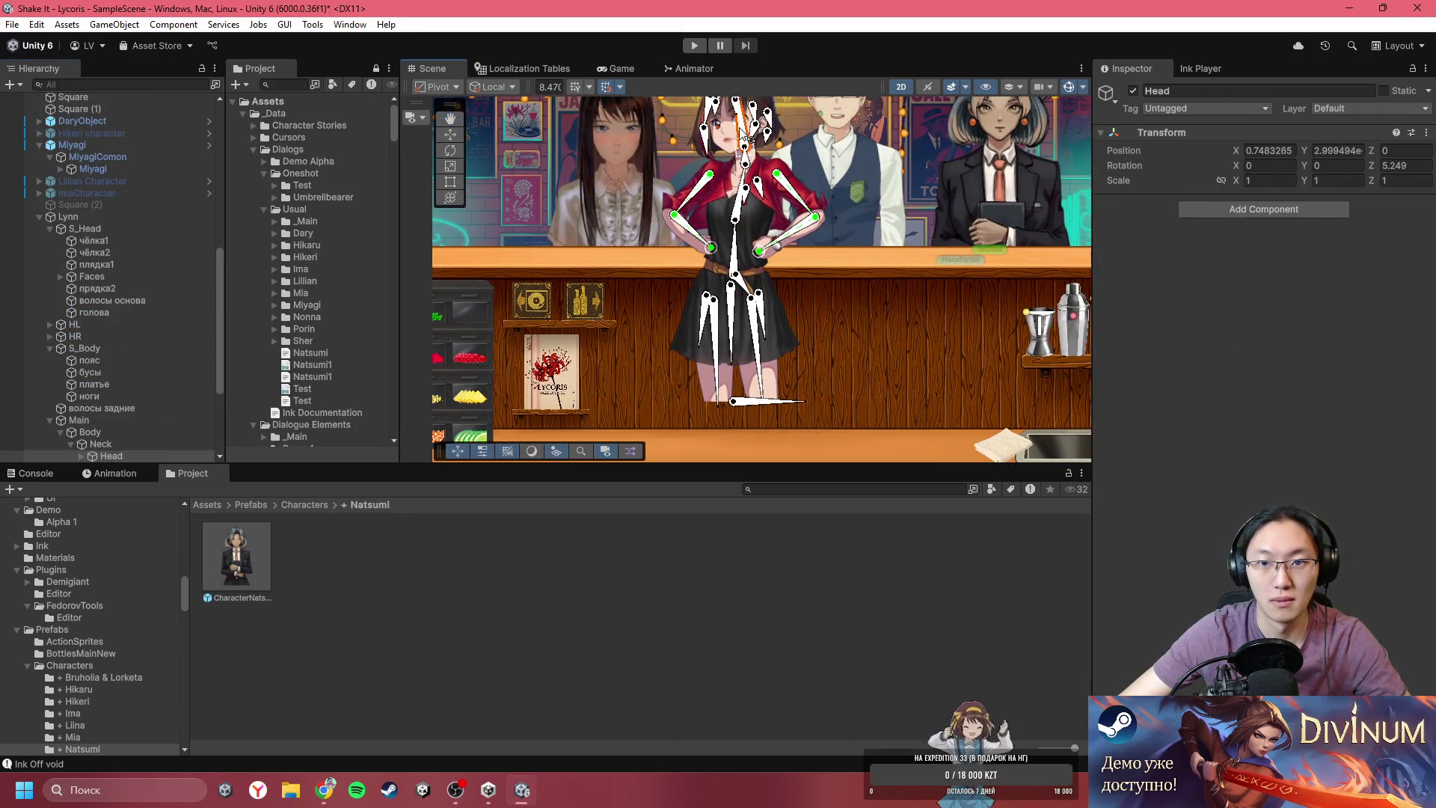
pyautogui.moveTo(775, 405); pyautogui.dragTo(828, 397)
pyautogui.click(847, 407)
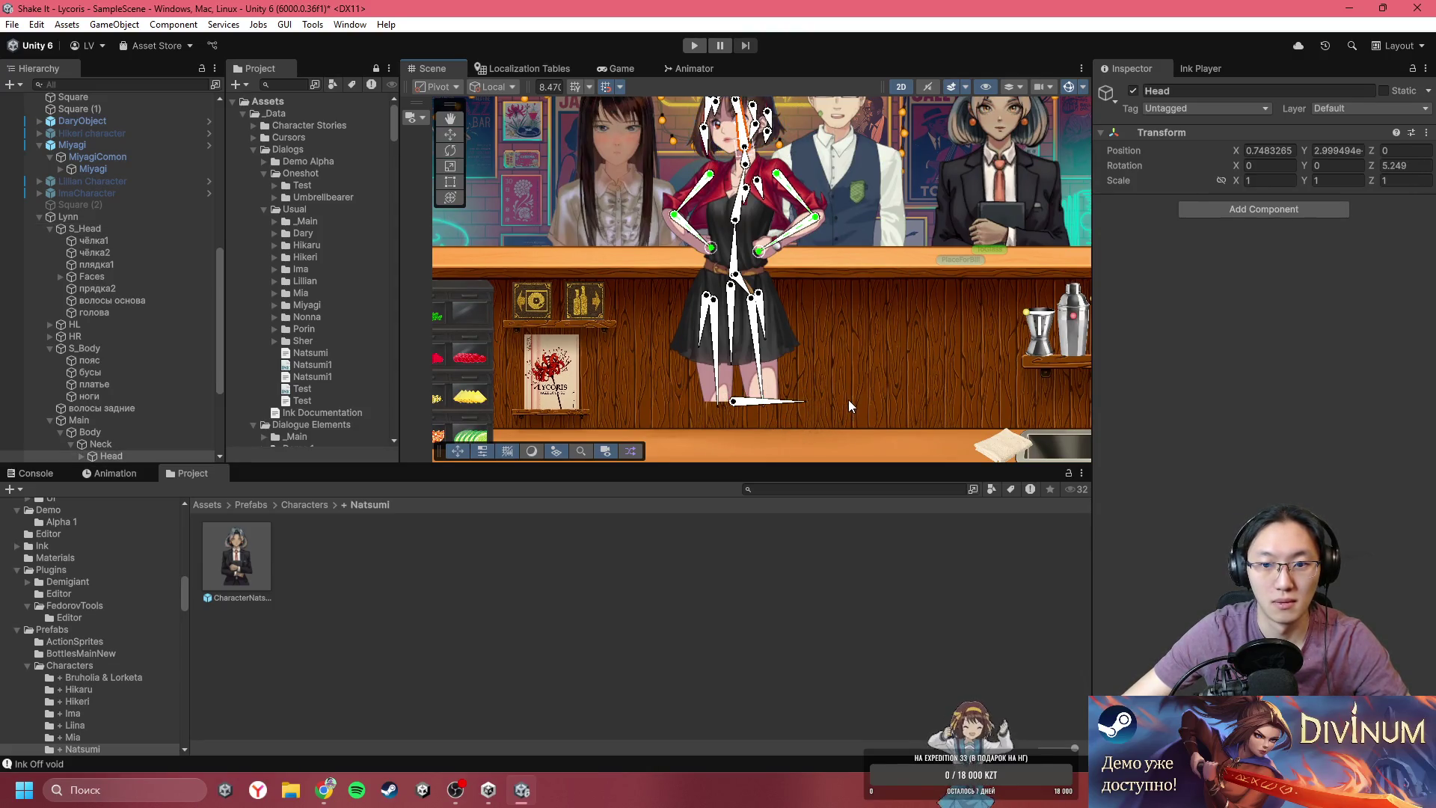
pyautogui.press('f')
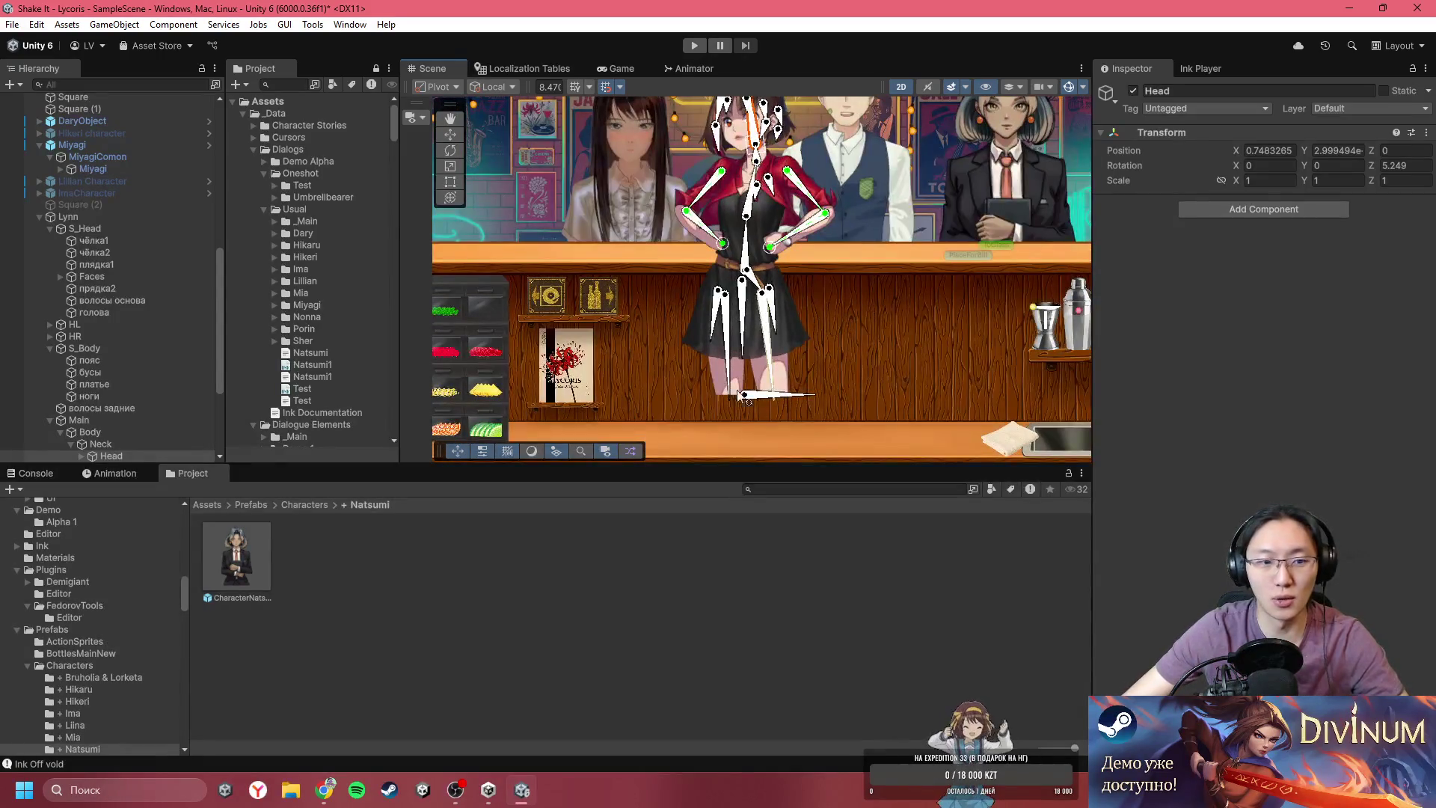
pyautogui.click(768, 401)
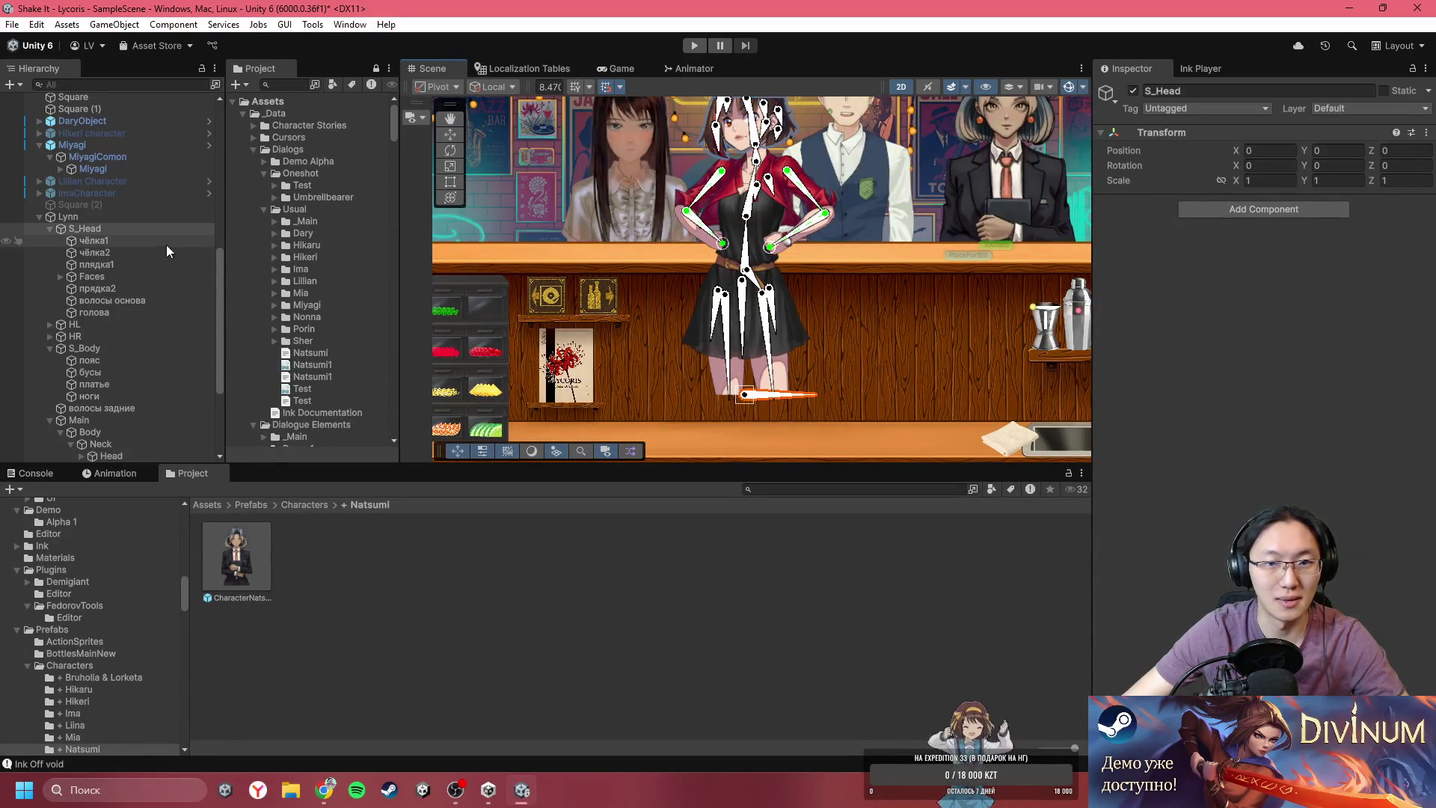
# - Select Lynn's root and the bar table, then close the Unity editor
pyautogui.click(84, 217)
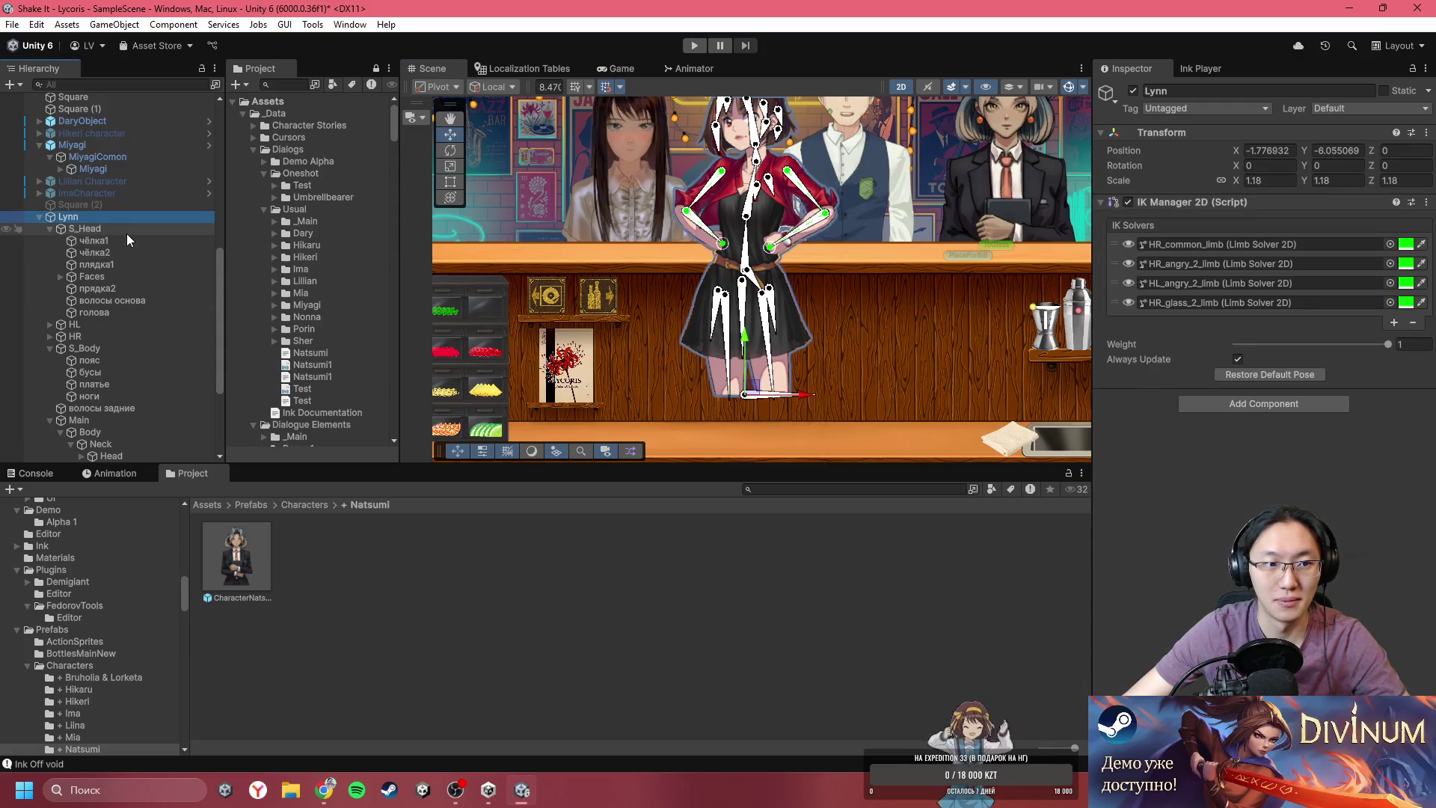
pyautogui.scroll(-3, 176, 347)
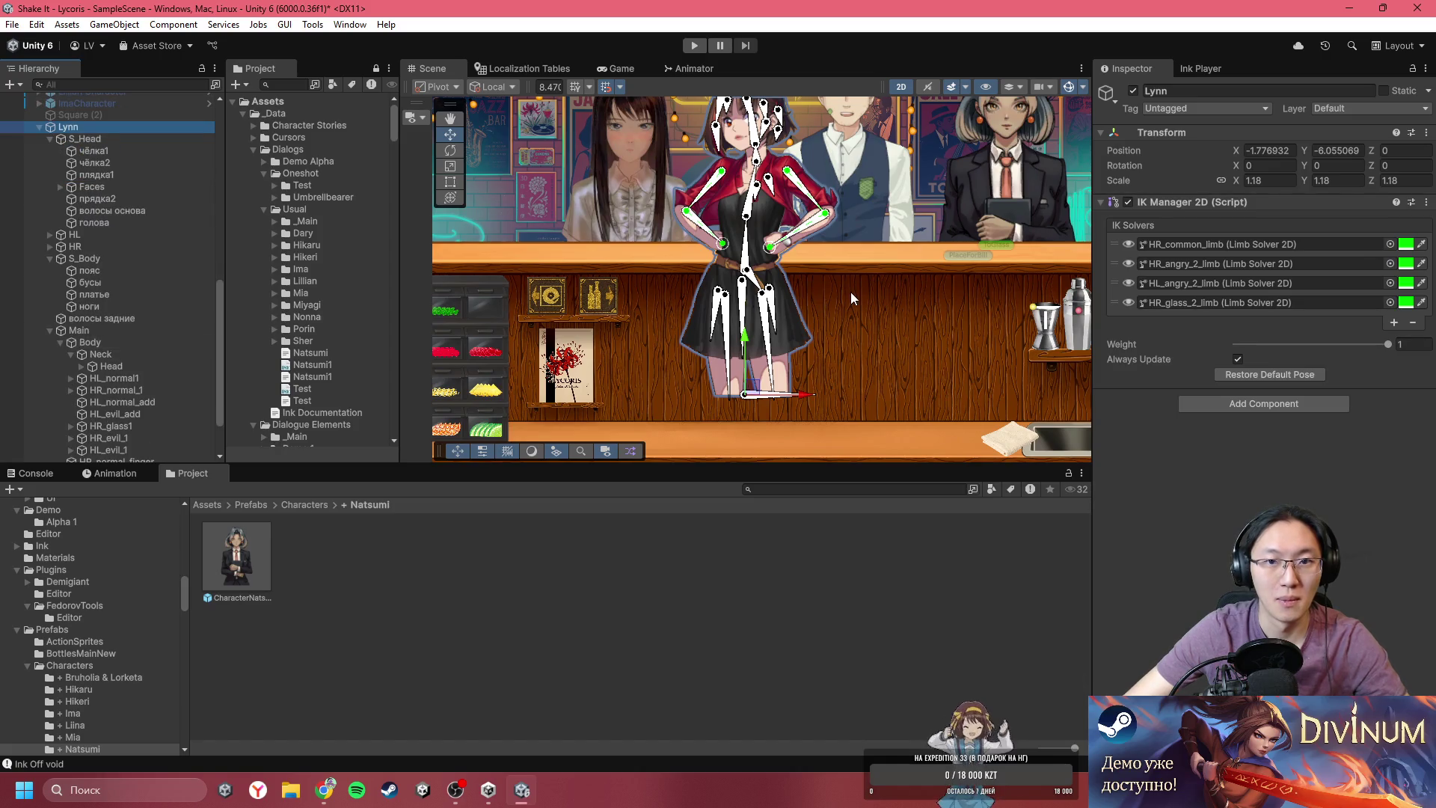
pyautogui.scroll(-2, 838, 293)
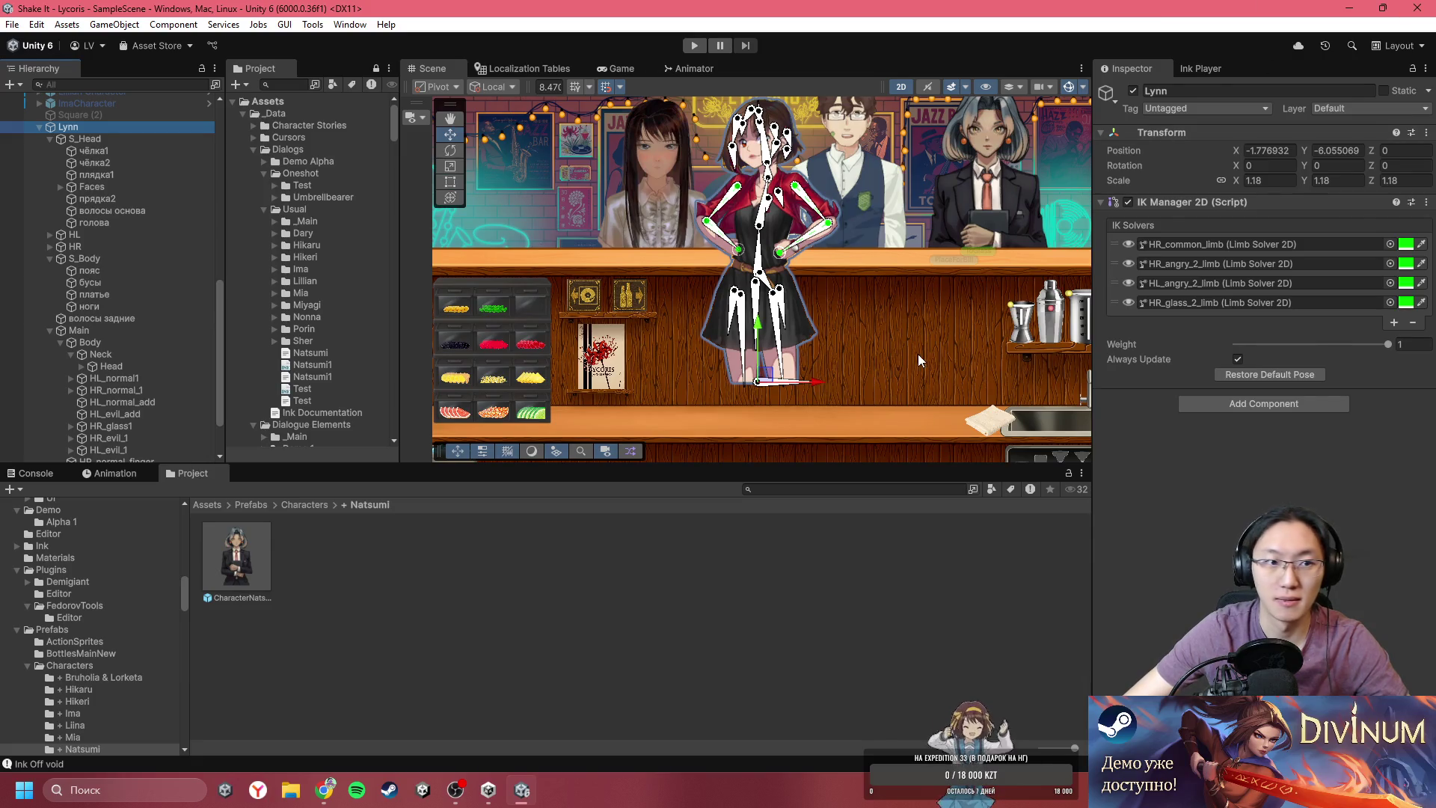
pyautogui.click(827, 308)
pyautogui.click(755, 324)
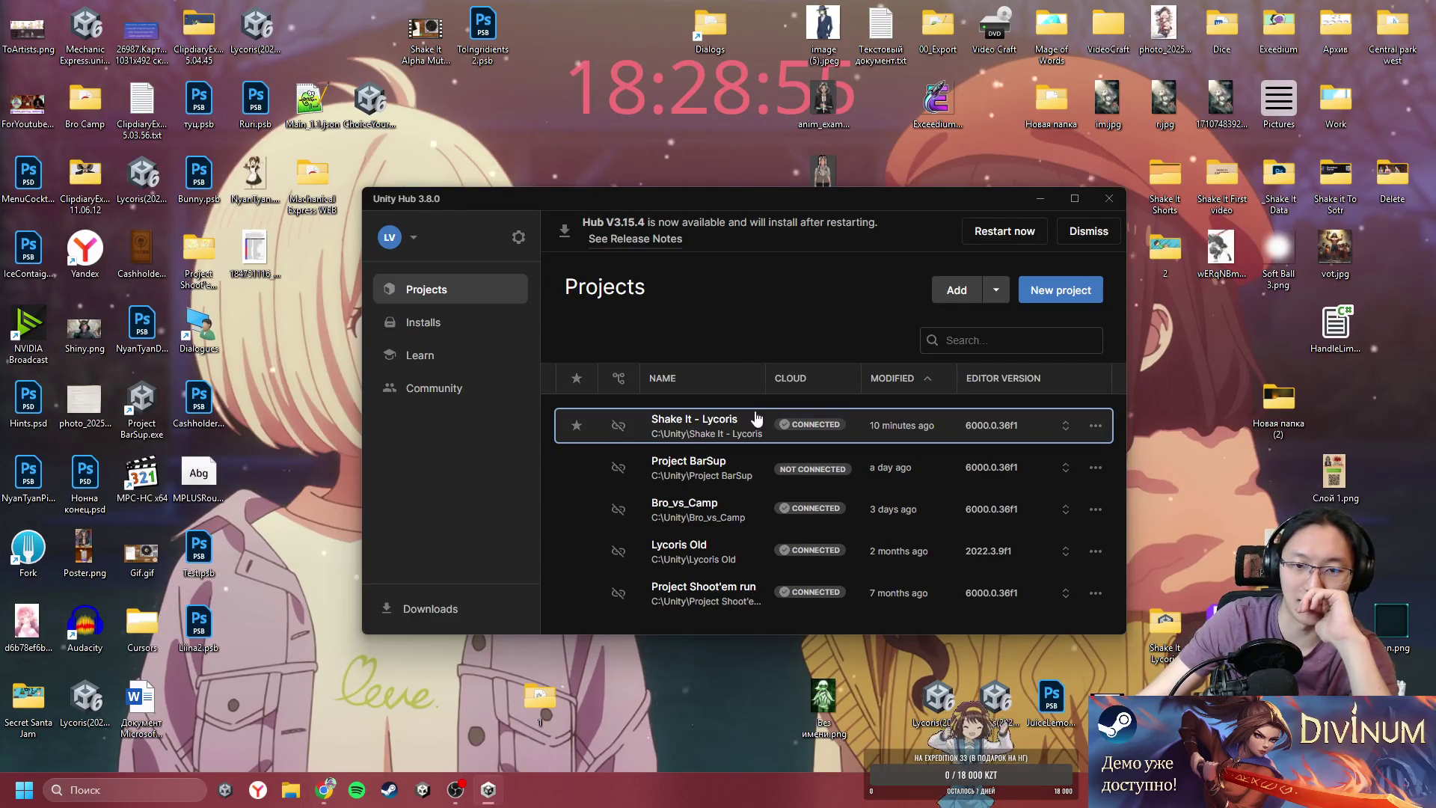
# - Open Shake It - Lycoris from Unity Hub's Projects list
pyautogui.click(714, 436)
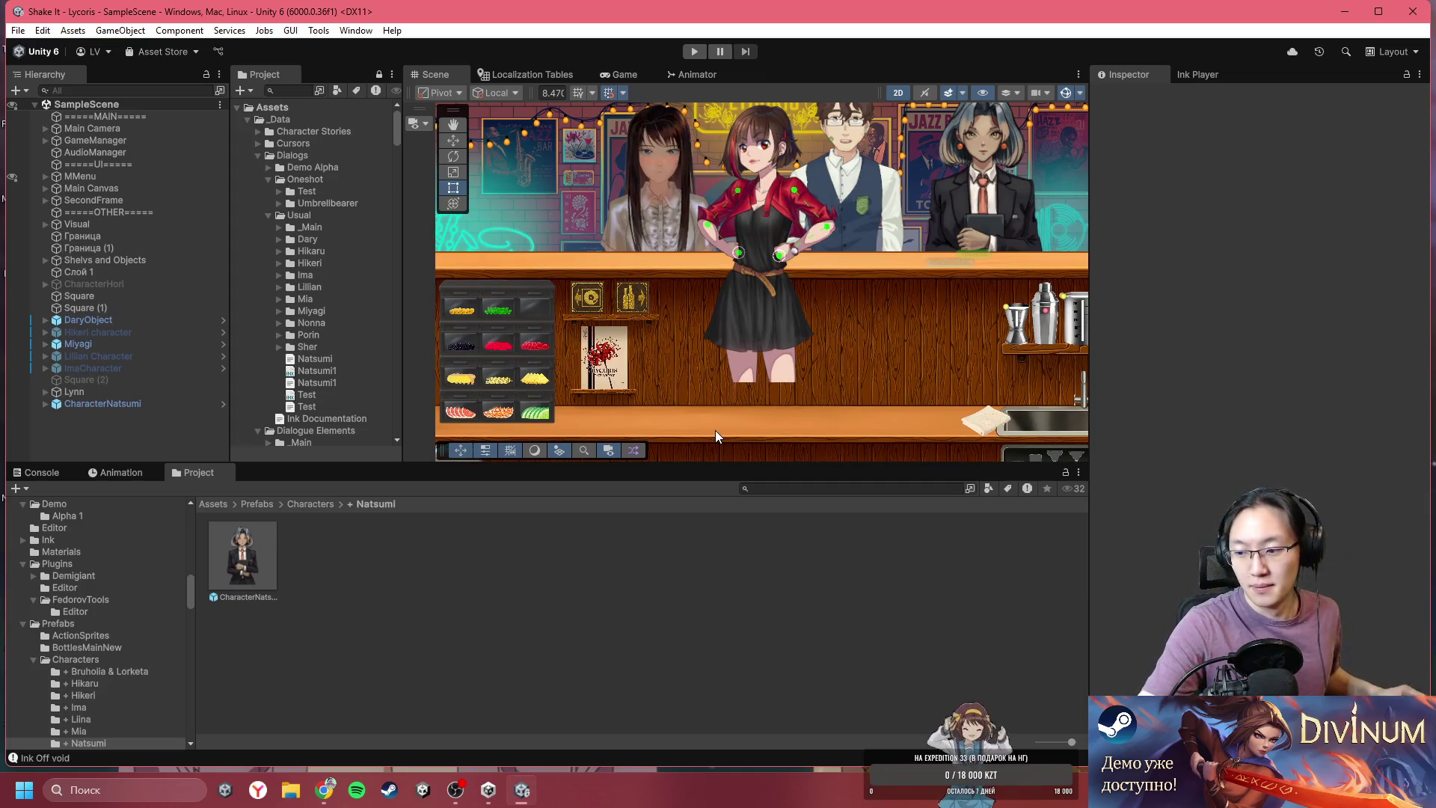
pyautogui.click(748, 316)
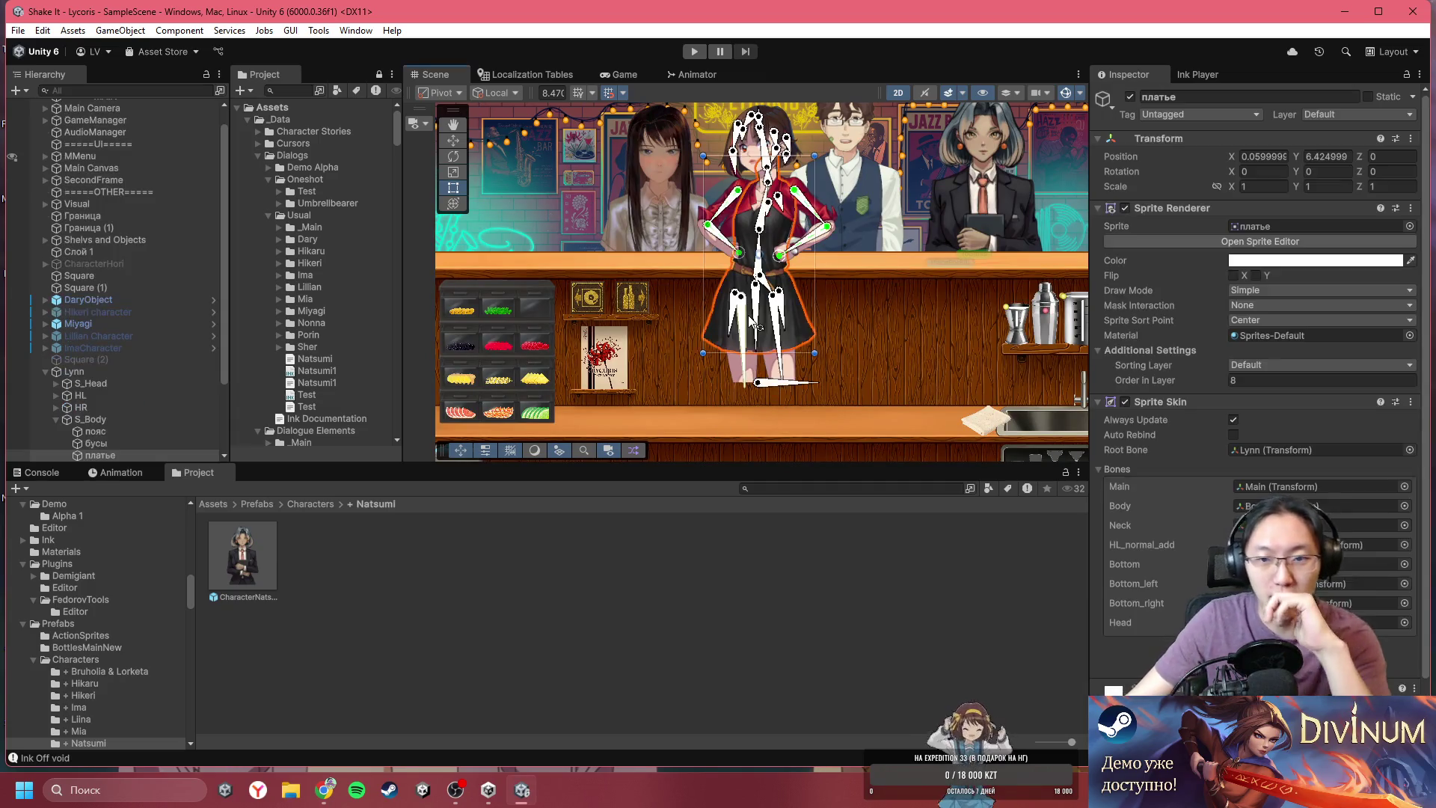
pyautogui.click(768, 384)
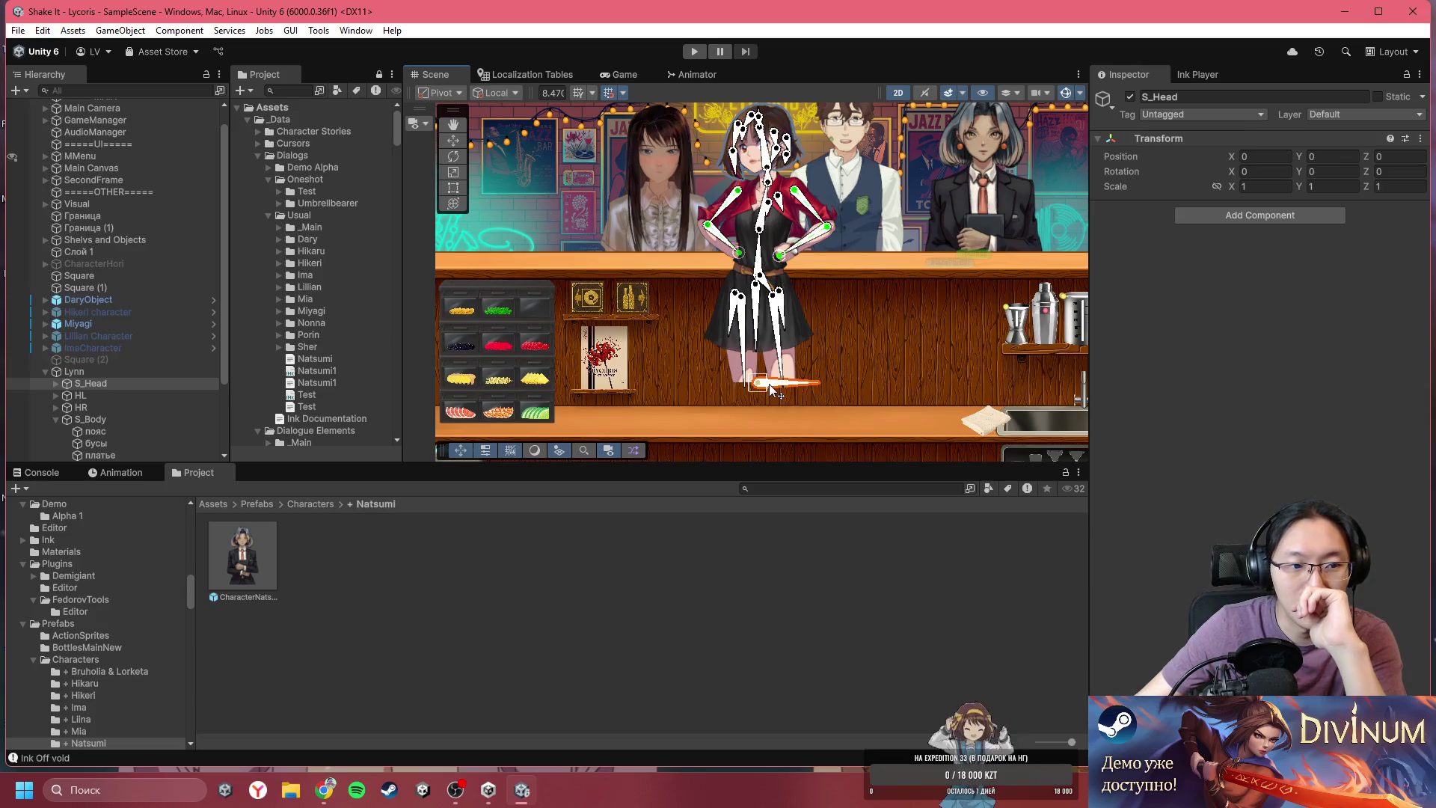
pyautogui.click(56, 383)
pyautogui.click(122, 398)
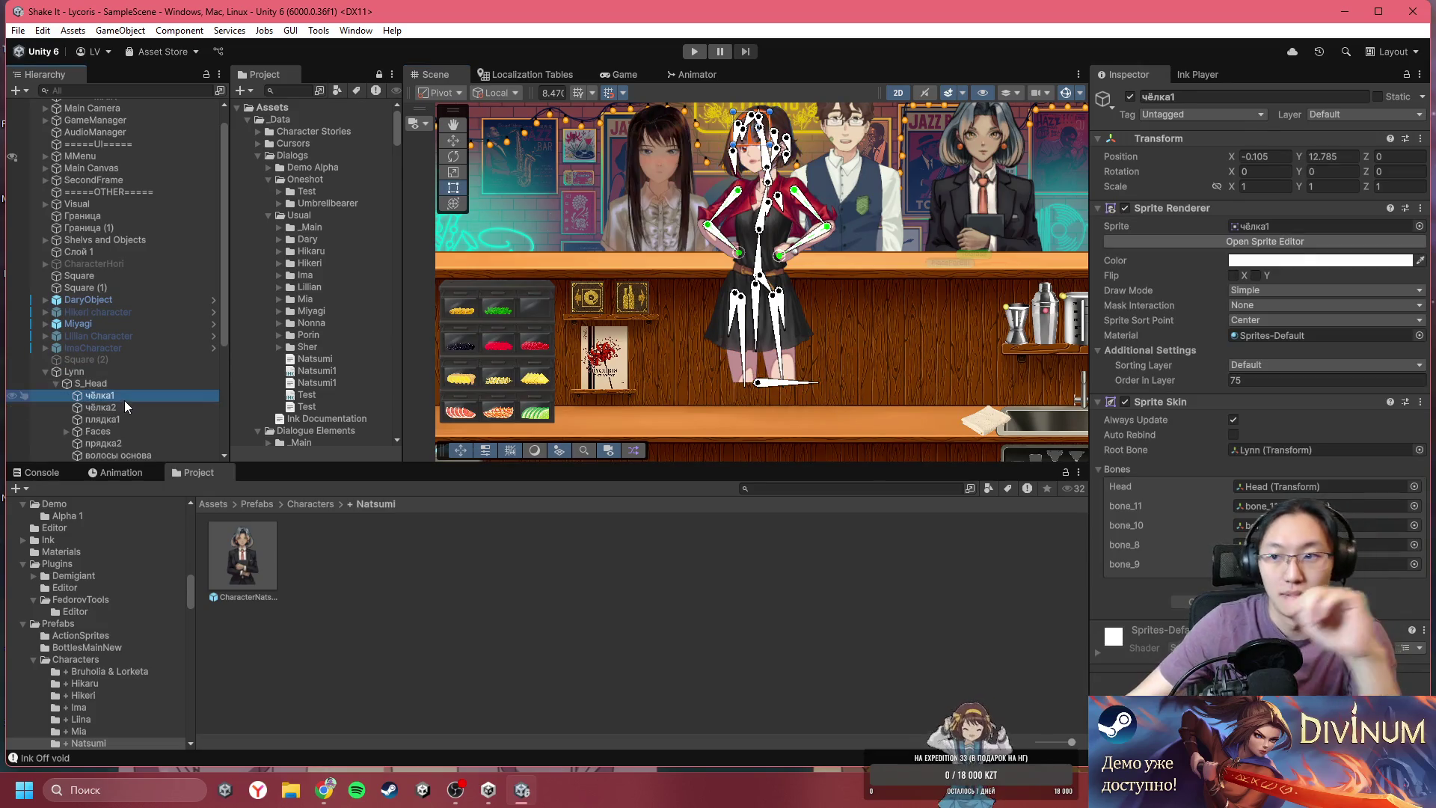
pyautogui.scroll(-5, 97, 382)
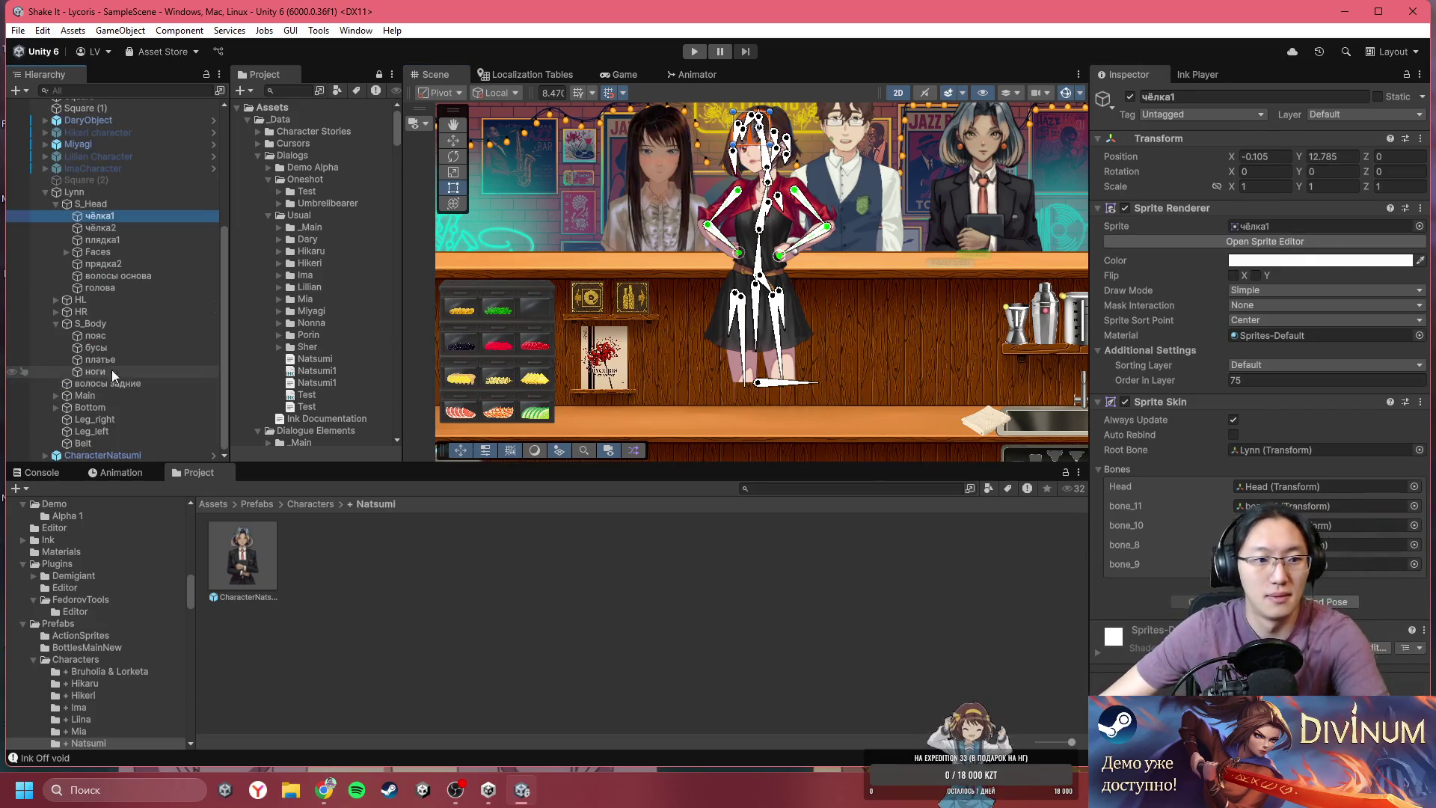
pyautogui.click(82, 195)
pyautogui.click(87, 203)
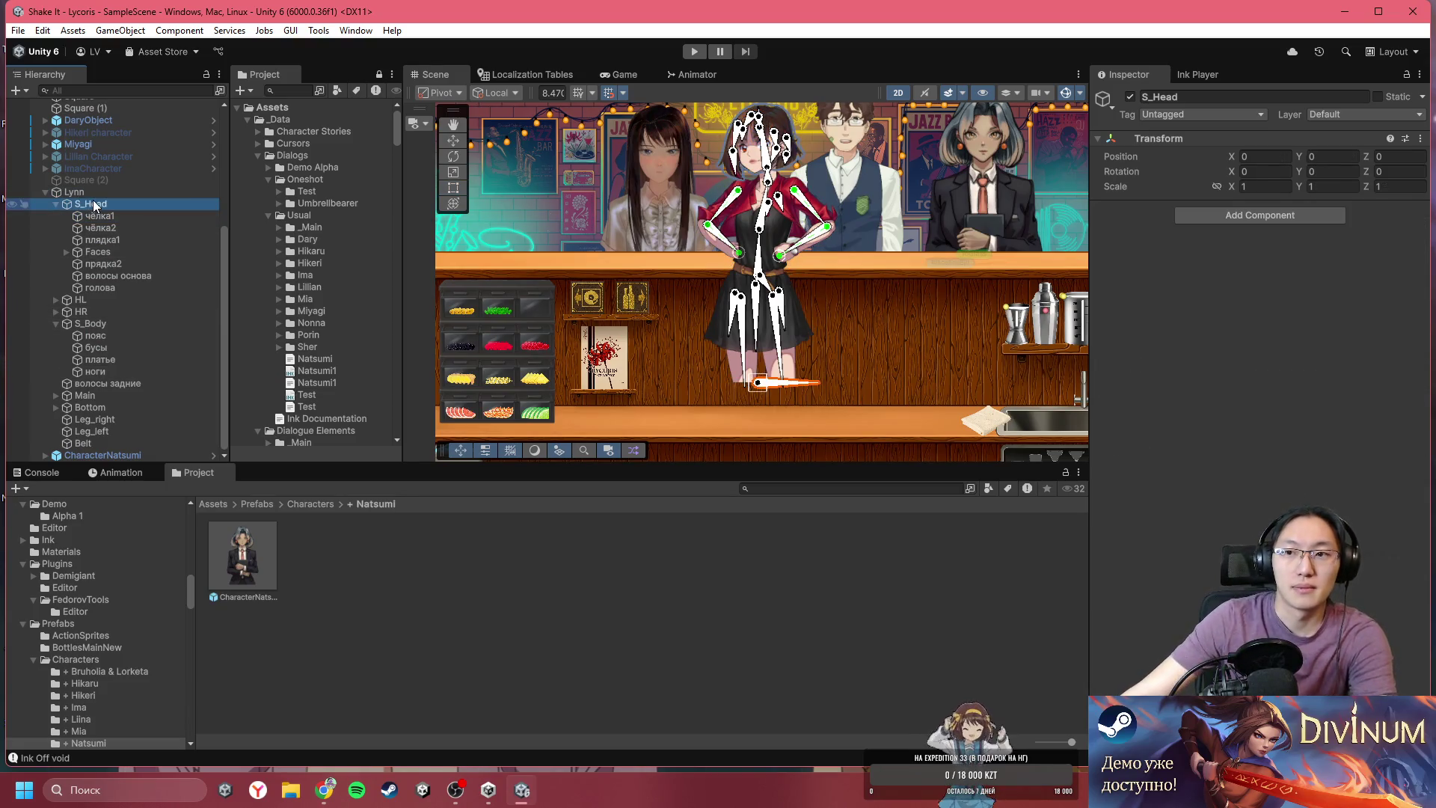
pyautogui.rightClick(95, 193)
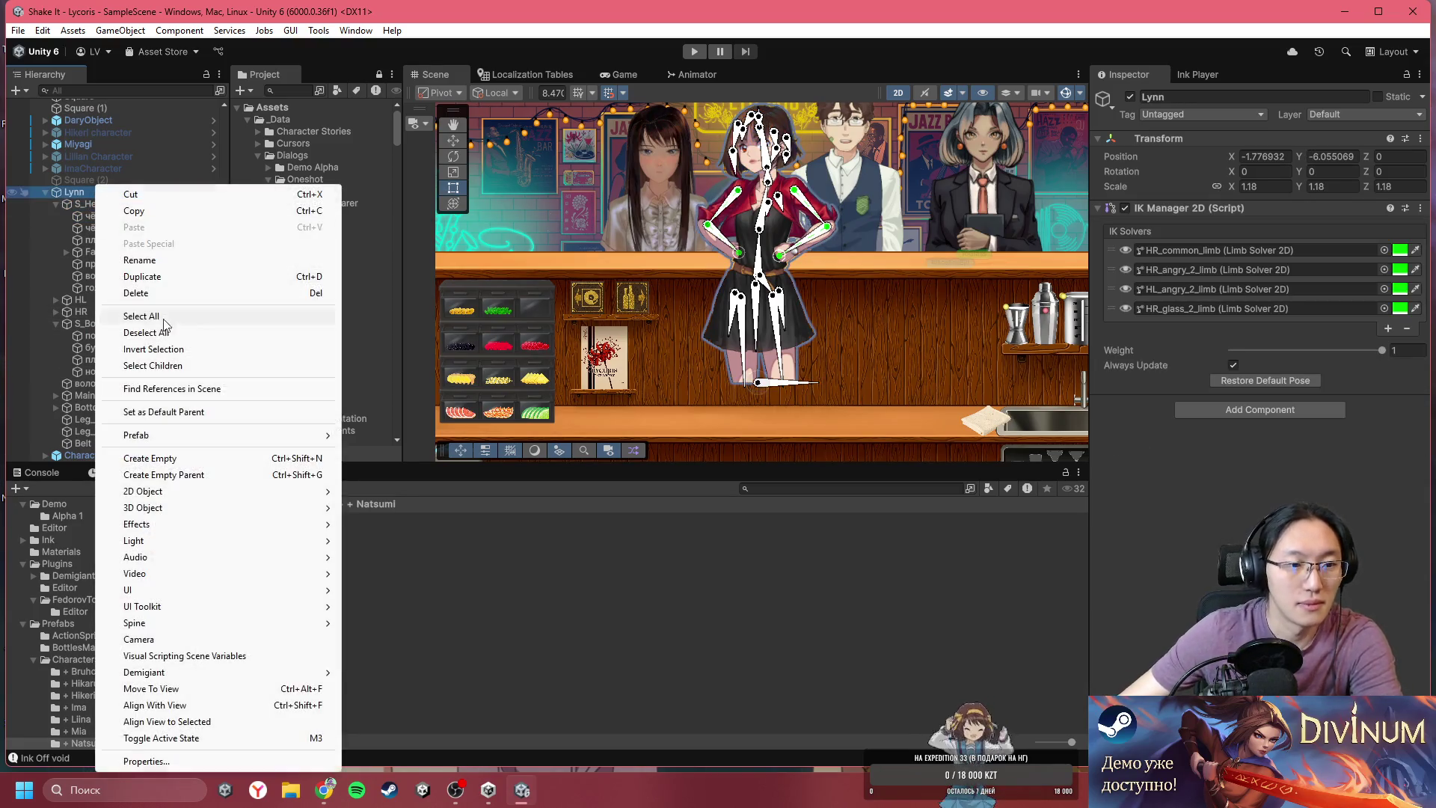
pyautogui.click(188, 465)
pyautogui.write('S')
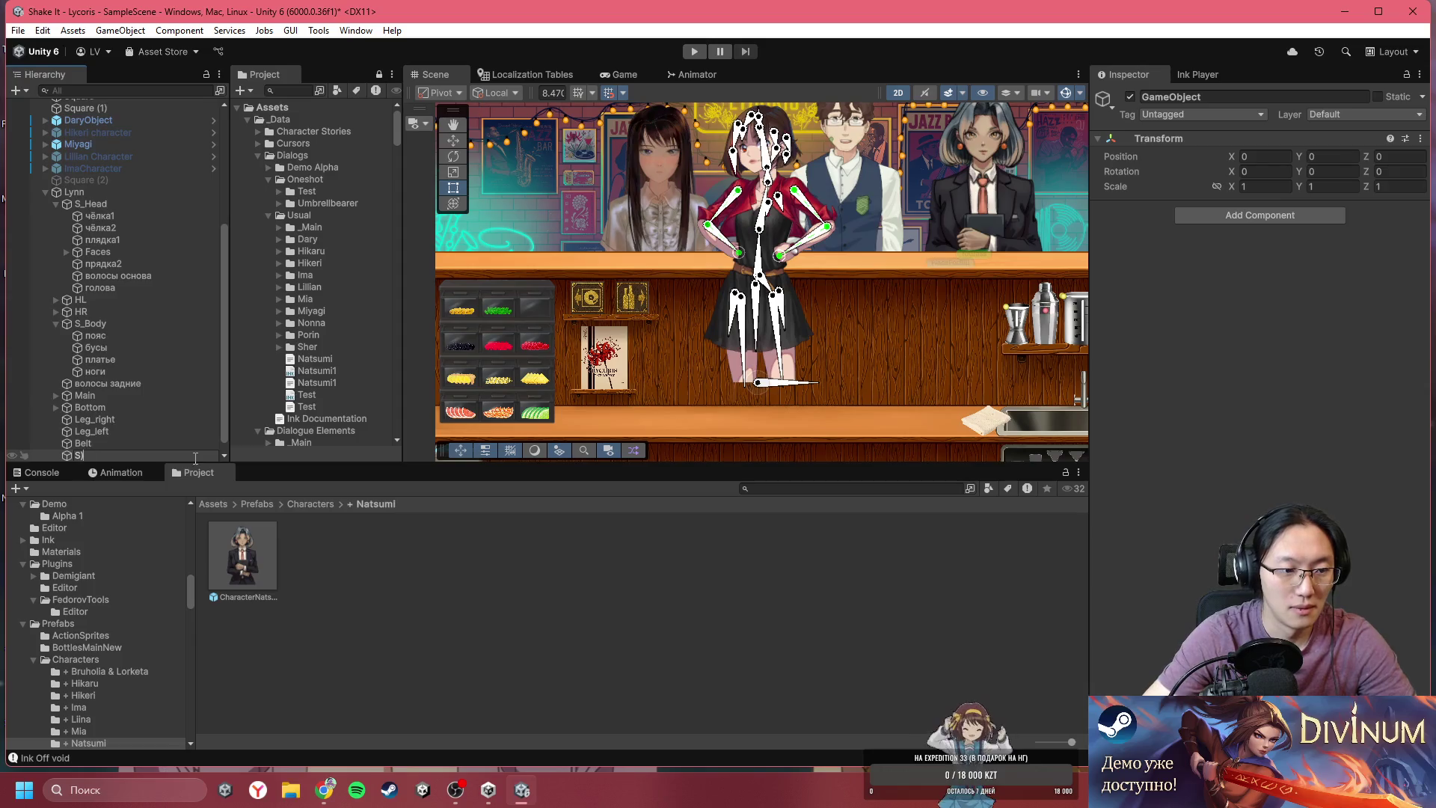
pyautogui.press('Return')
pyautogui.press('Delete')
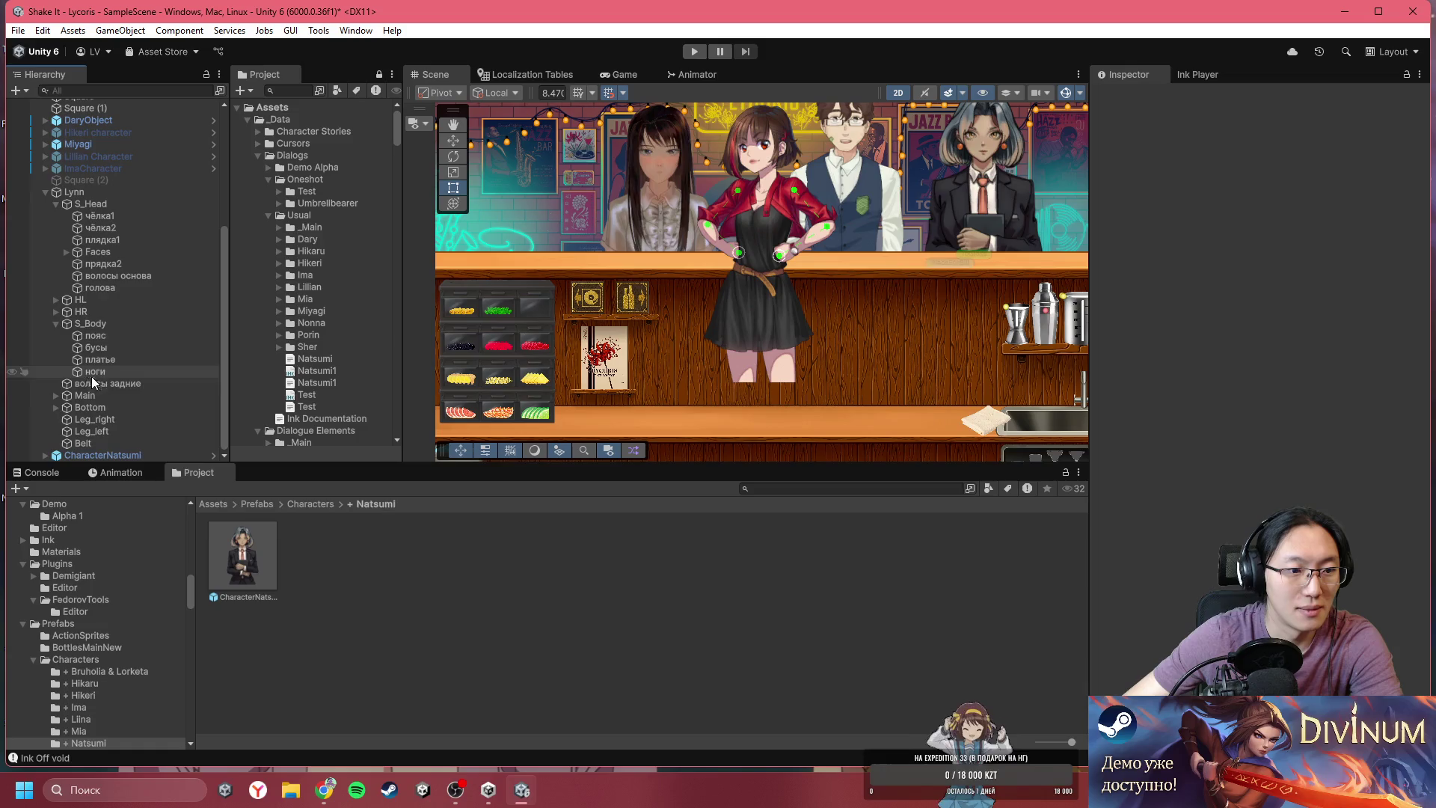
pyautogui.click(78, 192)
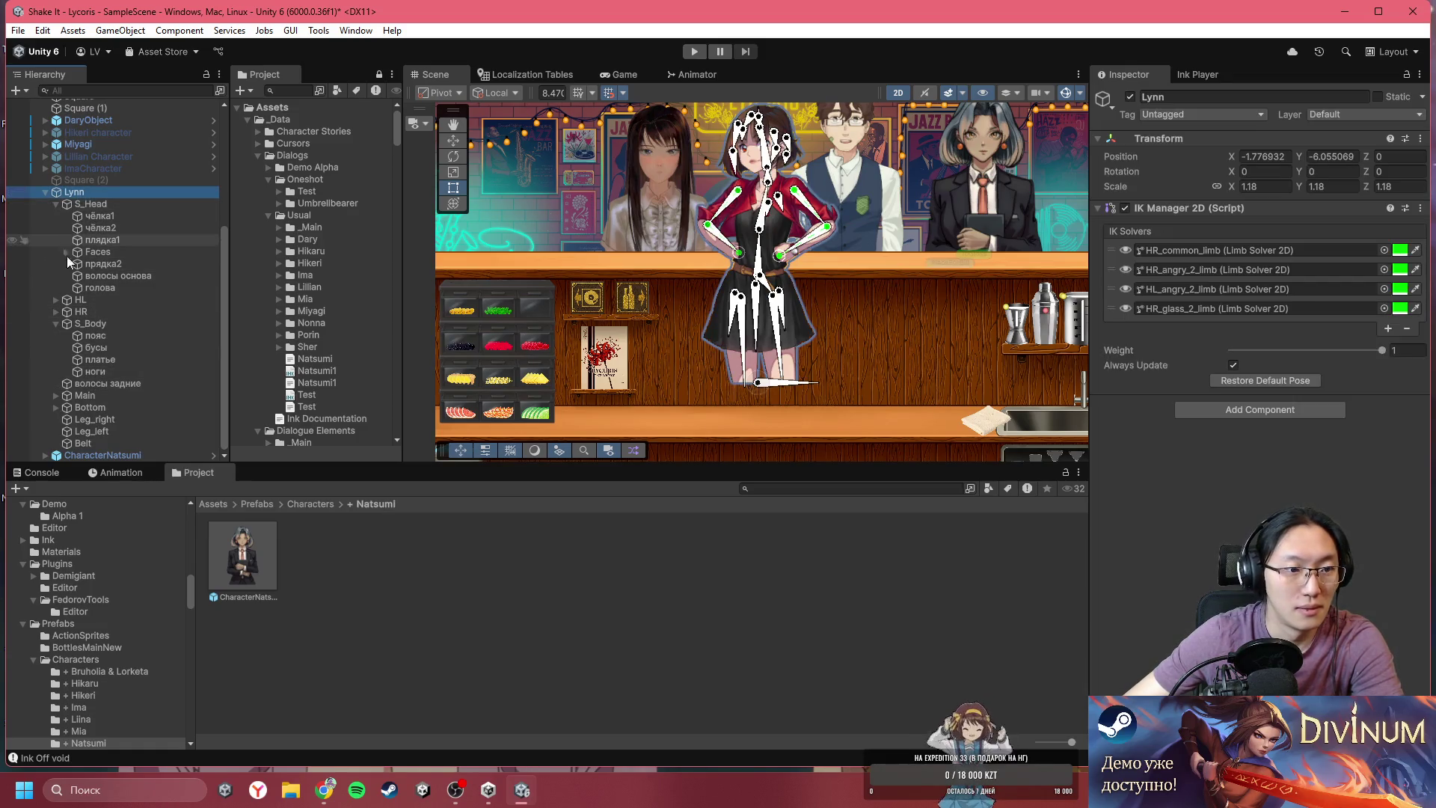
# - Expand Lynn's Main and Body bones and try a Body rotation, then undo it
pyautogui.click(52, 395)
pyautogui.click(66, 407)
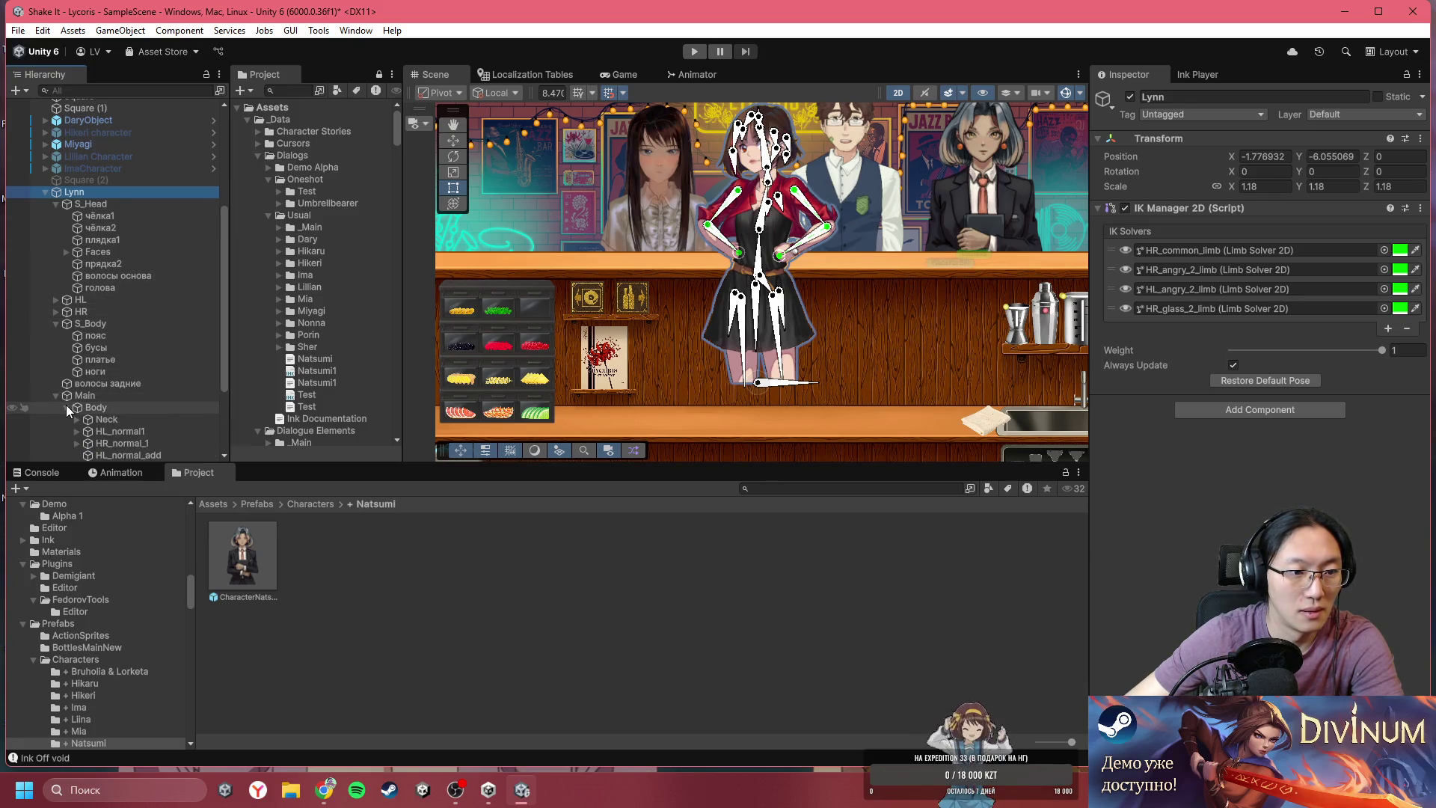
pyautogui.click(69, 404)
pyautogui.click(93, 395)
pyautogui.click(97, 408)
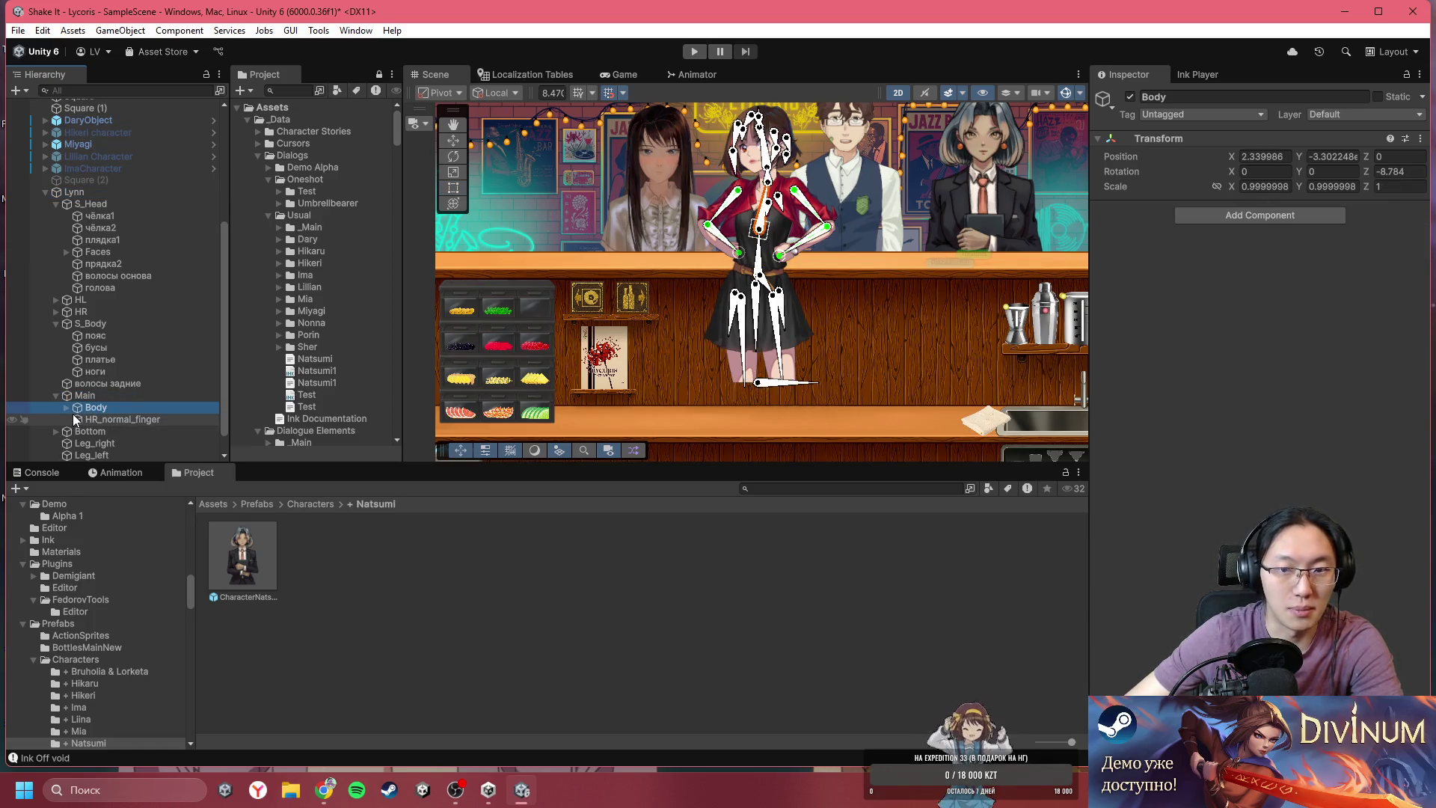
pyautogui.moveTo(663, 280); pyautogui.dragTo(603, 265)
pyautogui.scroll(1, 628, 209)
pyautogui.moveTo(712, 113); pyautogui.dragTo(724, 103)
pyautogui.hotkey('ctrl', 'z')
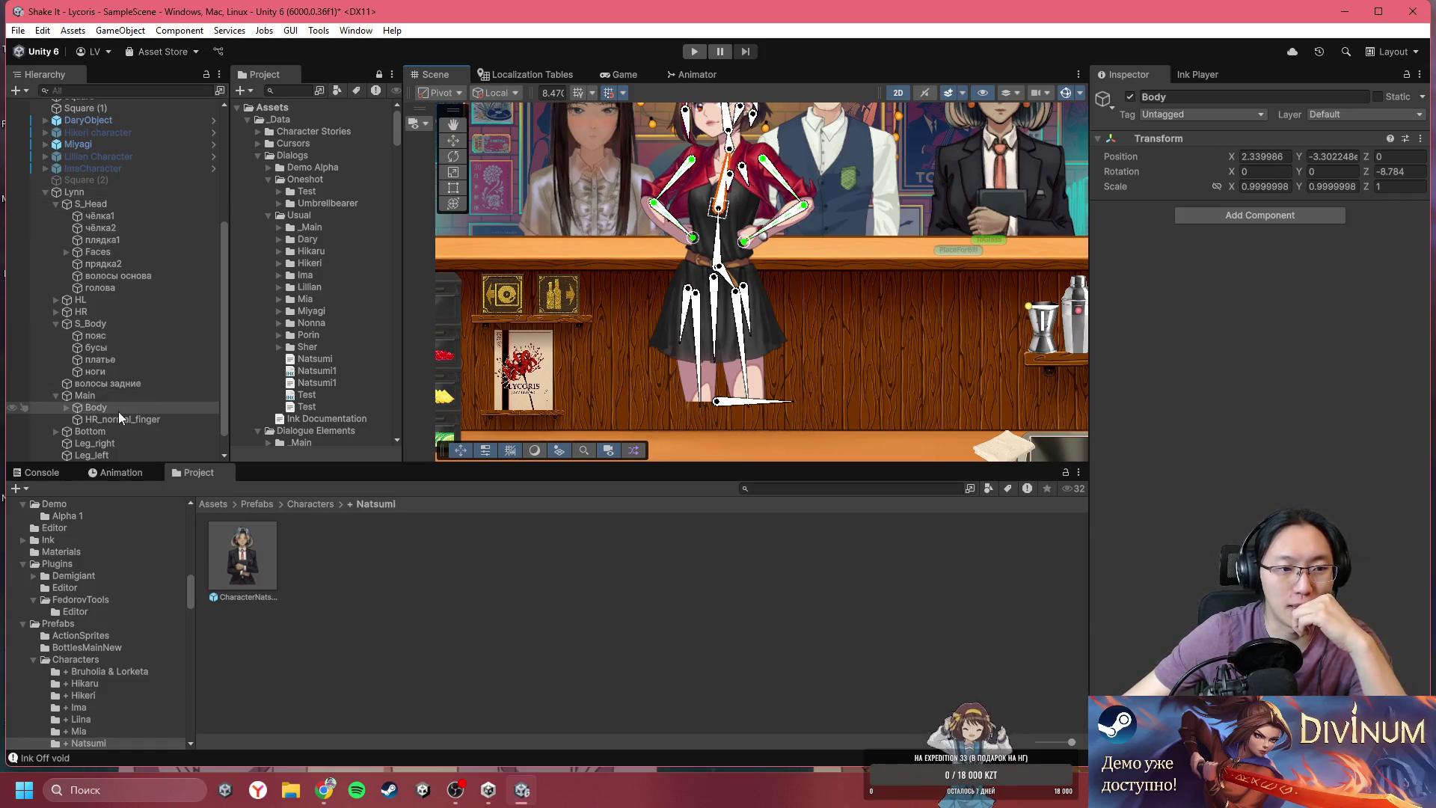
# - Expand the Body bone chain through HL_normal1, HL_normal2 and HL_normal3
pyautogui.click(65, 410)
pyautogui.click(123, 433)
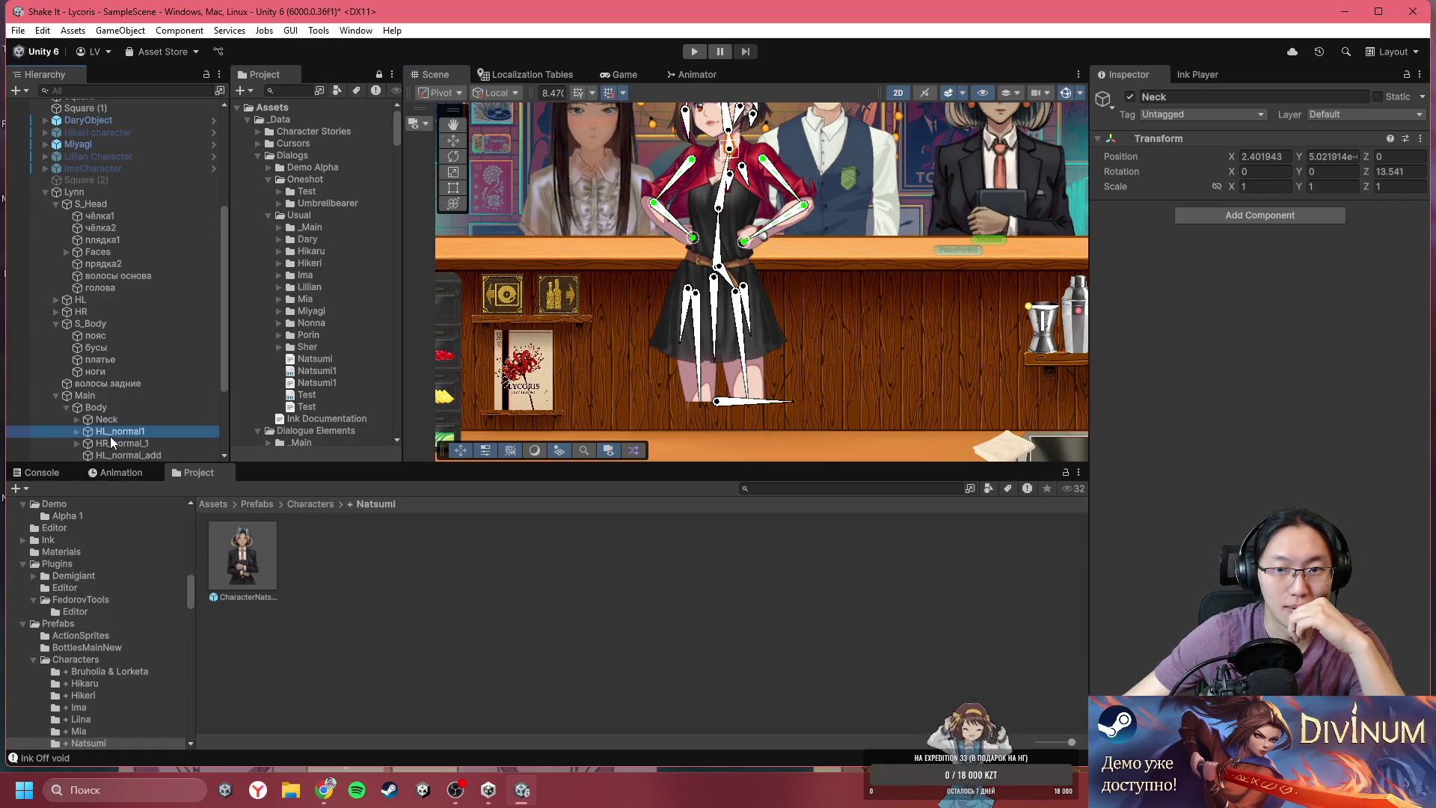
pyautogui.scroll(-3, 235, 390)
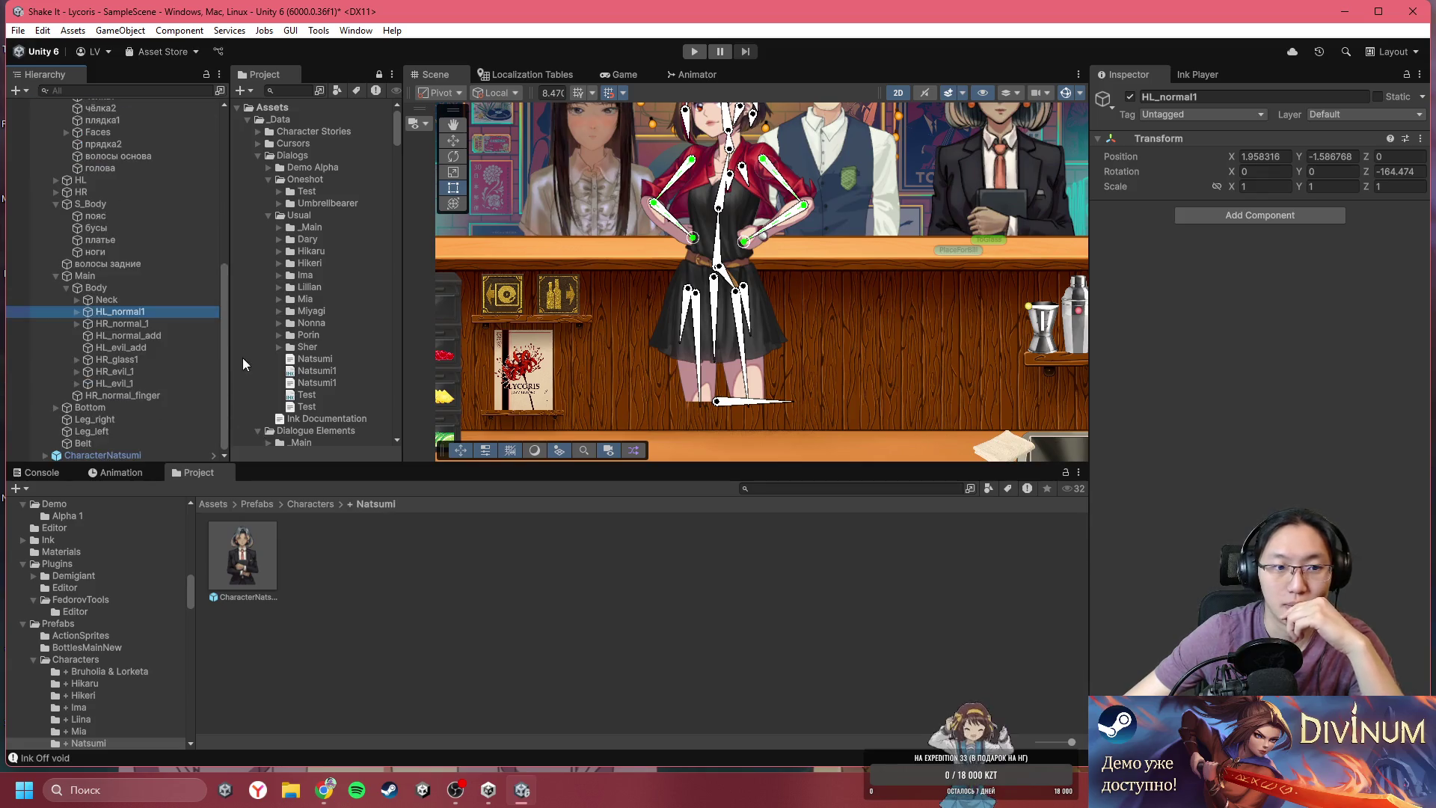
pyautogui.click(76, 311)
pyautogui.click(92, 322)
pyautogui.press('Right')
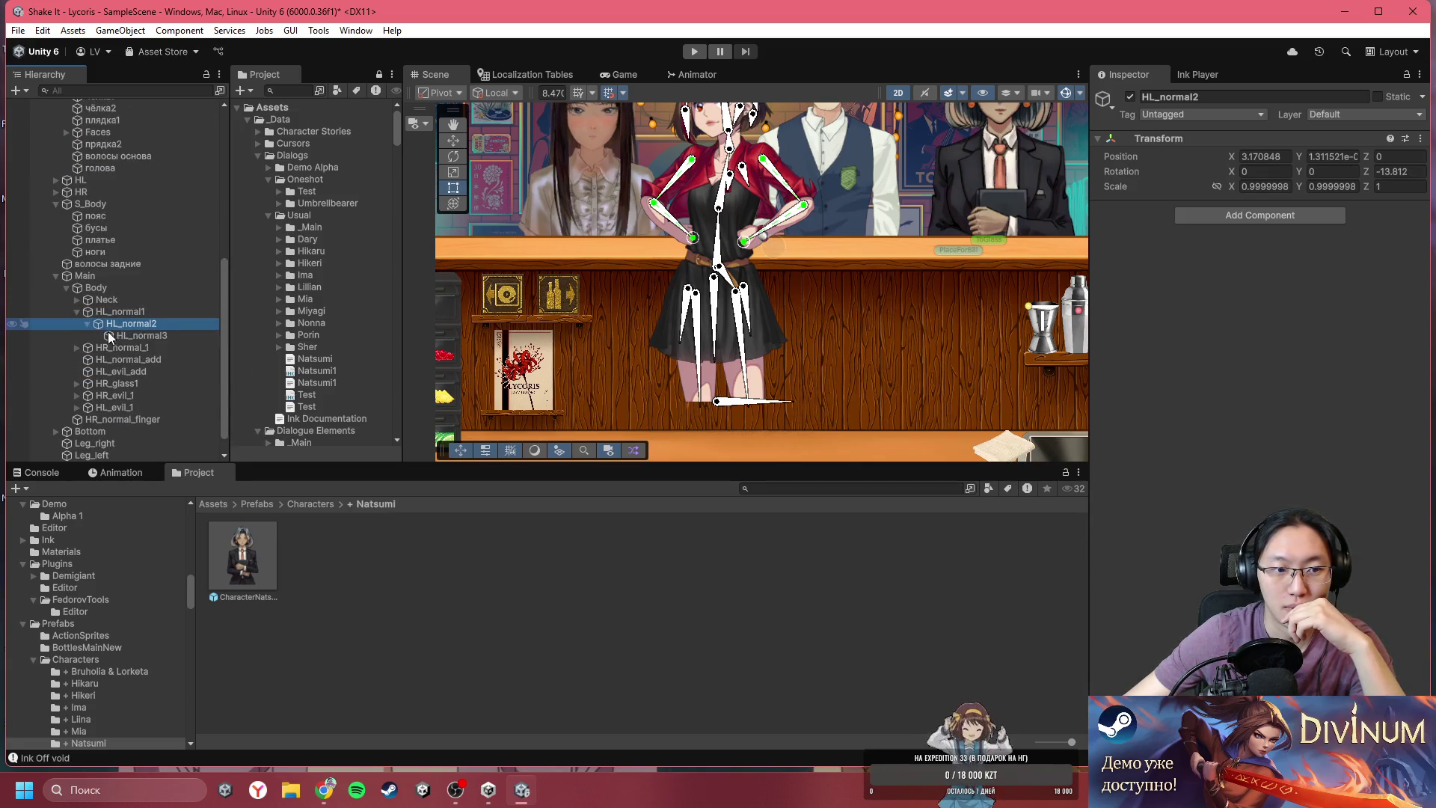
pyautogui.click(119, 336)
pyautogui.click(133, 323)
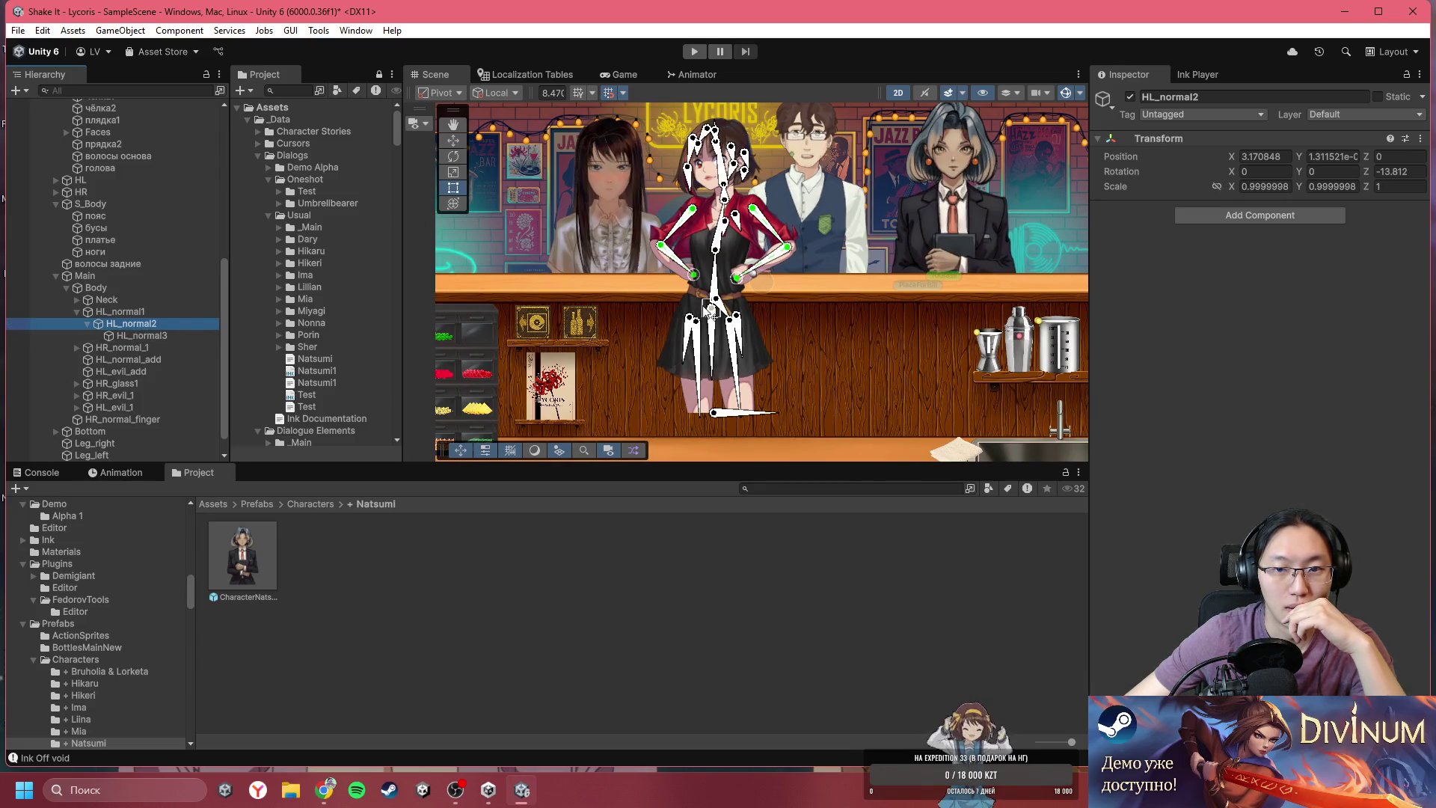
# - Inspect Lynn's Leg_left and Leg_right bones
pyautogui.scroll(1, 714, 310)
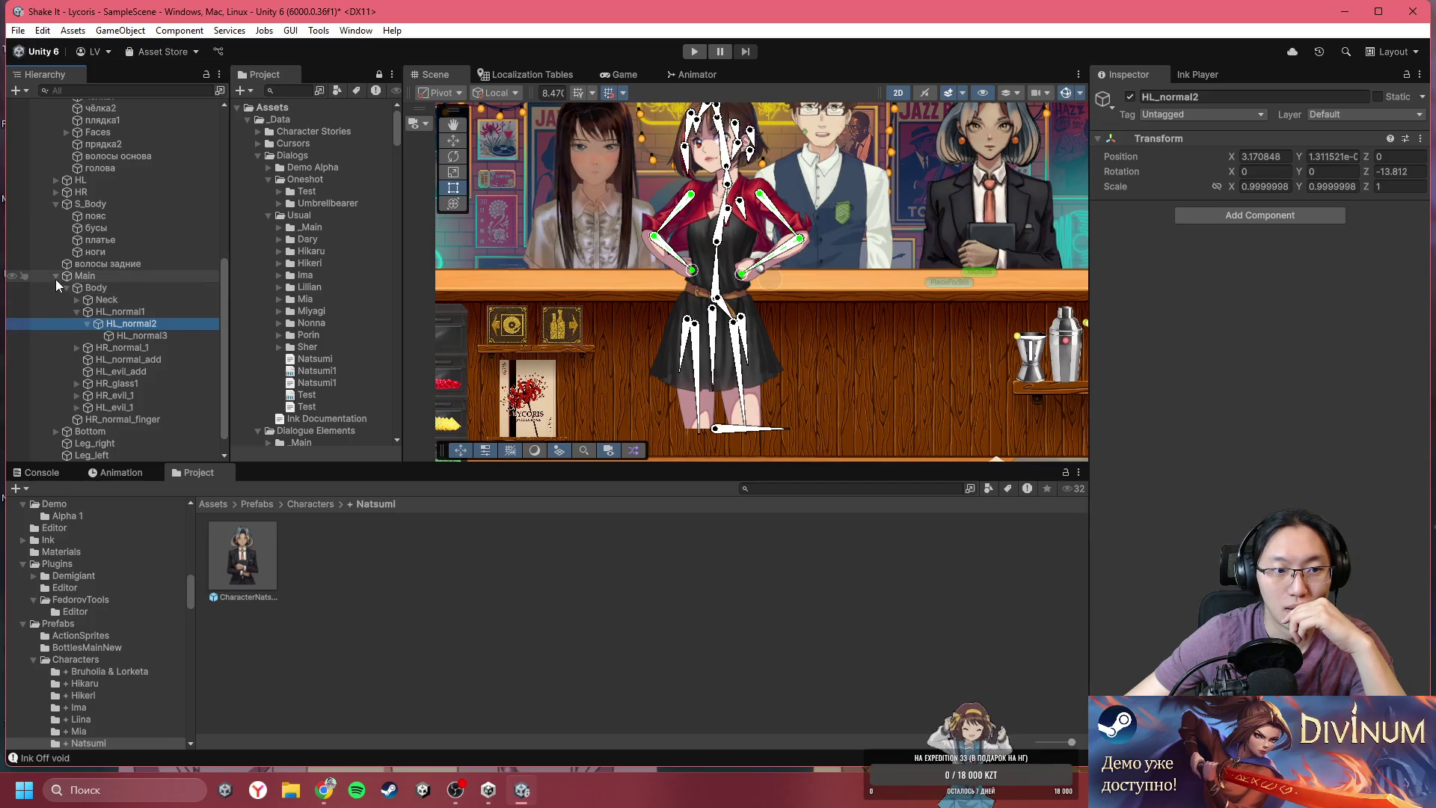
pyautogui.scroll(-1, 158, 334)
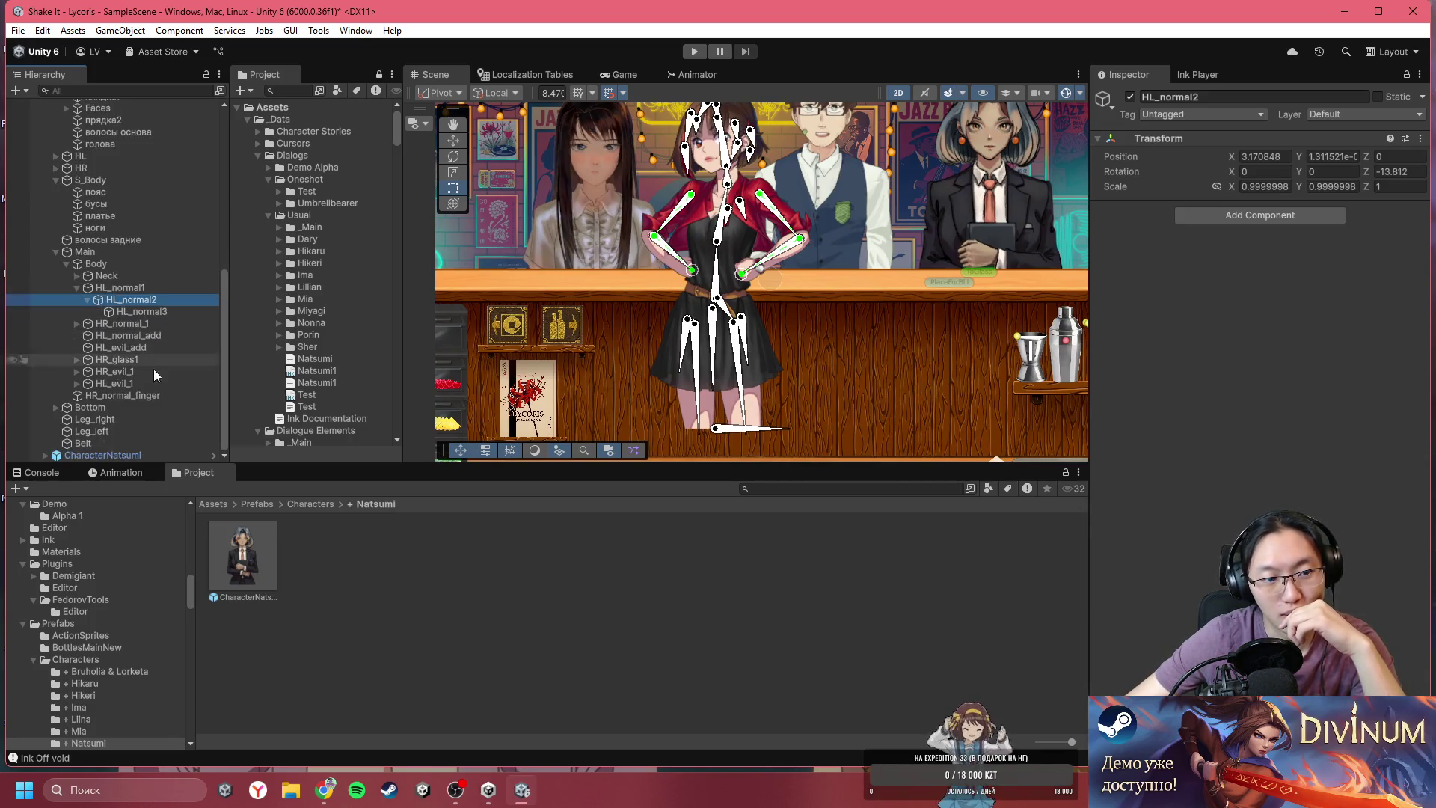
pyautogui.click(107, 432)
pyautogui.click(112, 419)
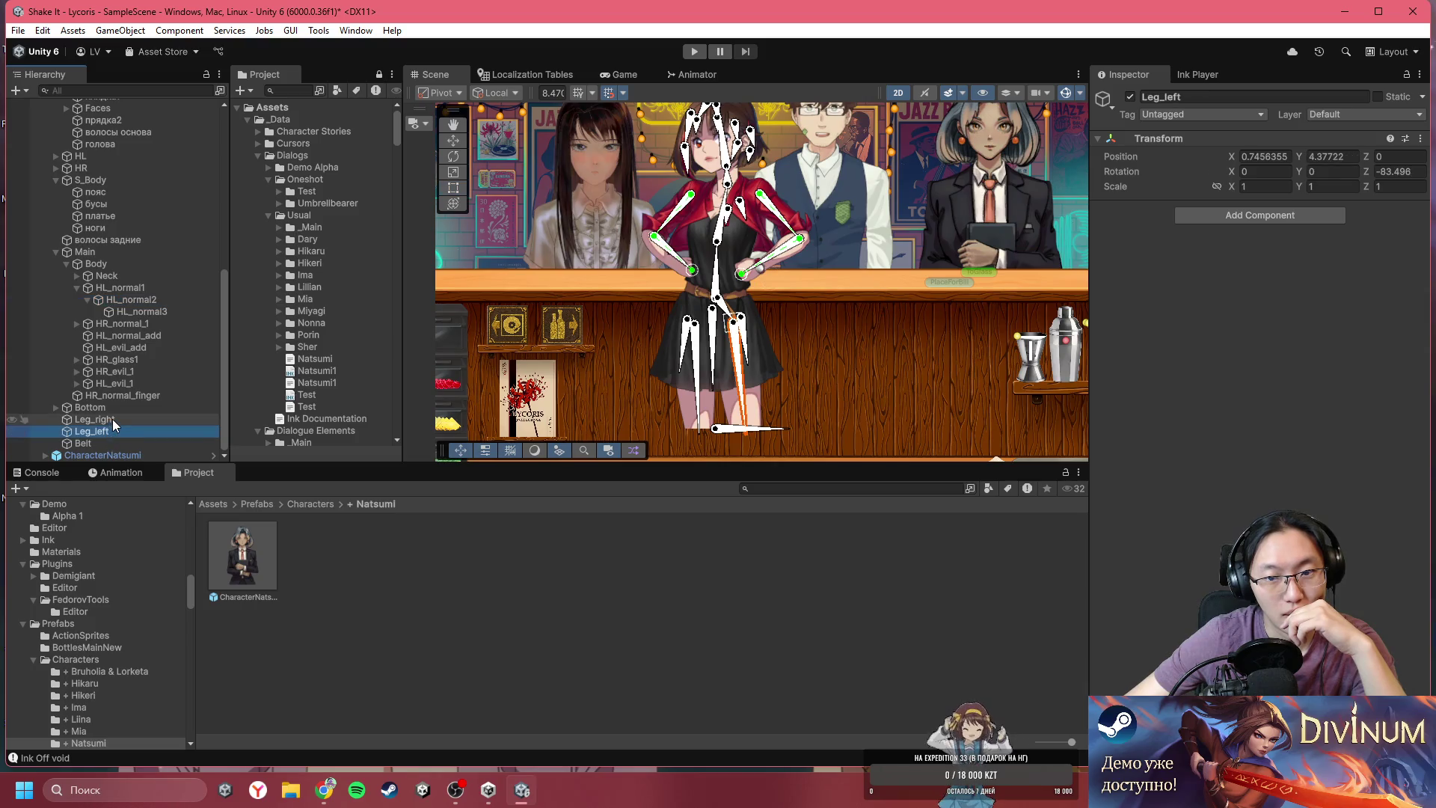
pyautogui.click(111, 432)
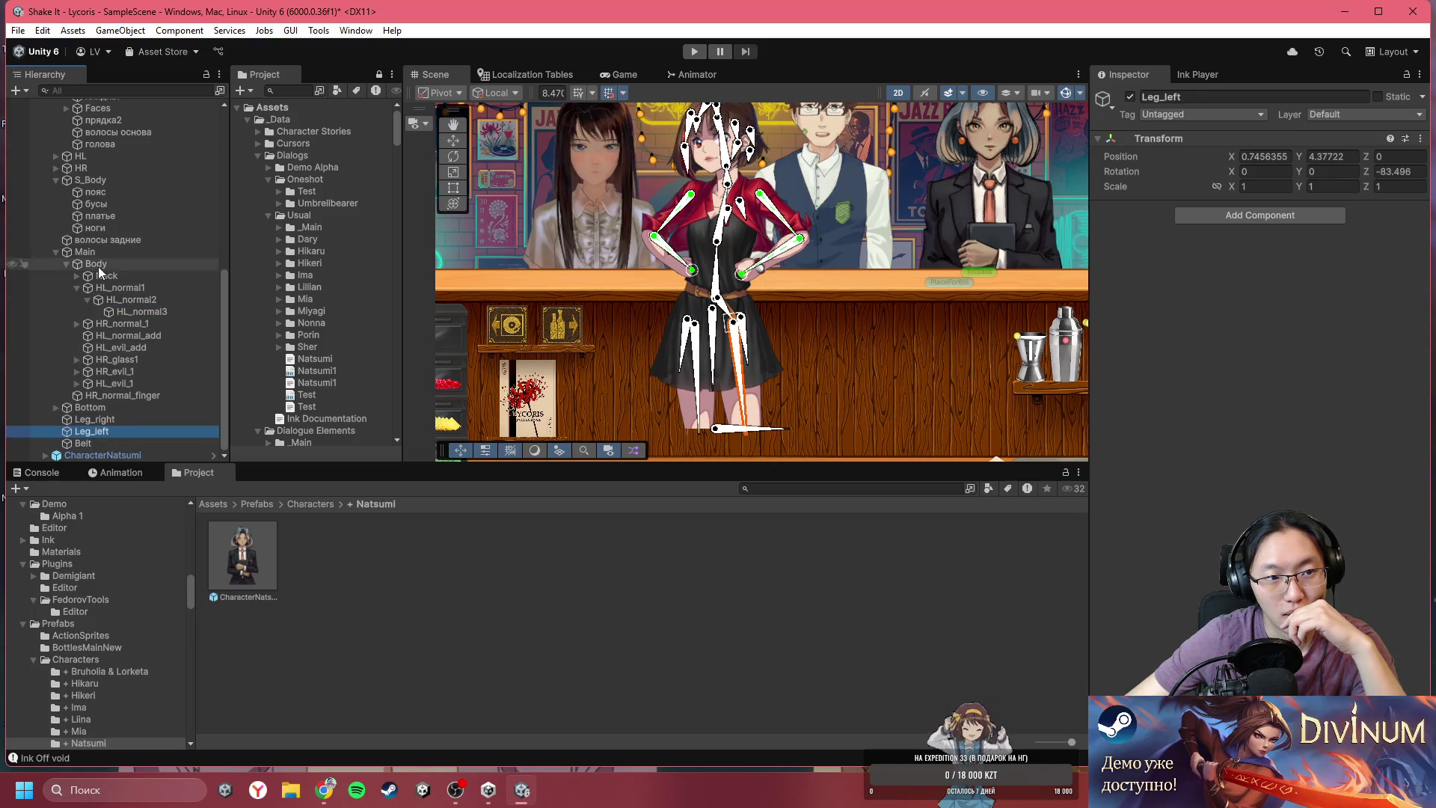
pyautogui.scroll(4, 83, 255)
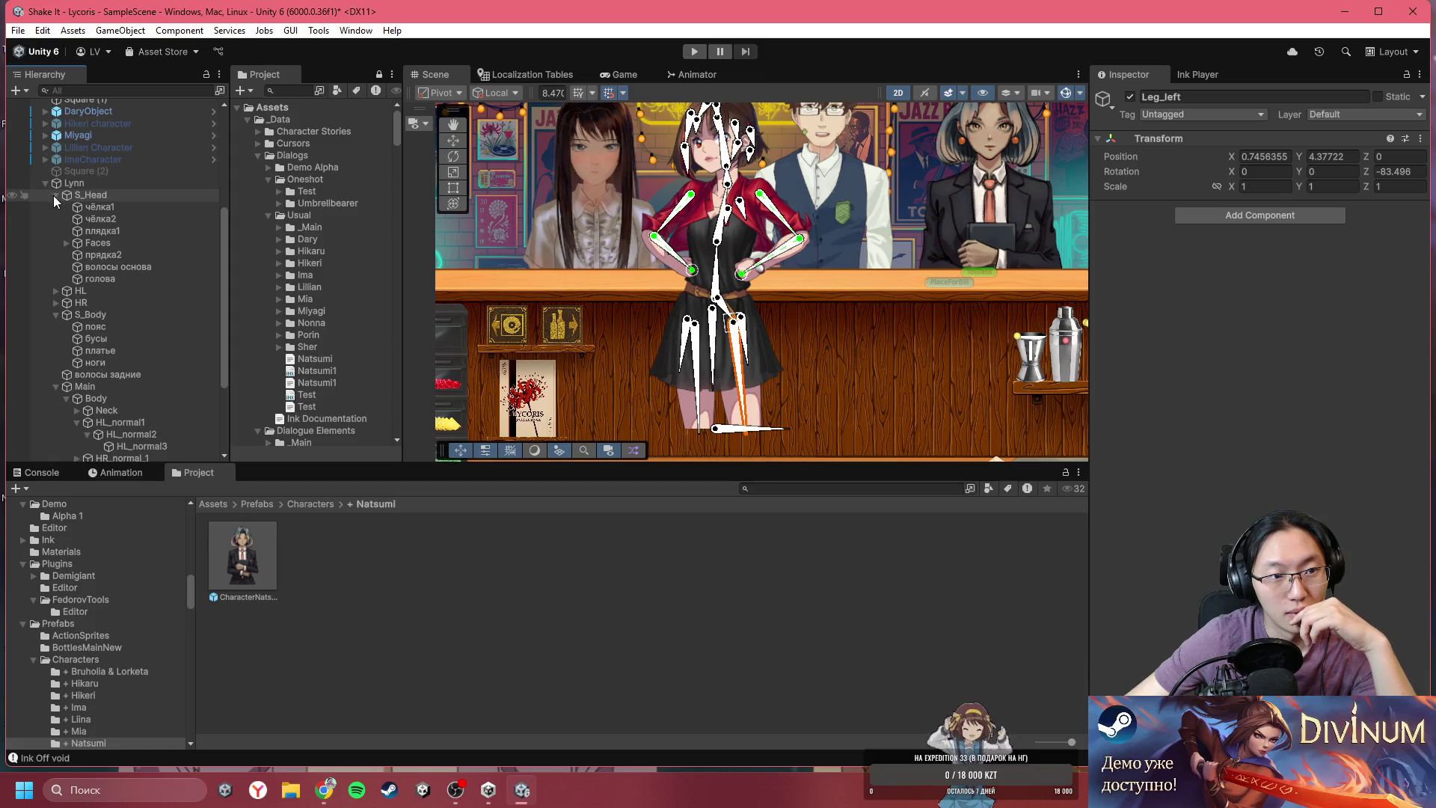
# - Collapse S_Head, S_Body and Main, then expand Miyagi, MiyagiComon and its inner Miyagi rig
pyautogui.click(54, 194)
pyautogui.click(57, 230)
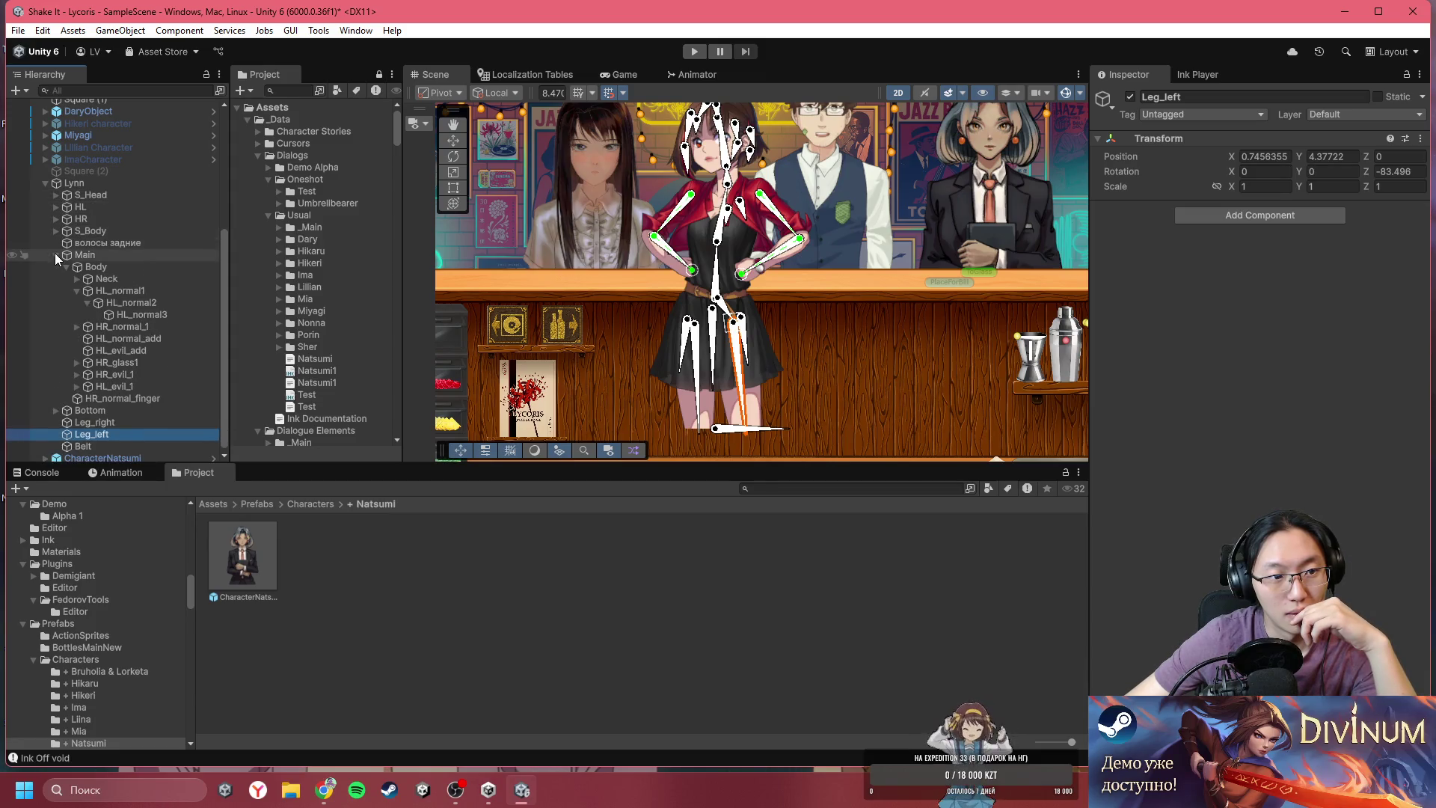
pyautogui.click(55, 255)
pyautogui.scroll(4, 52, 269)
pyautogui.click(45, 275)
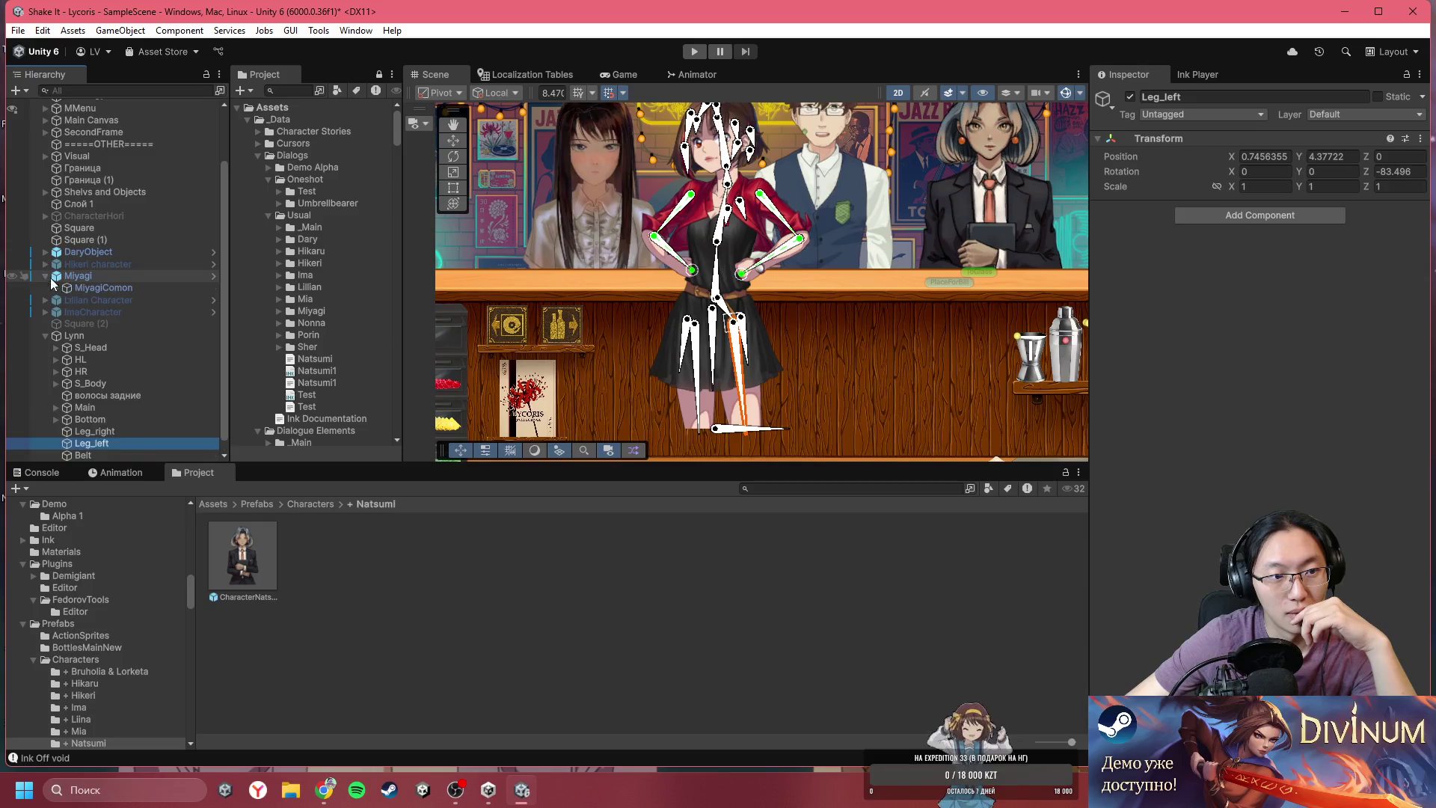
pyautogui.click(60, 287)
pyautogui.click(56, 287)
pyautogui.click(66, 299)
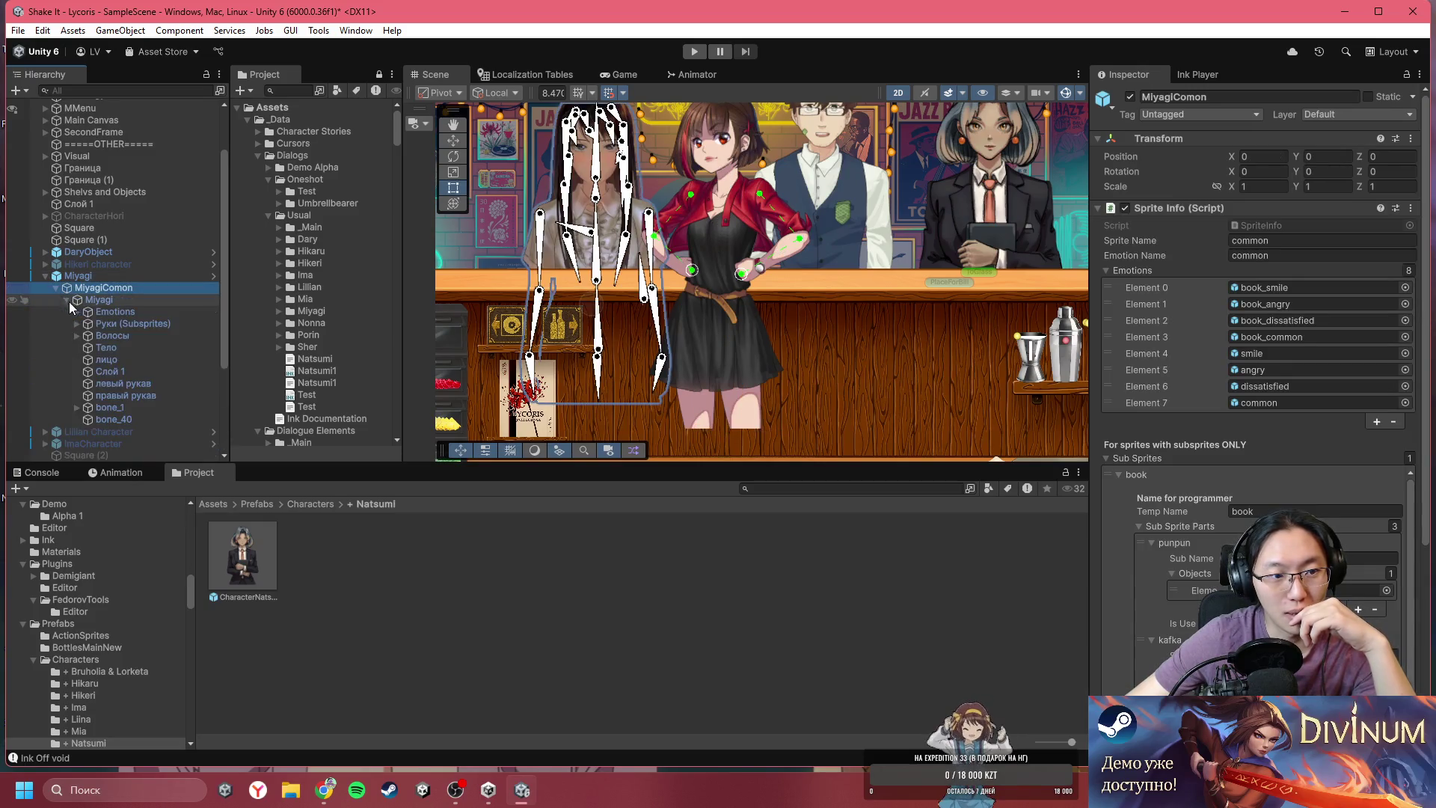
pyautogui.click(124, 410)
pyautogui.click(141, 416)
pyautogui.click(130, 398)
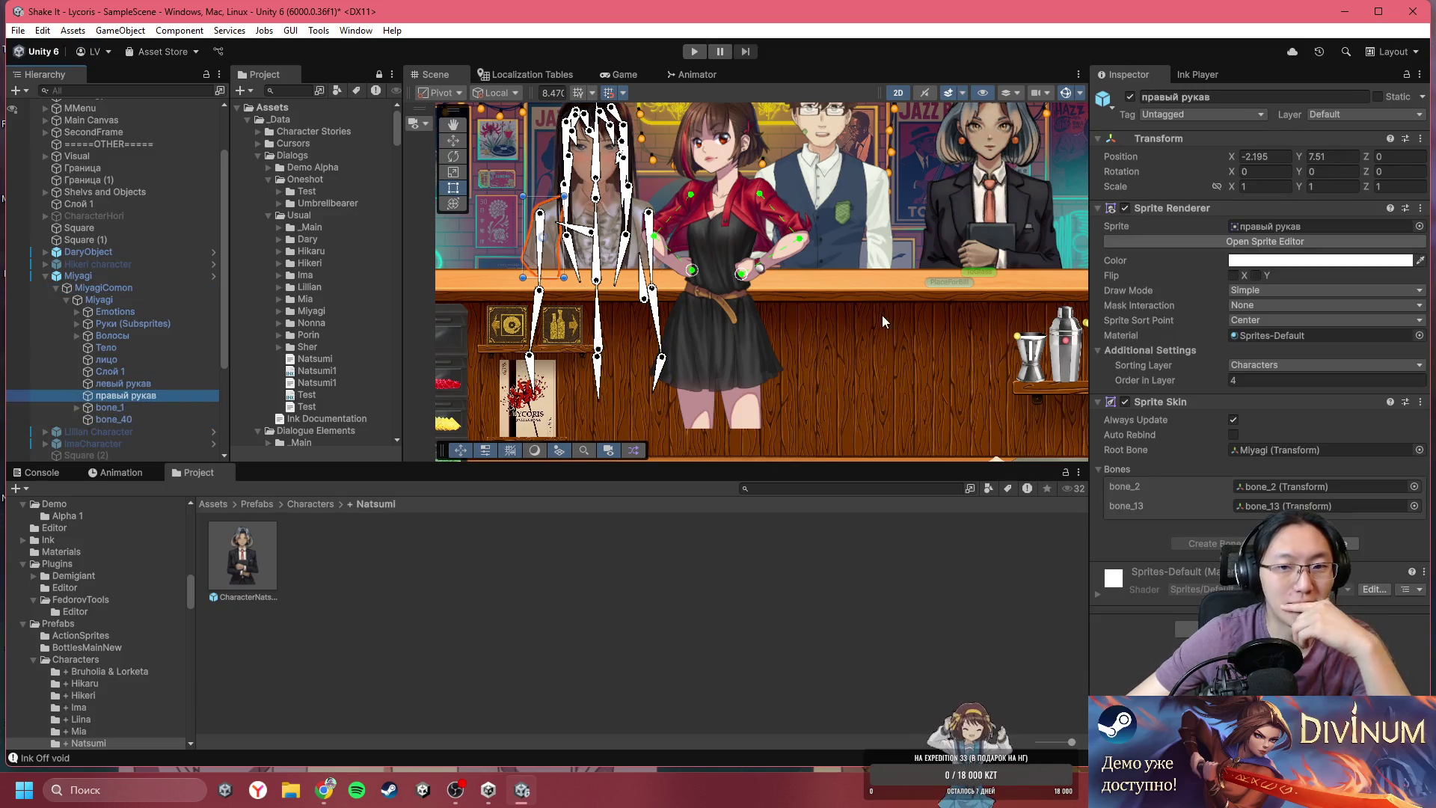
pyautogui.click(665, 329)
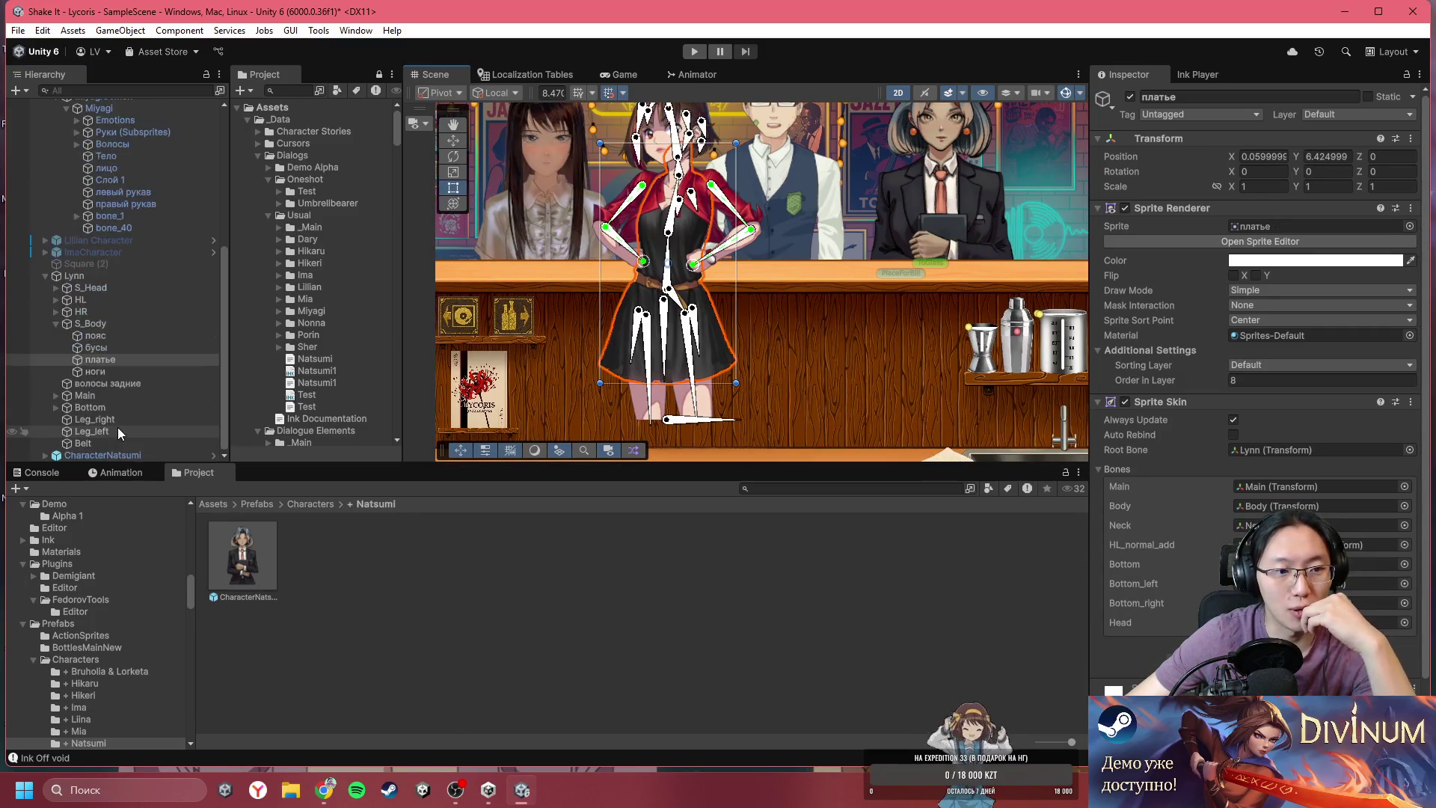
pyautogui.click(670, 263)
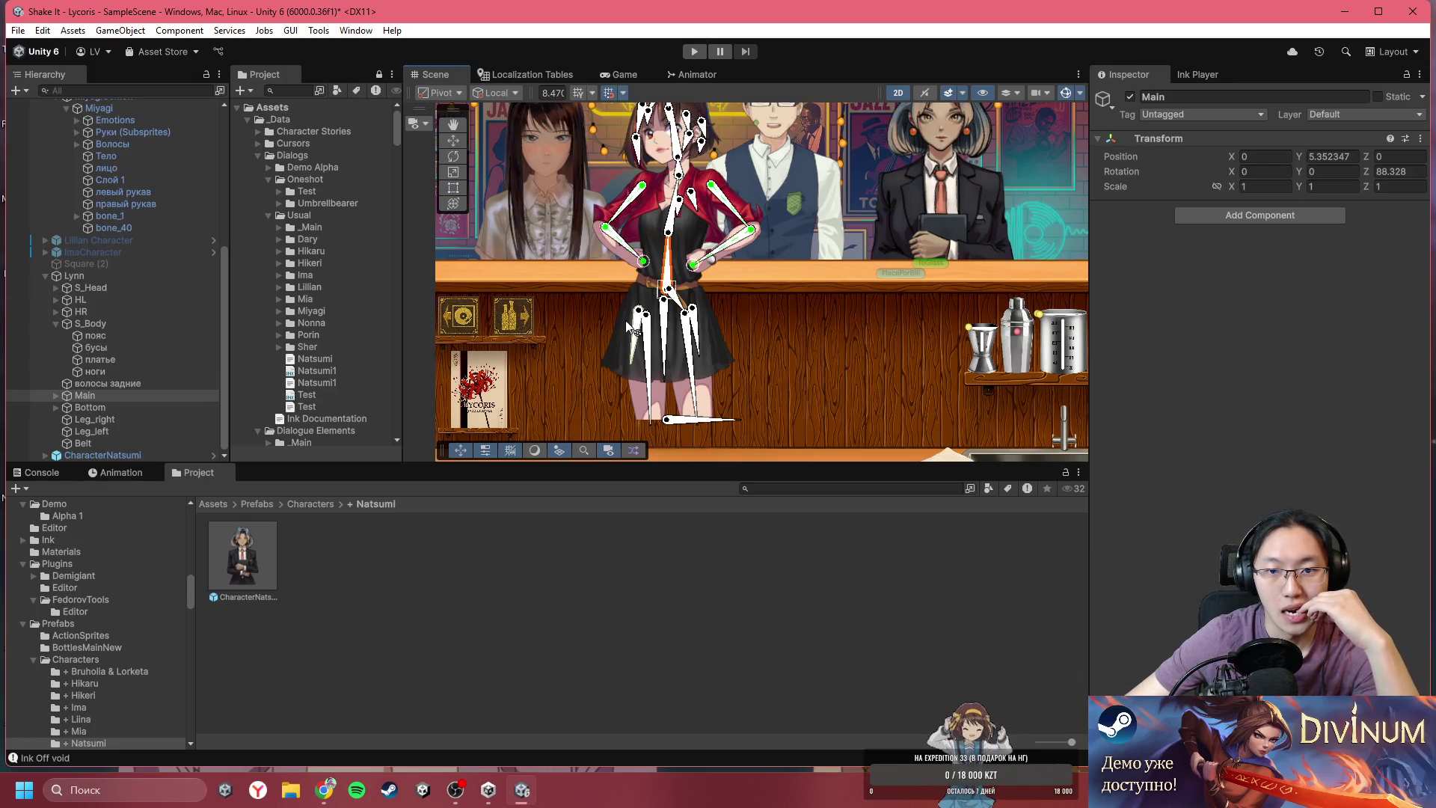
pyautogui.click(105, 275)
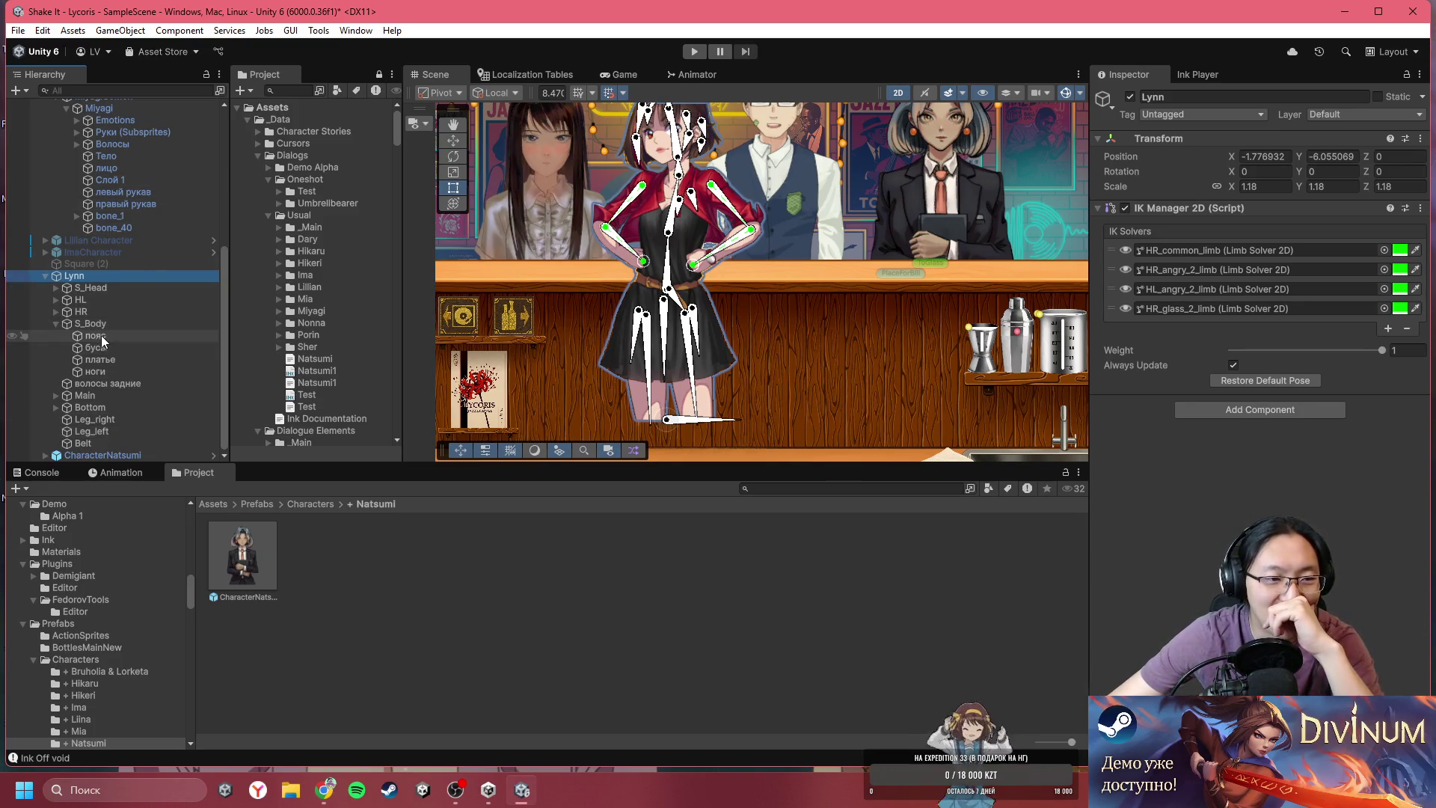
pyautogui.click(105, 325)
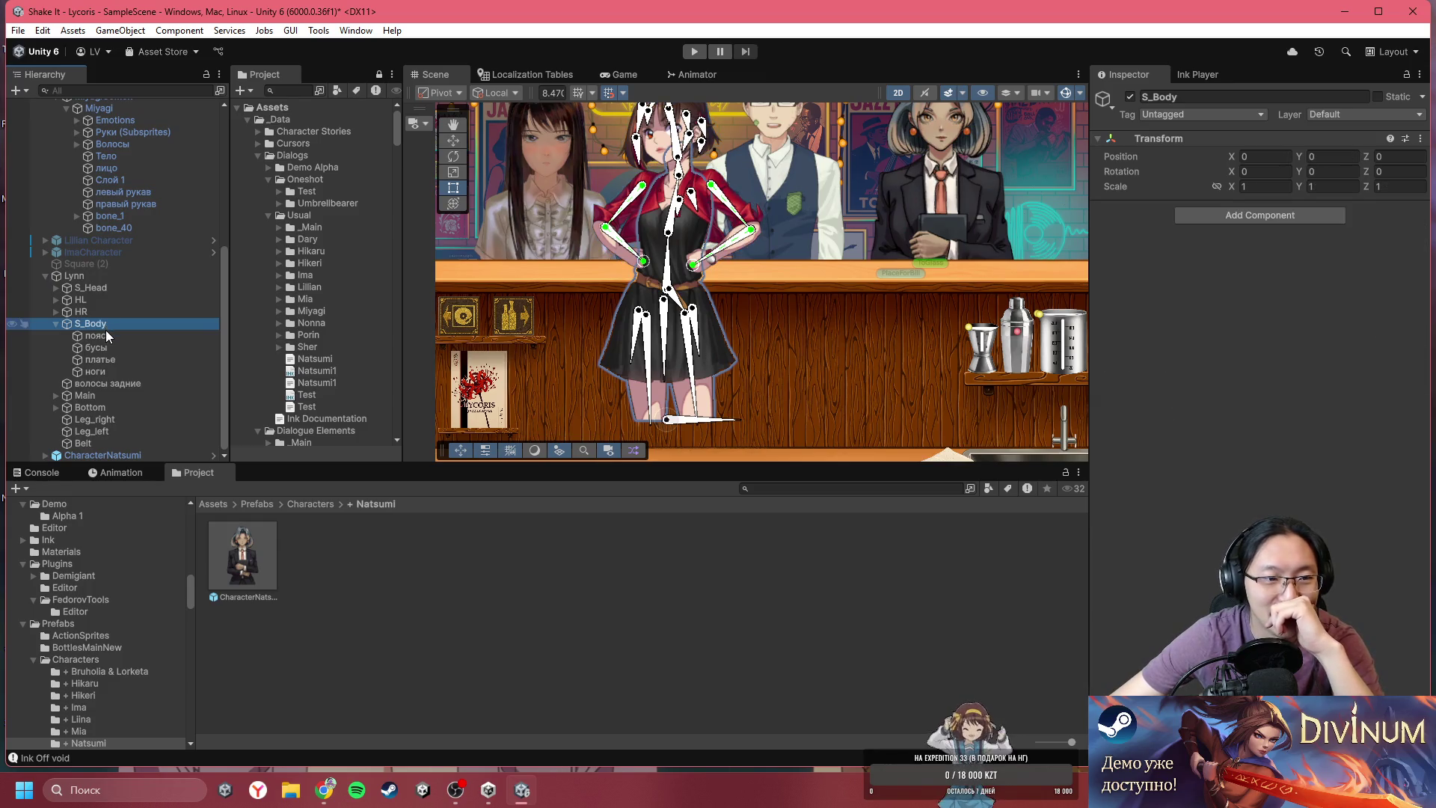
pyautogui.click(57, 321)
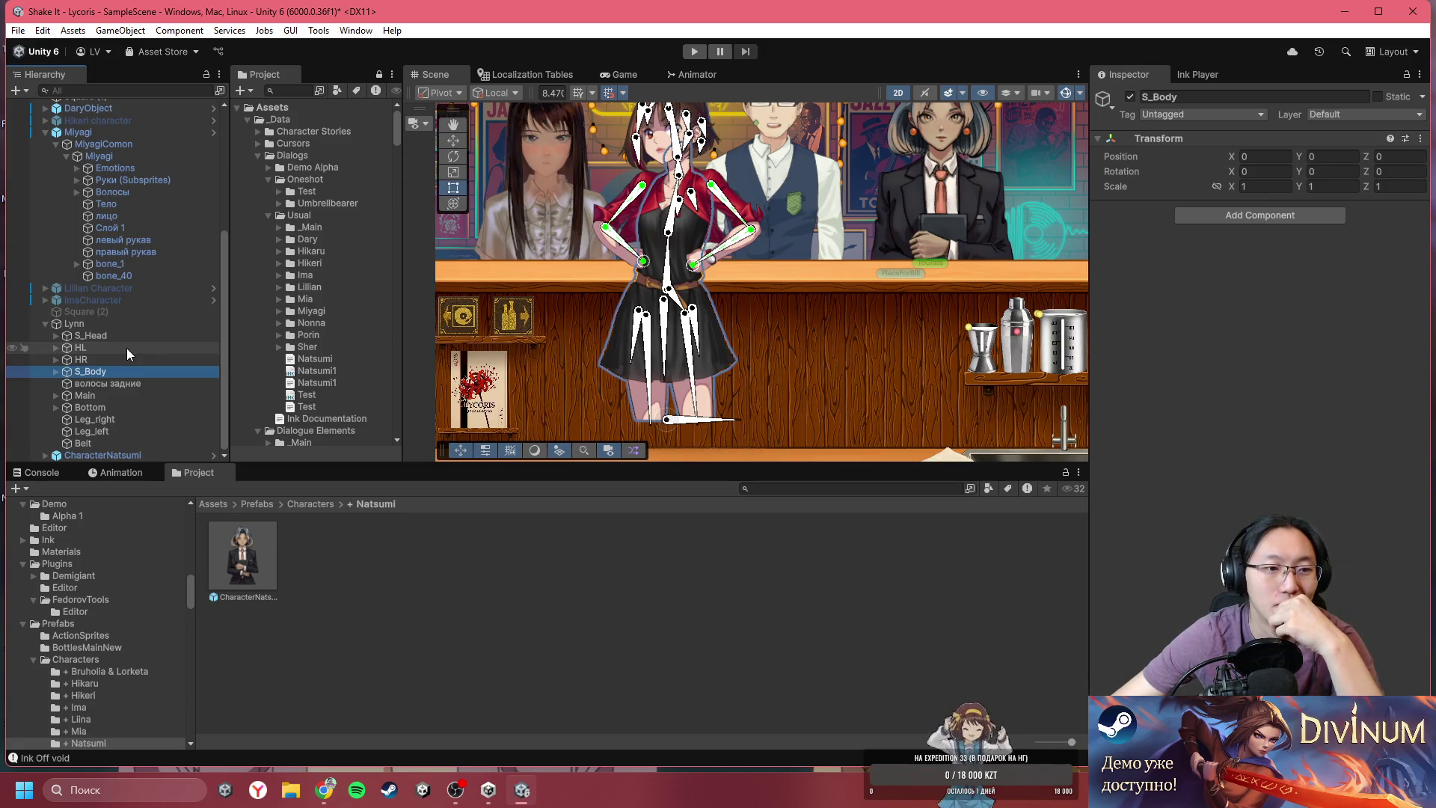
pyautogui.click(150, 420)
pyautogui.click(149, 431)
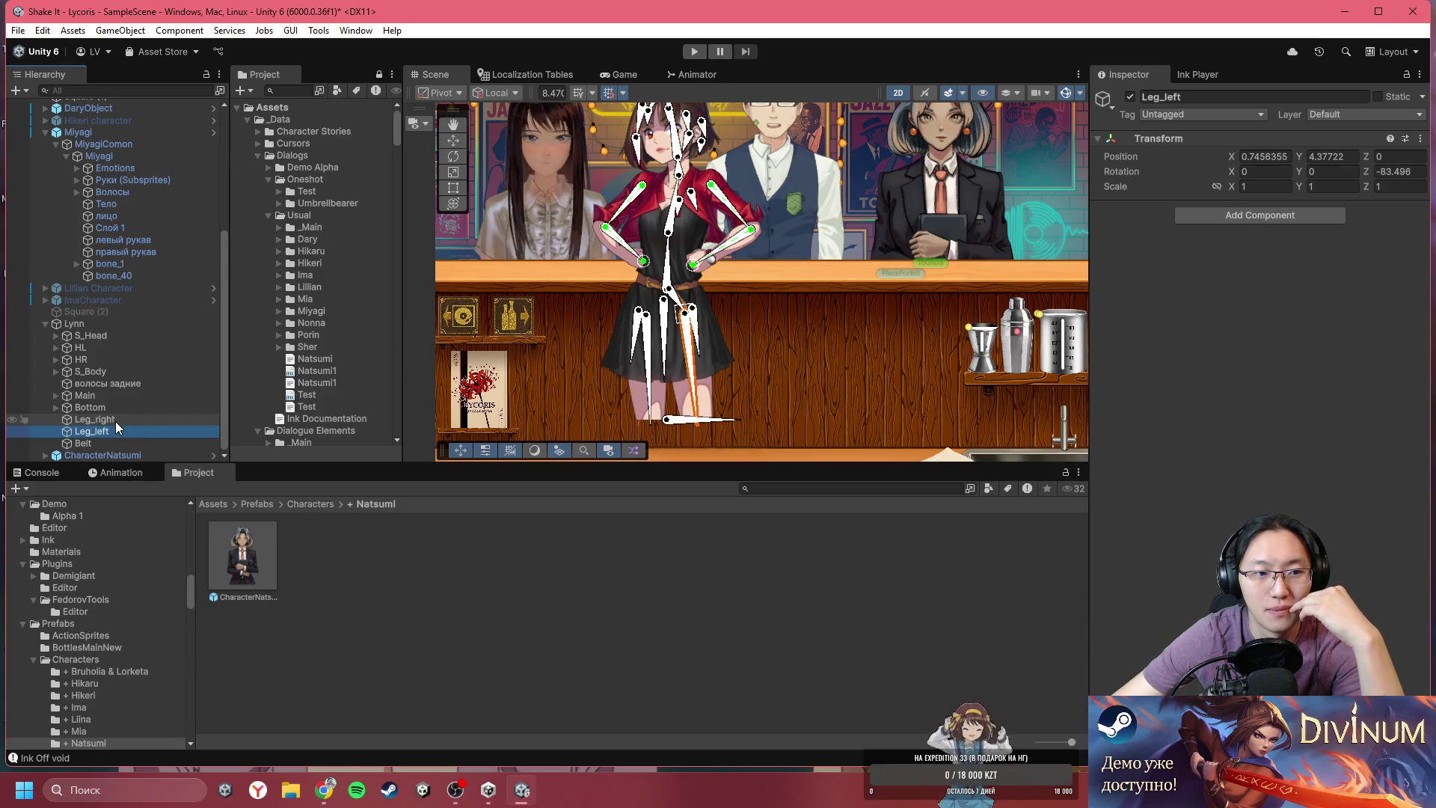
pyautogui.click(93, 440)
pyautogui.click(93, 432)
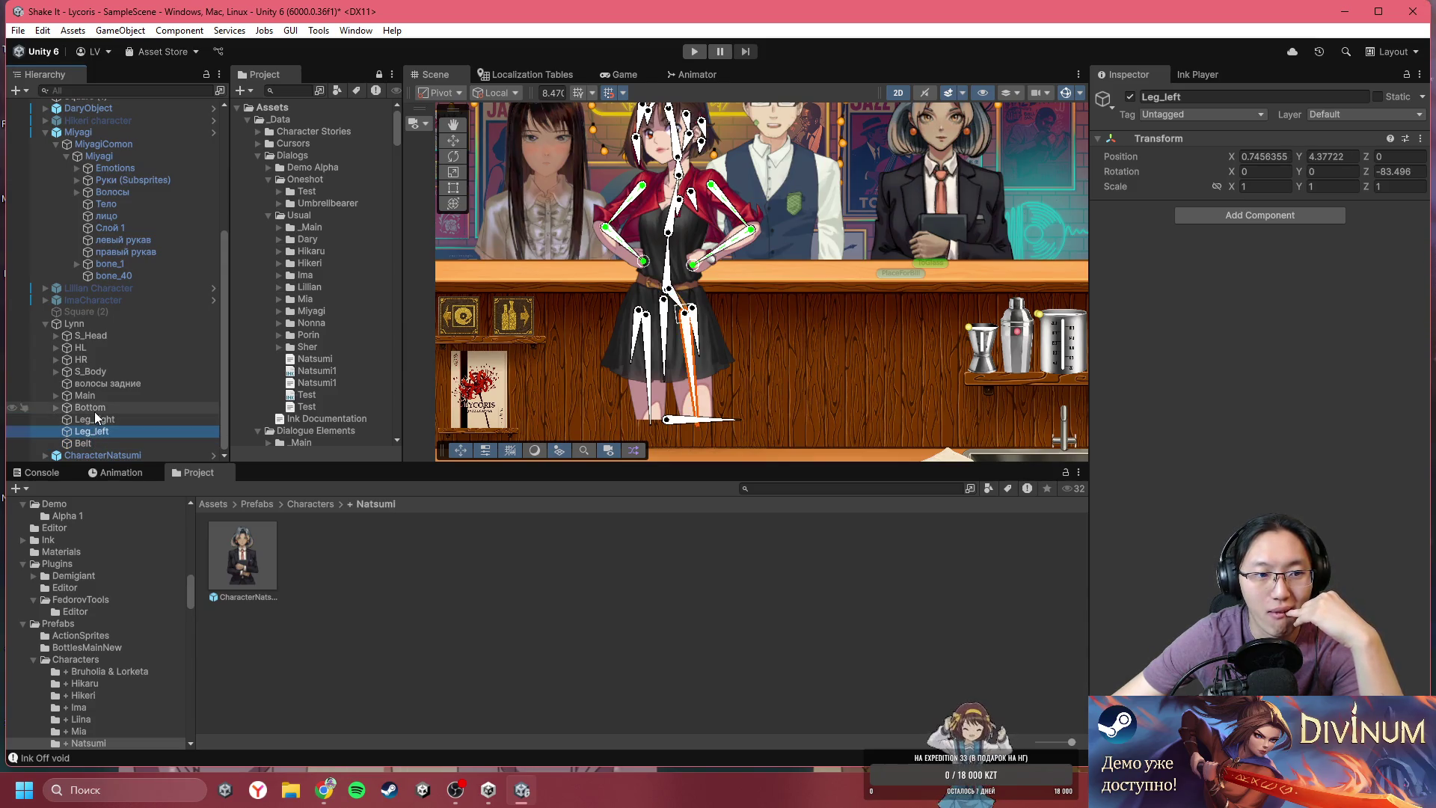
pyautogui.click(94, 410)
pyautogui.click(77, 324)
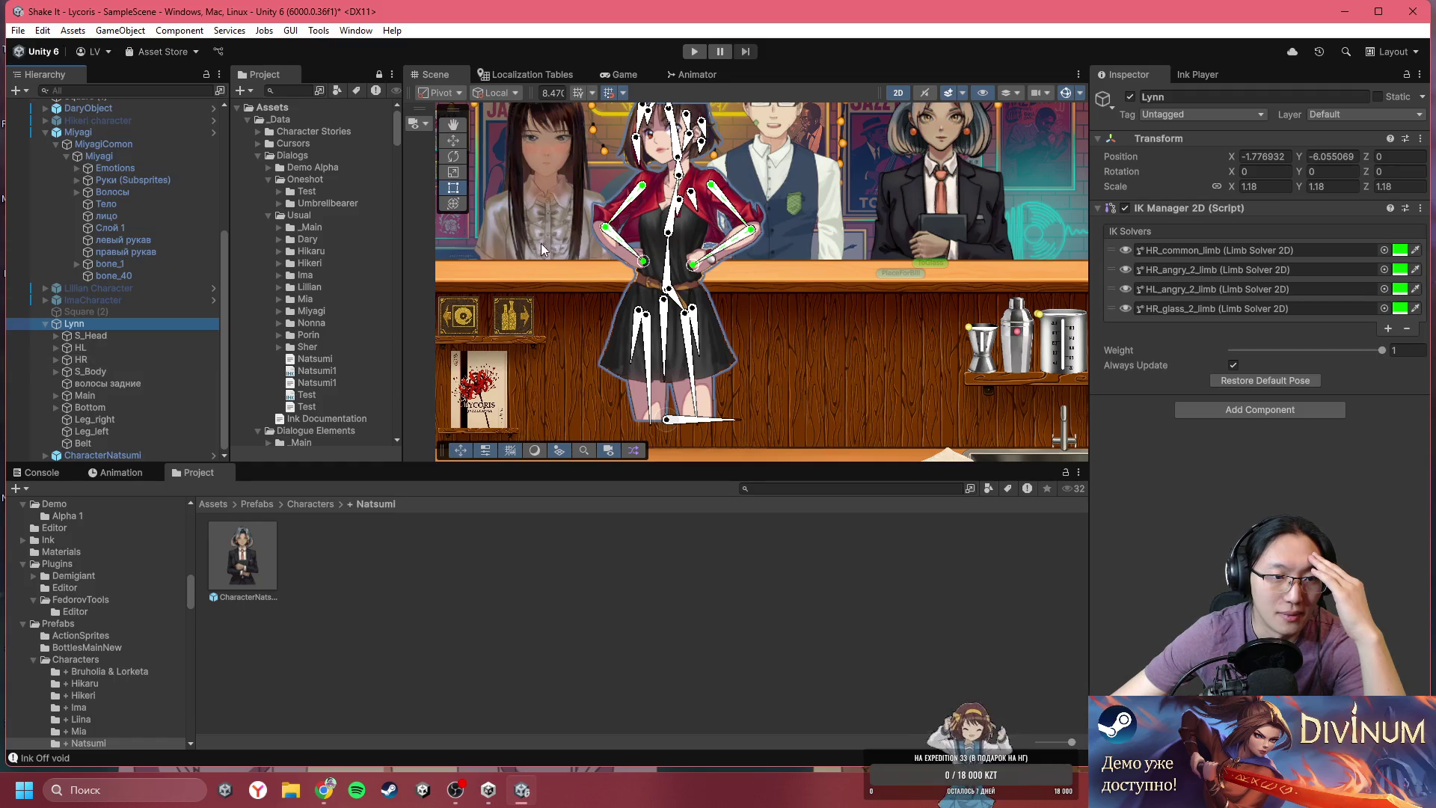
pyautogui.scroll(3, 722, 372)
pyautogui.click(698, 369)
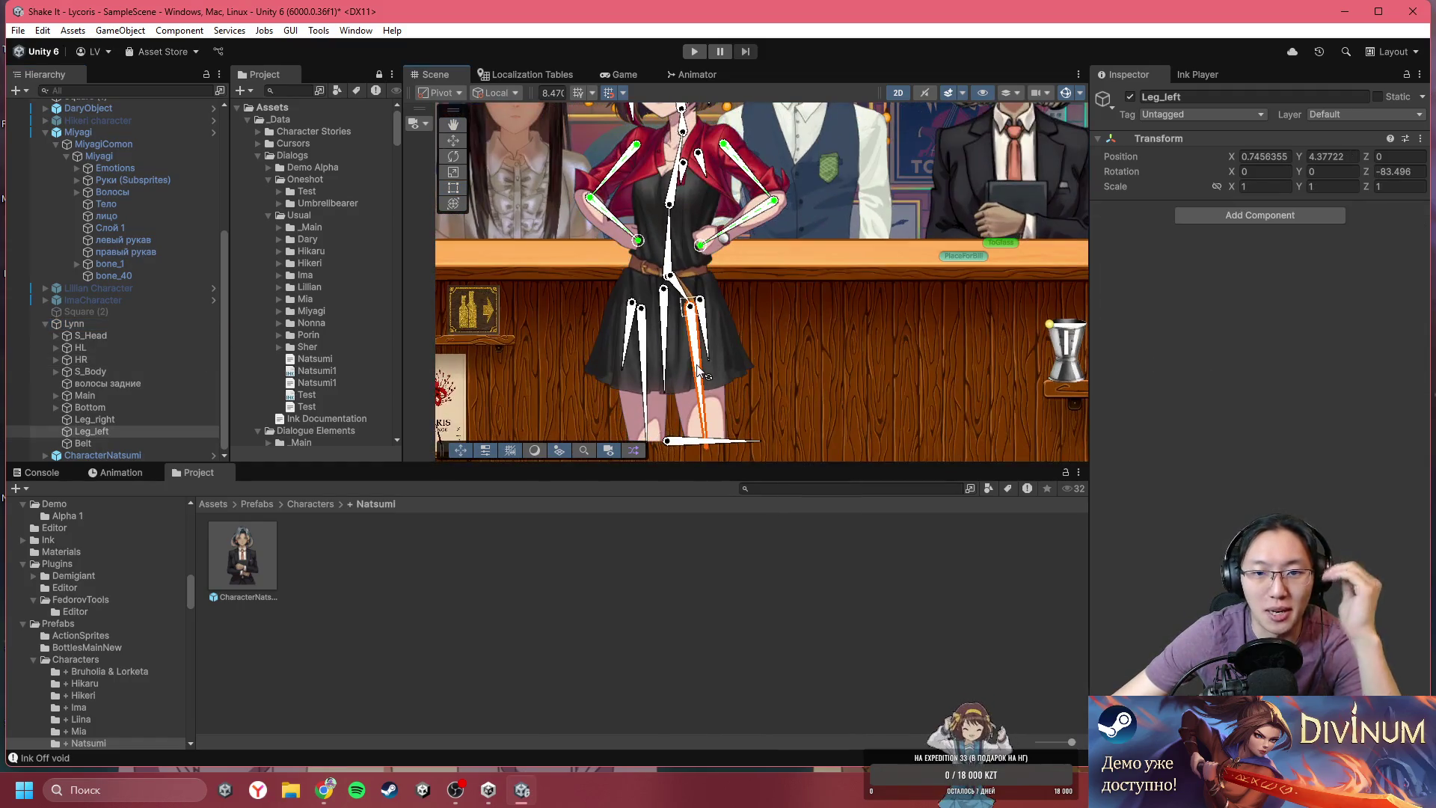
# - Expand Miyagi's bone_1 and bone_2 chain and select bone_40
pyautogui.scroll(2, 729, 370)
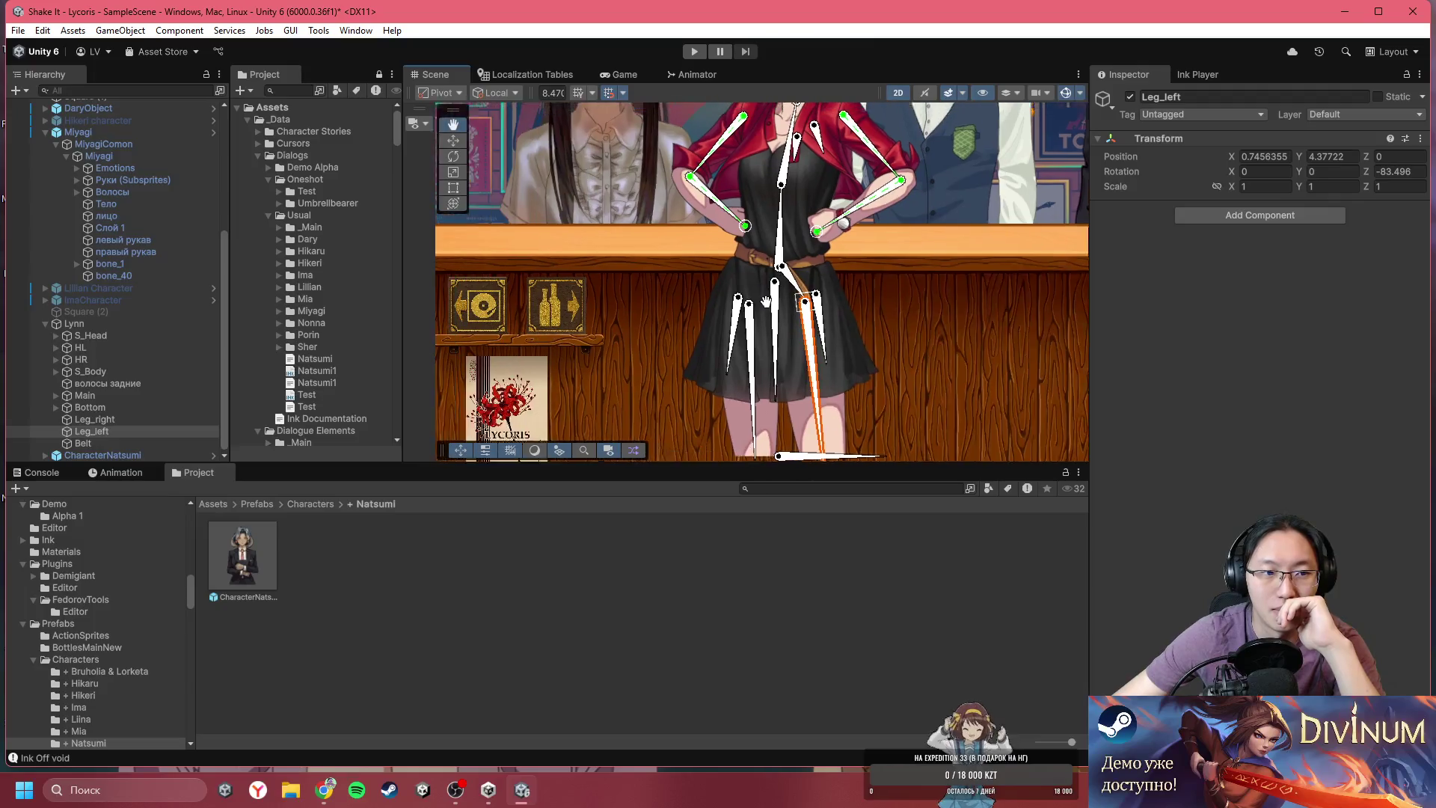
pyautogui.click(105, 264)
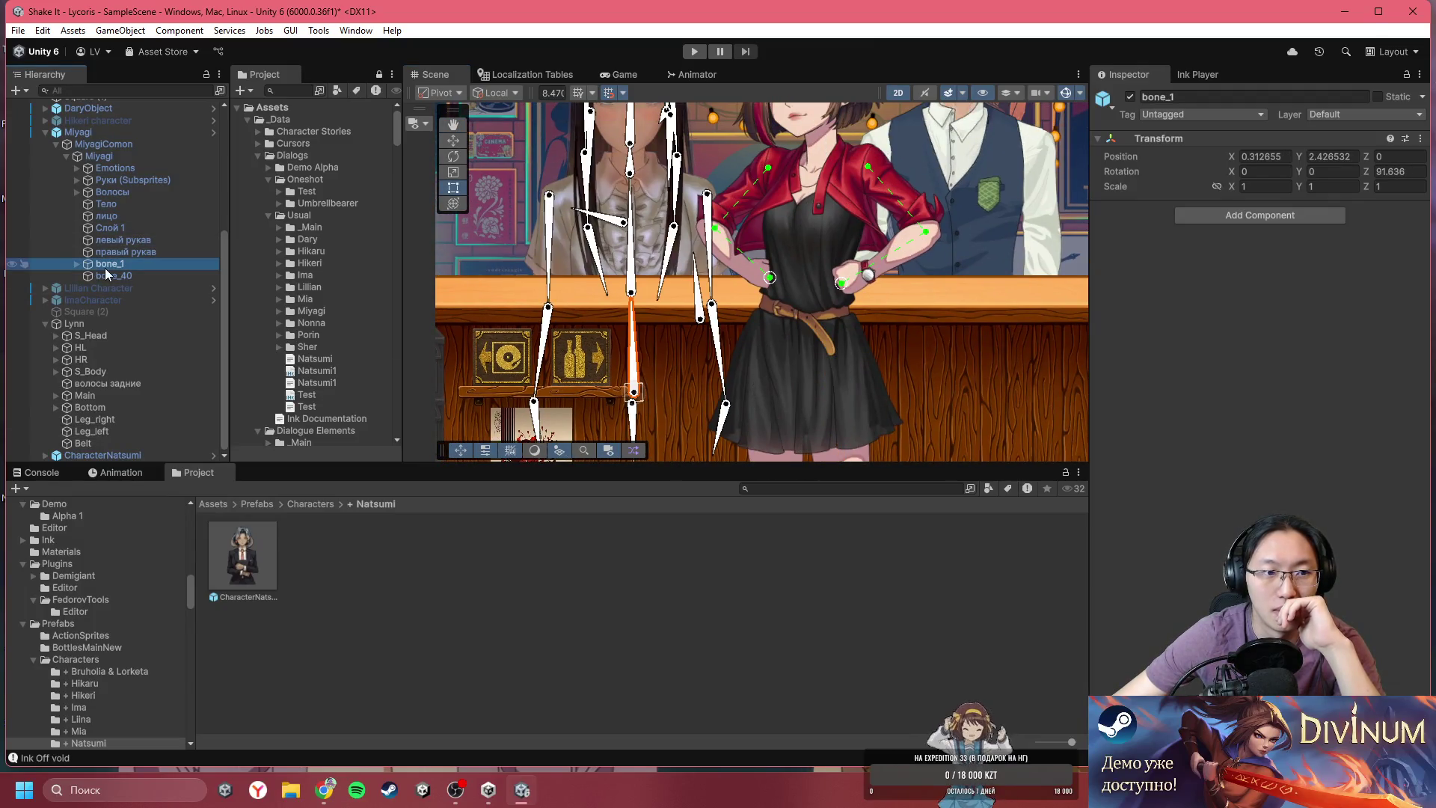
pyautogui.click(76, 263)
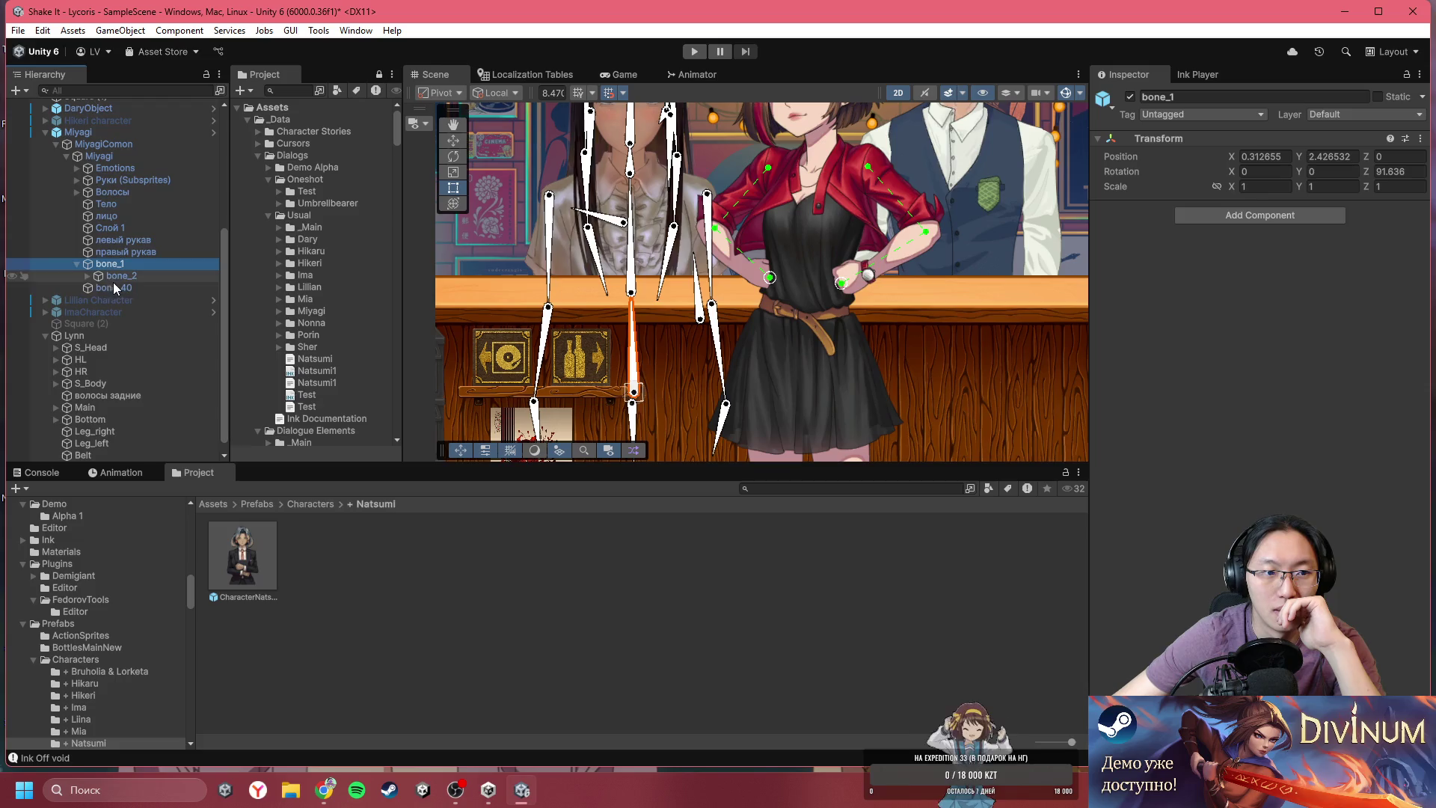
pyautogui.click(116, 276)
pyautogui.click(87, 276)
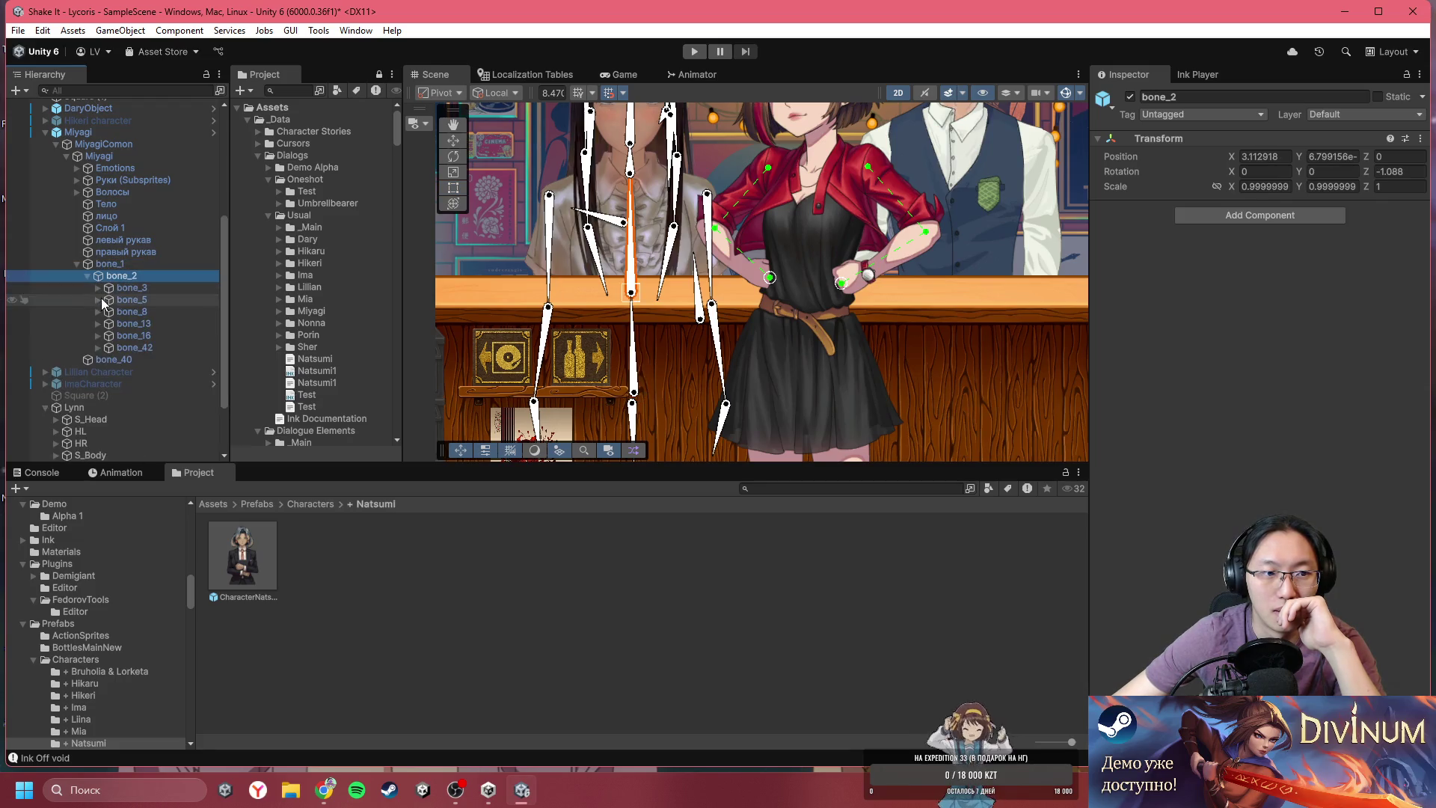
pyautogui.click(90, 350)
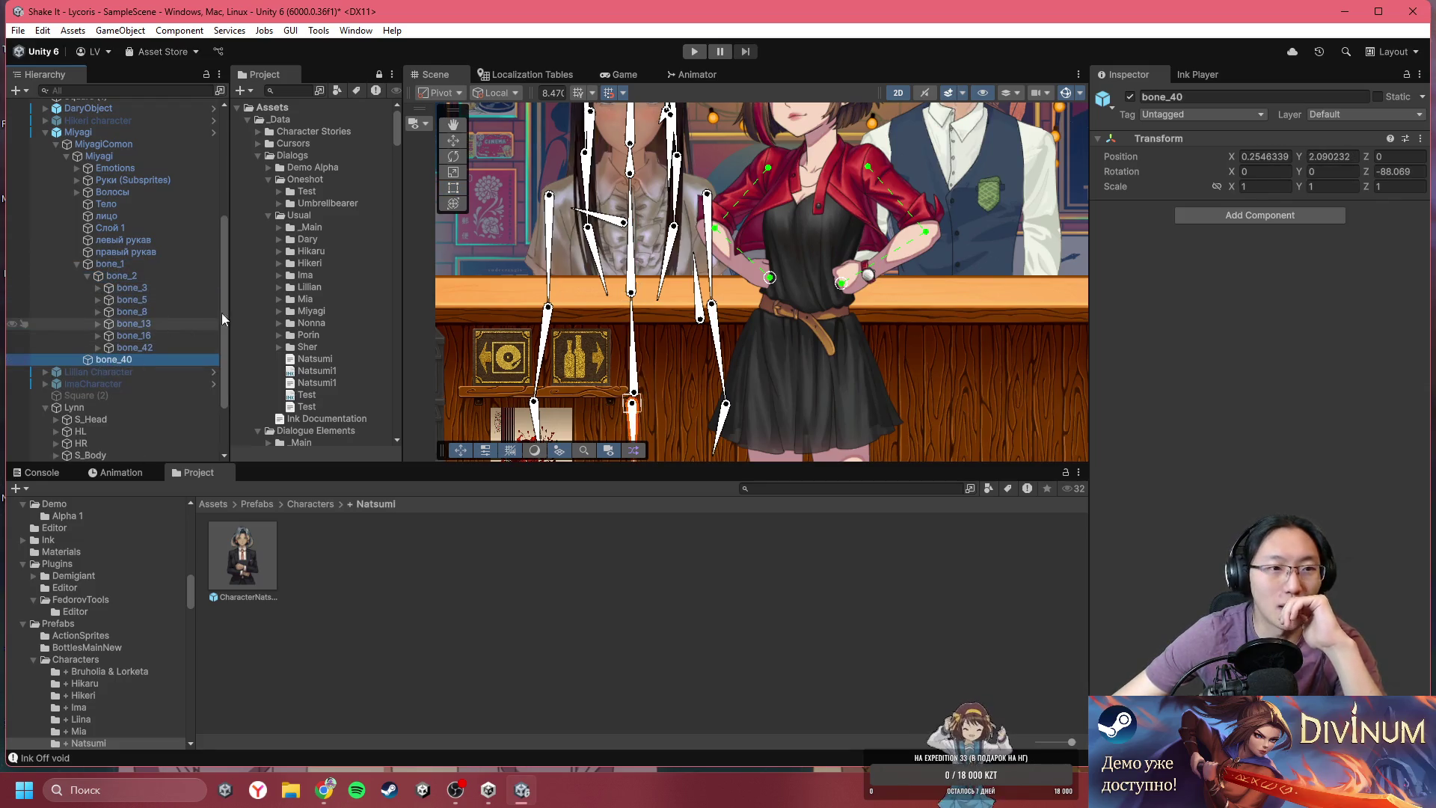
pyautogui.click(132, 156)
# - Select Lynn's пояс belt and locate its sprite asset in the _Lynn folder
pyautogui.scroll(-5, 636, 229)
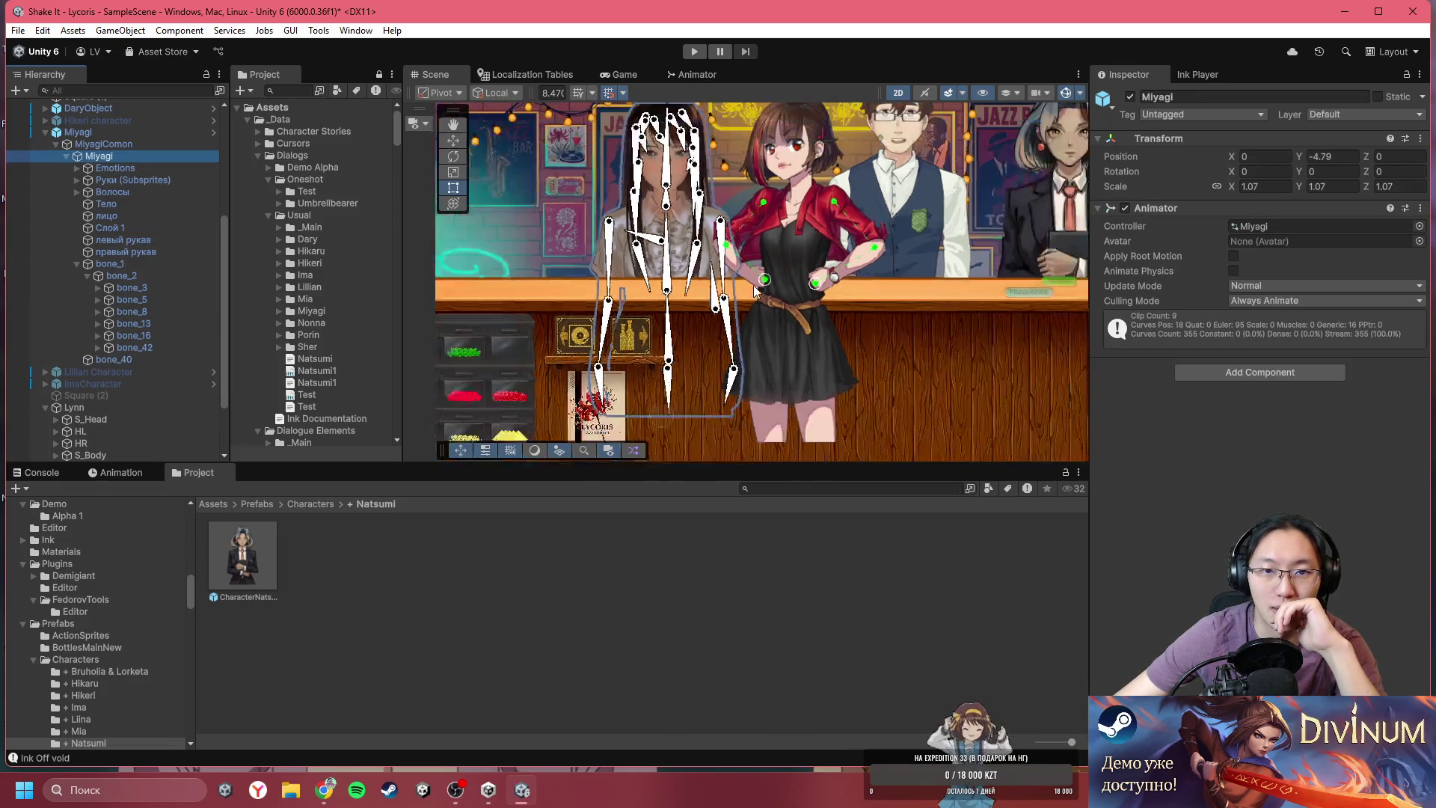
pyautogui.scroll(3, 714, 357)
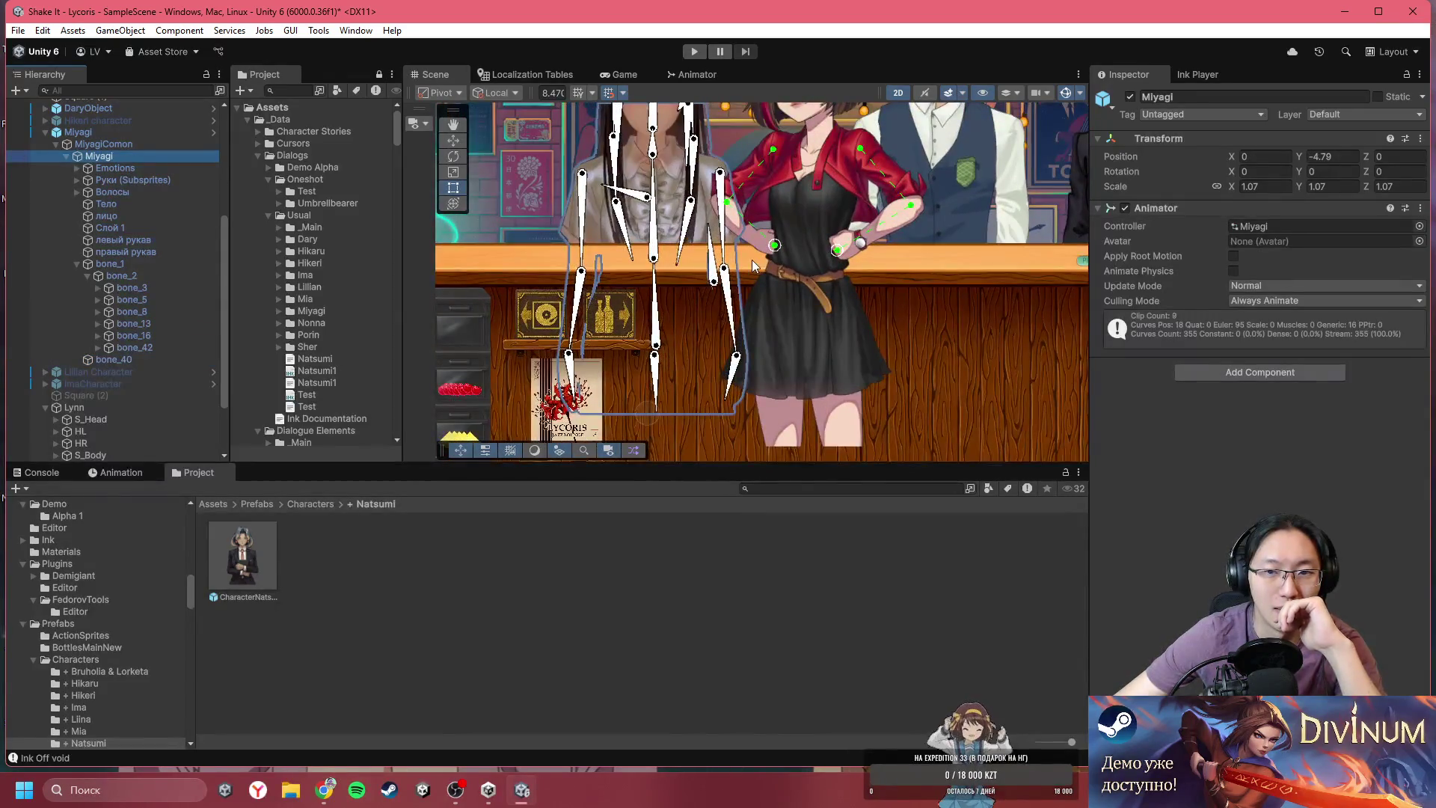
pyautogui.scroll(-3, 673, 225)
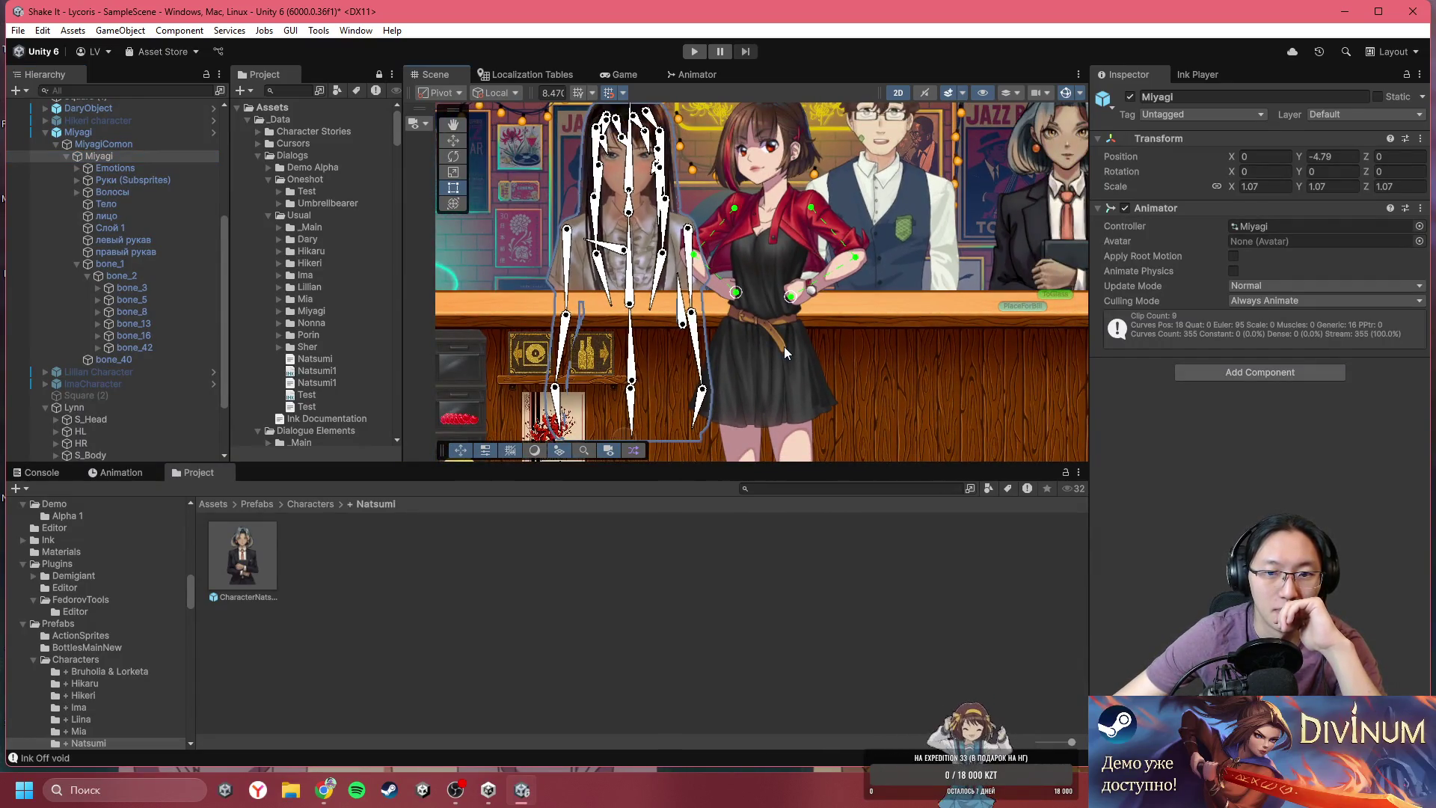
pyautogui.click(766, 365)
pyautogui.click(1320, 226)
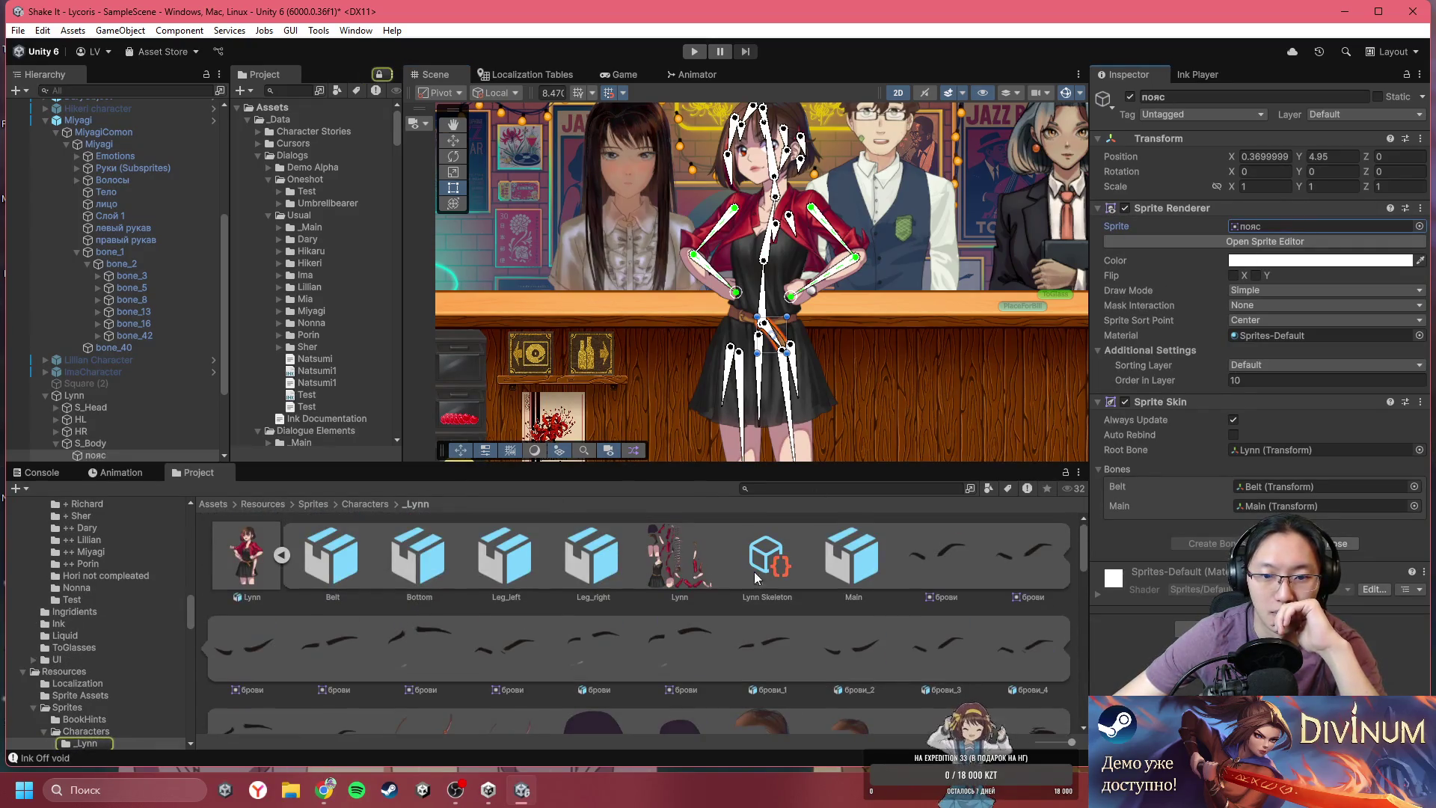
pyautogui.click(283, 554)
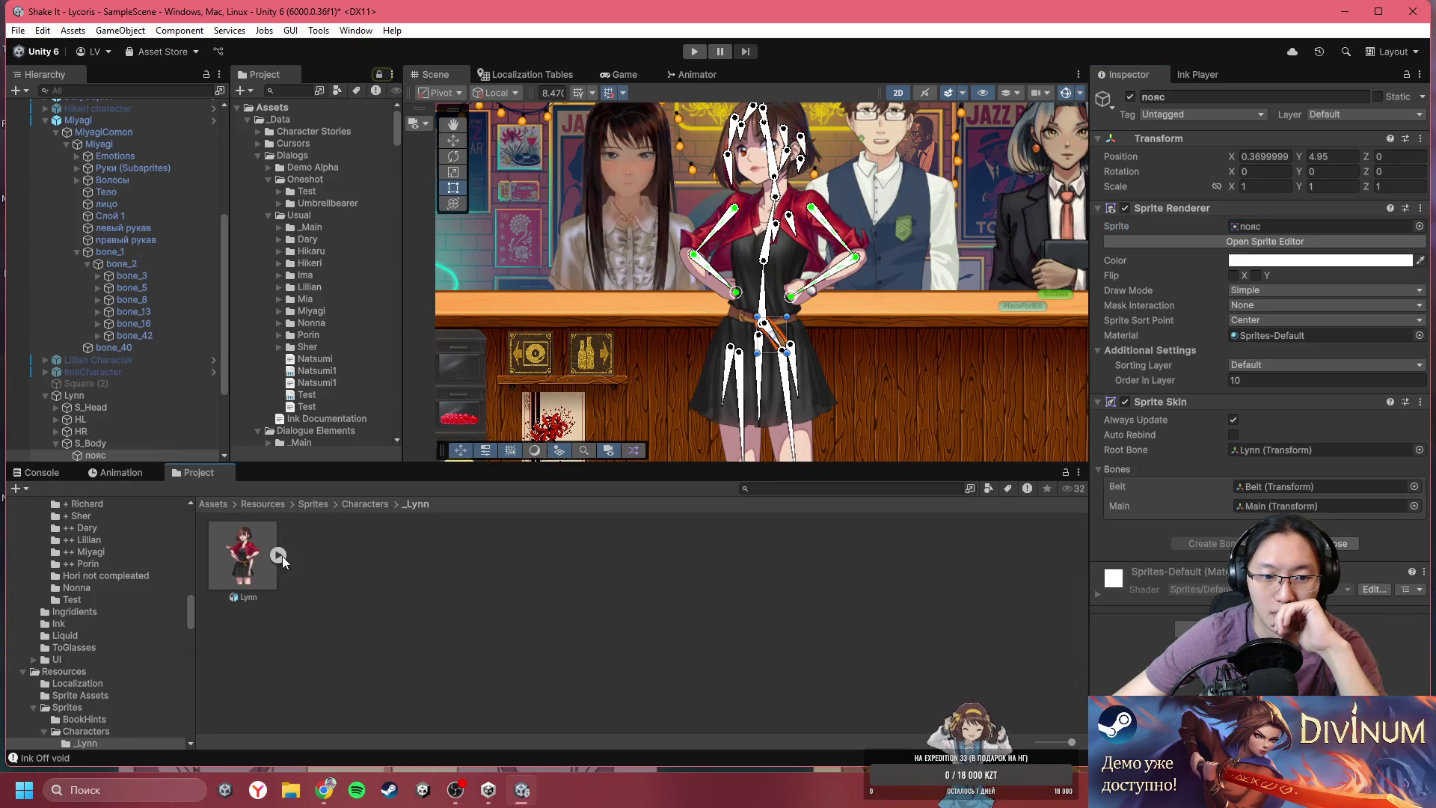
pyautogui.click(279, 555)
pyautogui.click(282, 555)
pyautogui.click(244, 557)
pyautogui.click(1406, 314)
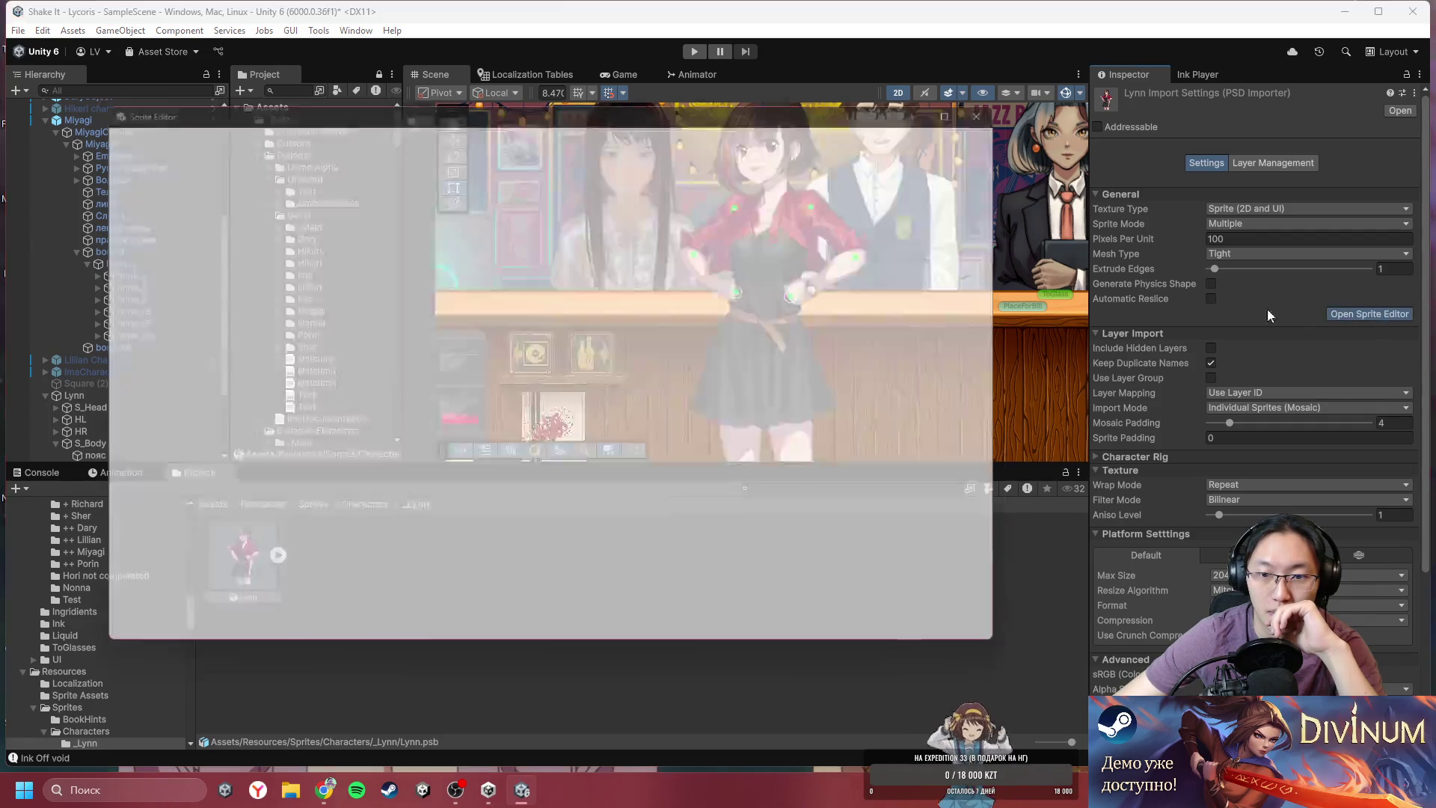
pyautogui.click(127, 138)
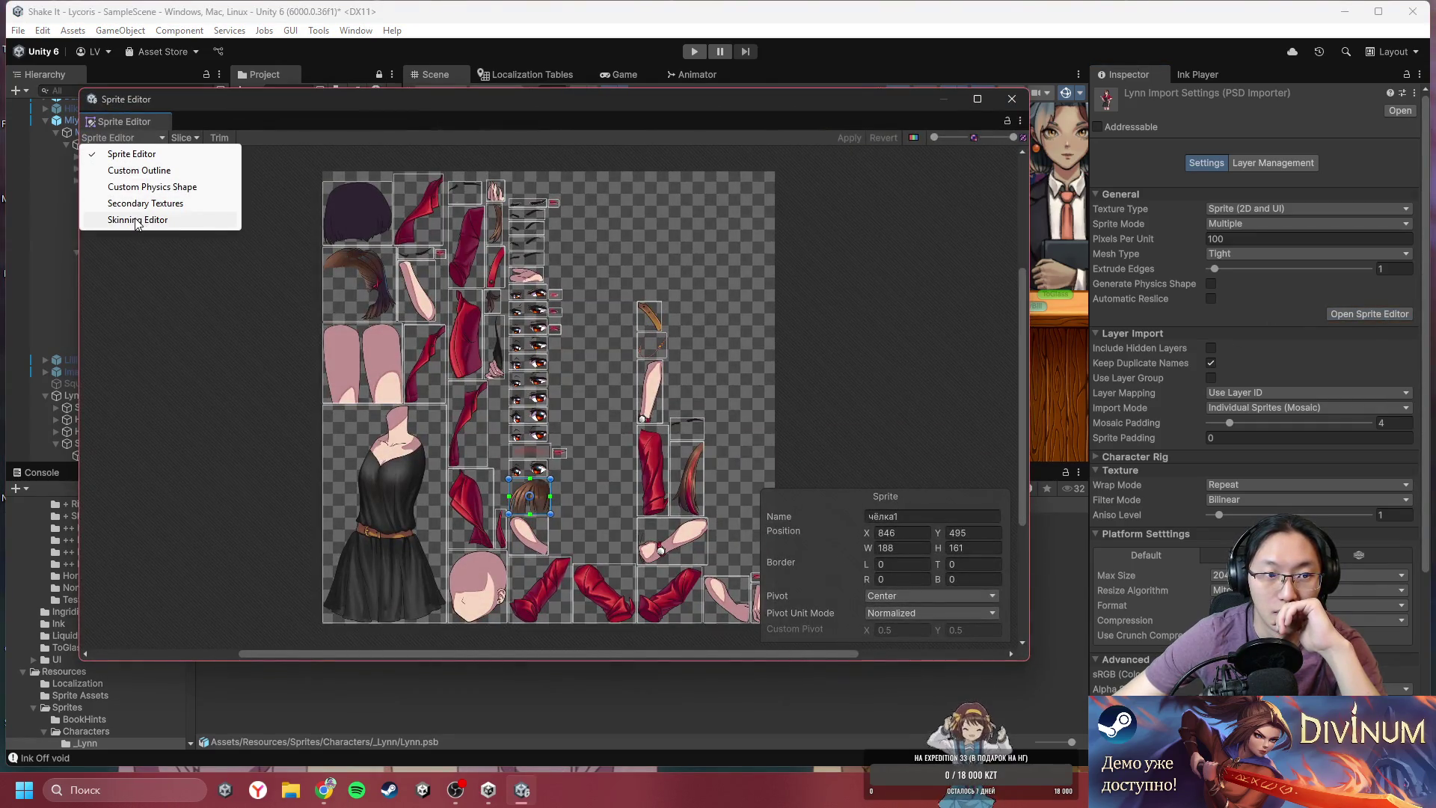
pyautogui.click(135, 219)
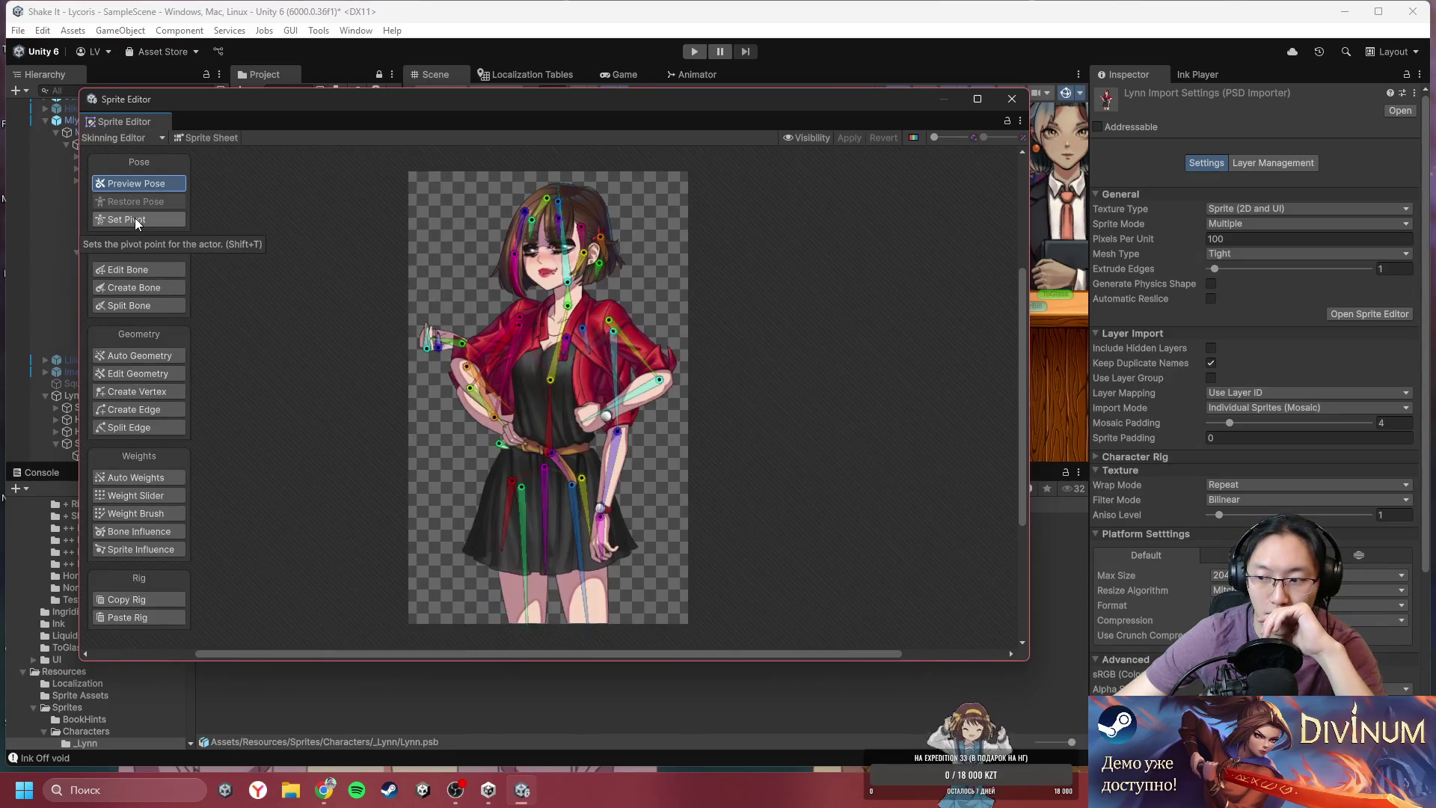
pyautogui.moveTo(558, 525); pyautogui.dragTo(619, 446)
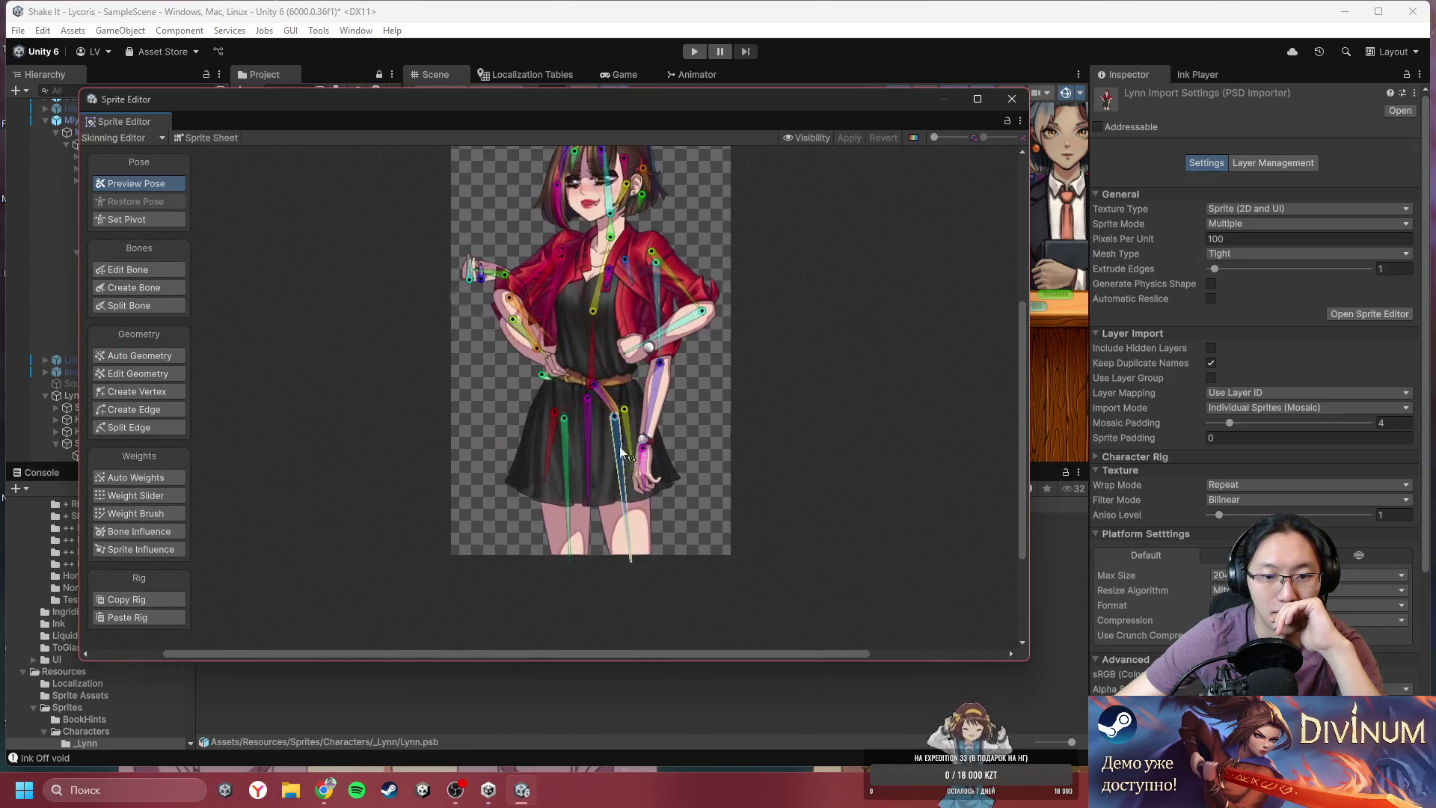
pyautogui.scroll(2, 871, 221)
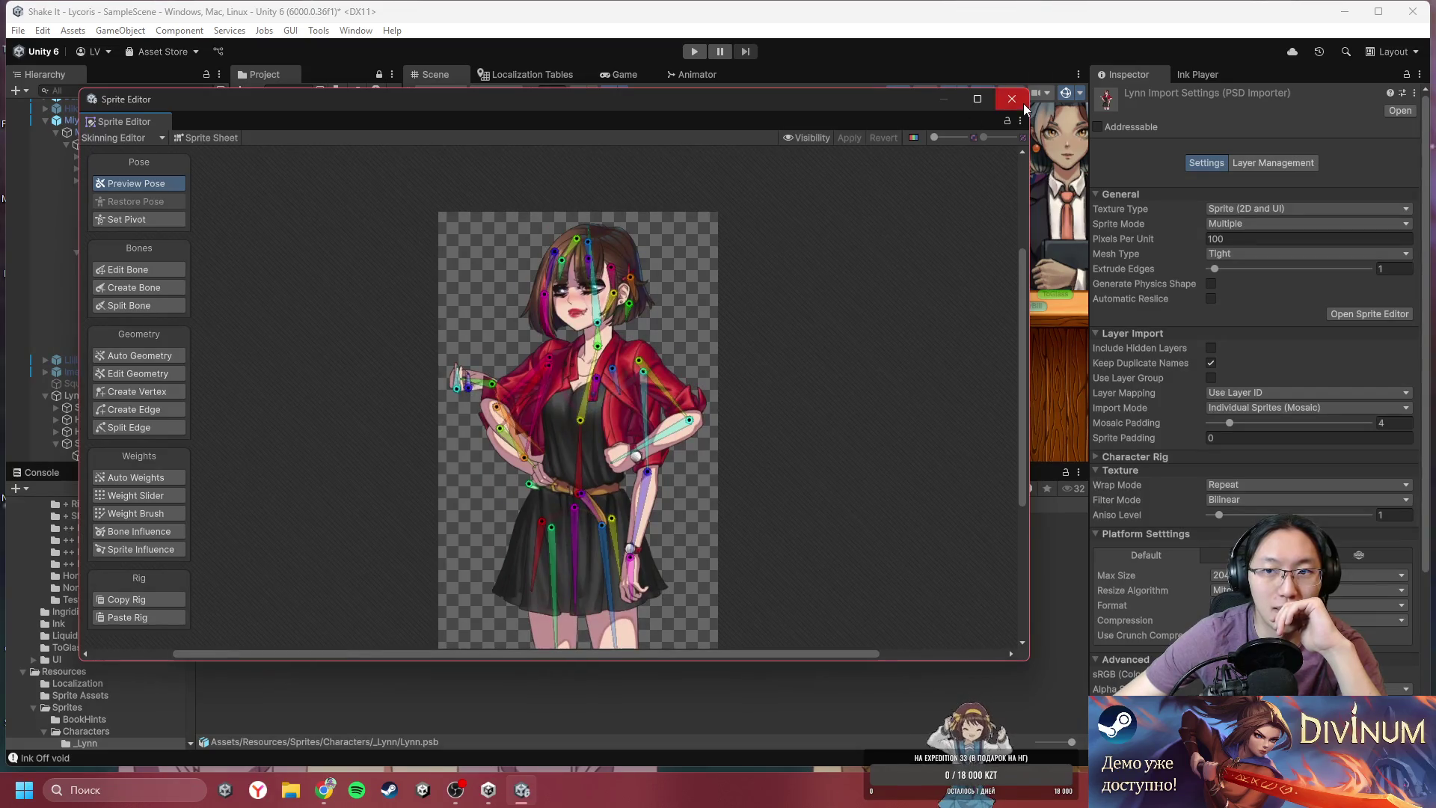
pyautogui.click(1024, 106)
pyautogui.click(767, 275)
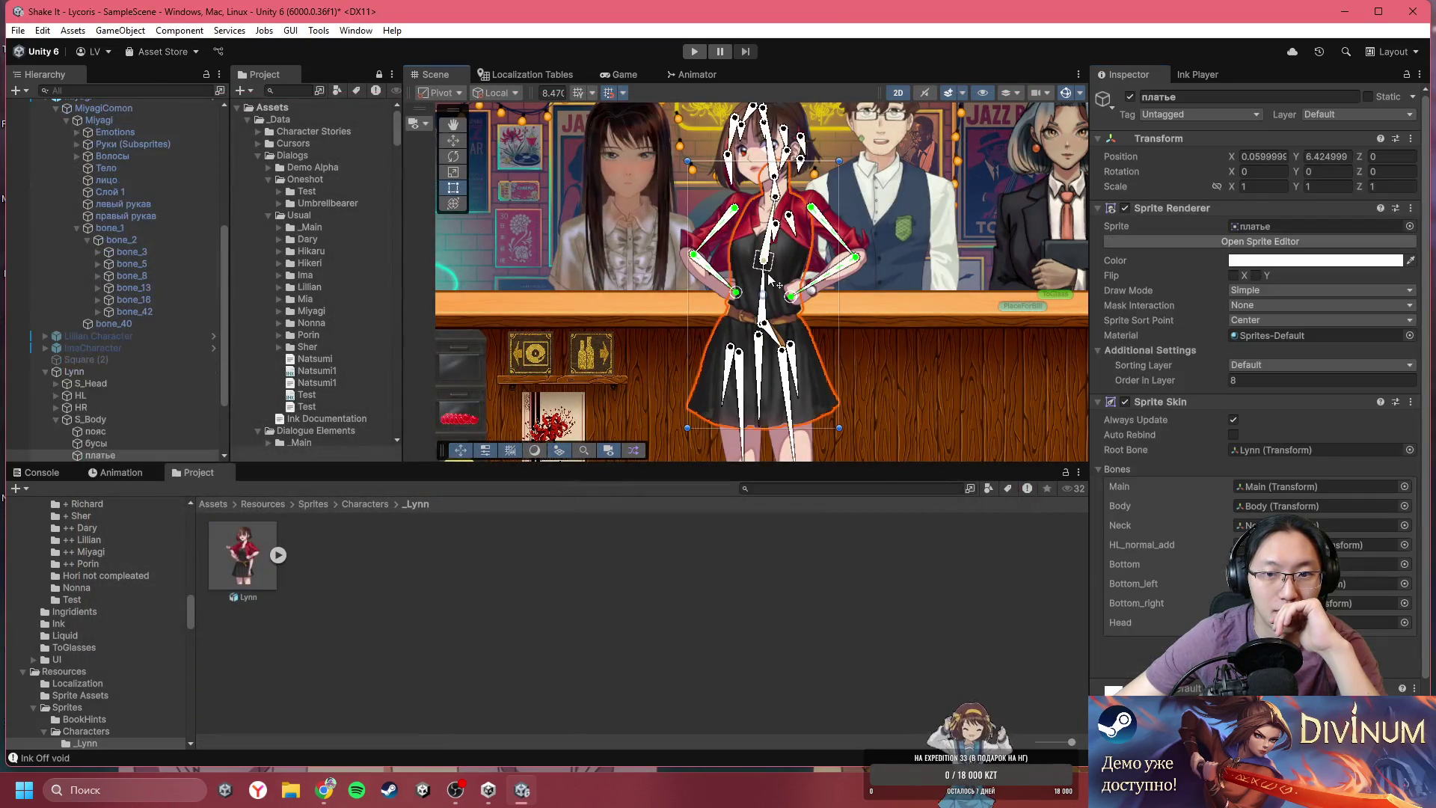
# - Select and expand Lynn's S_Head group, check the чёлка bangs sprites, and rotate the bone upward
pyautogui.scroll(-3, 766, 282)
pyautogui.click(771, 407)
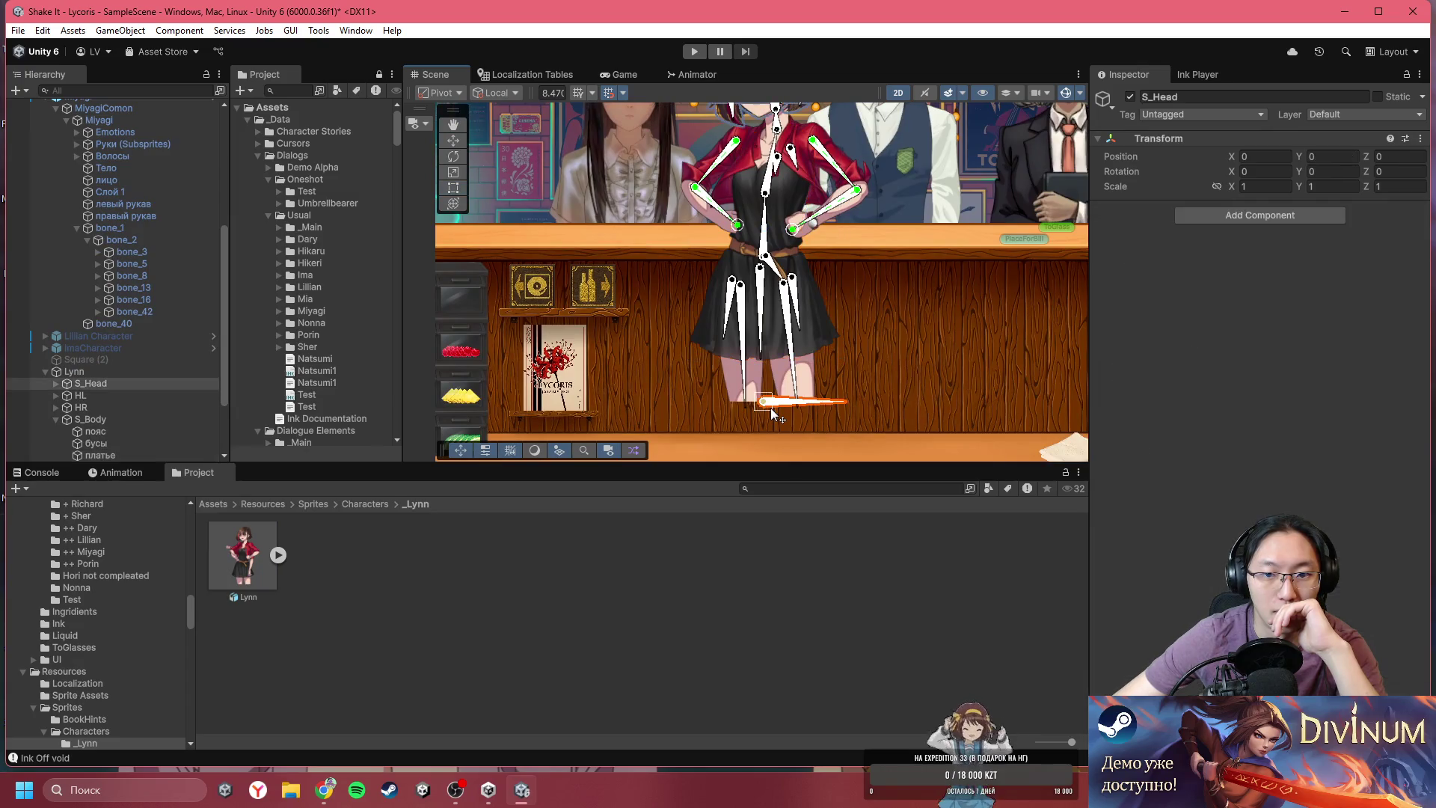
pyautogui.click(56, 383)
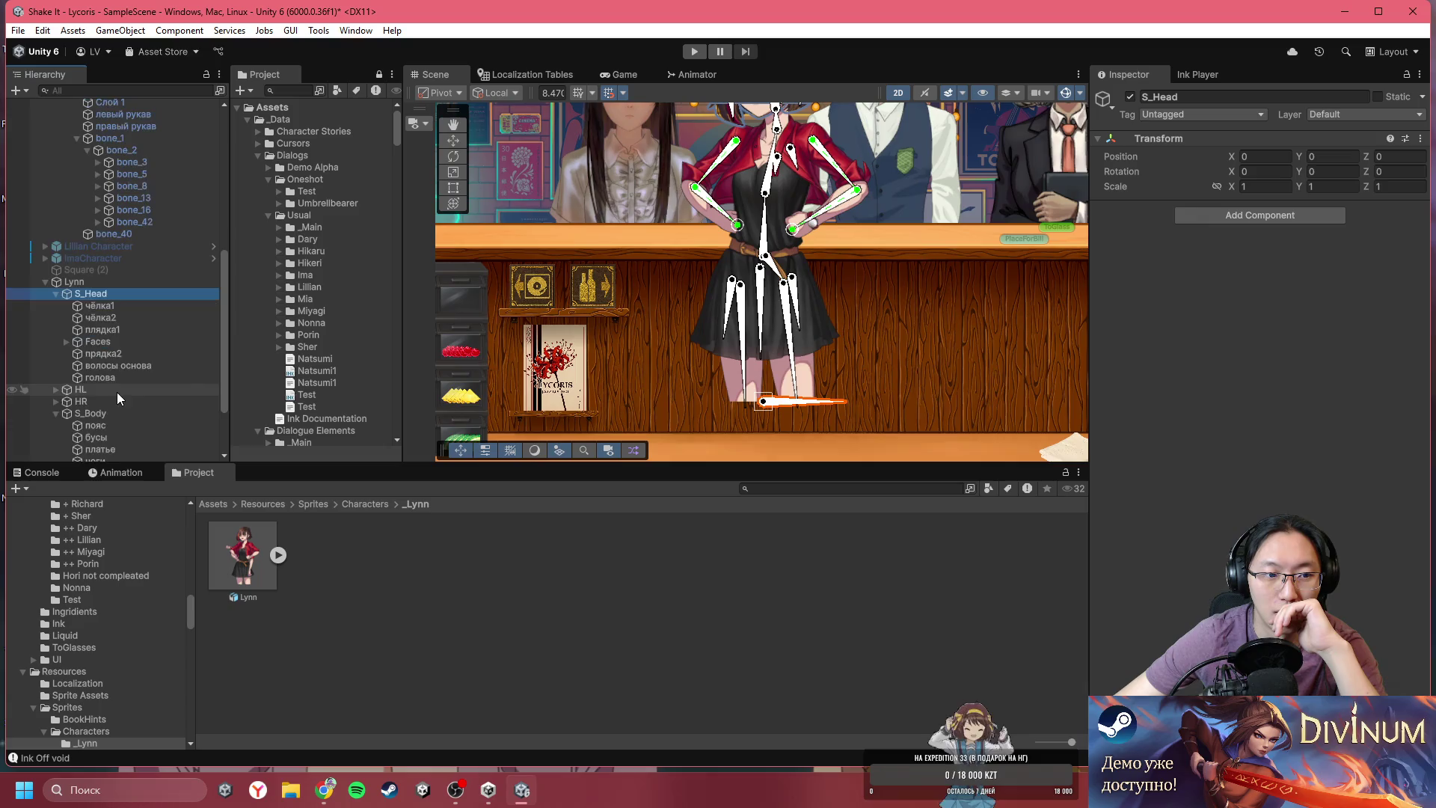
pyautogui.click(127, 317)
pyautogui.click(127, 305)
pyautogui.doubleClick(127, 292)
pyautogui.moveTo(804, 397)
pyautogui.mouseDown()
pyautogui.moveTo(770, 429)
pyautogui.moveTo(760, 350)
pyautogui.mouseUp()
# - Compare the bone lists of чёлка1 and чёлка2, locate the Head bone, and check плядка1
pyautogui.click(159, 316)
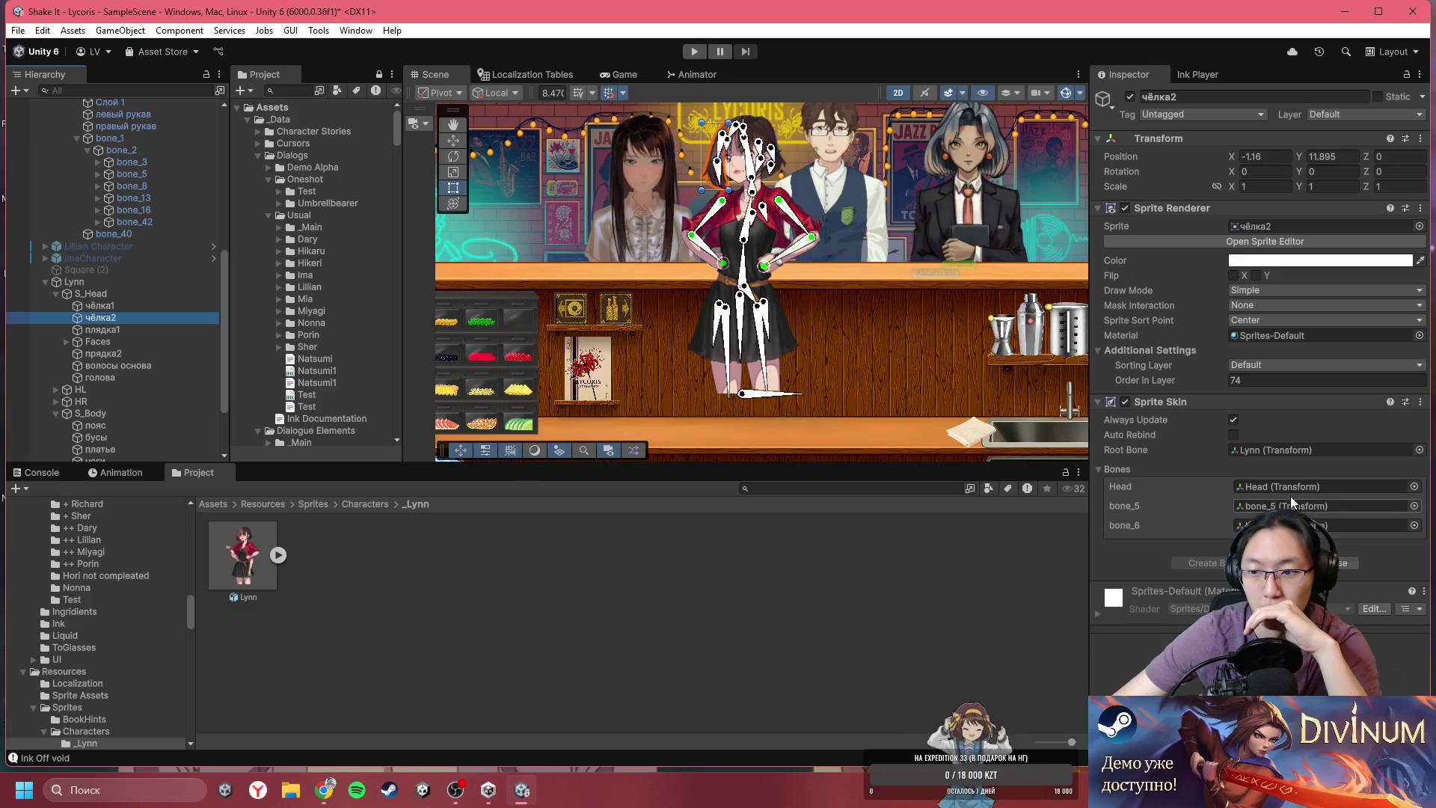
pyautogui.click(109, 306)
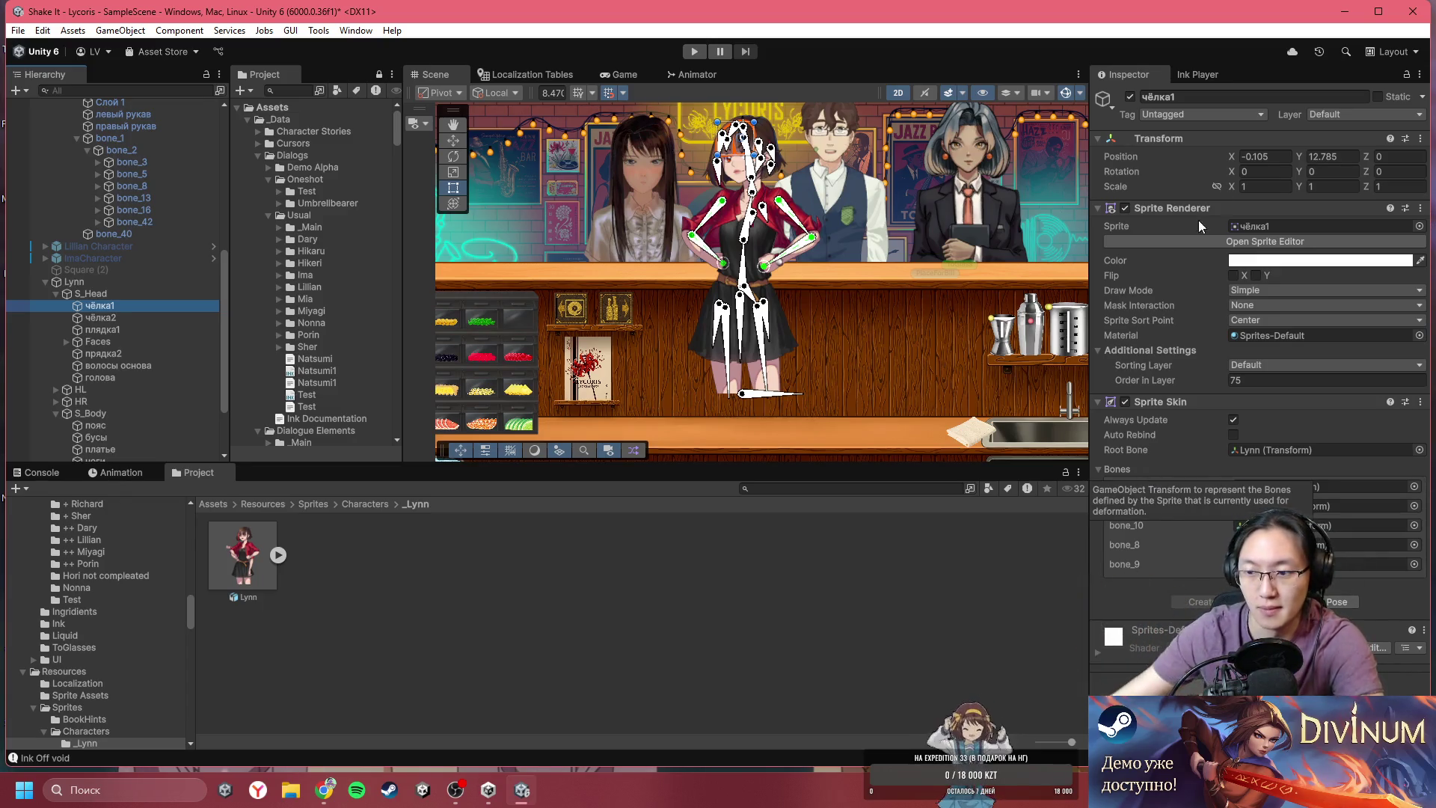
pyautogui.click(145, 316)
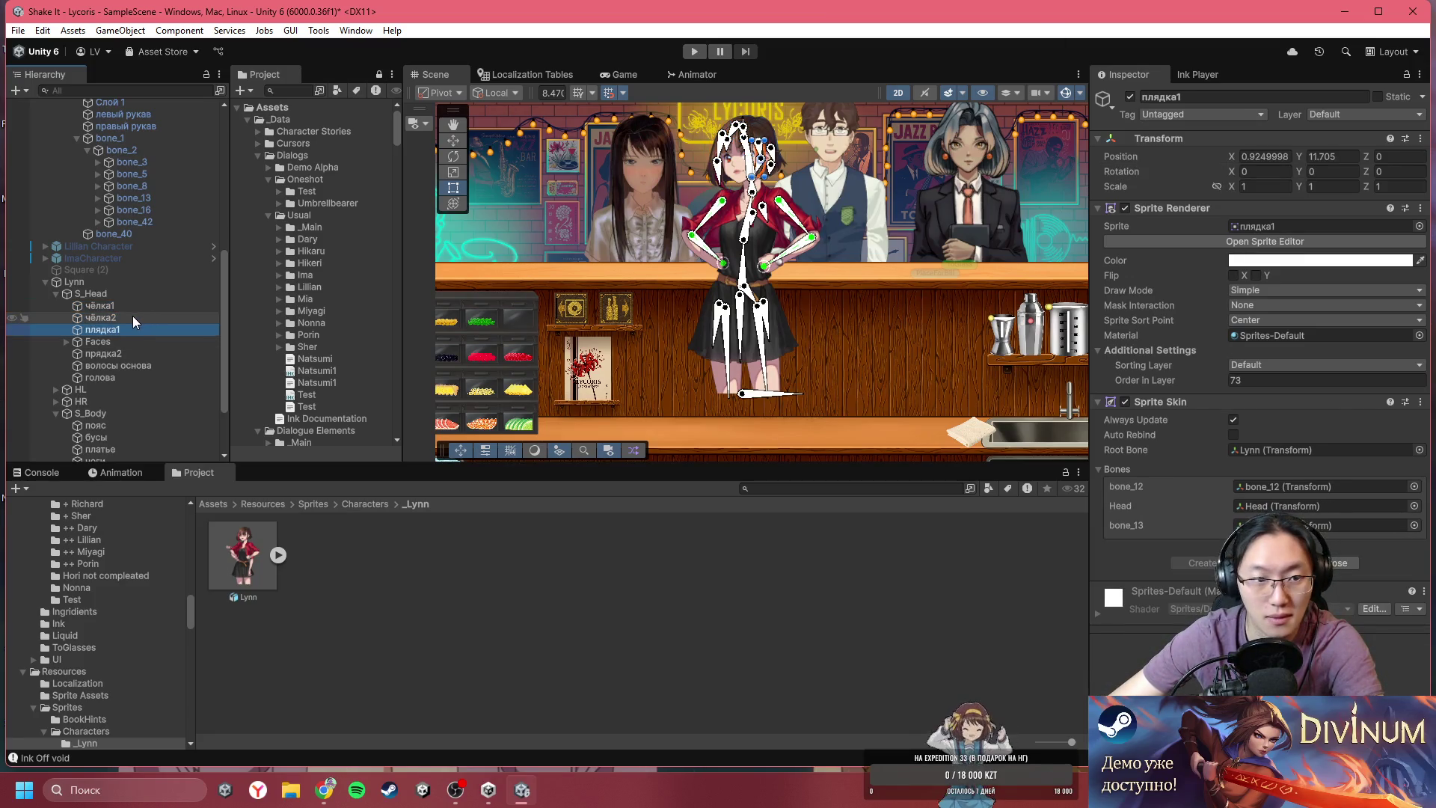
pyautogui.click(133, 307)
pyautogui.click(1274, 484)
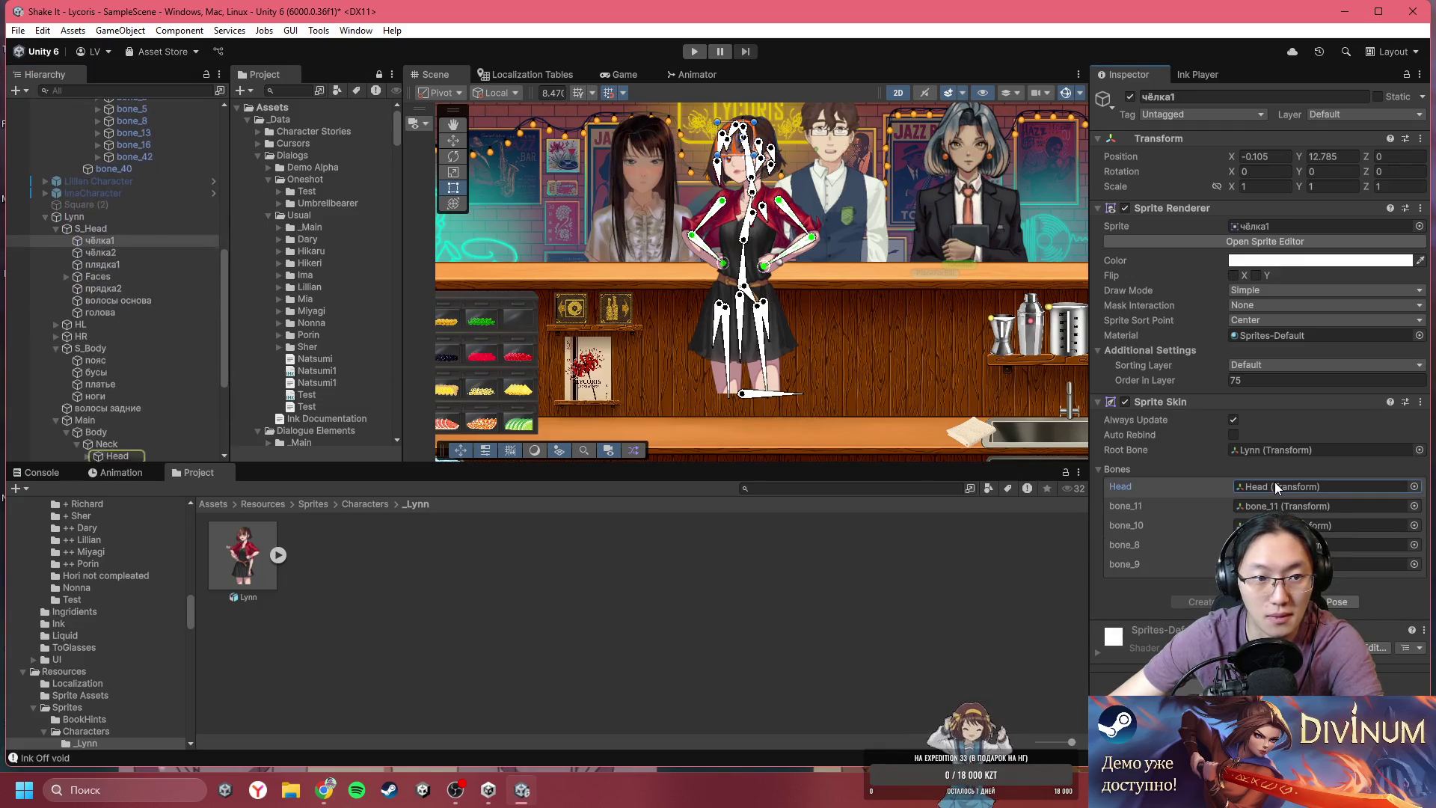
pyautogui.click(186, 262)
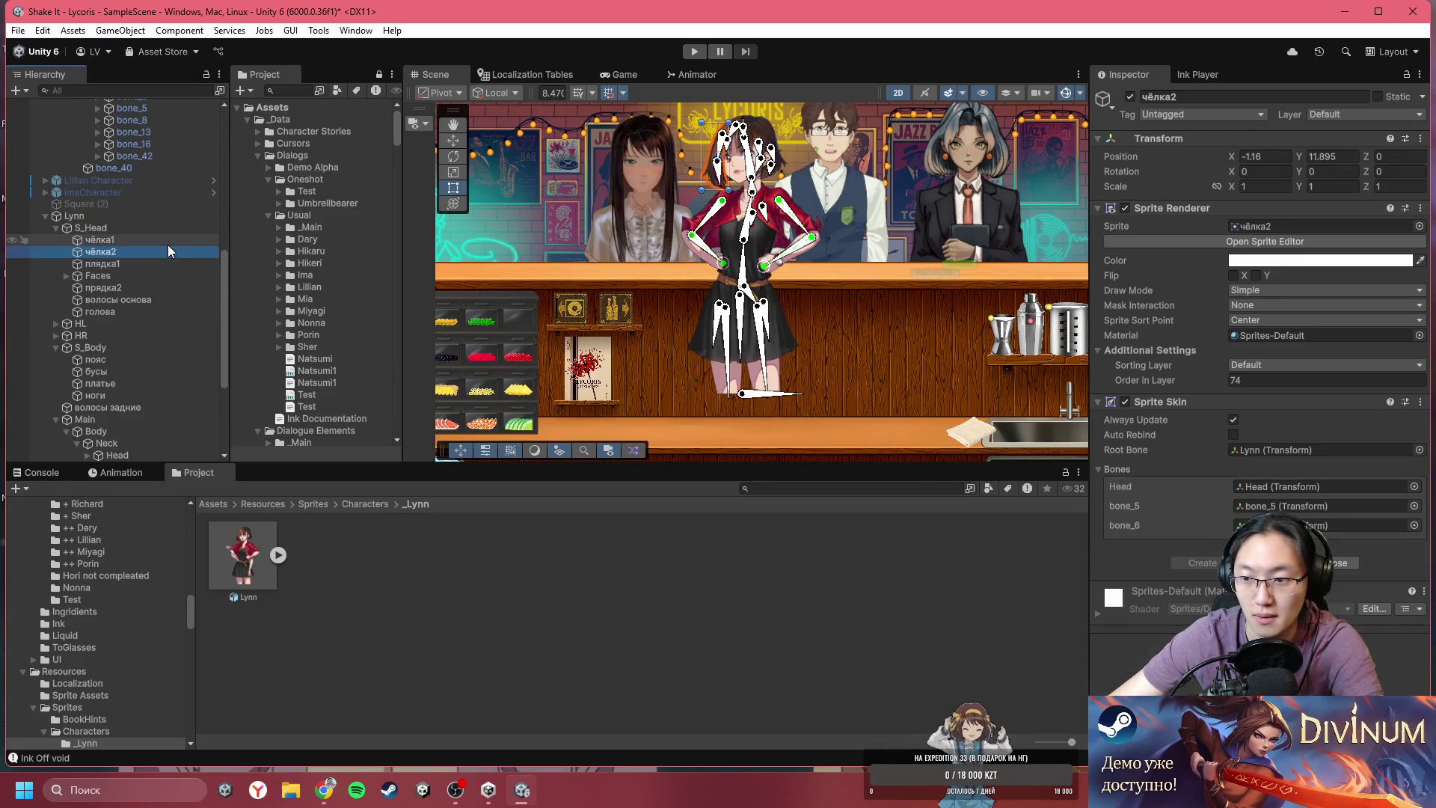
# - Expand Faces and inspect the Eye Closed, румяна, common, look_side and look_front face sprites
pyautogui.click(66, 276)
pyautogui.click(121, 287)
pyautogui.press('Down')
pyautogui.click(76, 312)
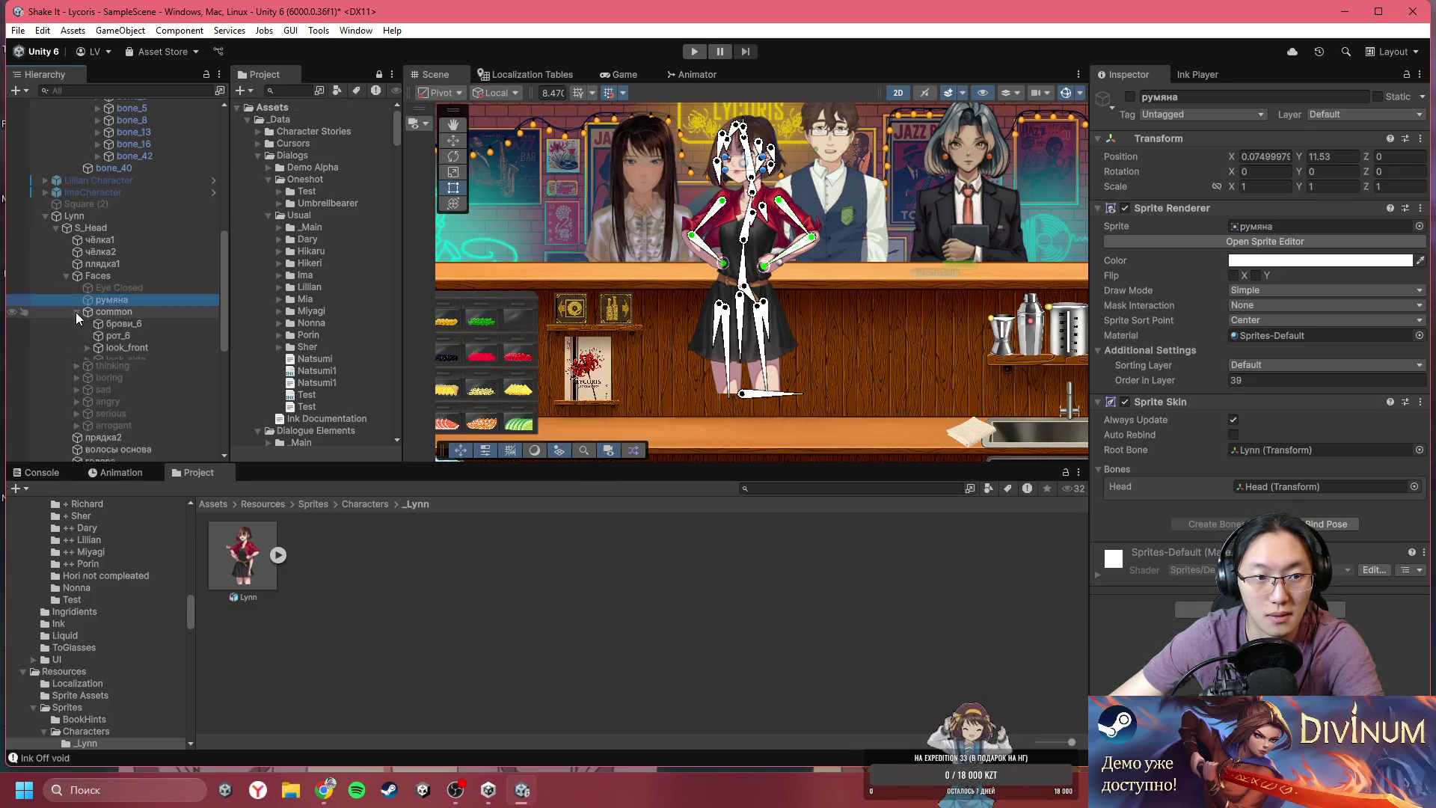
pyautogui.click(118, 320)
pyautogui.press('Down')
pyautogui.click(84, 358)
pyautogui.click(89, 348)
pyautogui.press('Down')
pyautogui.press('Down')
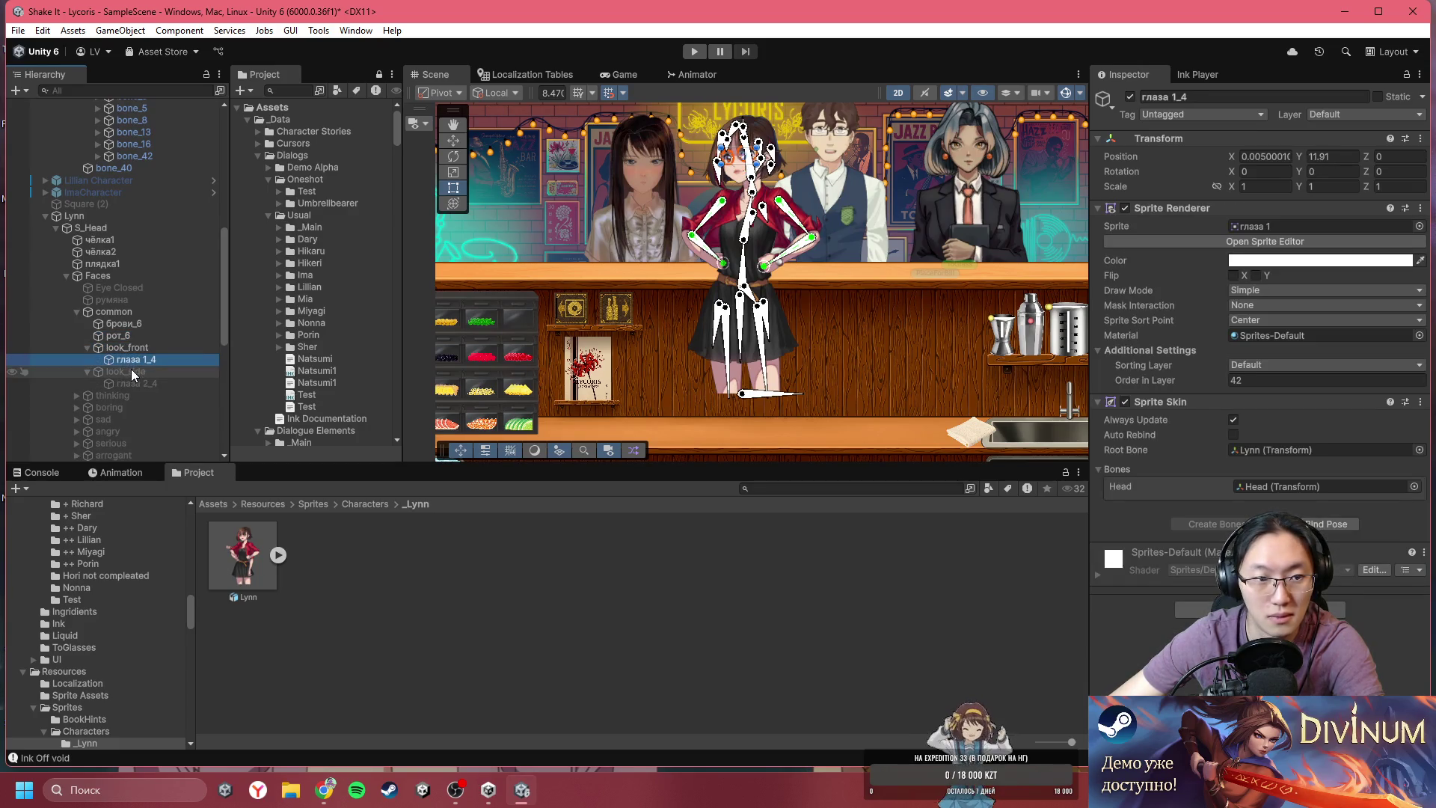
pyautogui.click(132, 381)
pyautogui.scroll(-3, 153, 388)
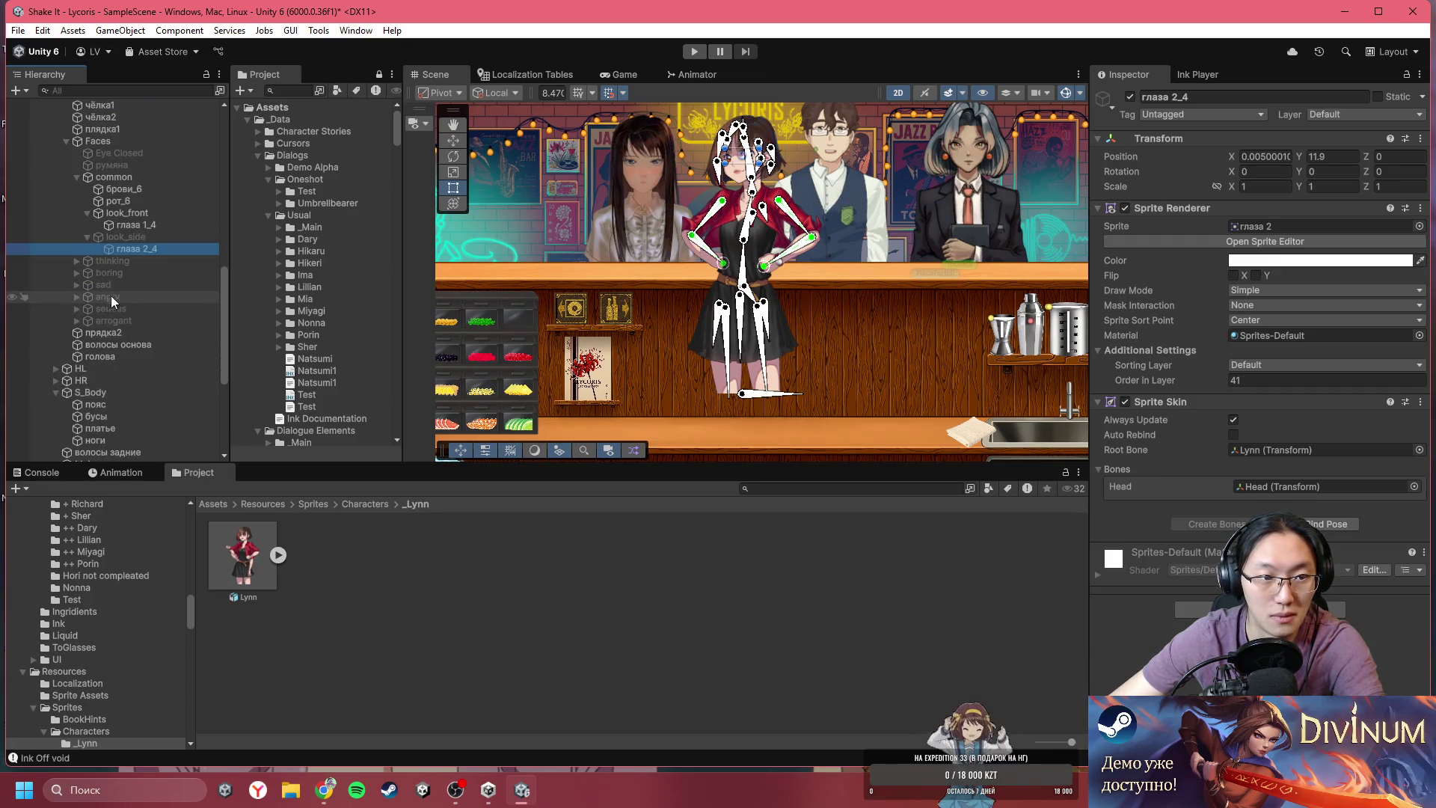
# - Check the thinking sprites, then enable Auto Rebind on the boring group's брови_1 Sprite Skin
pyautogui.click(78, 263)
pyautogui.click(116, 274)
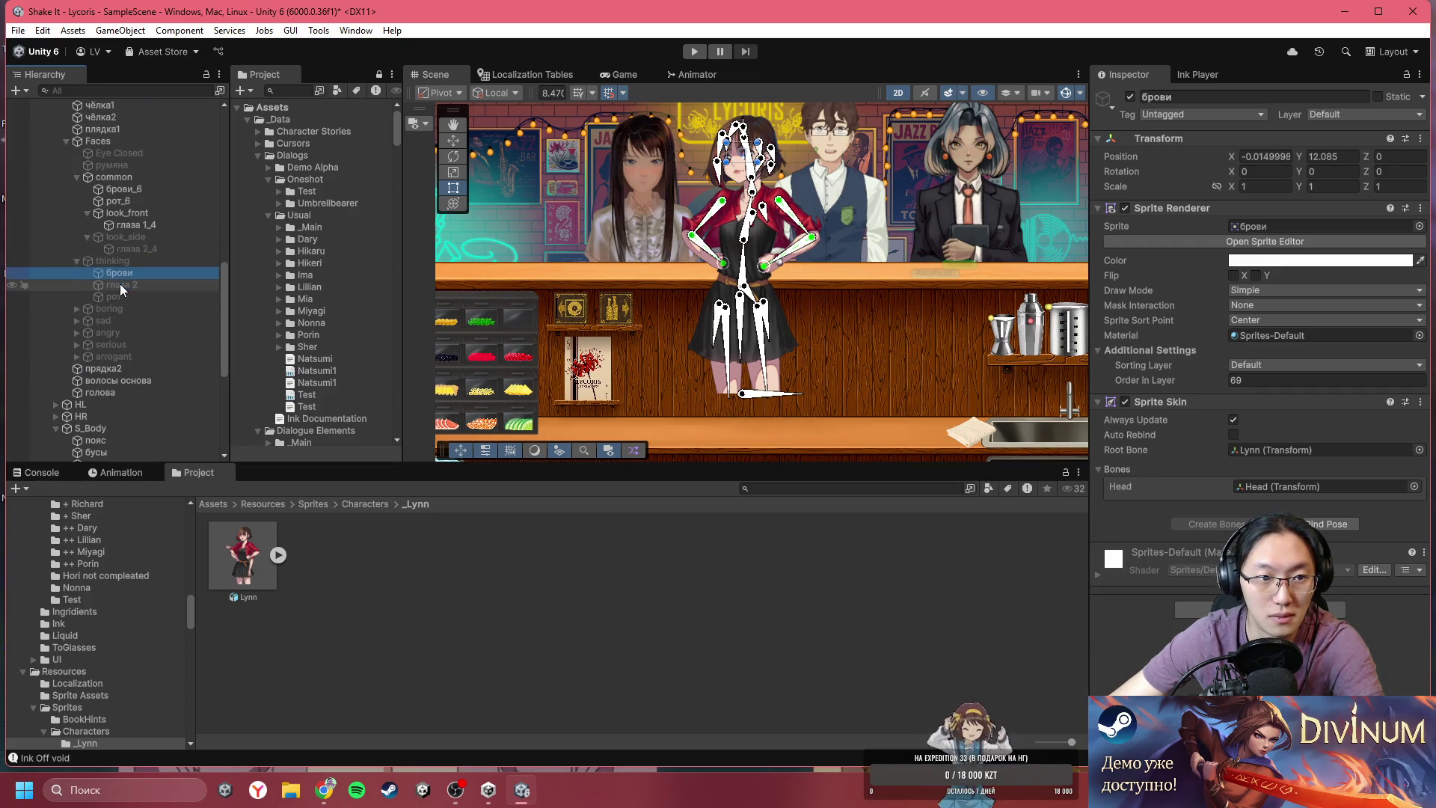
pyautogui.click(119, 287)
pyautogui.click(124, 299)
pyautogui.click(79, 310)
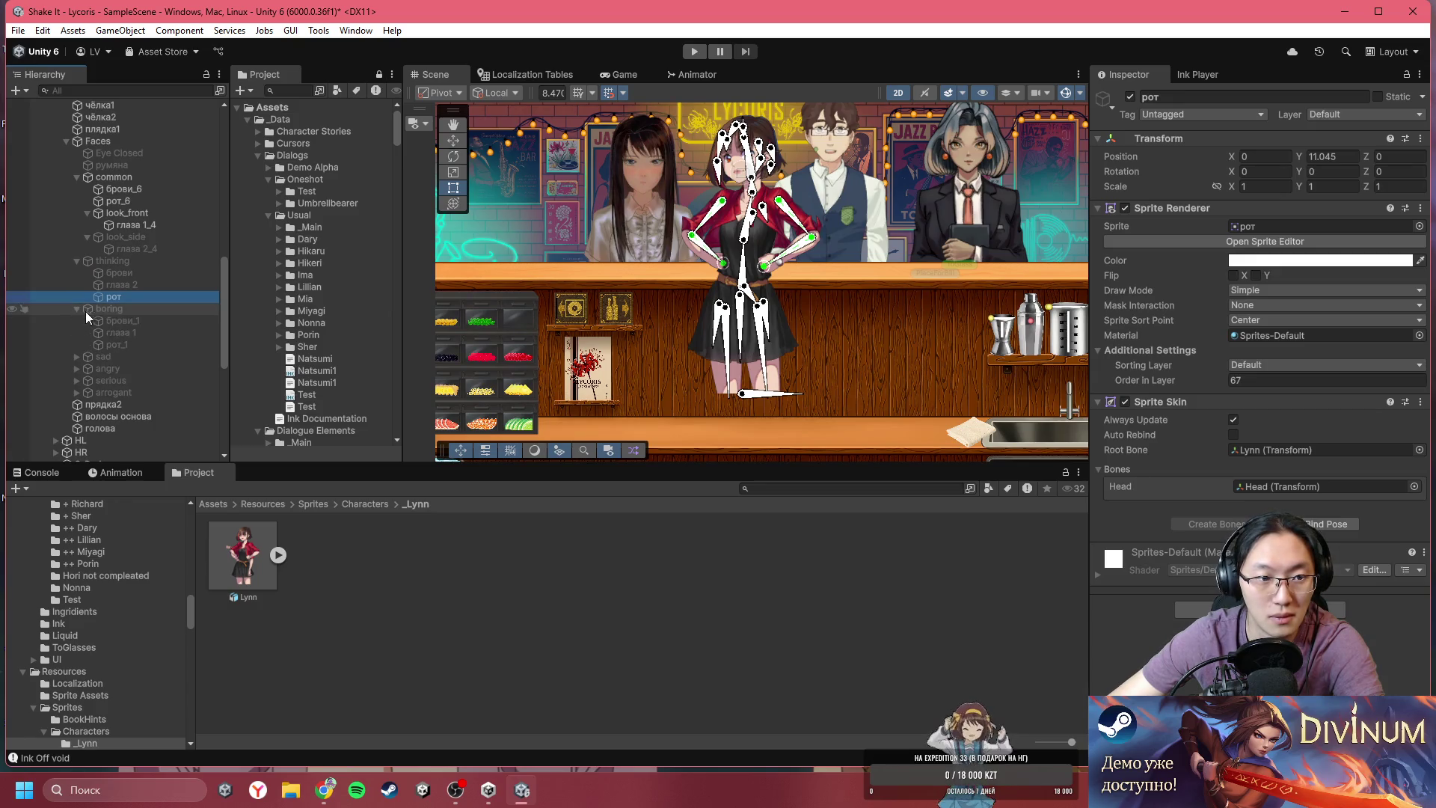
pyautogui.click(105, 322)
pyautogui.click(119, 327)
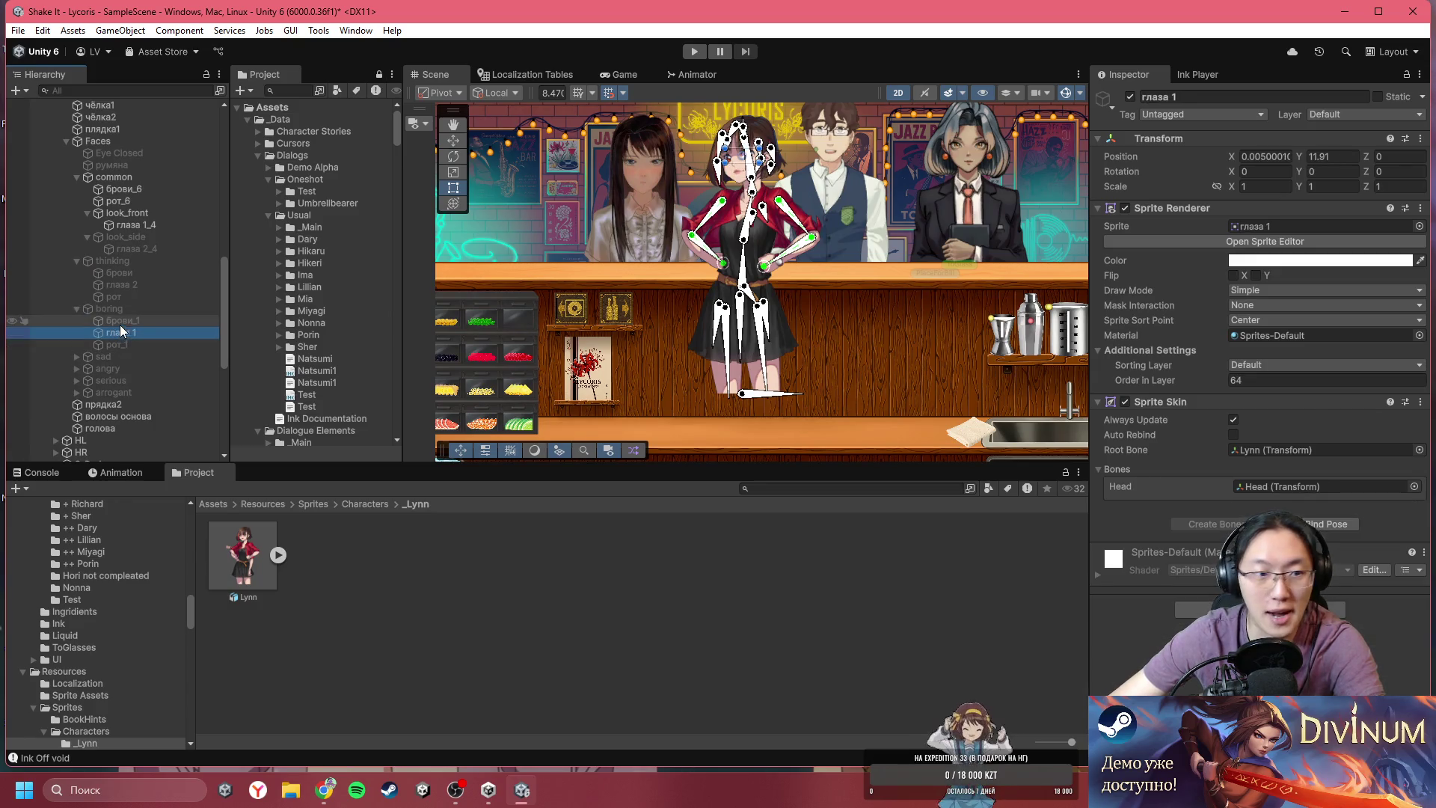
pyautogui.click(128, 320)
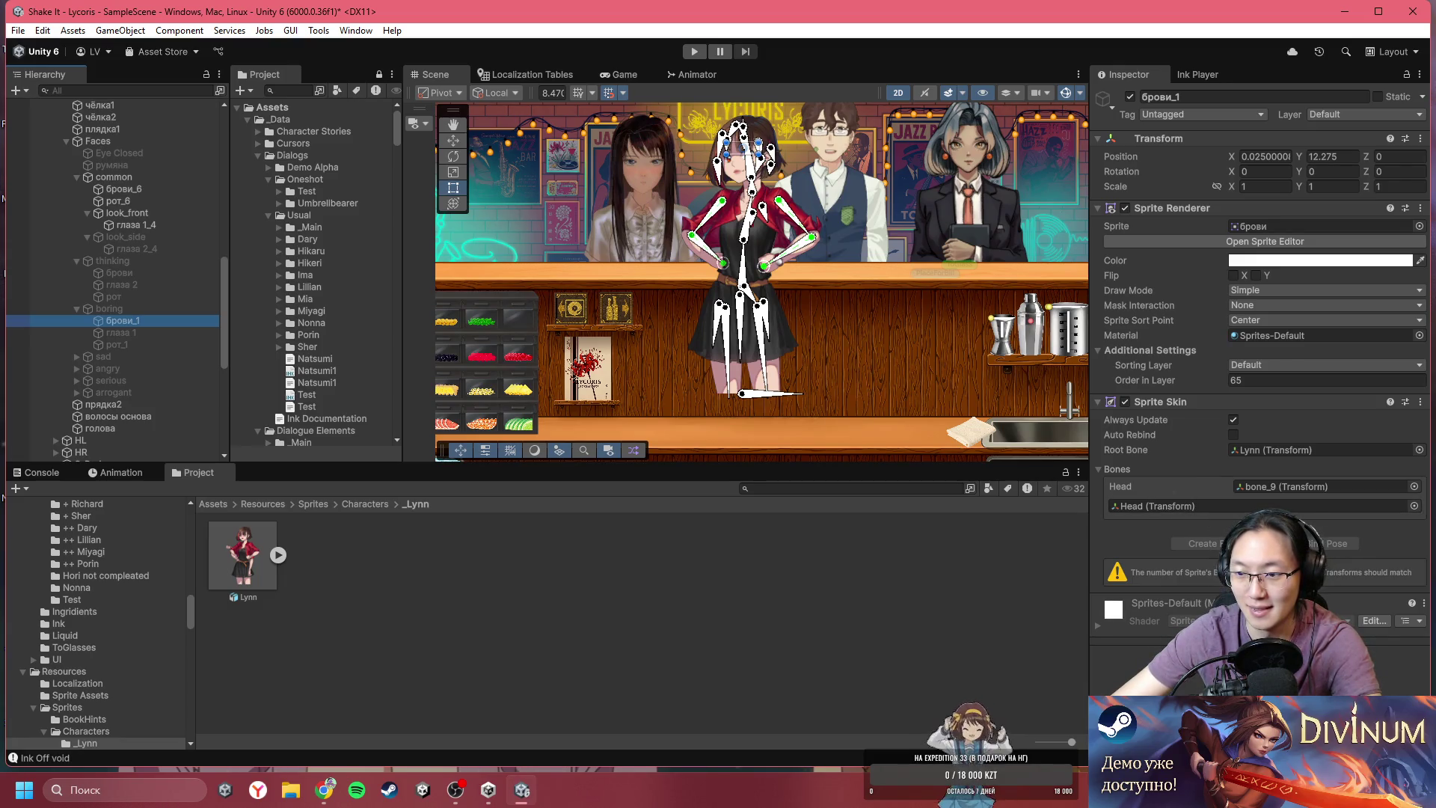
pyautogui.click(1234, 435)
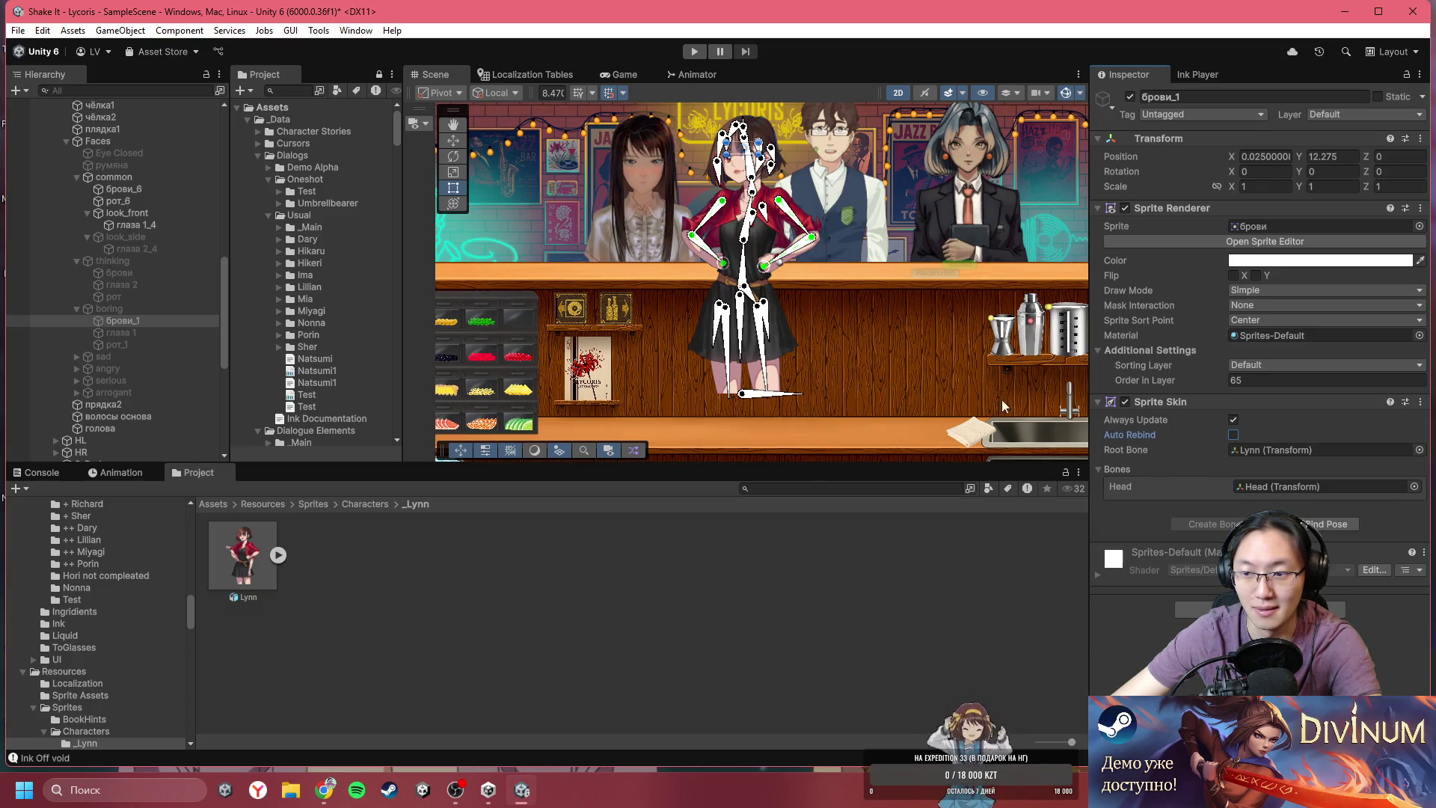
# - Inspect the remaining boring, sad and angry face sprites, ending on рот_3
pyautogui.click(158, 331)
pyautogui.click(151, 344)
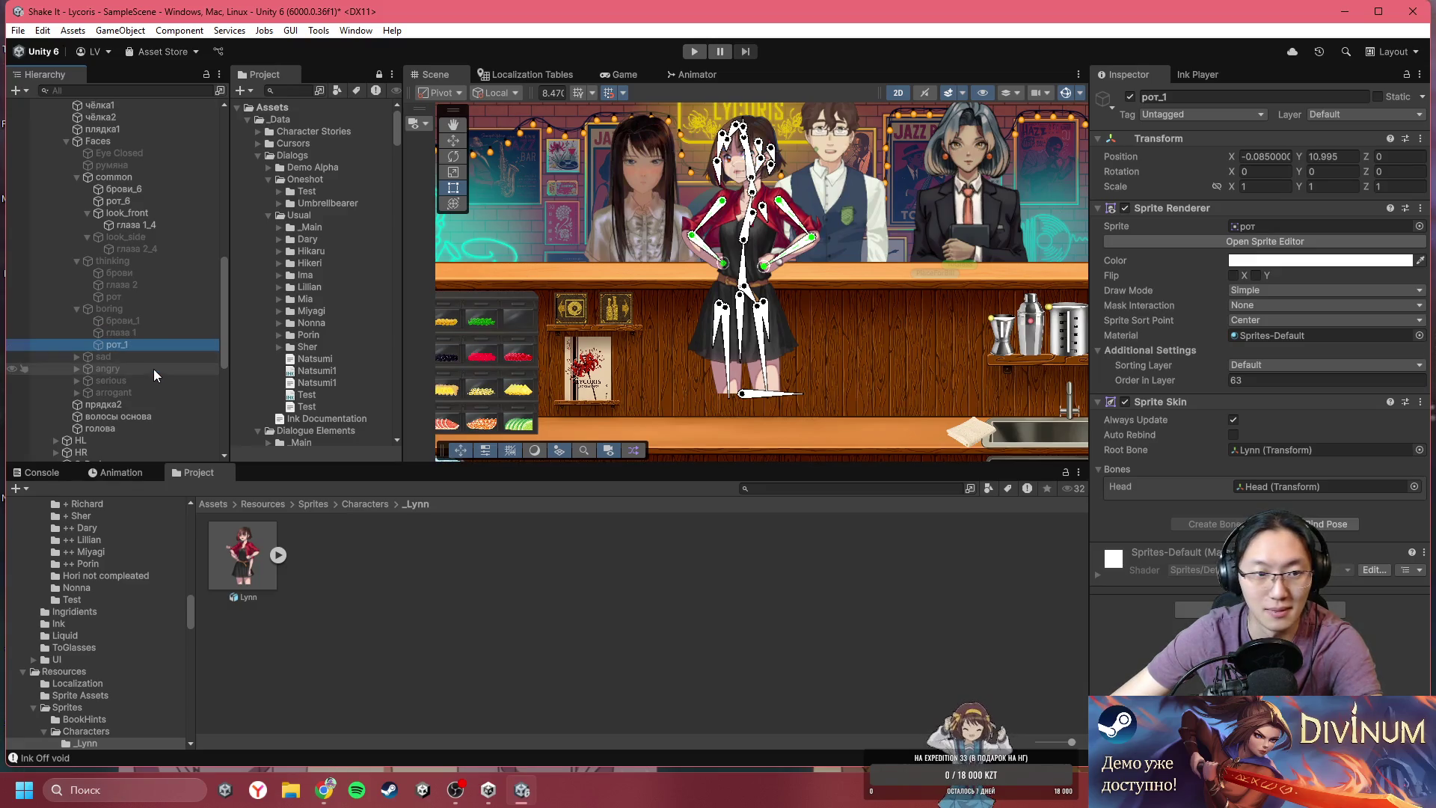
pyautogui.click(90, 359)
pyautogui.click(76, 357)
pyautogui.click(110, 369)
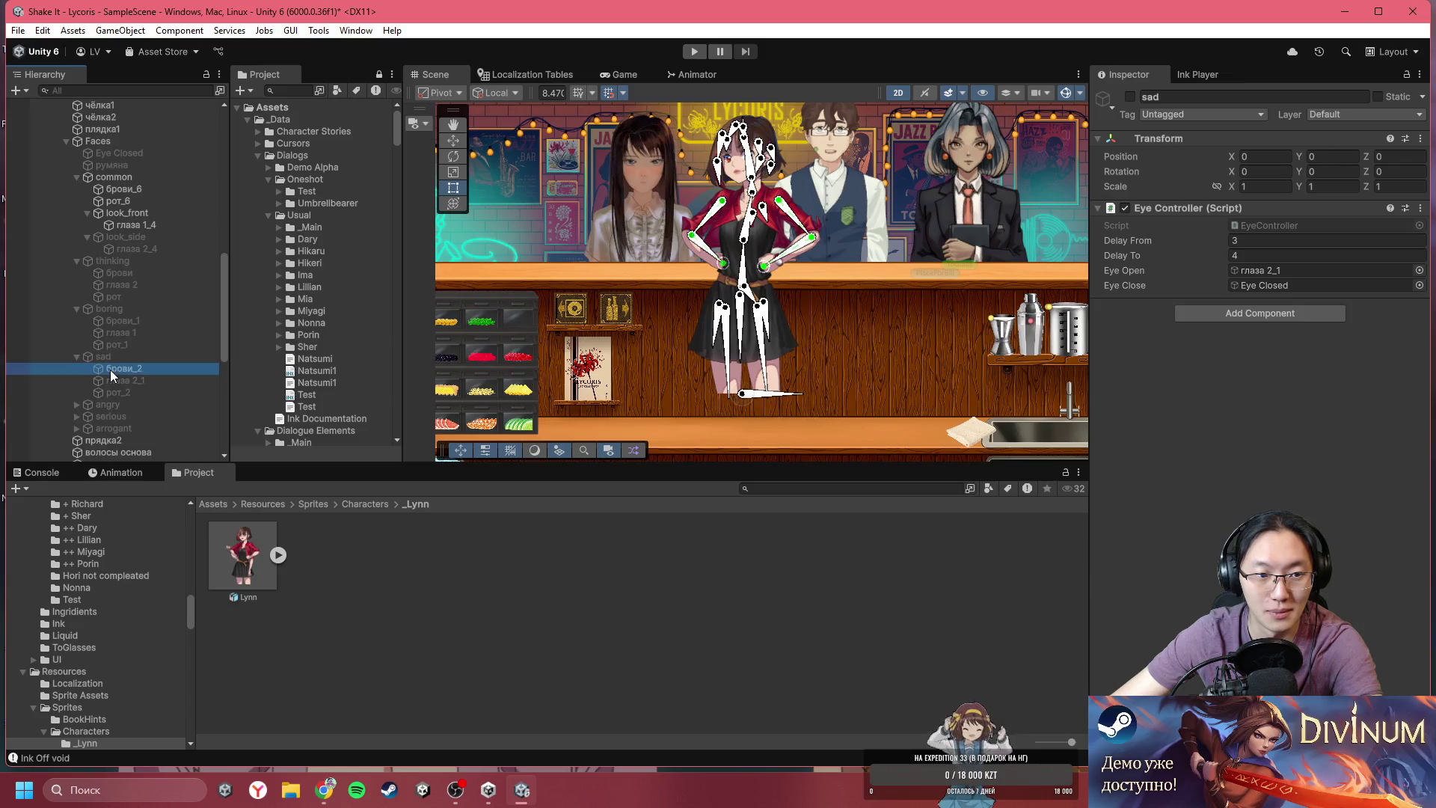
pyautogui.click(118, 380)
pyautogui.click(118, 392)
pyautogui.click(77, 405)
pyautogui.click(116, 416)
pyautogui.click(119, 428)
pyautogui.click(120, 439)
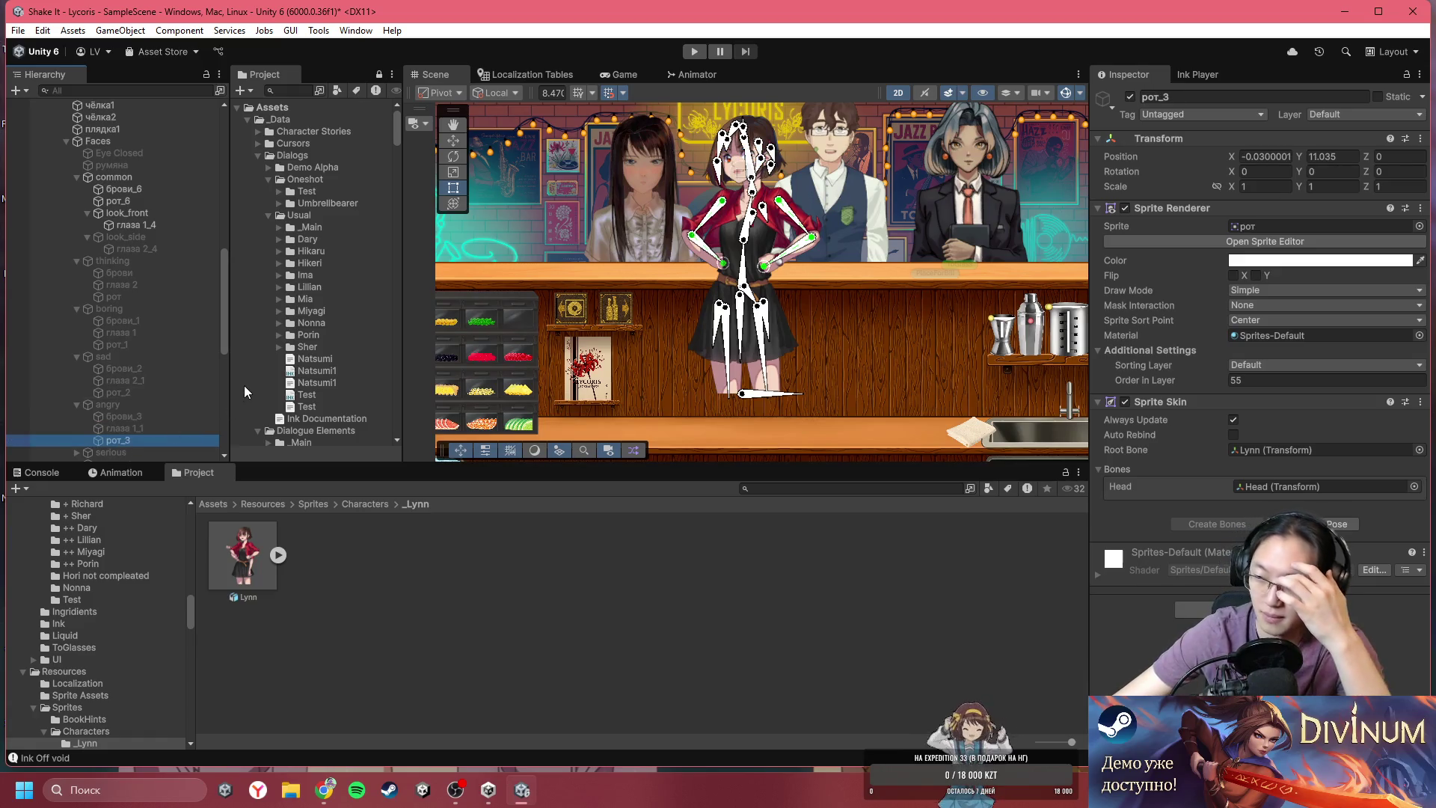
pyautogui.scroll(-5, 147, 387)
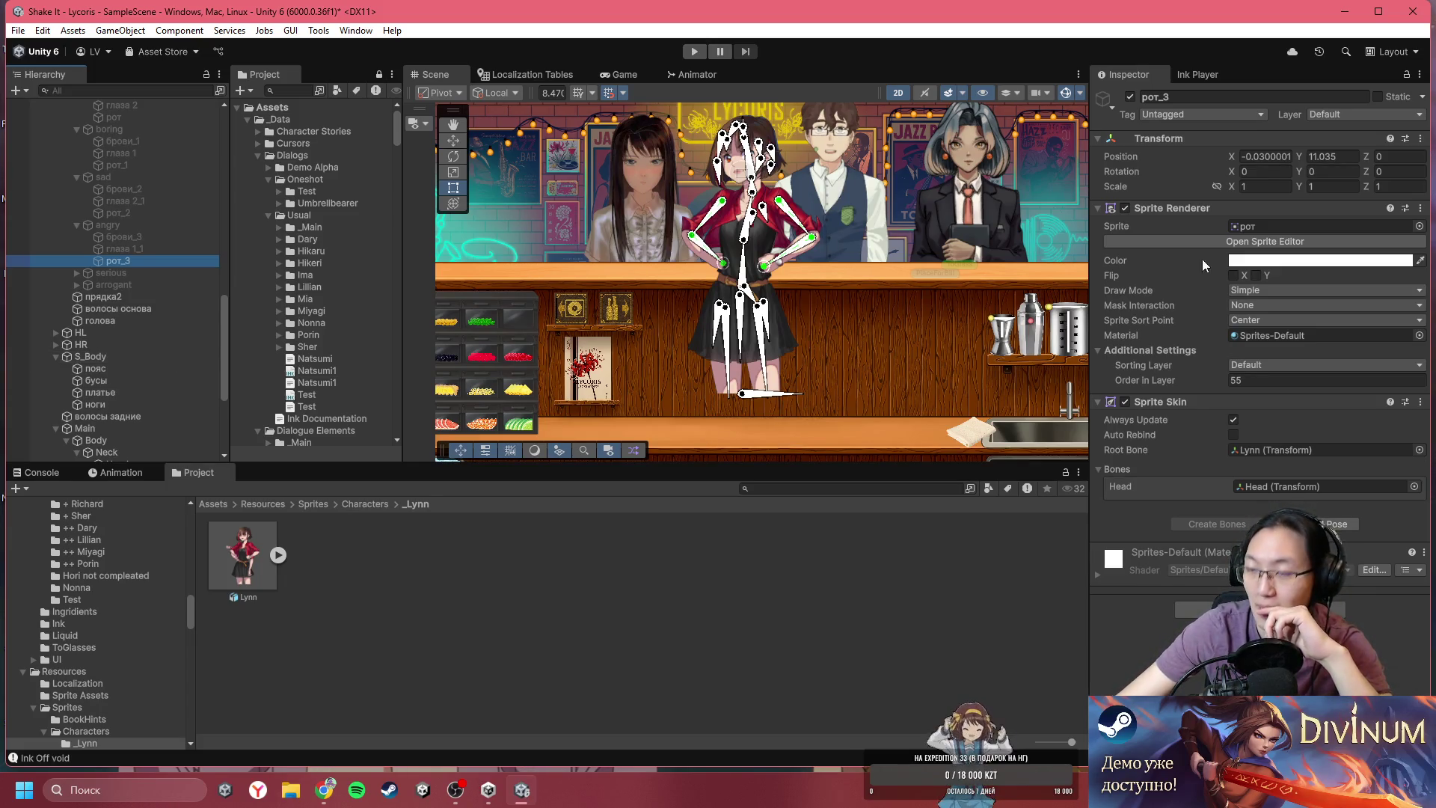
# - Maximize the Lycoris editor, then minimize it to get to the desktop
pyautogui.click(1378, 11)
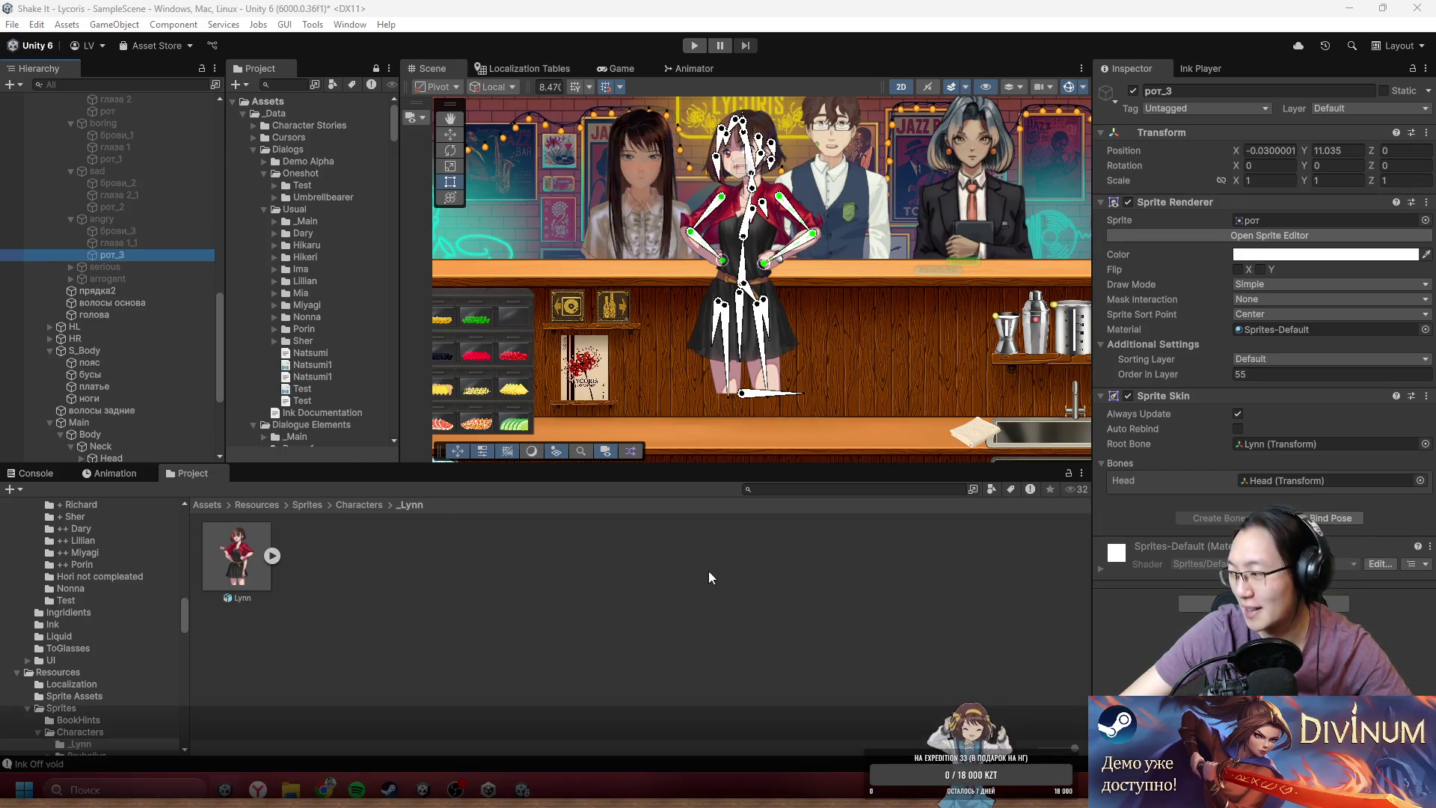
pyautogui.press('super')
pyautogui.press('super')
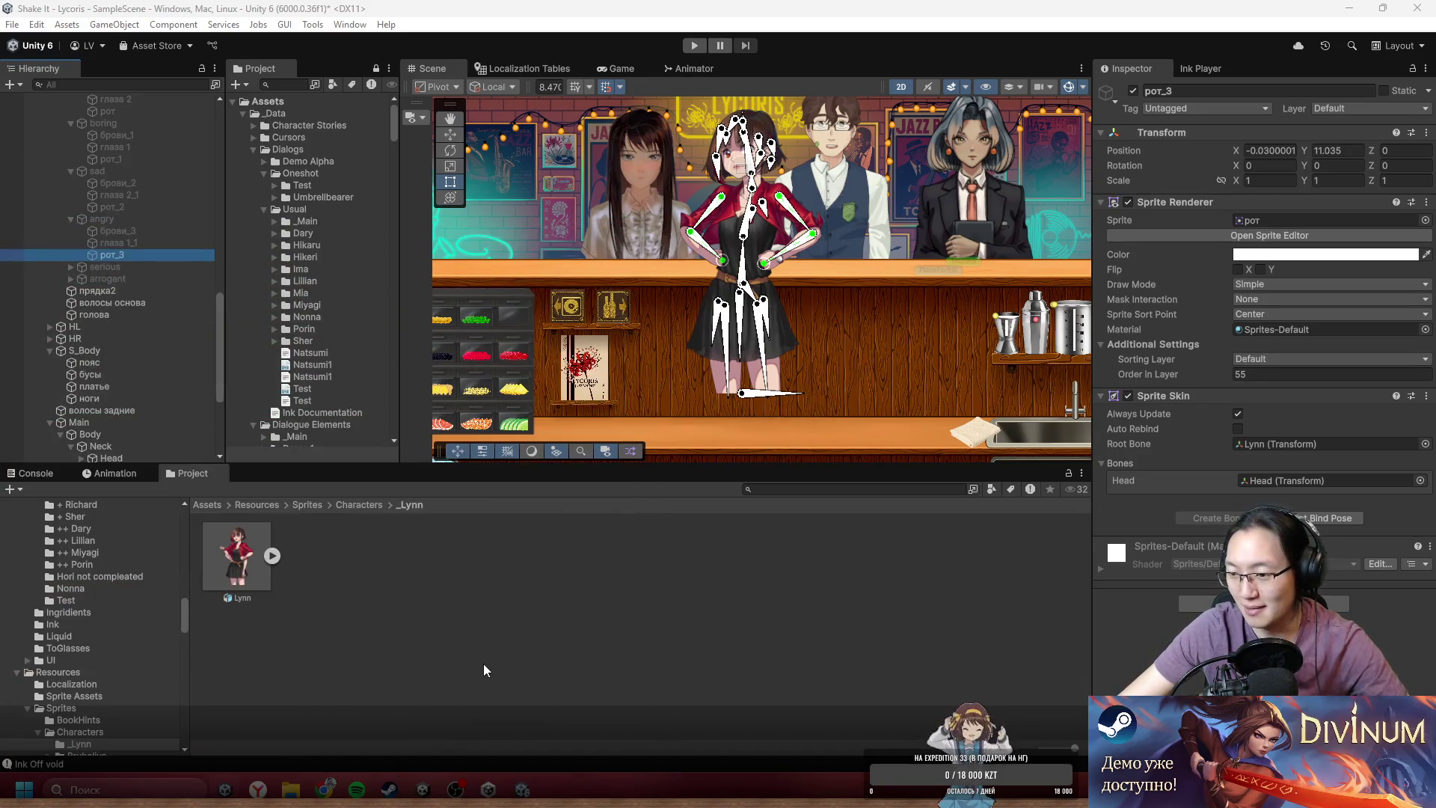
pyautogui.press('super')
pyautogui.press('super')
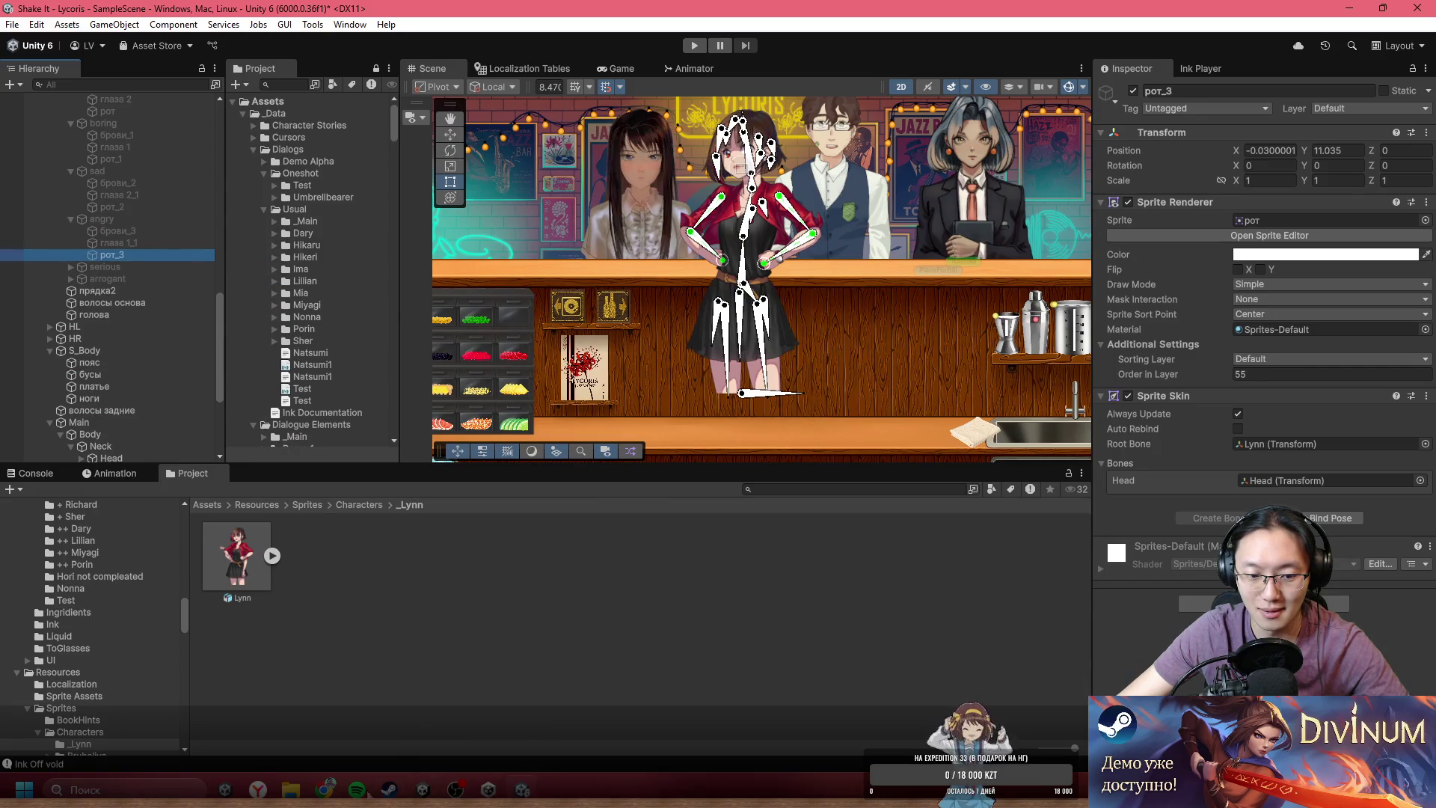
pyautogui.moveTo(328, 785)
pyautogui.click(756, 794)
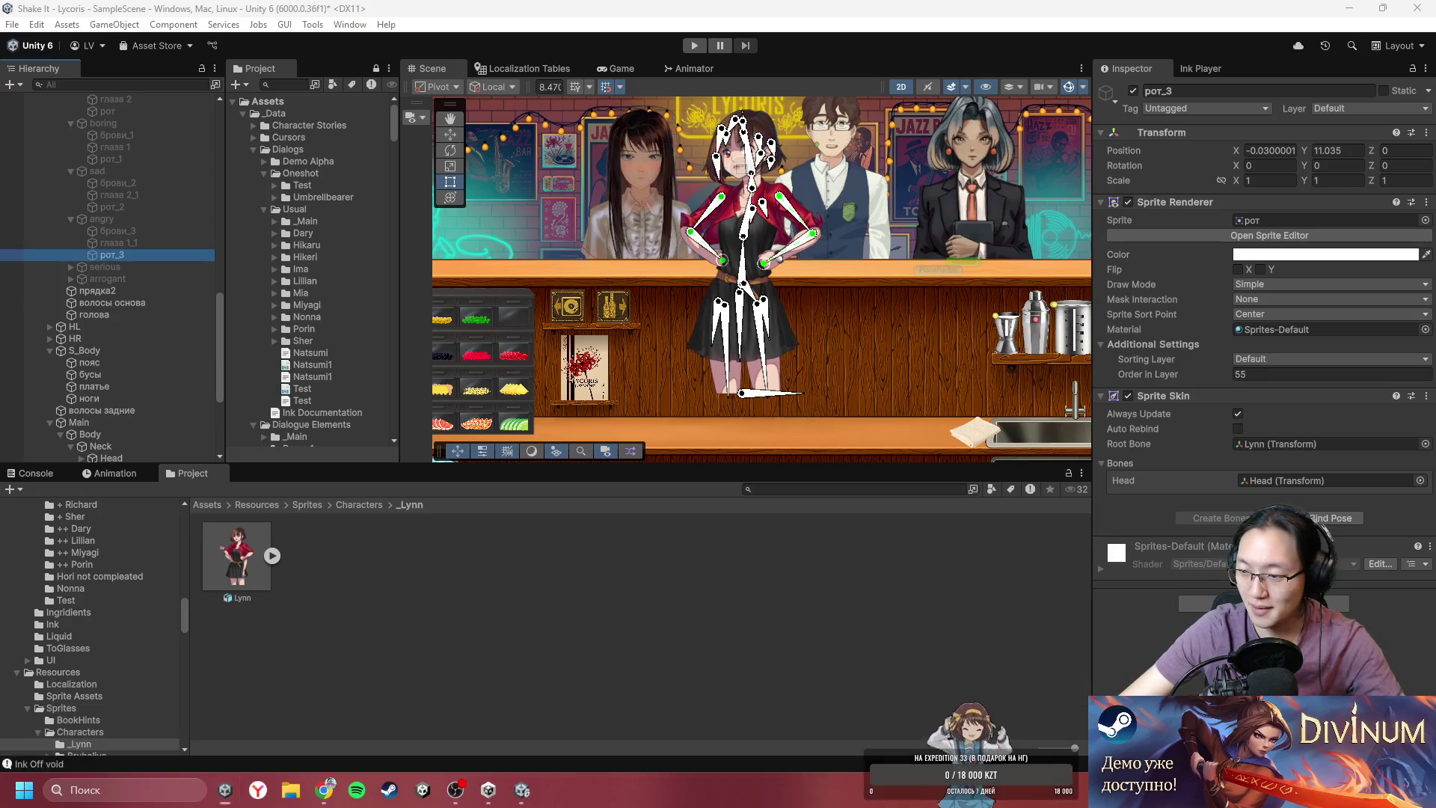
pyautogui.click(1361, 13)
# - Open BarSup and play-test the scene, setting the fan mode to maximum, then stop playback
pyautogui.click(676, 470)
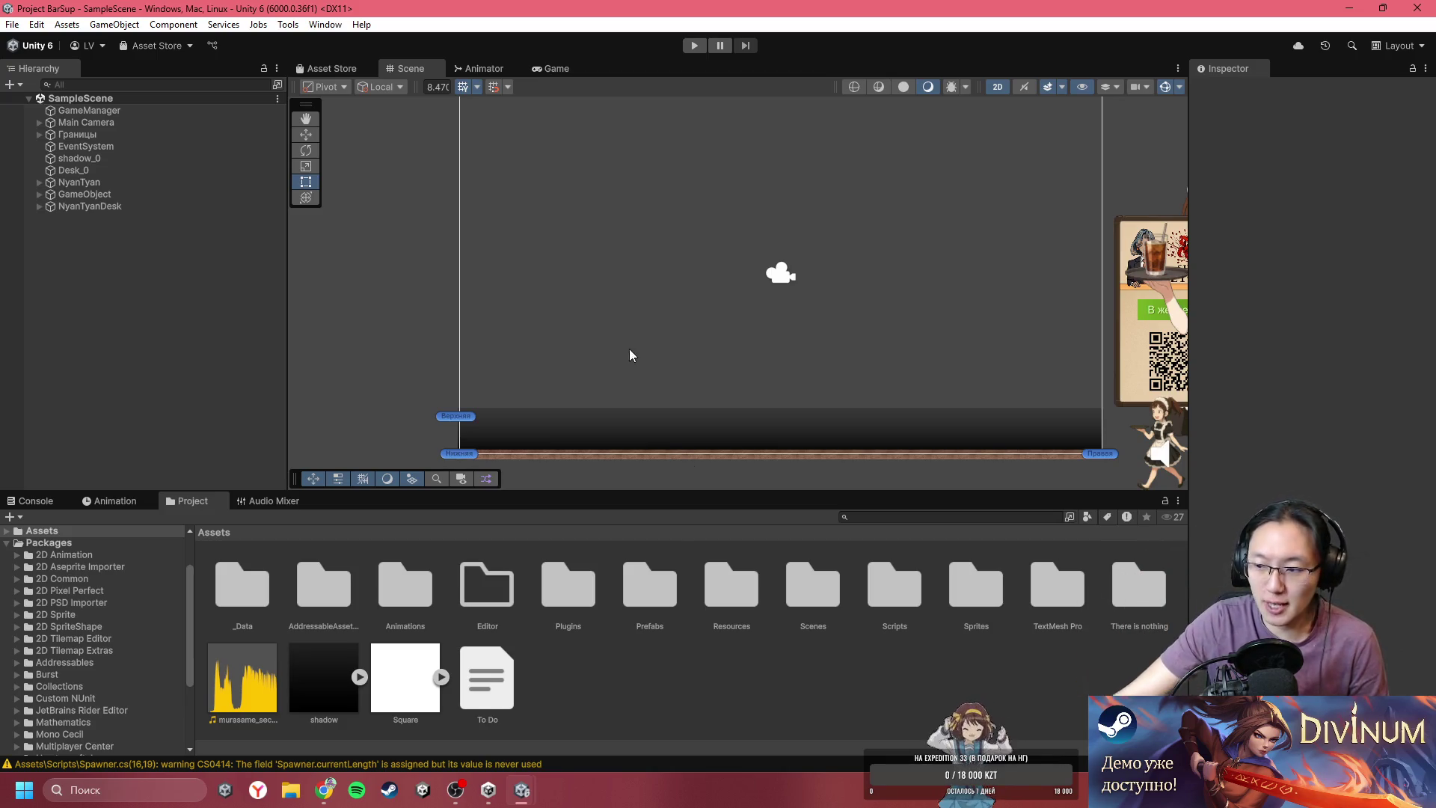
pyautogui.click(695, 45)
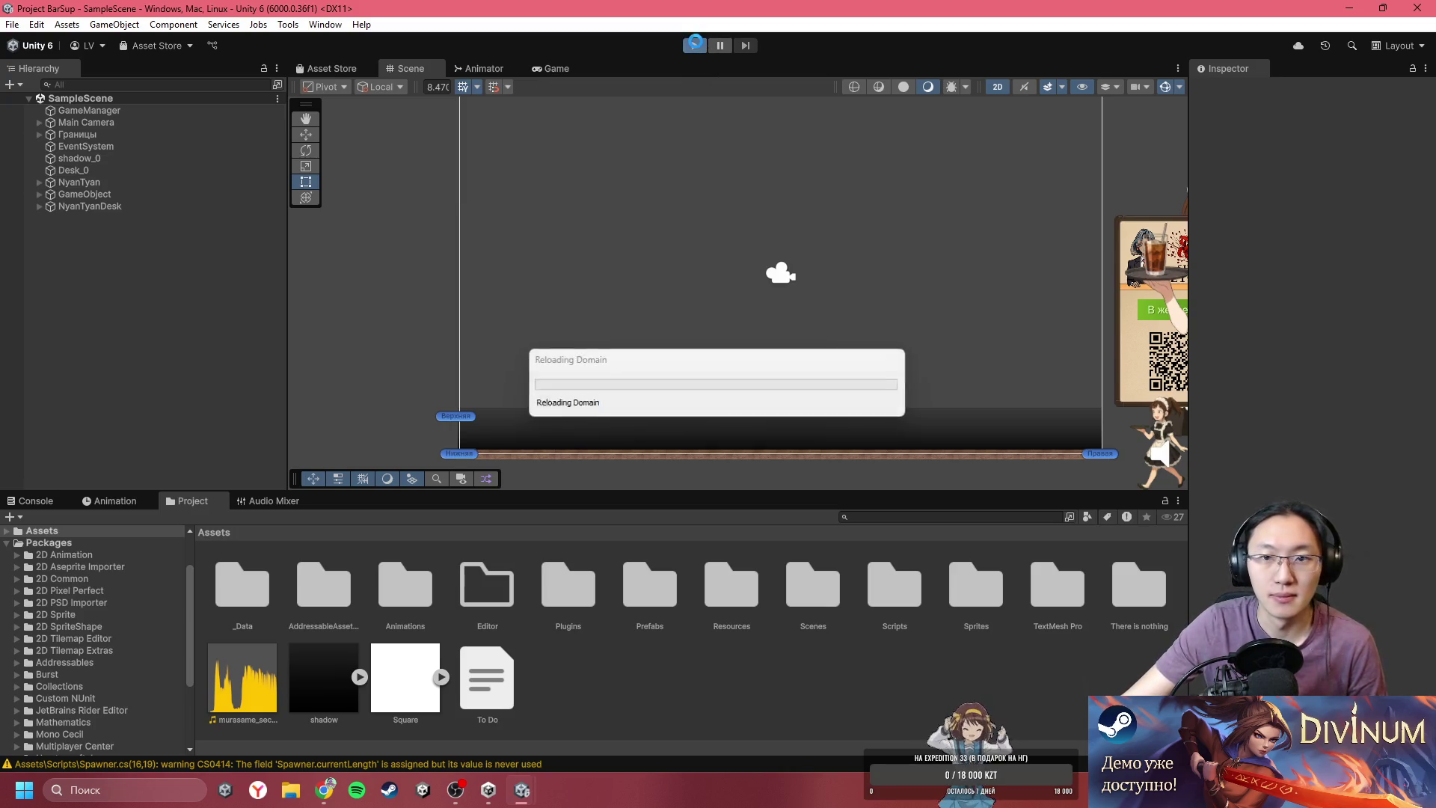
pyautogui.hotkey('shift', 'F2')
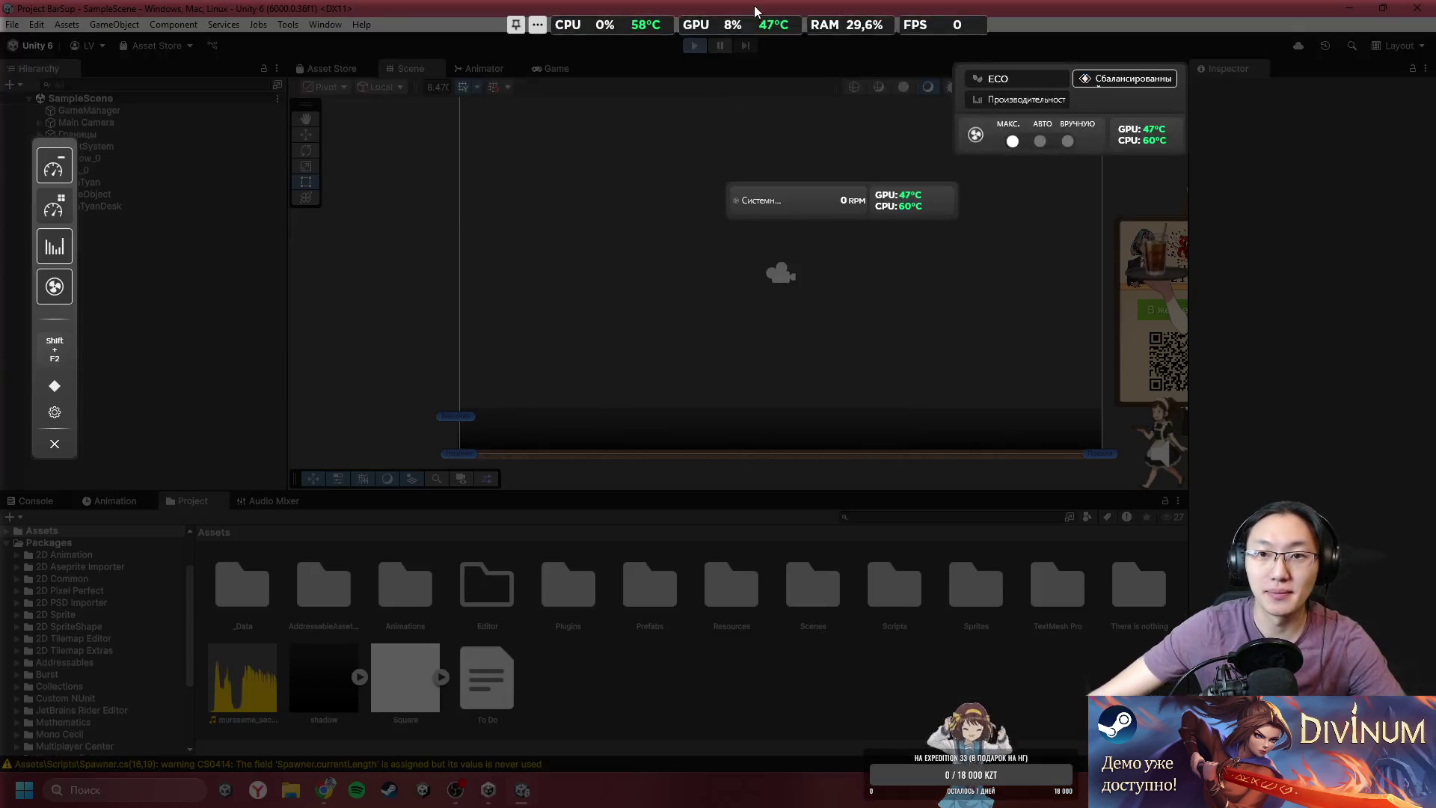
pyautogui.click(1012, 140)
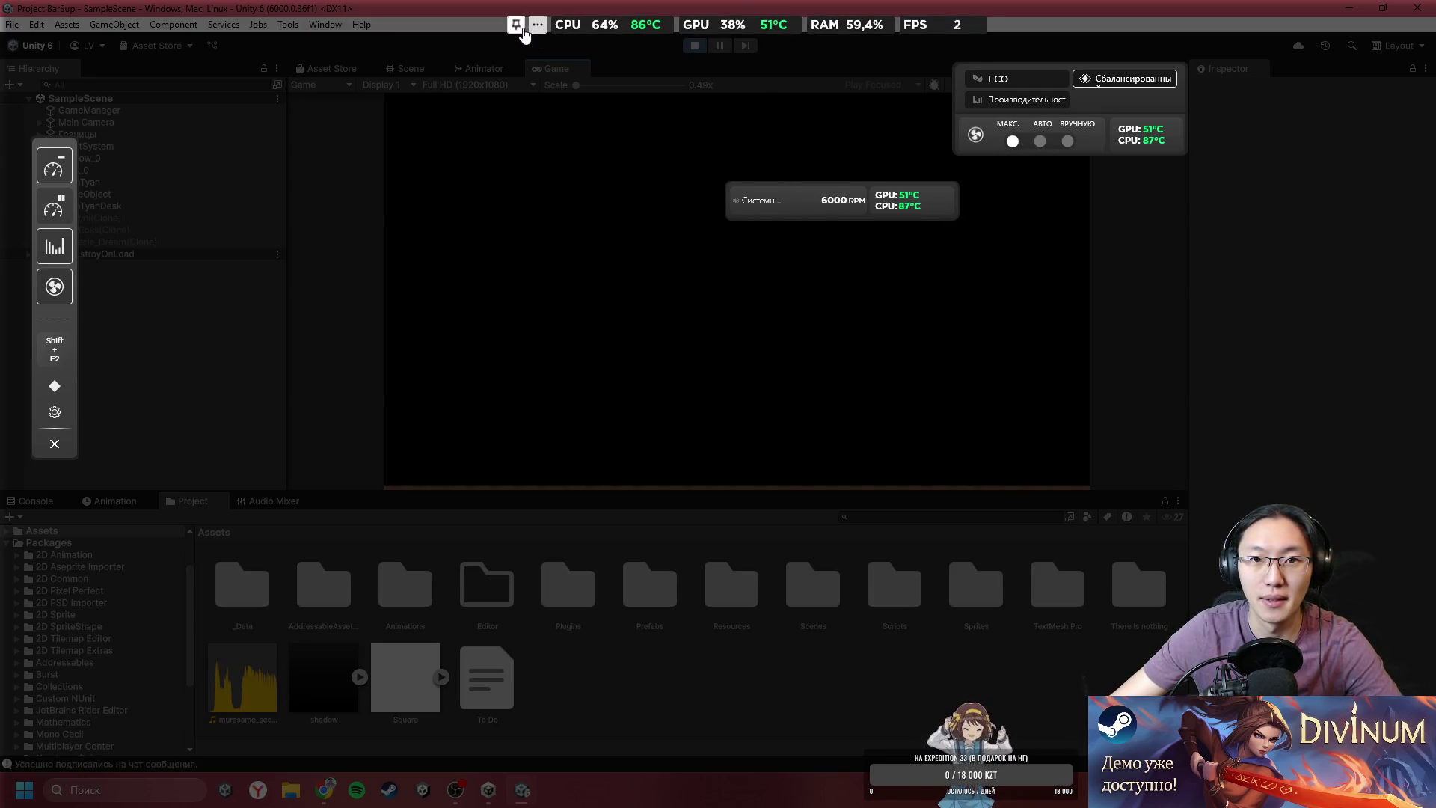
pyautogui.hotkey('shift', 'F2')
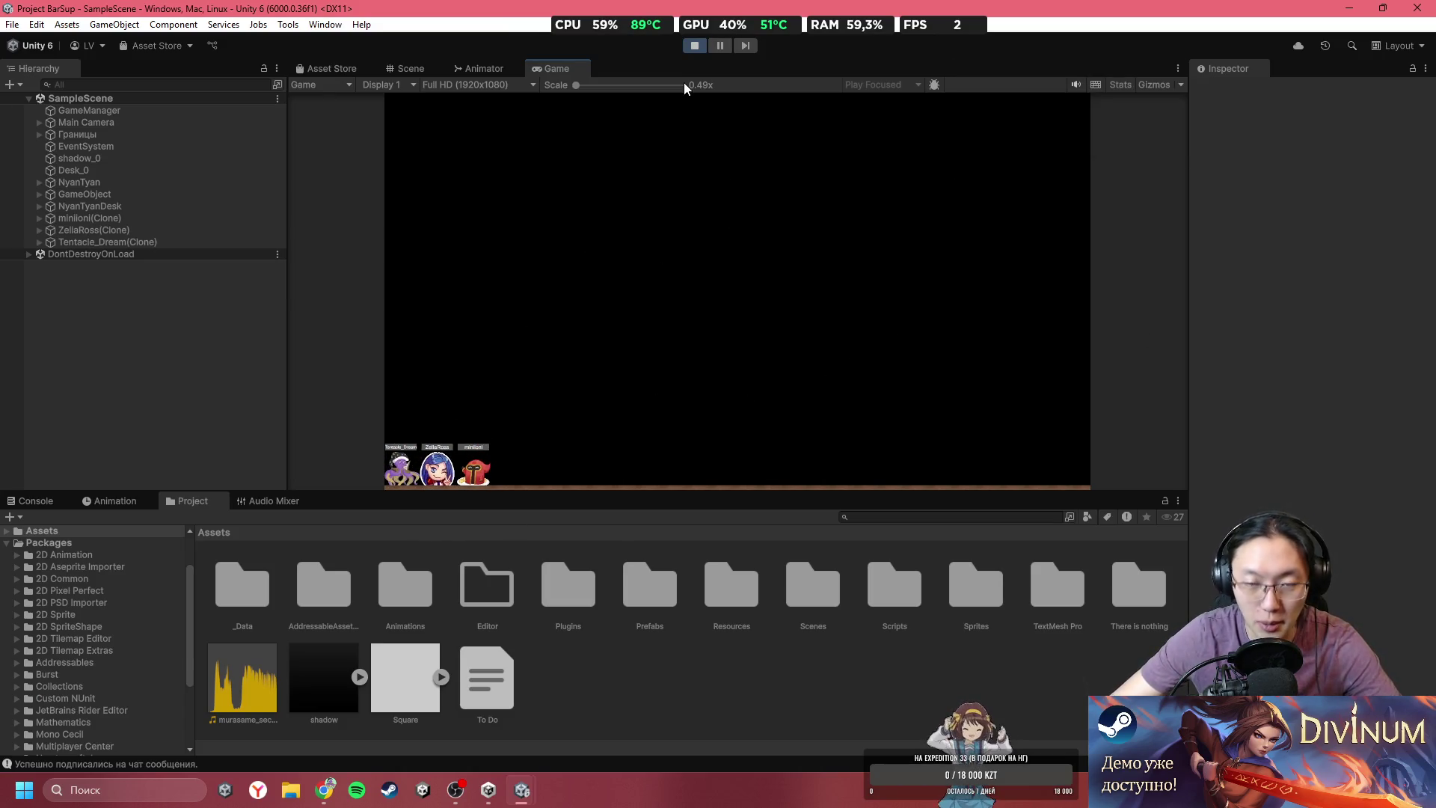
pyautogui.click(694, 46)
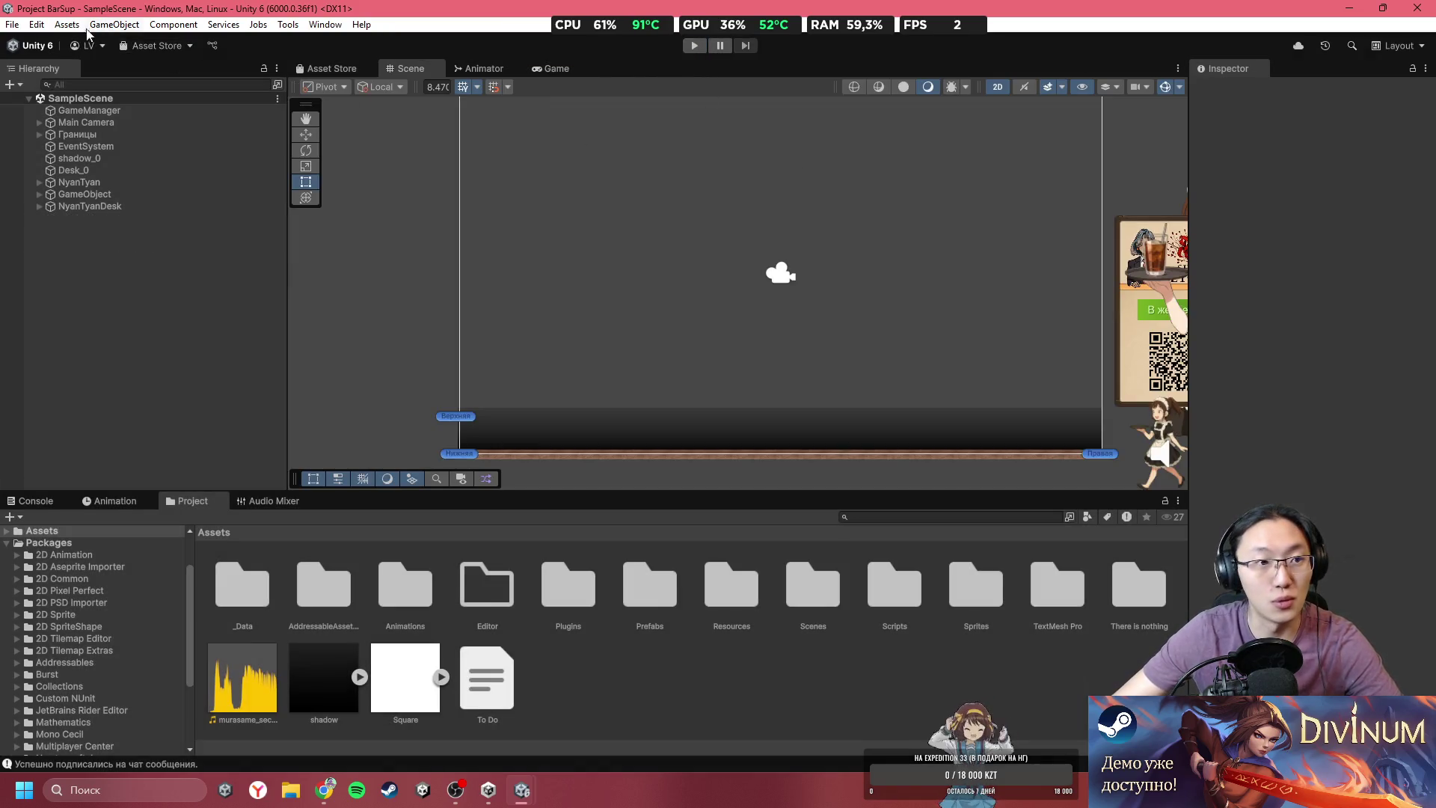
pyautogui.click(12, 24)
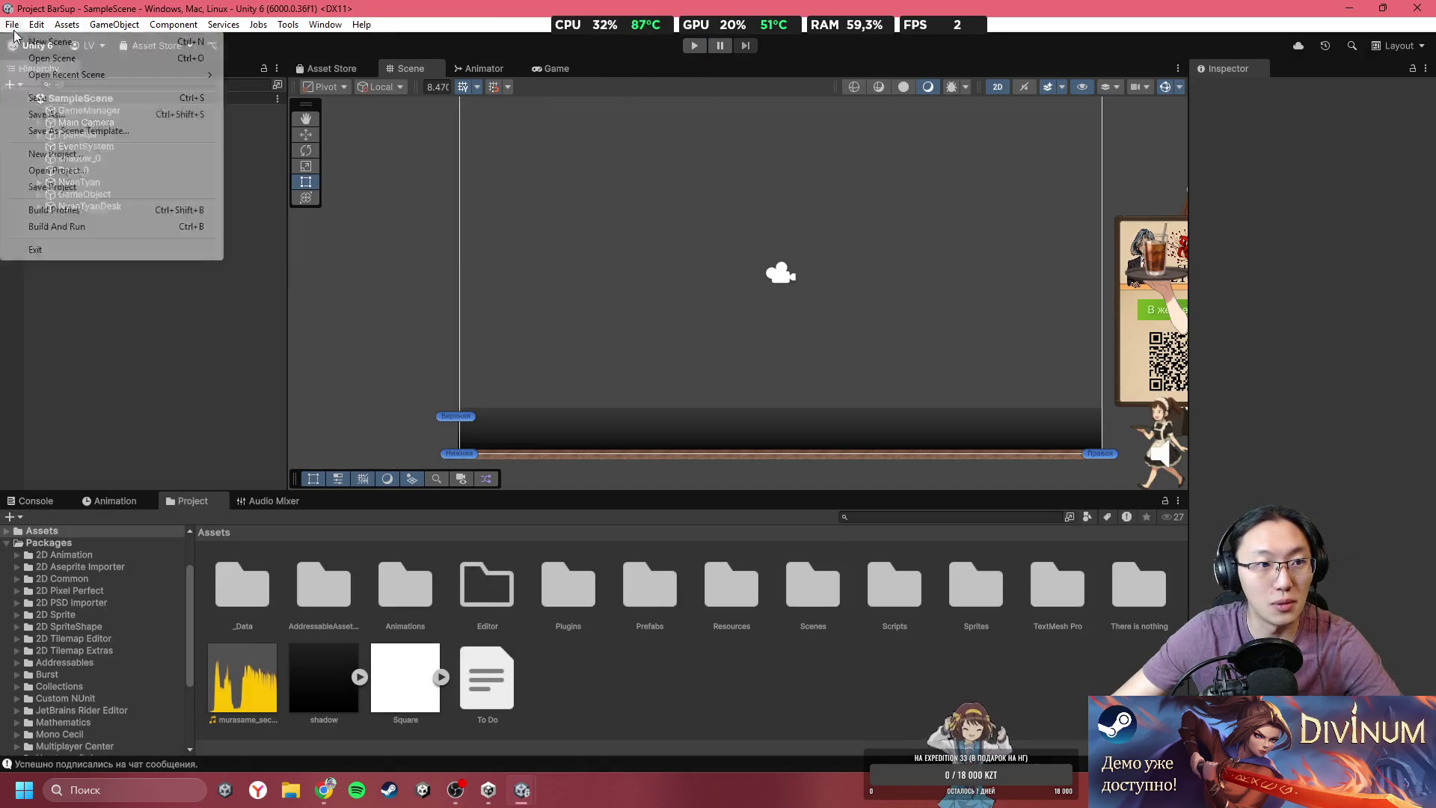
# - Build and run the BarSup game, then close the BarSup editor
pyautogui.click(160, 226)
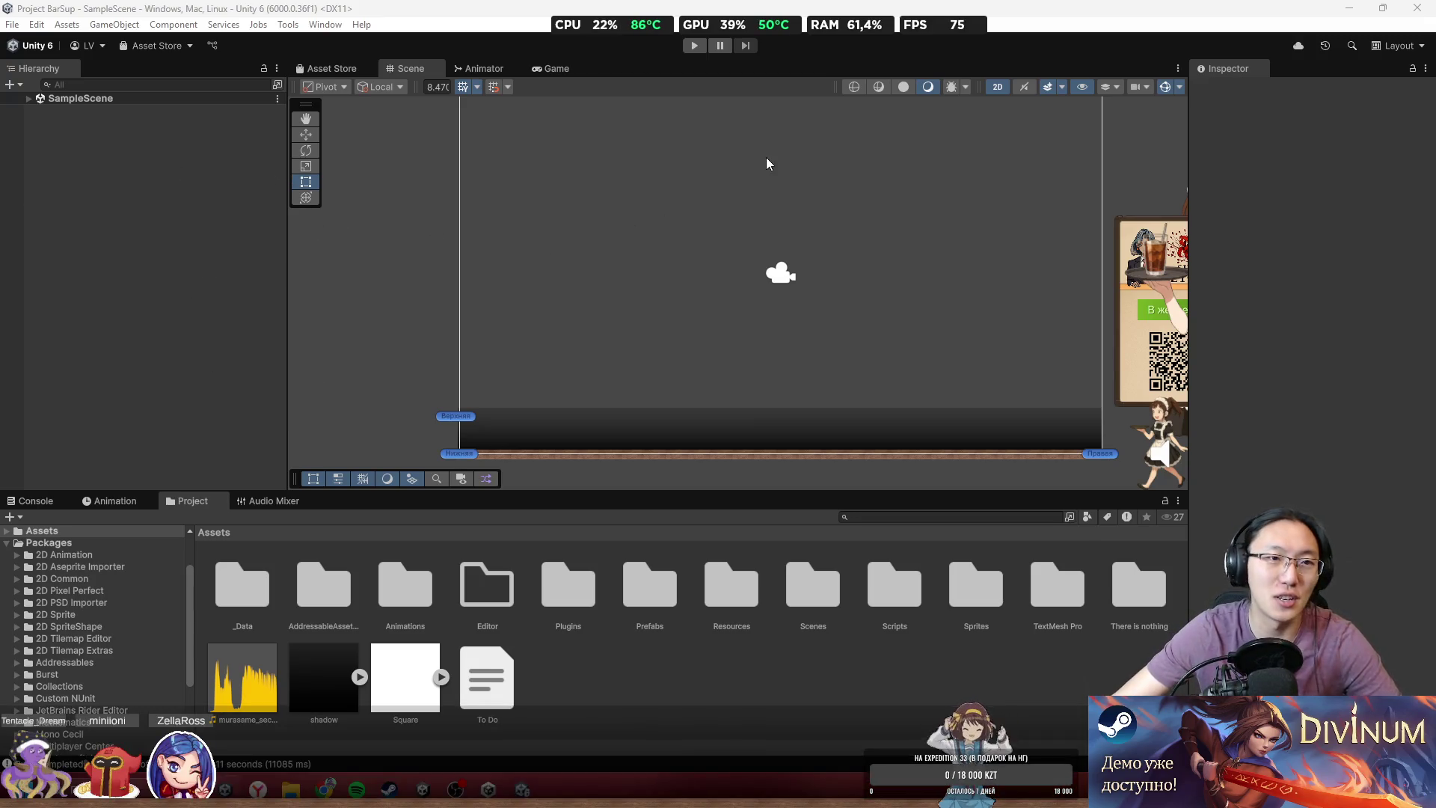
pyautogui.click(1403, 11)
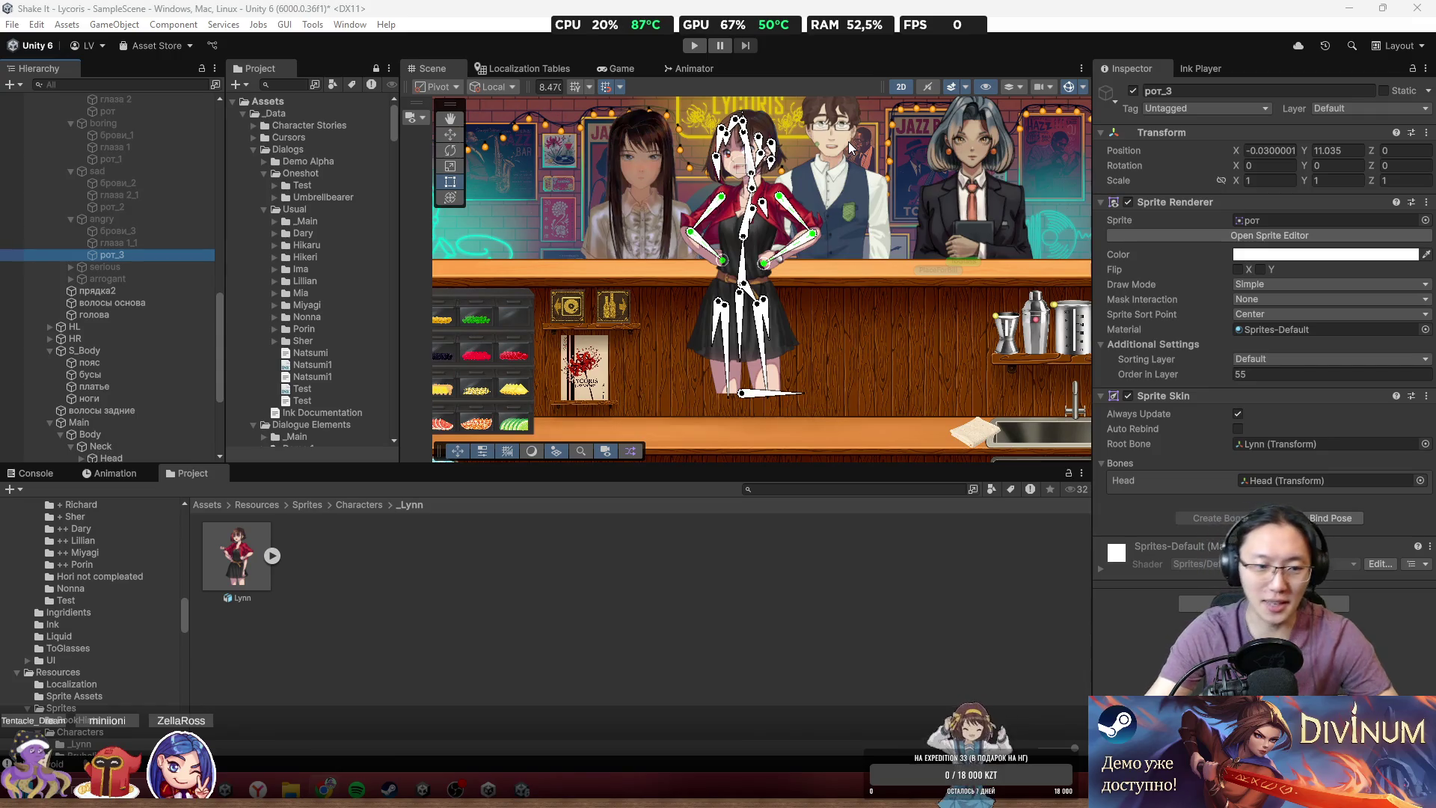
# - Inspect the serious group's брови_4, рот_4 and look_front/look_side eye sprites
pyautogui.click(71, 266)
pyautogui.click(117, 279)
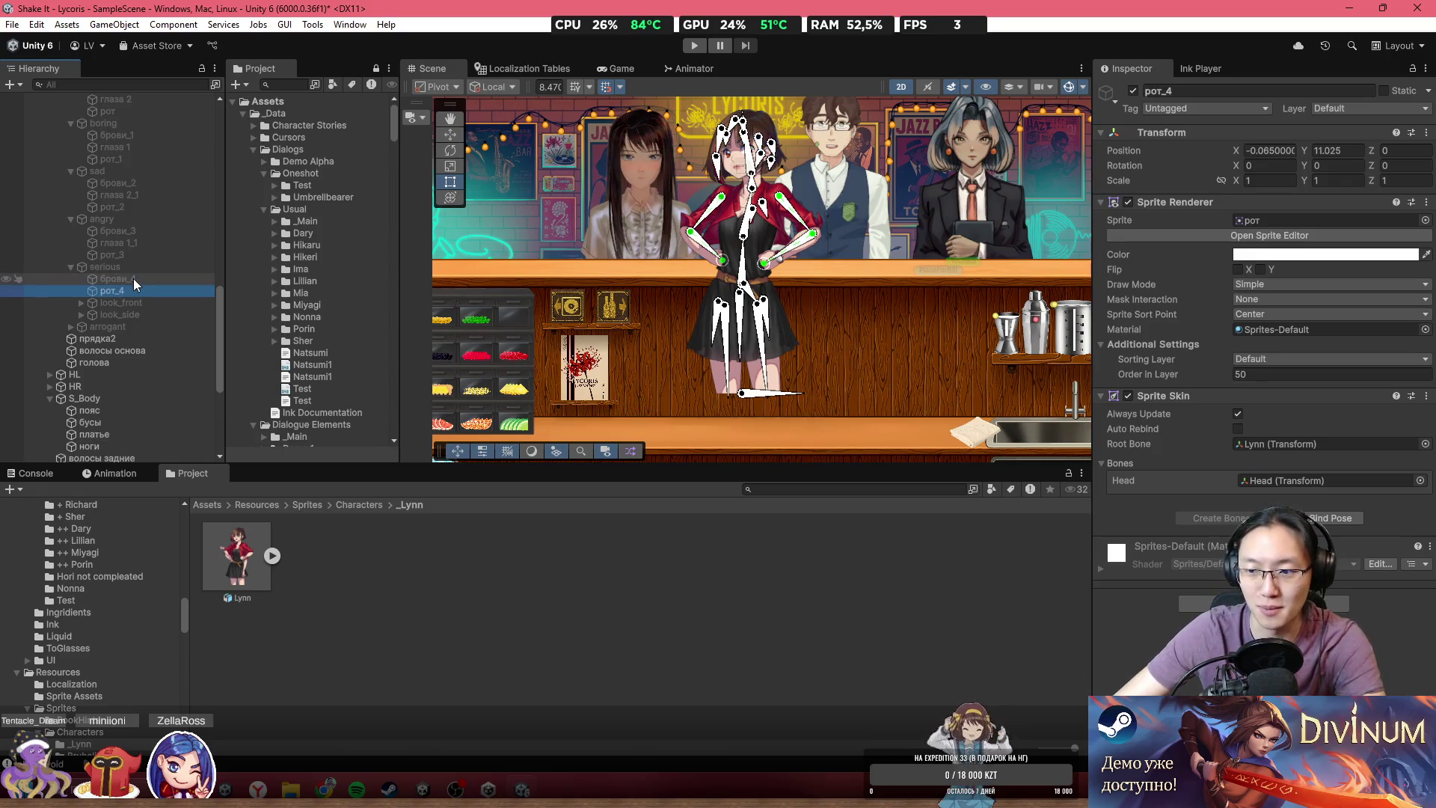
pyautogui.click(118, 303)
pyautogui.press('Up')
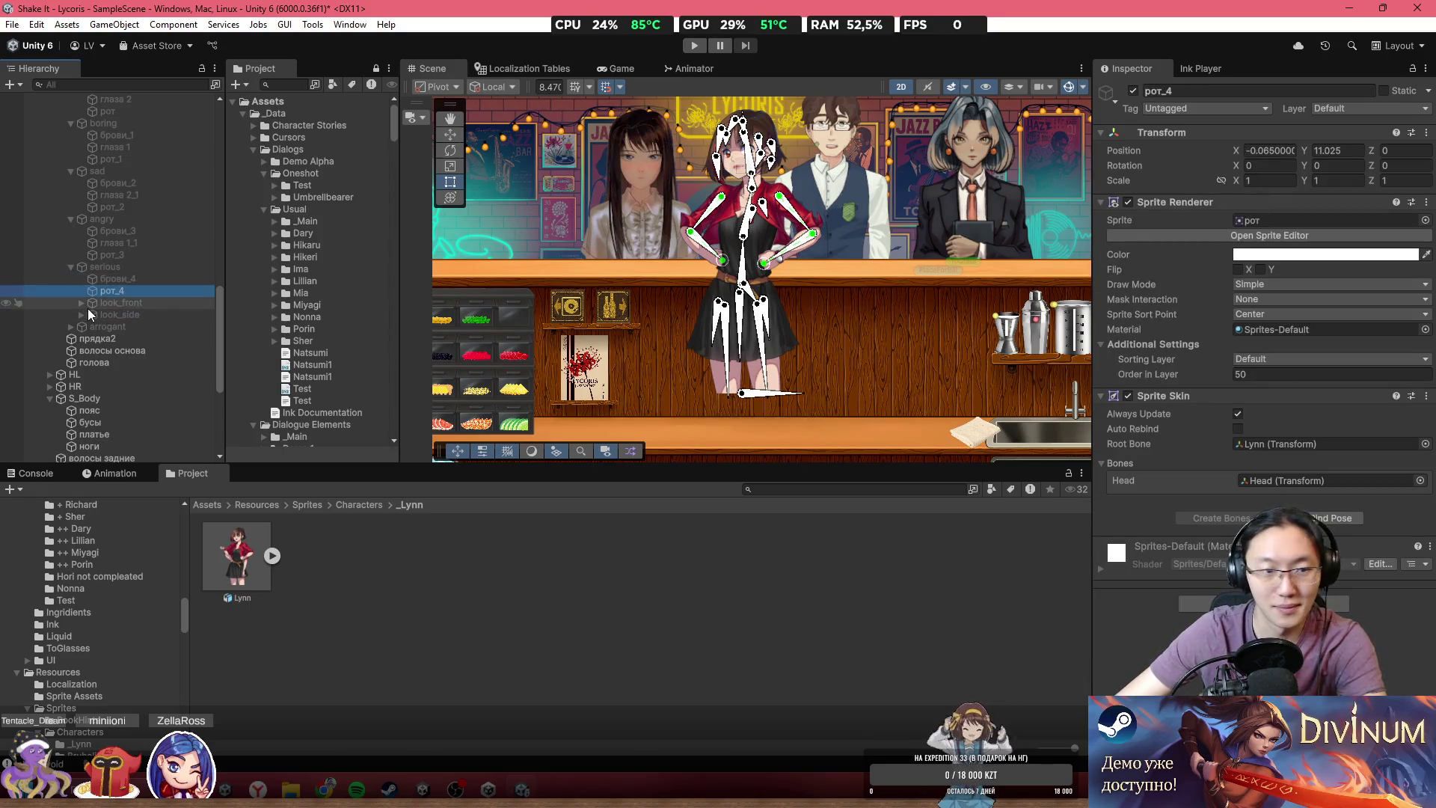
pyautogui.click(81, 303)
pyautogui.click(124, 315)
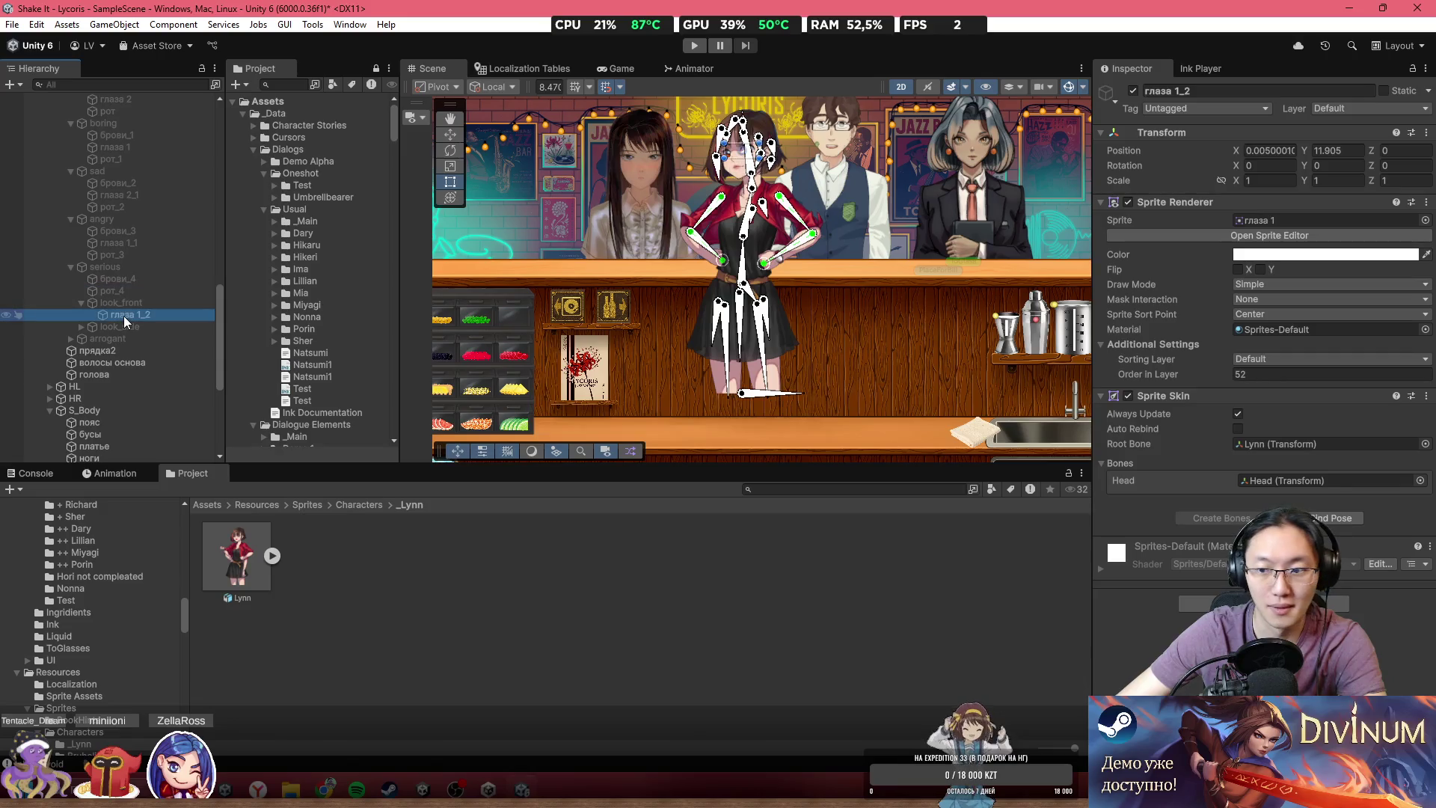
pyautogui.click(81, 326)
pyautogui.click(116, 339)
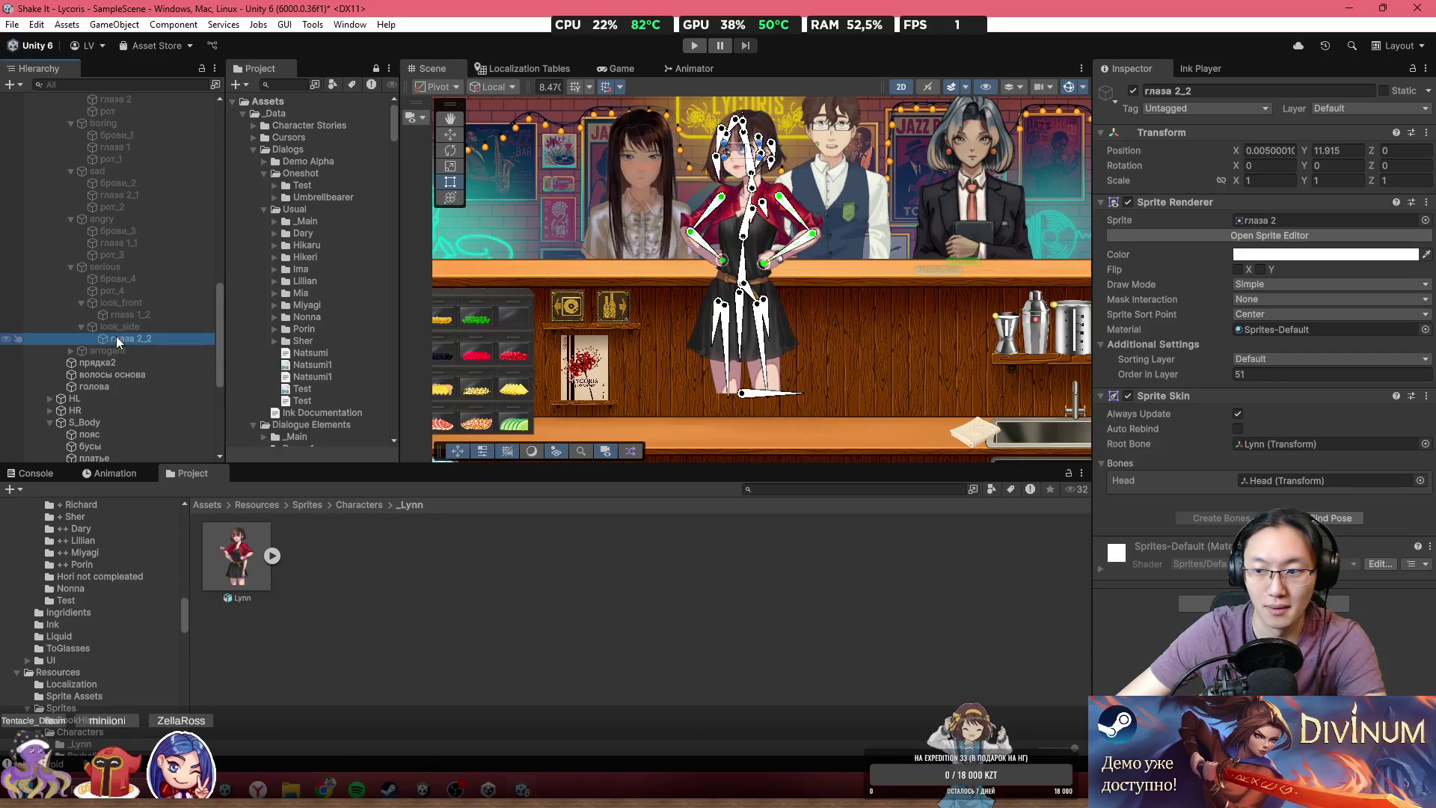
# - Rebind the arrogant брови_5 skin to drop bone_9, then check рот_5, глаза 1_3 and куртка
pyautogui.click(70, 351)
pyautogui.click(119, 363)
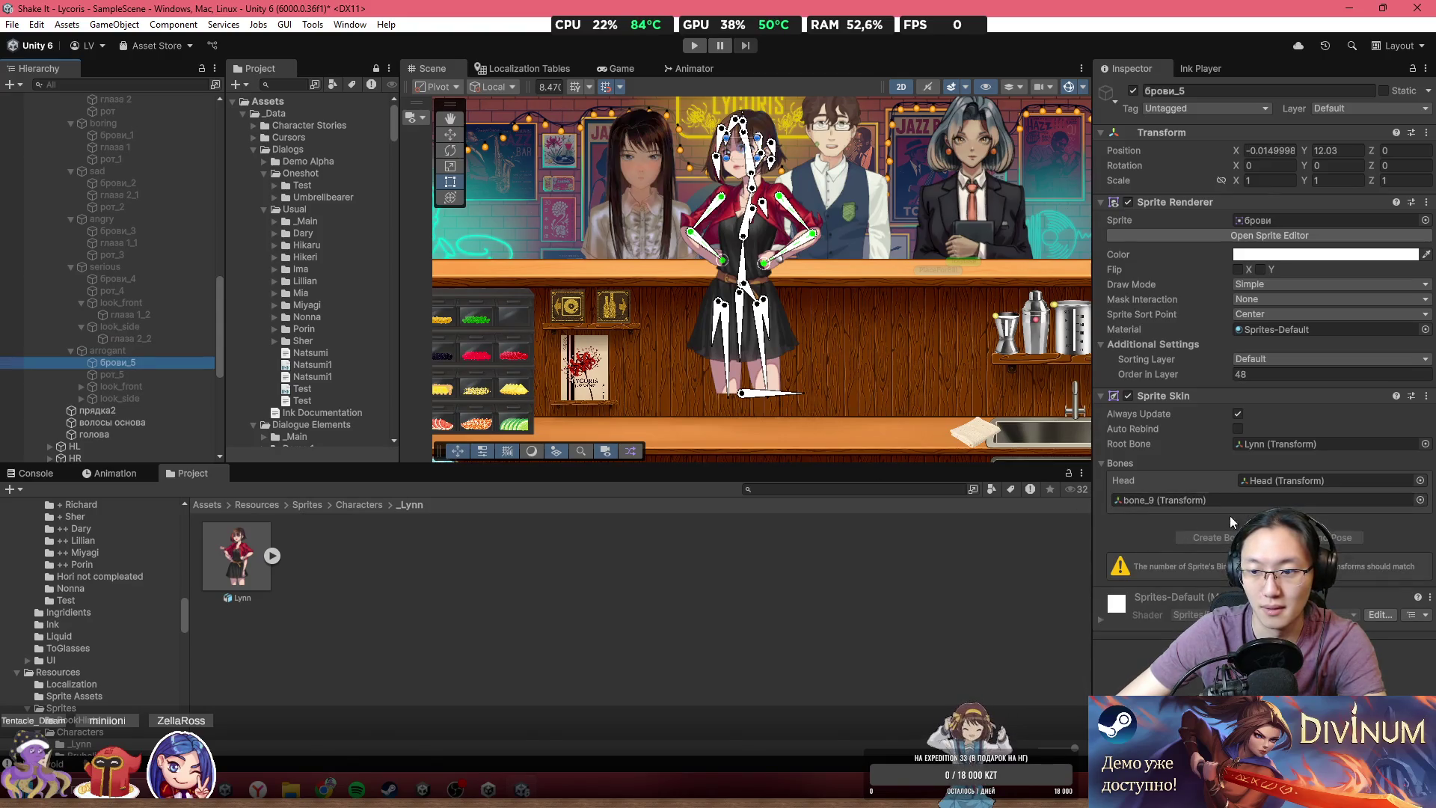
pyautogui.click(1239, 430)
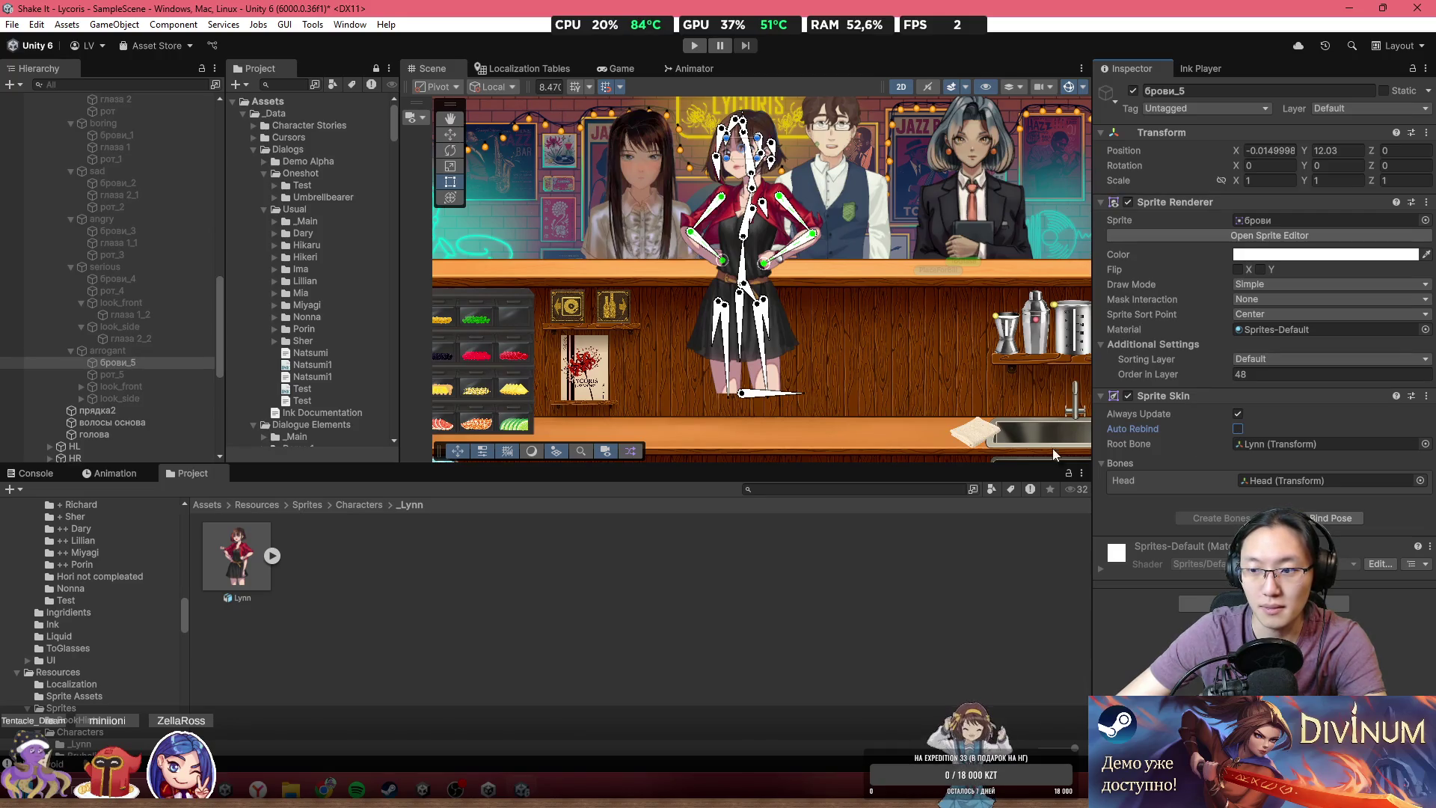
pyautogui.click(111, 372)
pyautogui.click(81, 386)
pyautogui.click(116, 399)
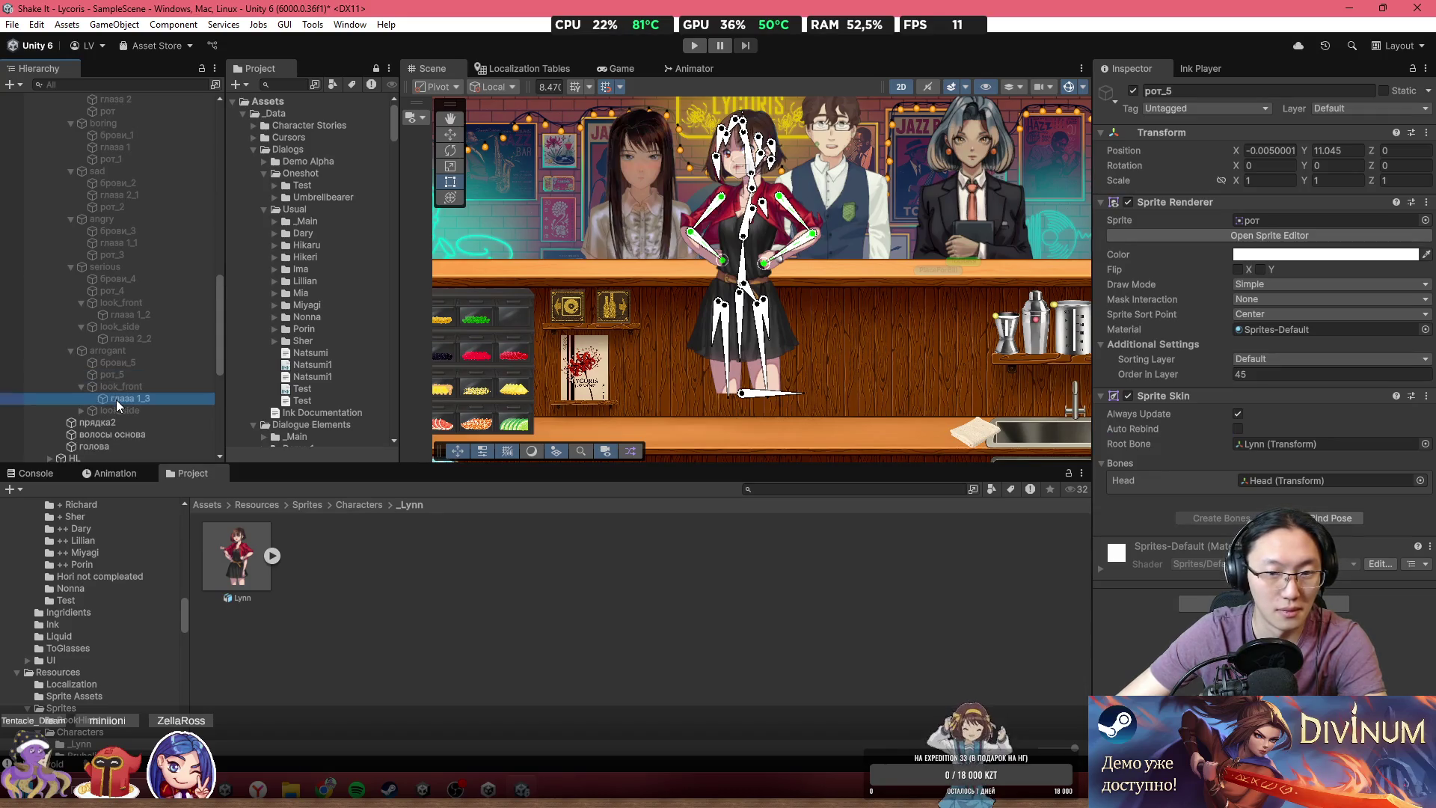
pyautogui.click(98, 232)
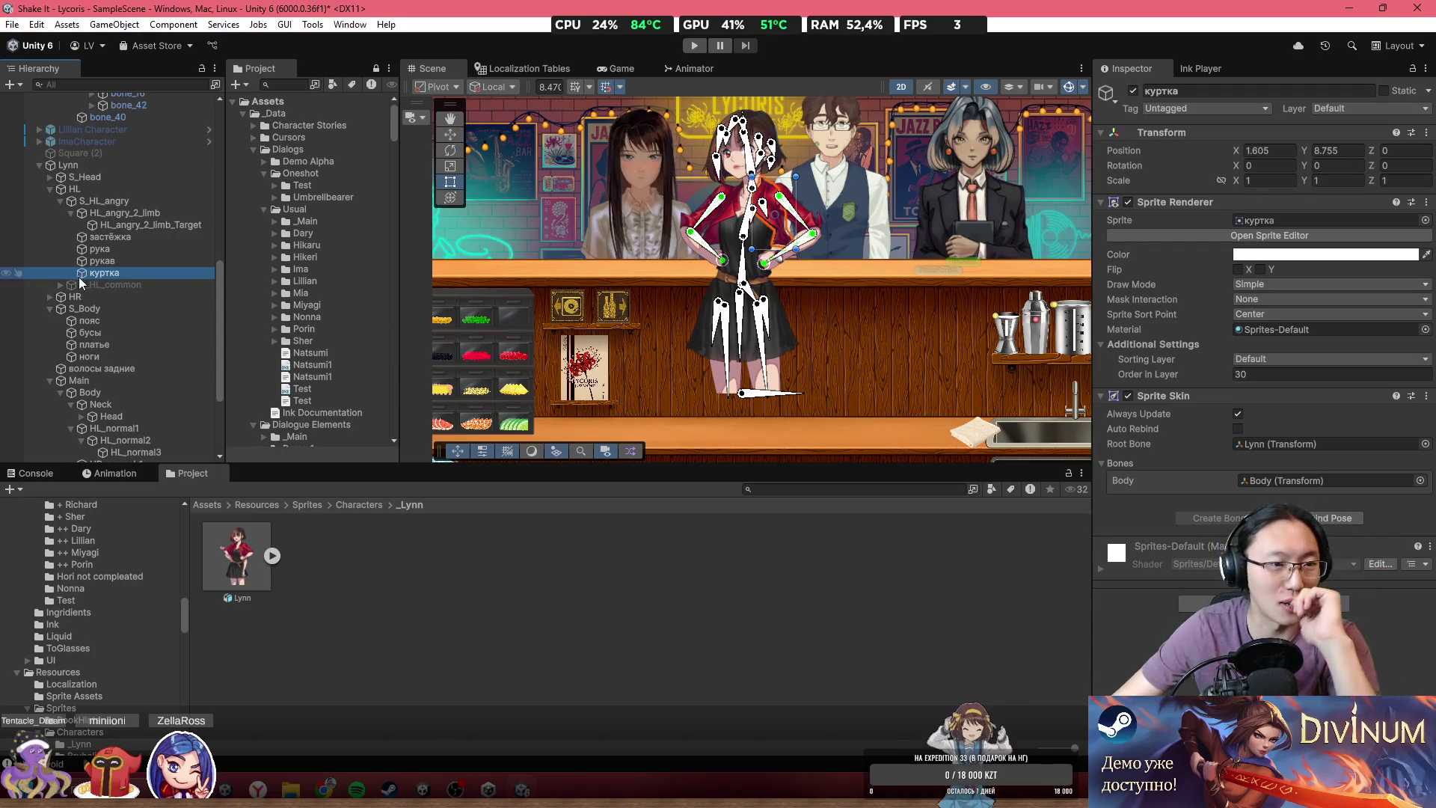
# - Inspect the S_HL_common arm sprites and the S_HR_glass limb solver, hand and arm
pyautogui.click(60, 285)
pyautogui.click(86, 295)
pyautogui.press('Down')
pyautogui.press('Down')
pyautogui.press('Down')
pyautogui.press('Down')
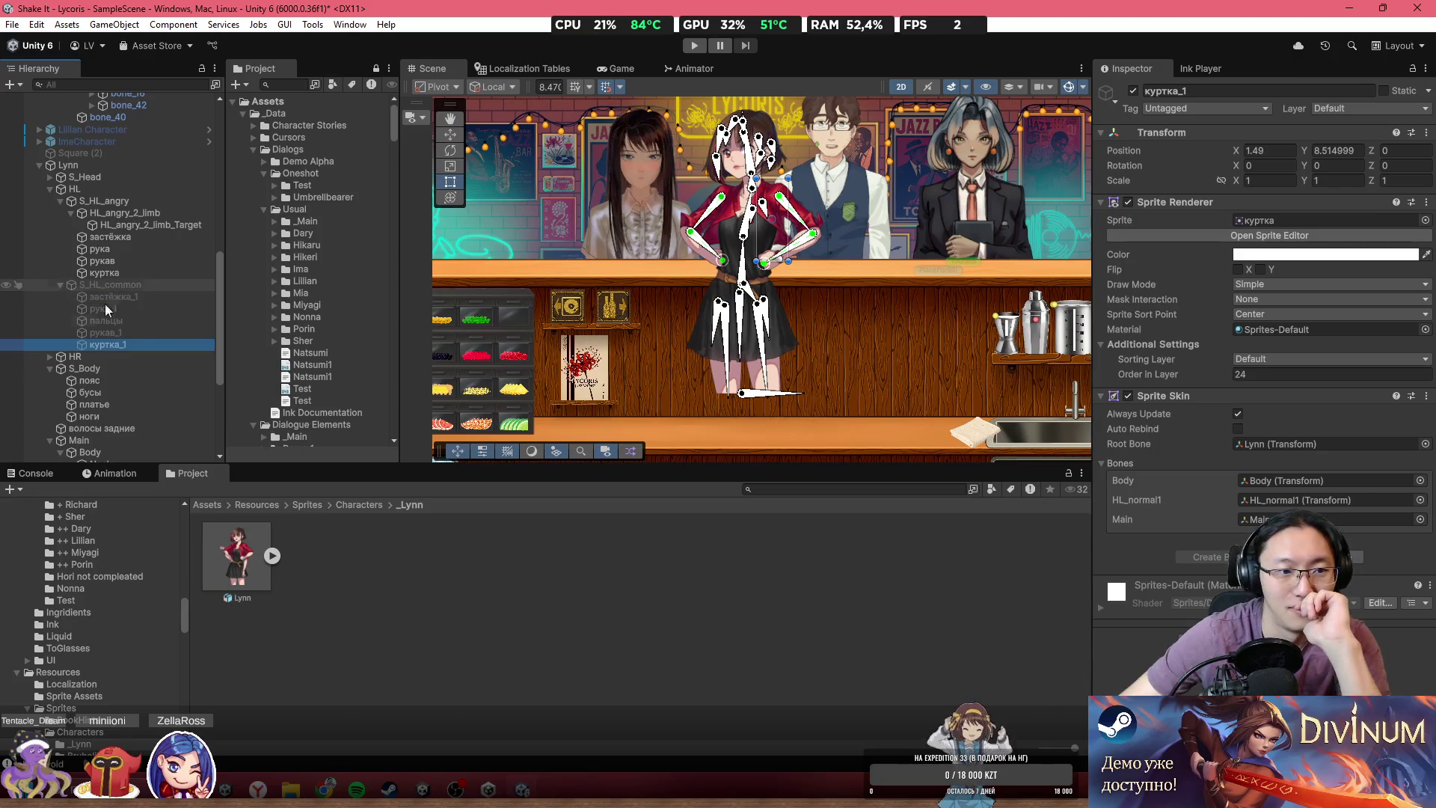
pyautogui.click(49, 357)
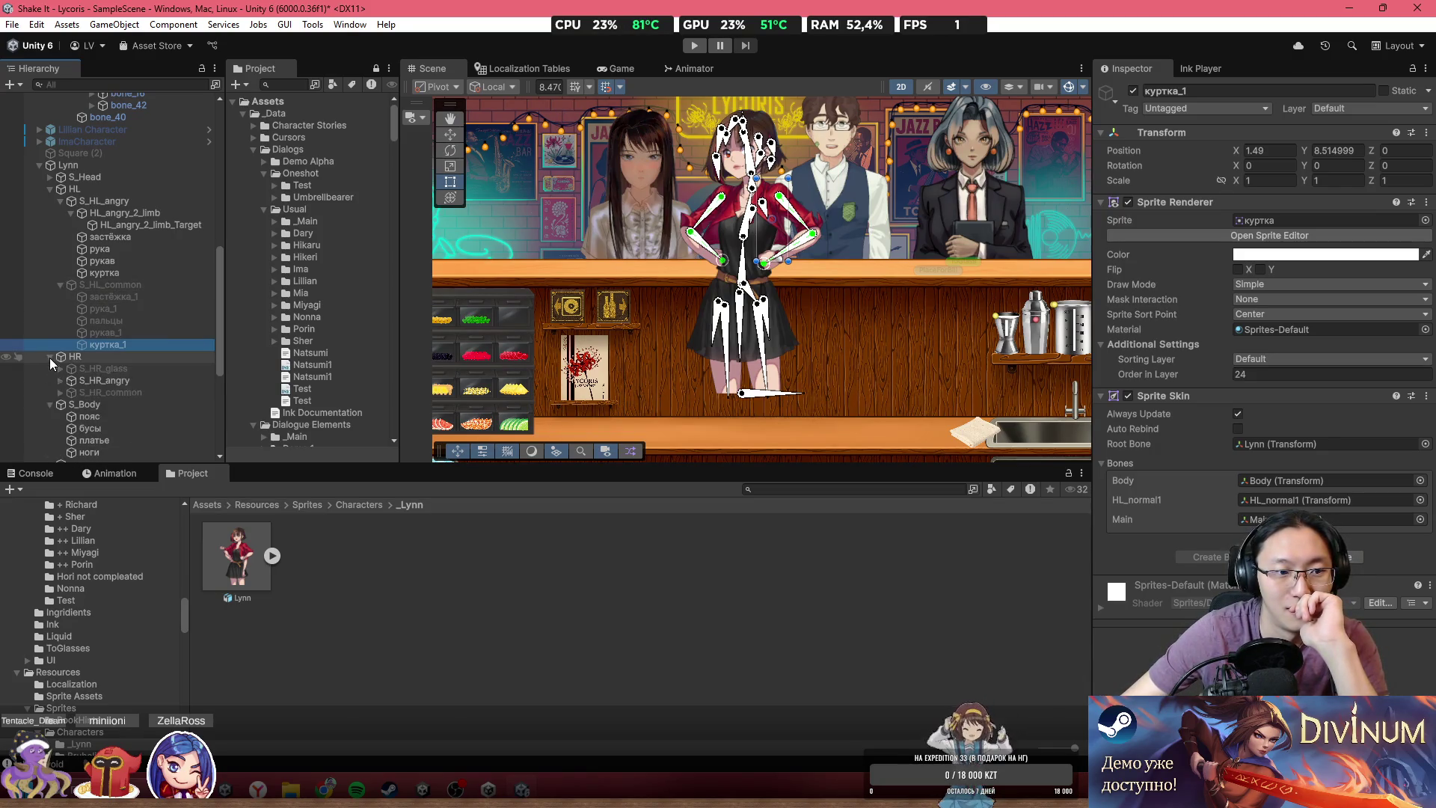
pyautogui.scroll(-3, 118, 357)
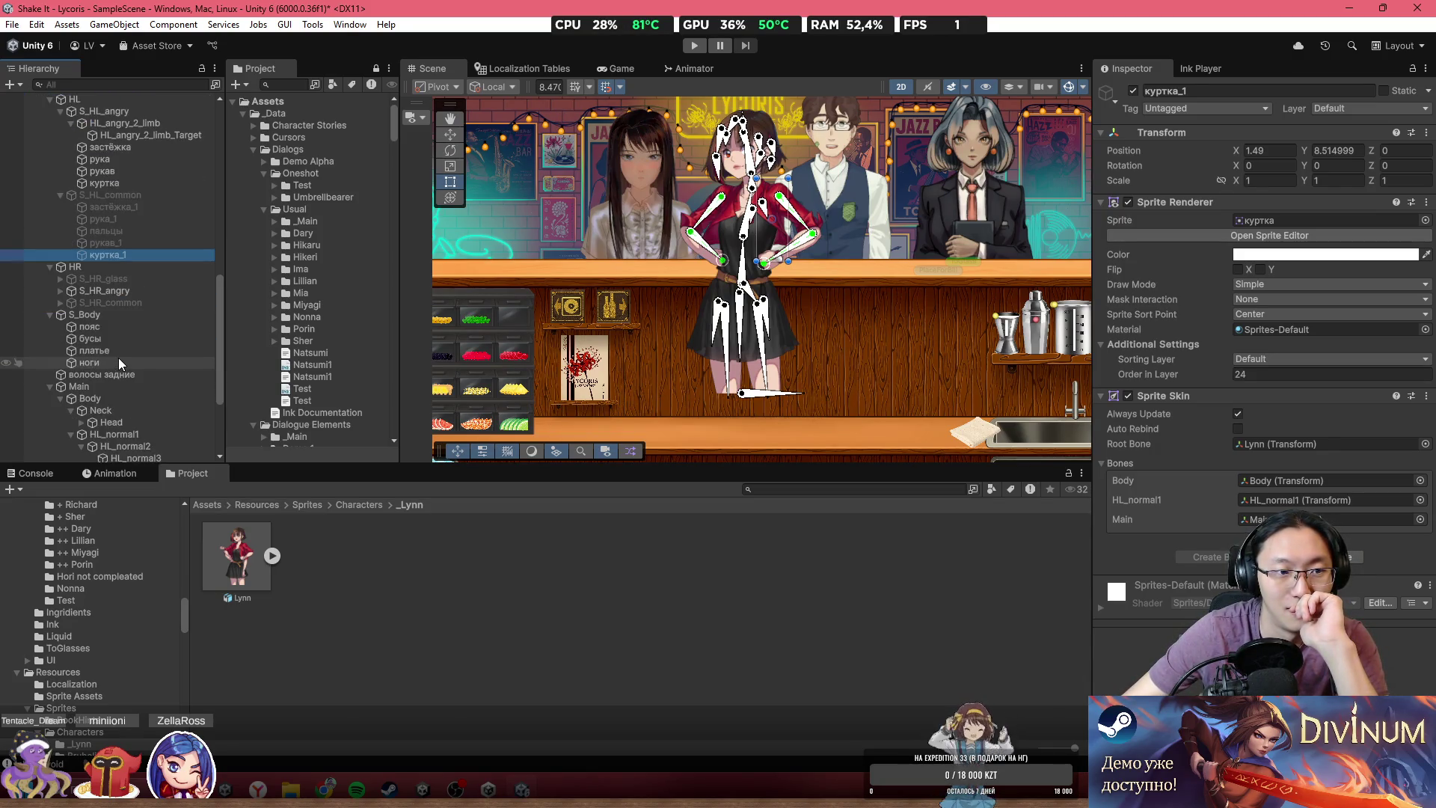
pyautogui.click(60, 279)
pyautogui.click(91, 284)
pyautogui.click(102, 291)
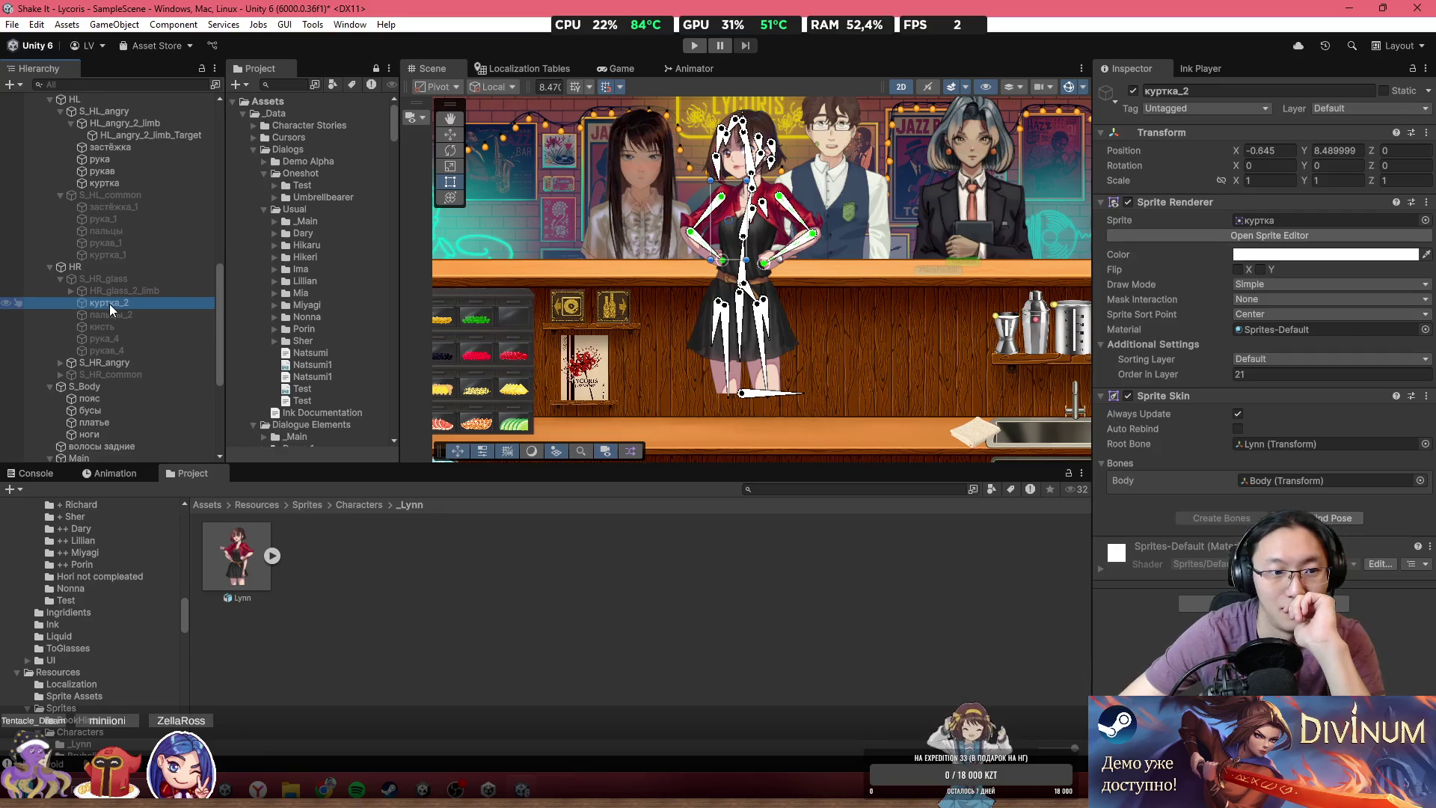
pyautogui.press('Down')
pyautogui.press('Down')
pyautogui.press('Down')
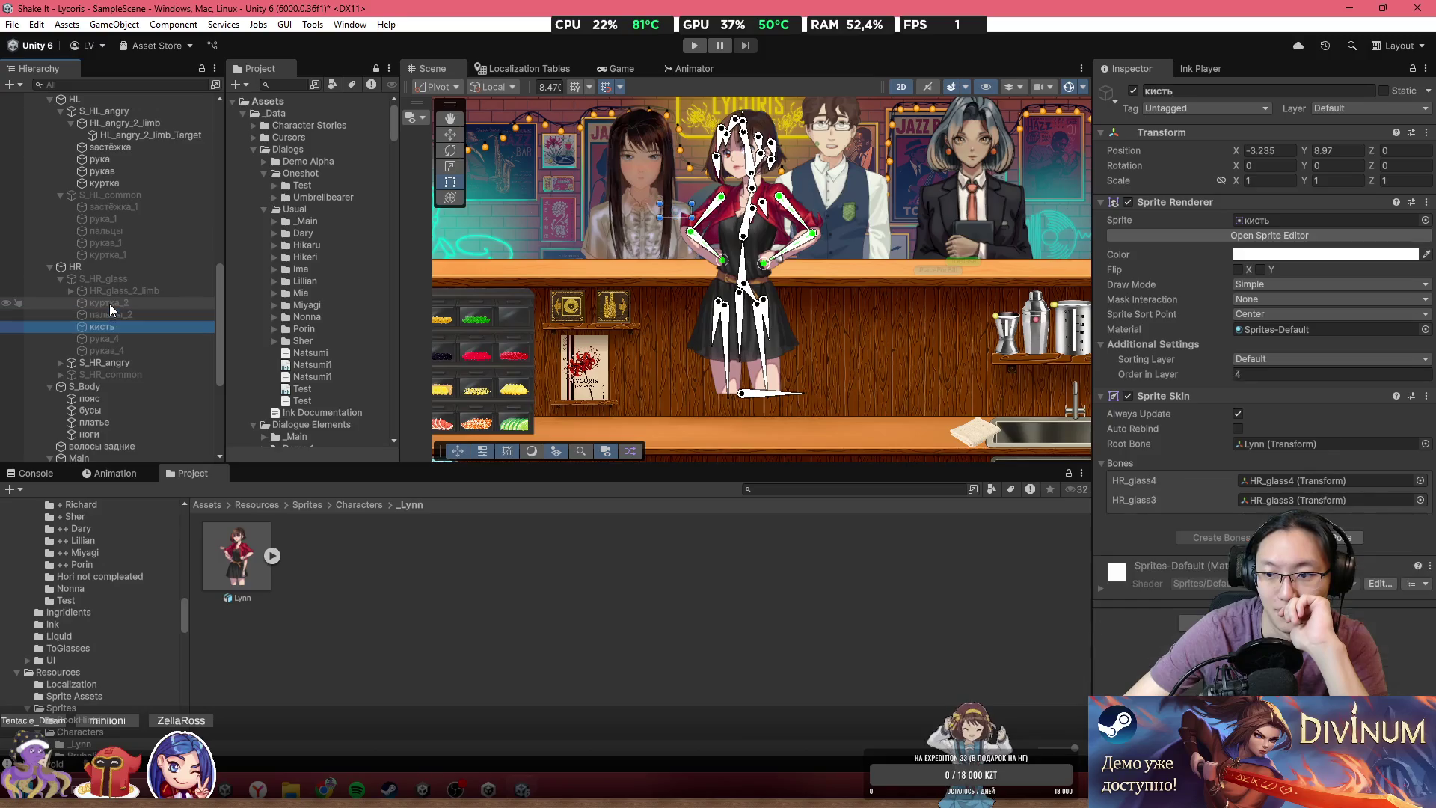
pyautogui.press('Down')
pyautogui.press('Down')
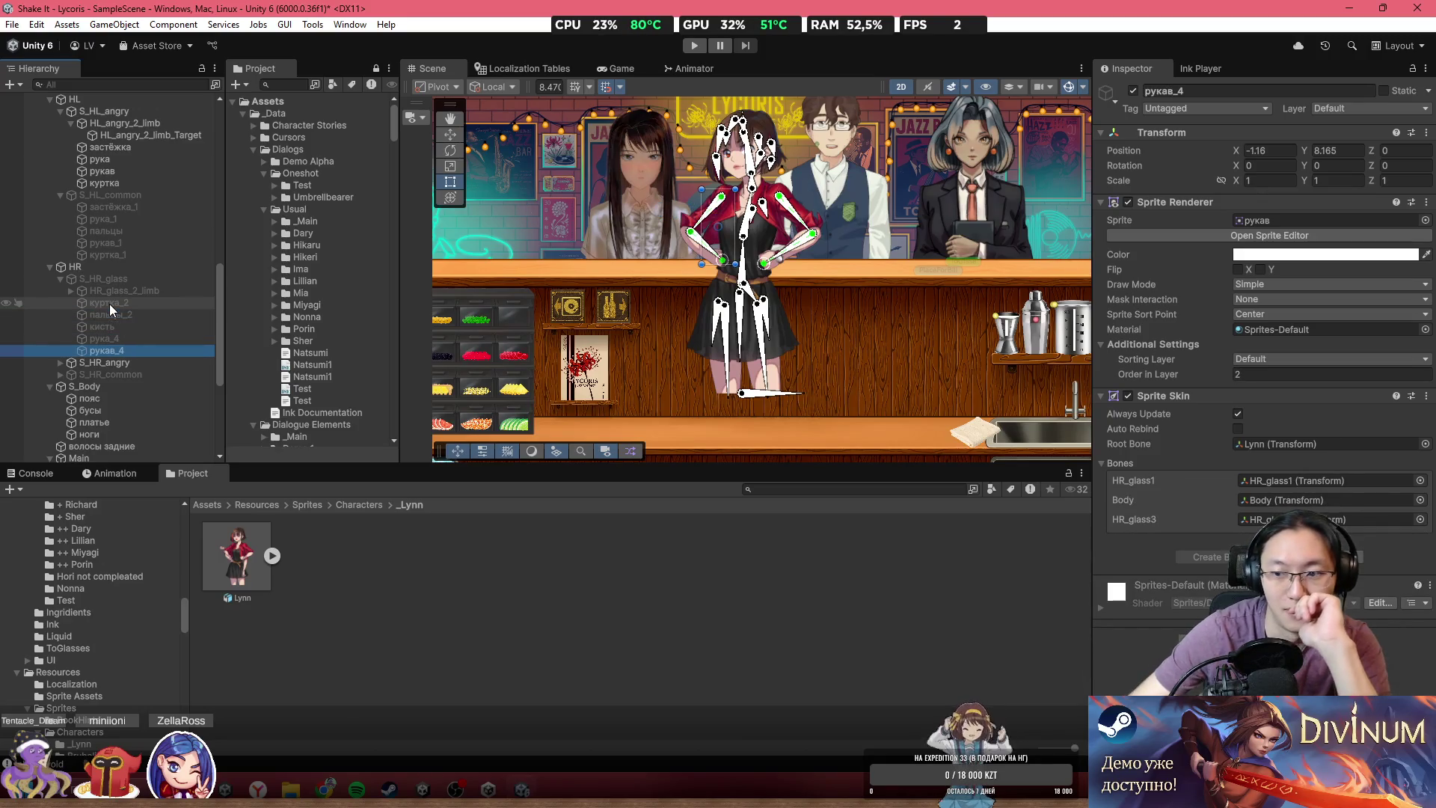
# - Inspect the S_HR_angry group's куртка_3, рука_2 and рукав_2 sprites
pyautogui.click(60, 363)
pyautogui.scroll(-3, 60, 366)
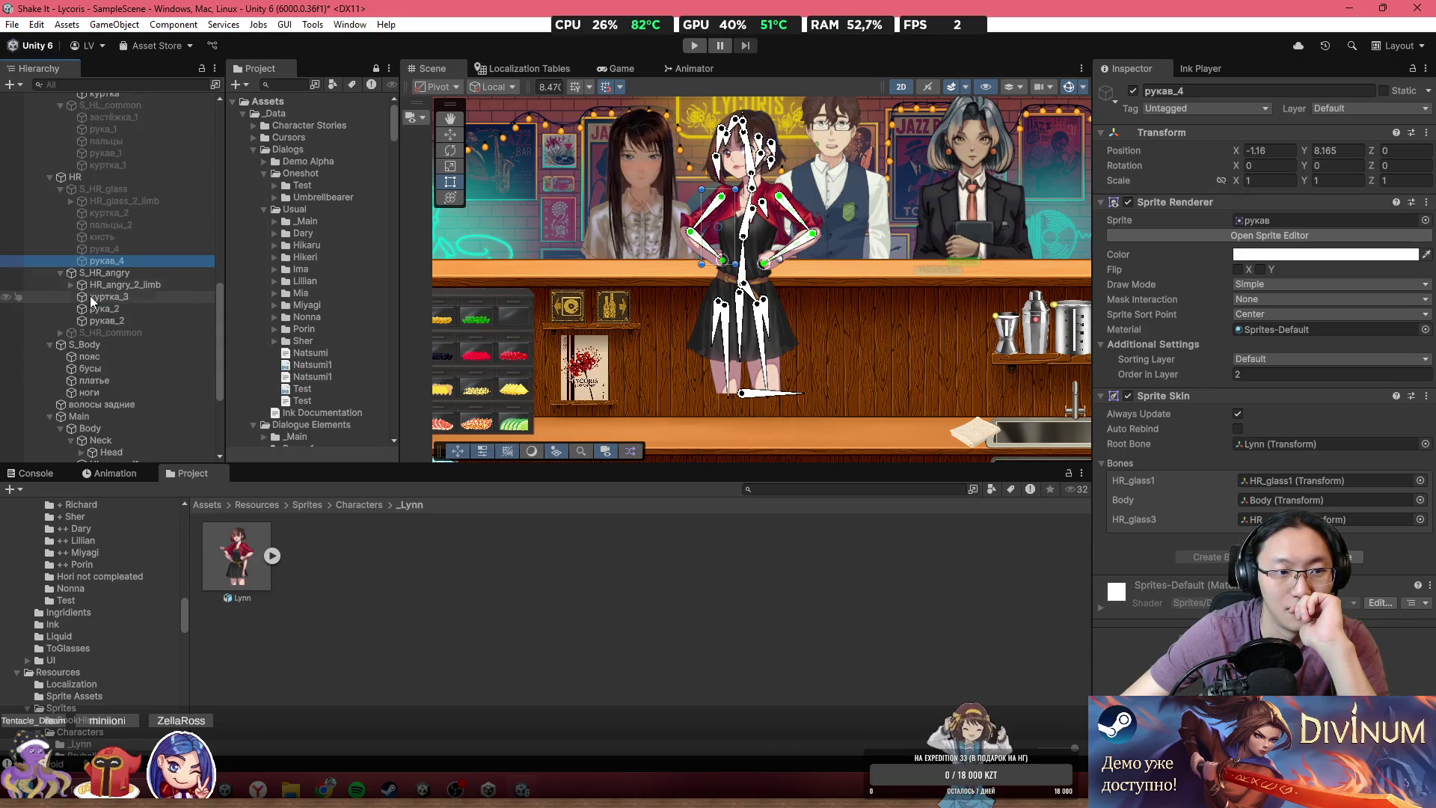
pyautogui.click(89, 295)
pyautogui.press('Down')
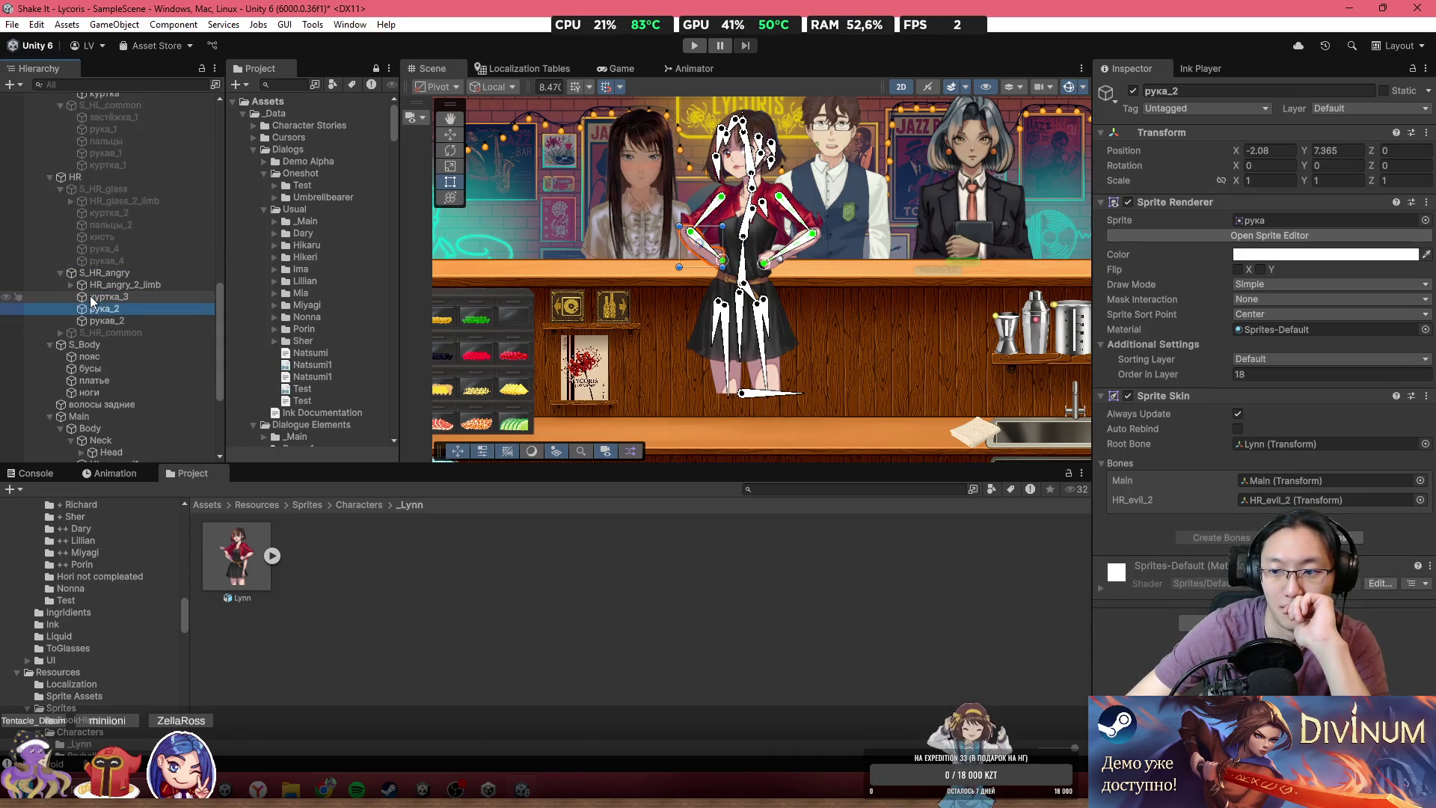
pyautogui.press('Down')
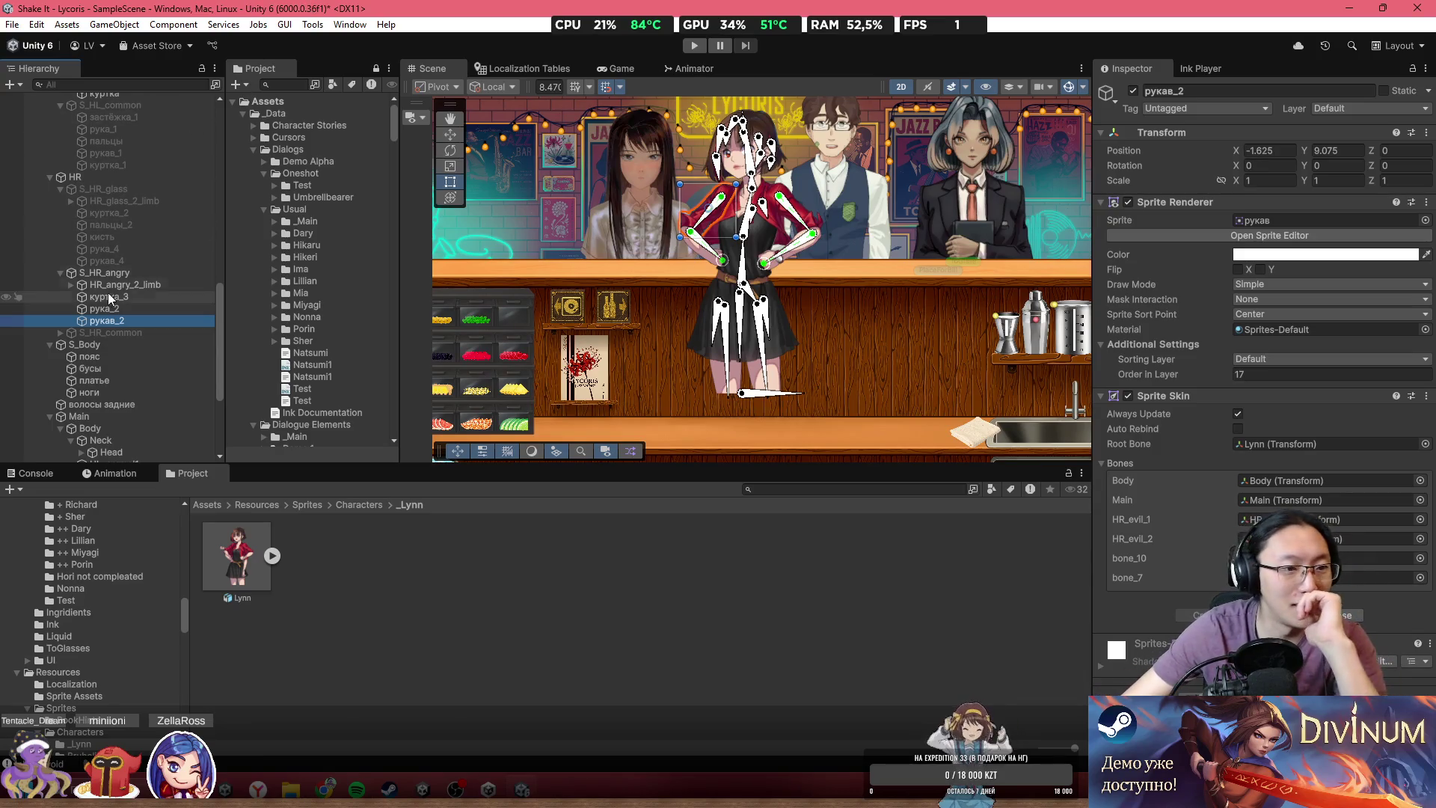
# - Inspect the S_HR_common solver and sprites, plus the belt, dress and legs sprites
pyautogui.click(60, 333)
pyautogui.scroll(-3, 97, 302)
pyautogui.click(100, 256)
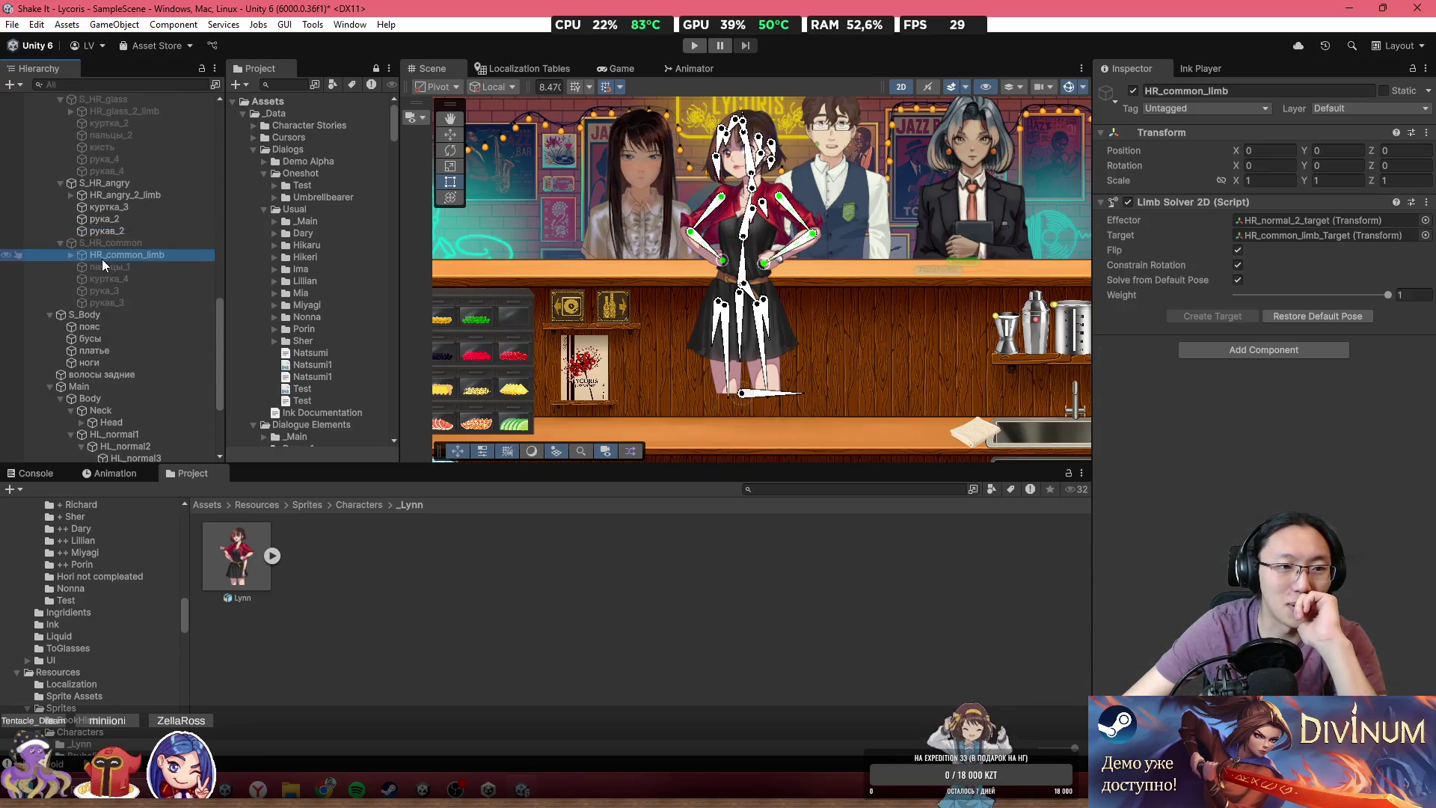
pyautogui.click(111, 266)
pyautogui.press('Down')
pyautogui.press('Down')
pyautogui.press('Down')
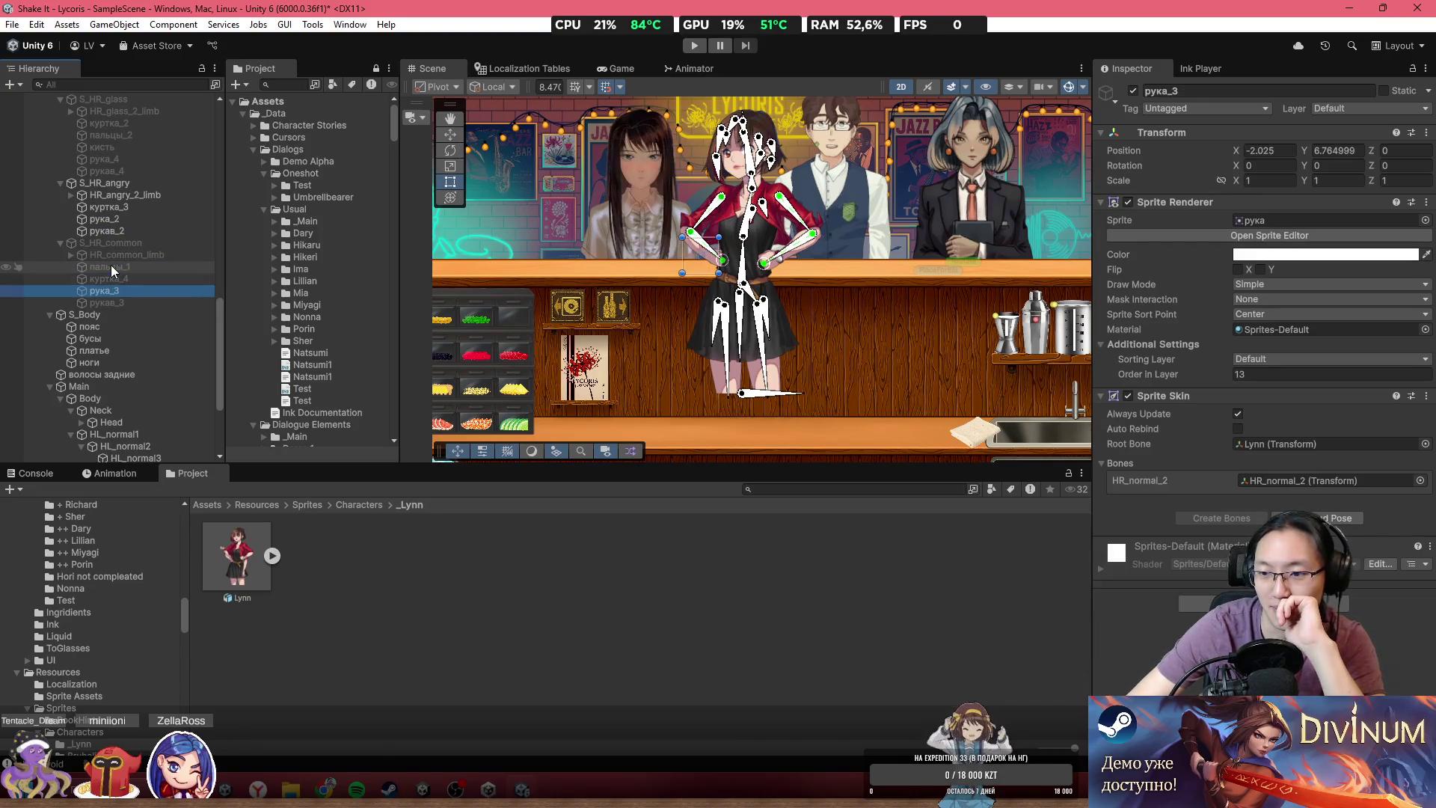
pyautogui.press('Down')
pyautogui.press('Up')
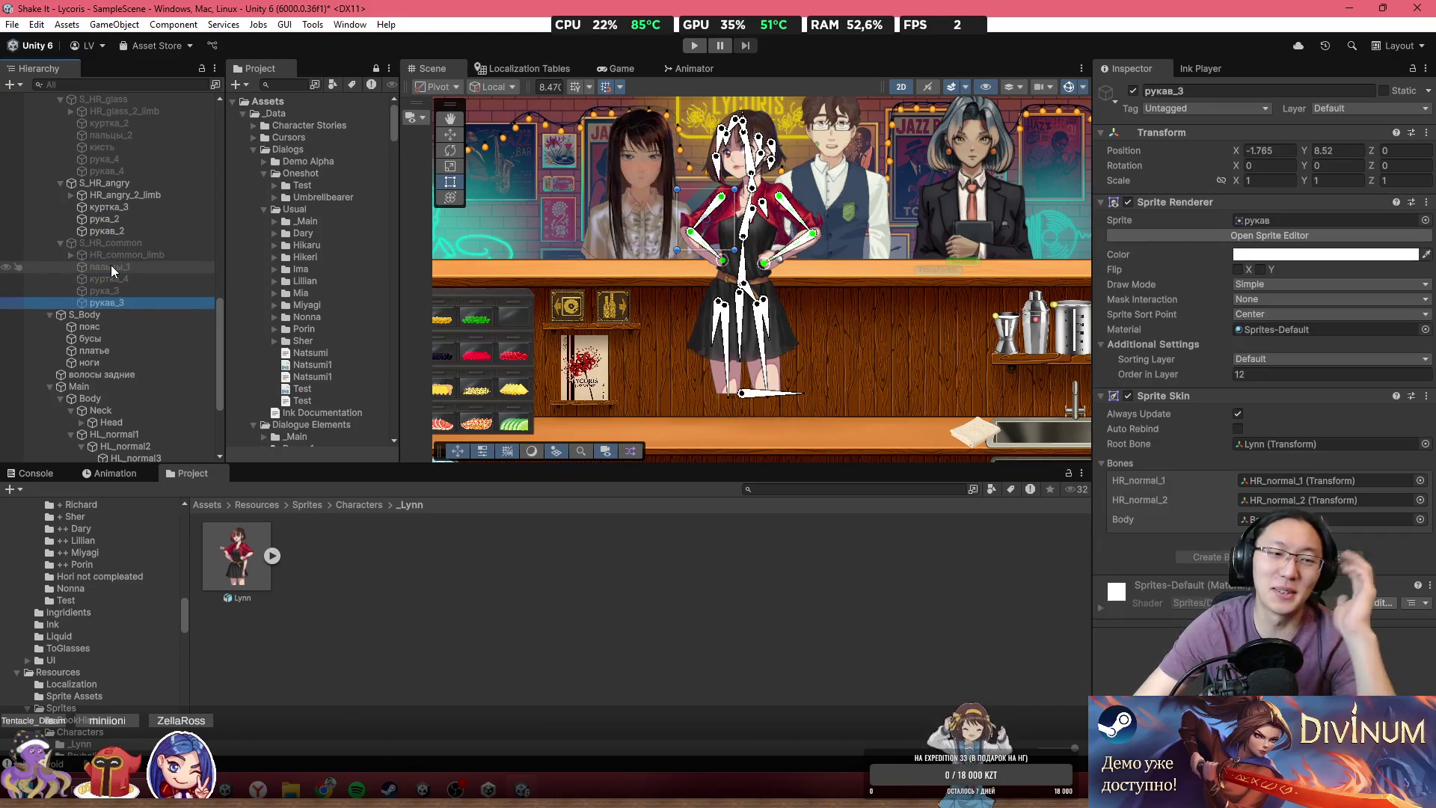
pyautogui.click(118, 325)
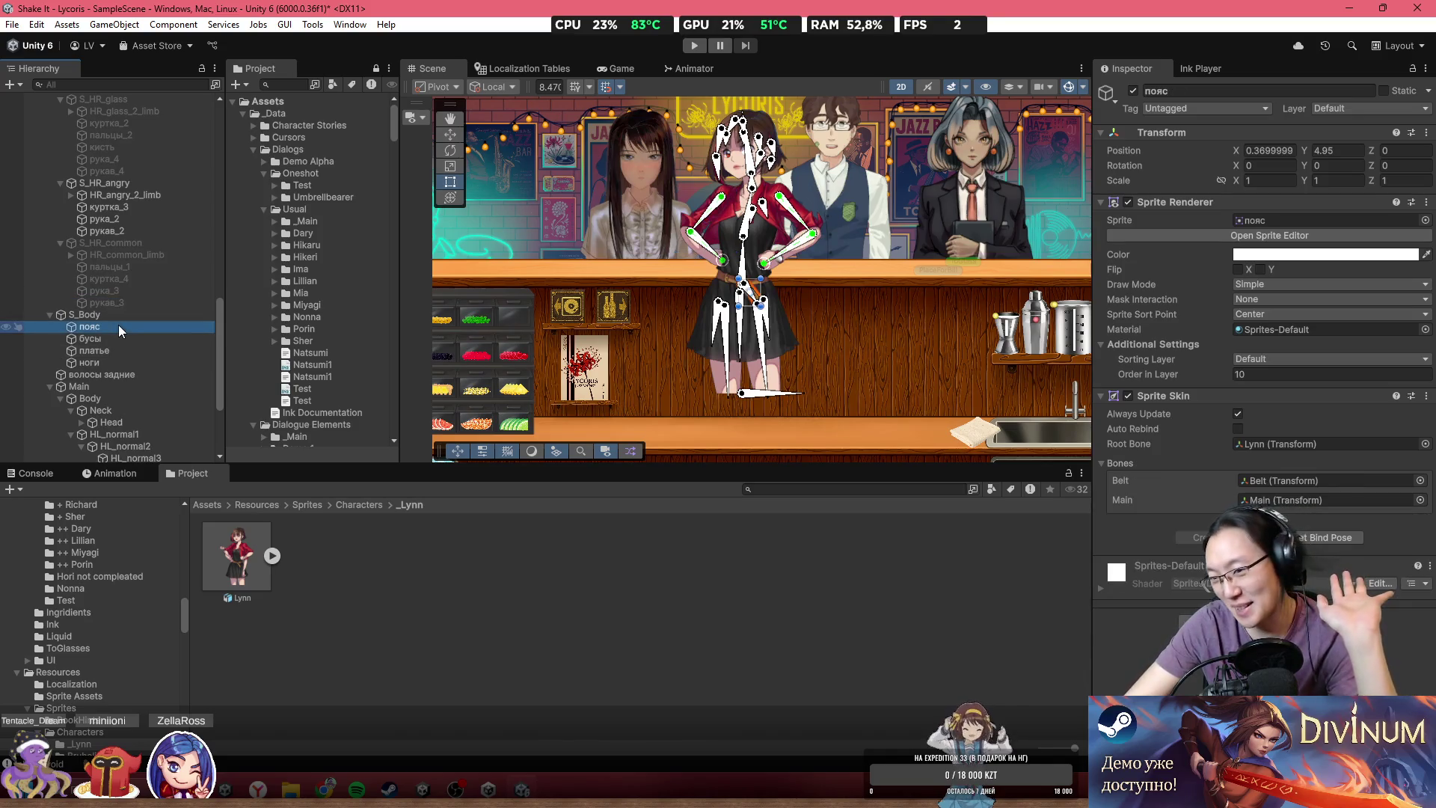
pyautogui.press('Down')
pyautogui.press('Down')
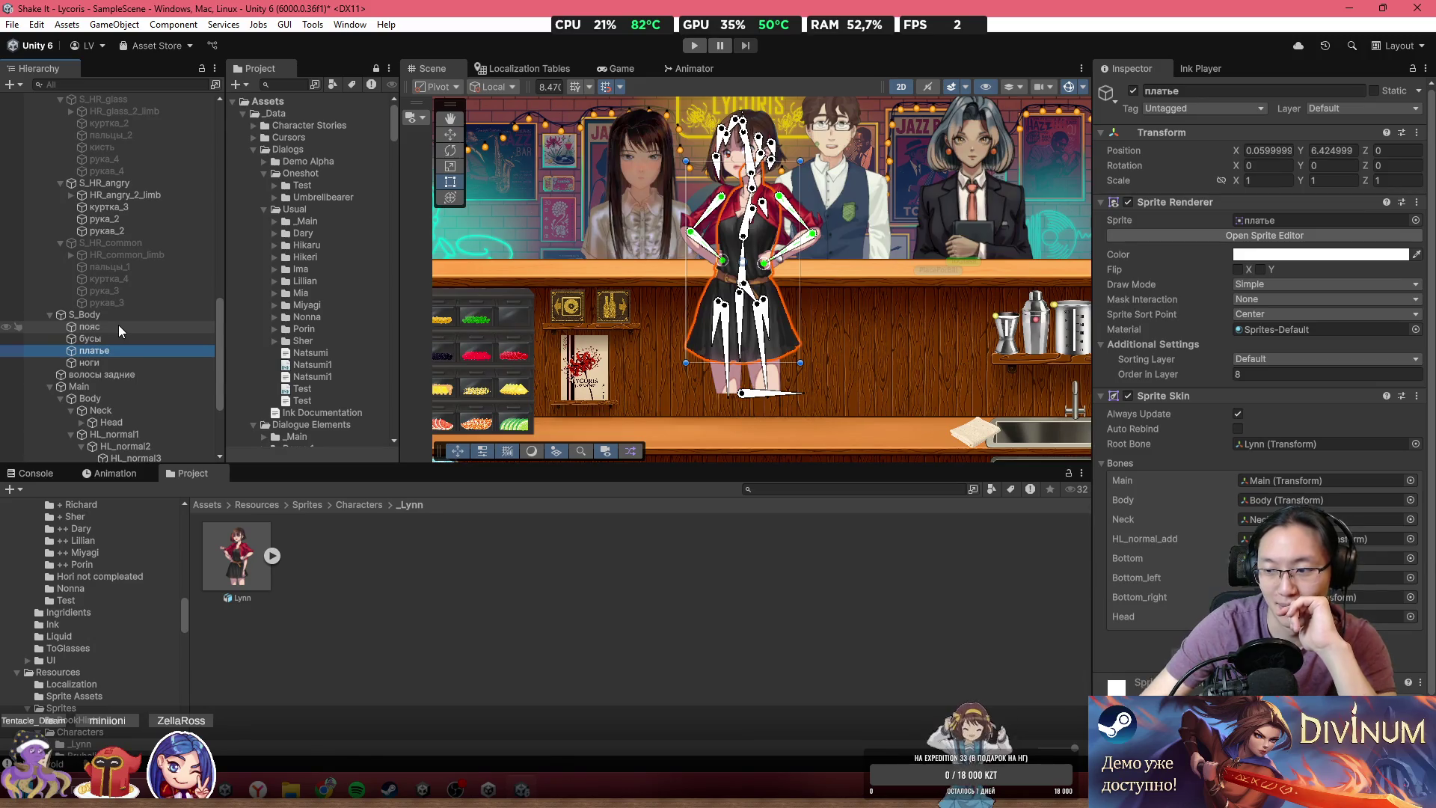
pyautogui.scroll(-3, 127, 319)
pyautogui.press('Down')
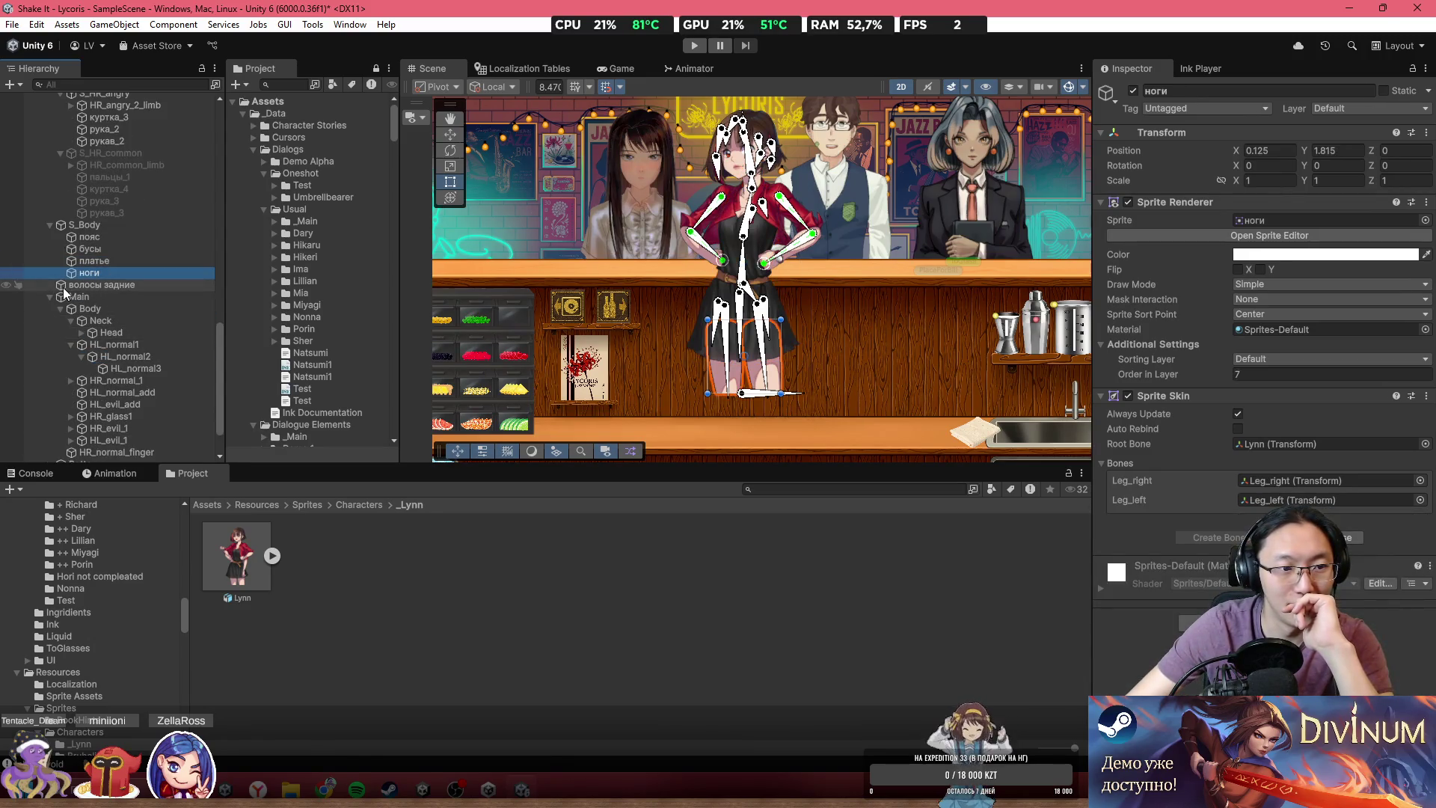
# - Check the волосы задние sprite and the Body, Head, HL, HR and Bottom bones
pyautogui.click(63, 288)
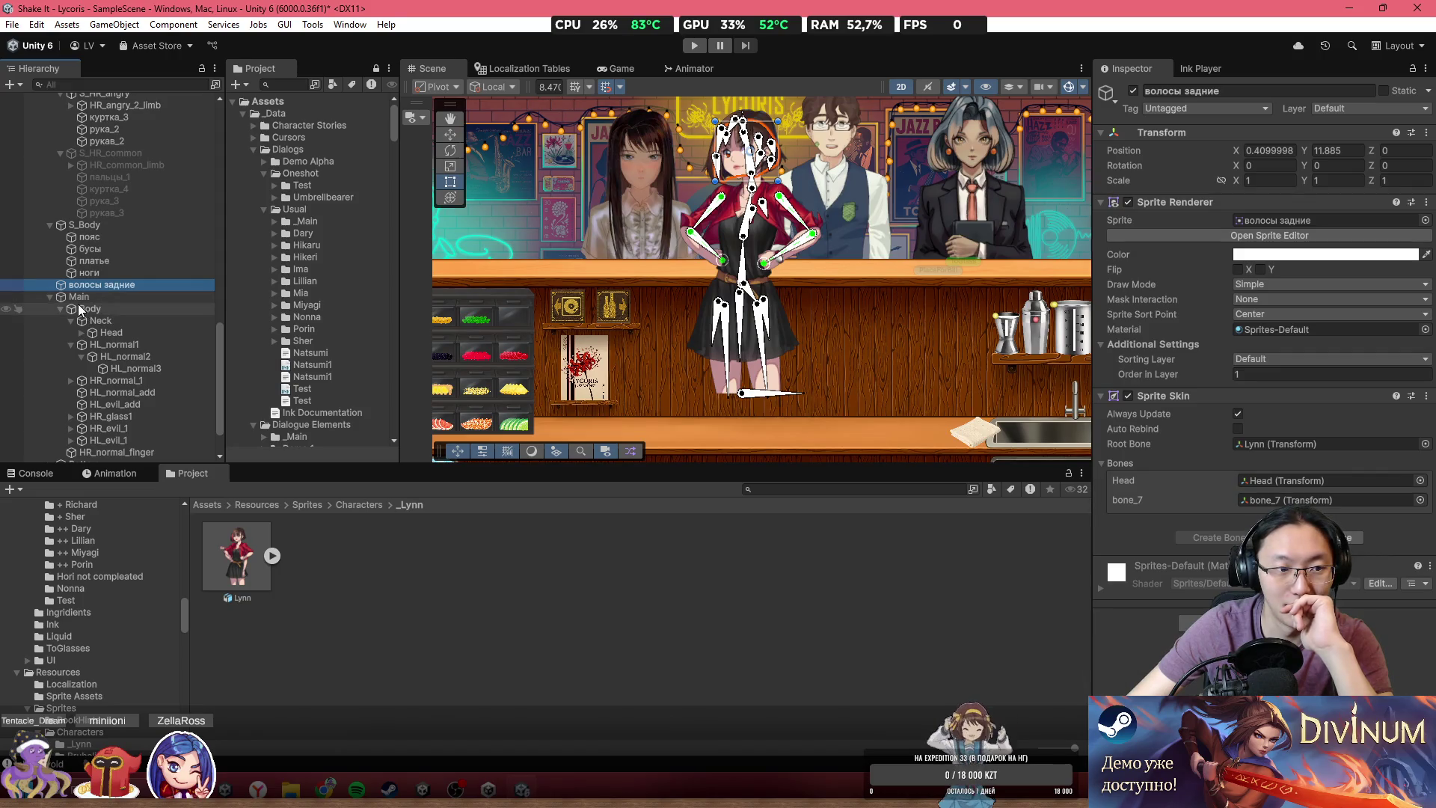
pyautogui.click(103, 308)
pyautogui.click(105, 334)
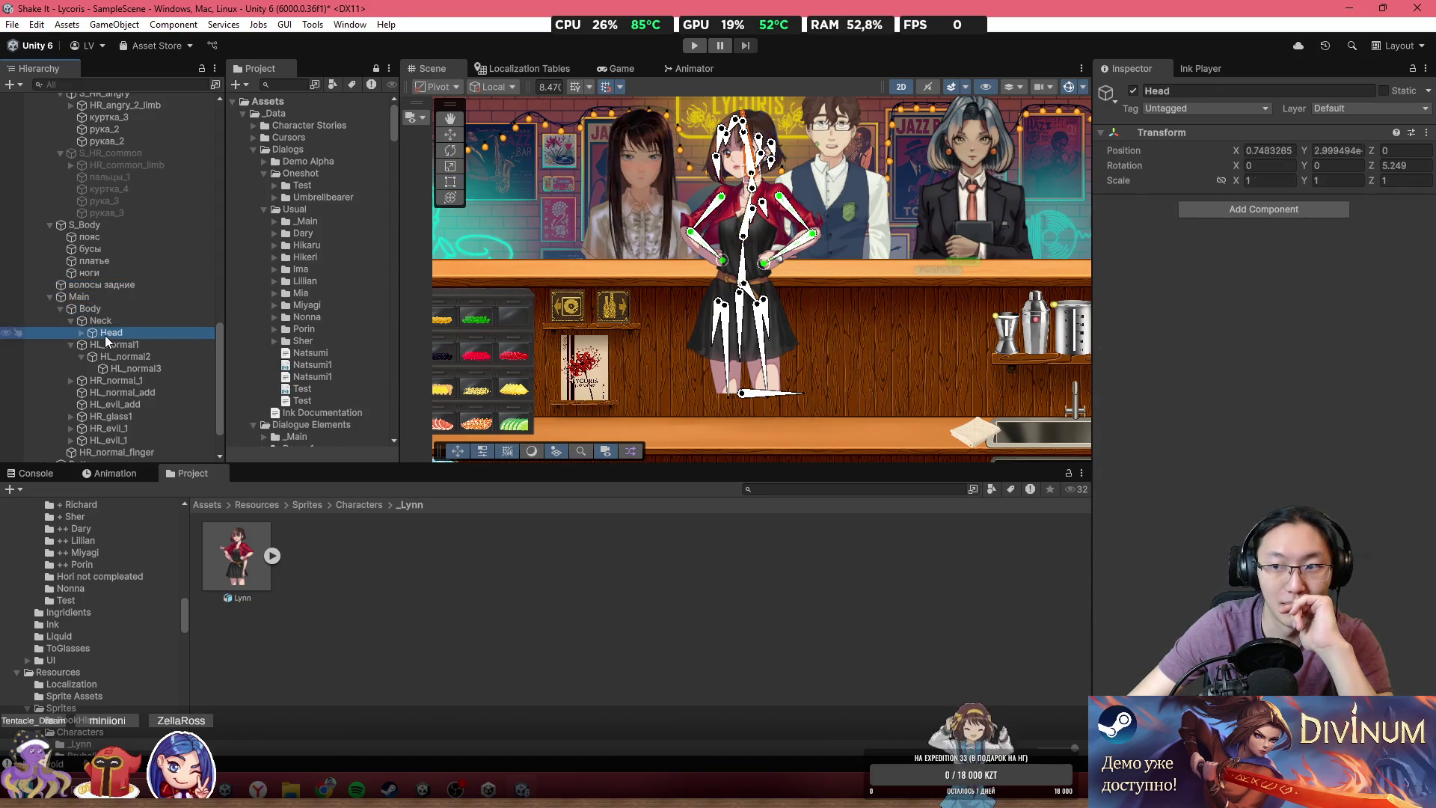
pyautogui.click(115, 404)
pyautogui.click(125, 392)
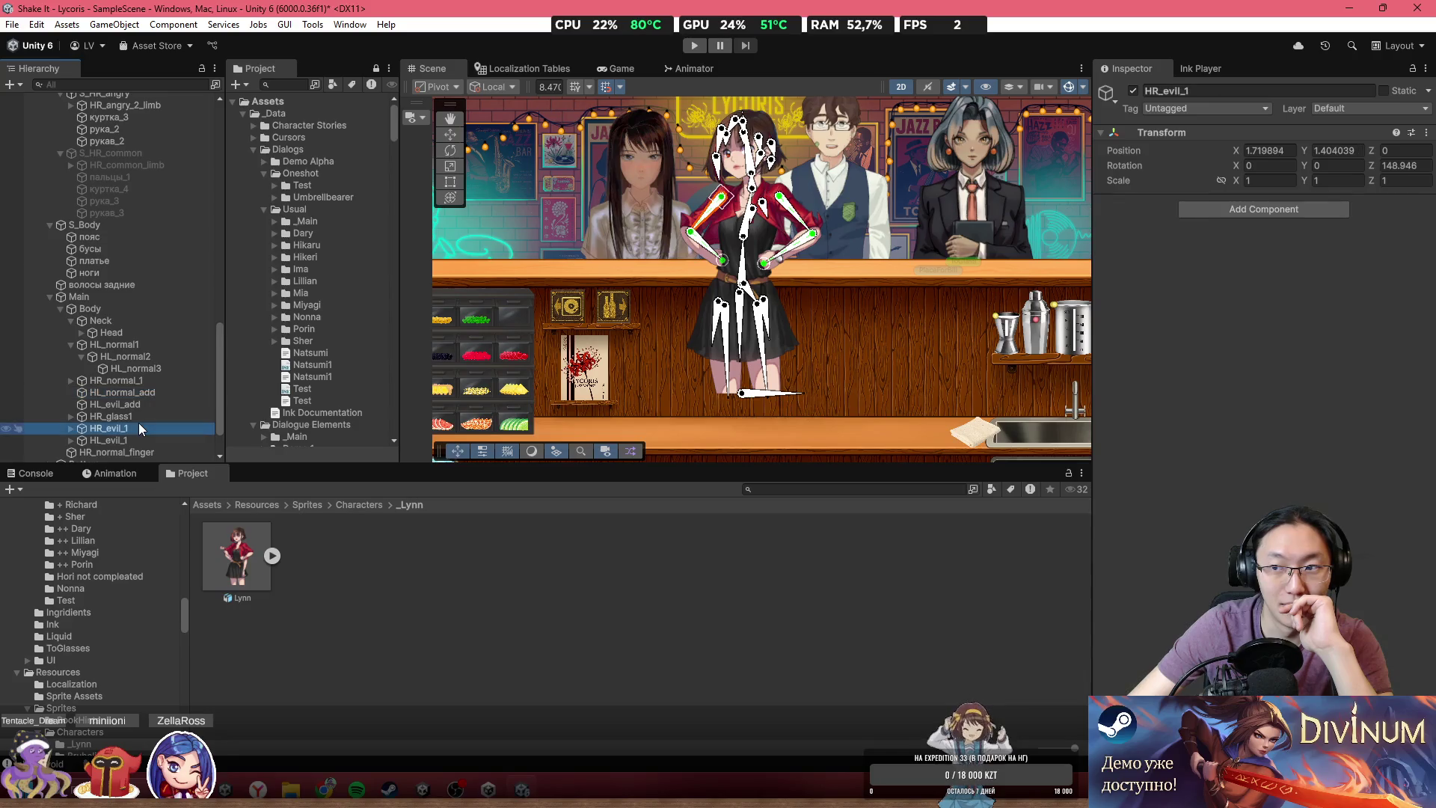
pyautogui.scroll(-3, 137, 423)
pyautogui.click(139, 395)
pyautogui.click(131, 410)
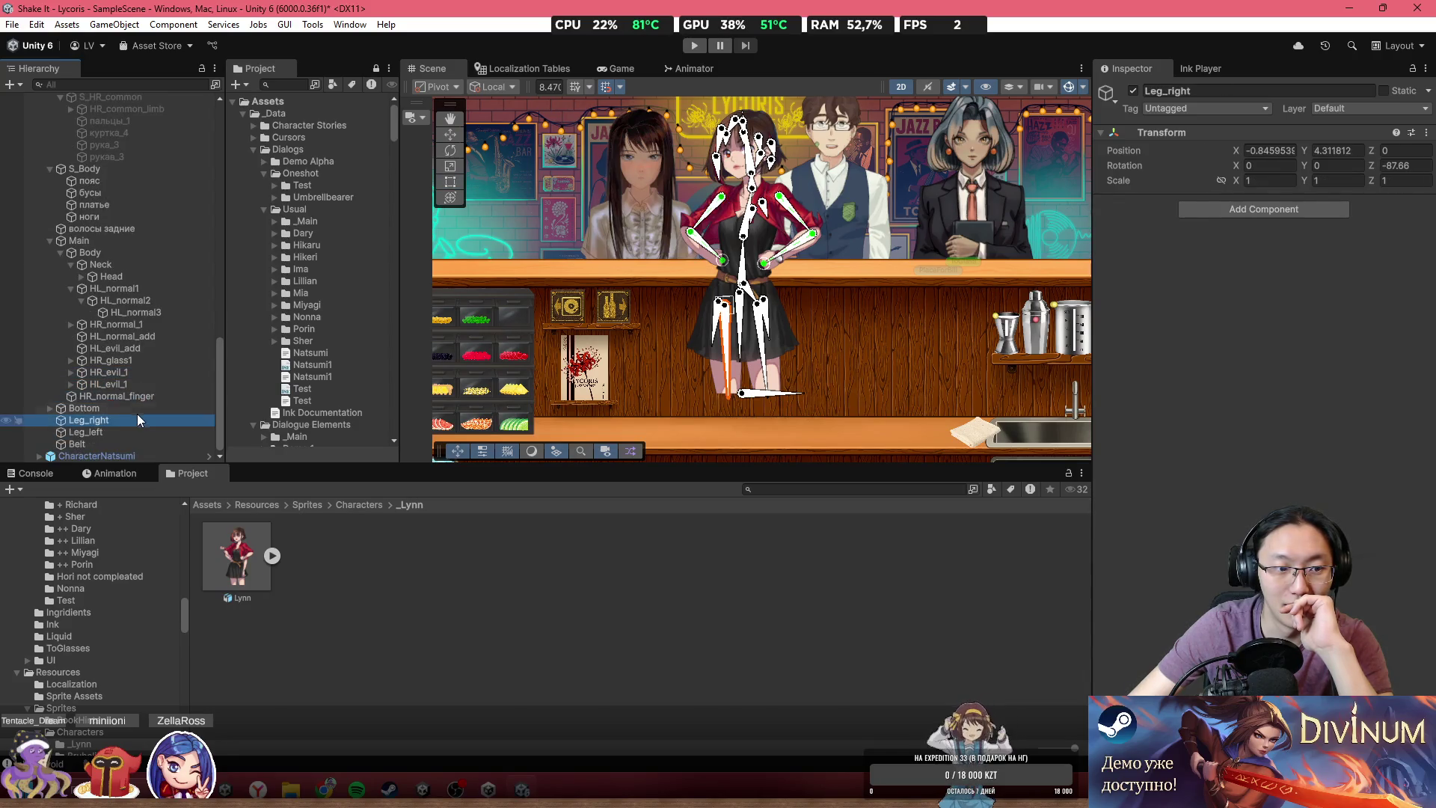
pyautogui.scroll(10, 159, 337)
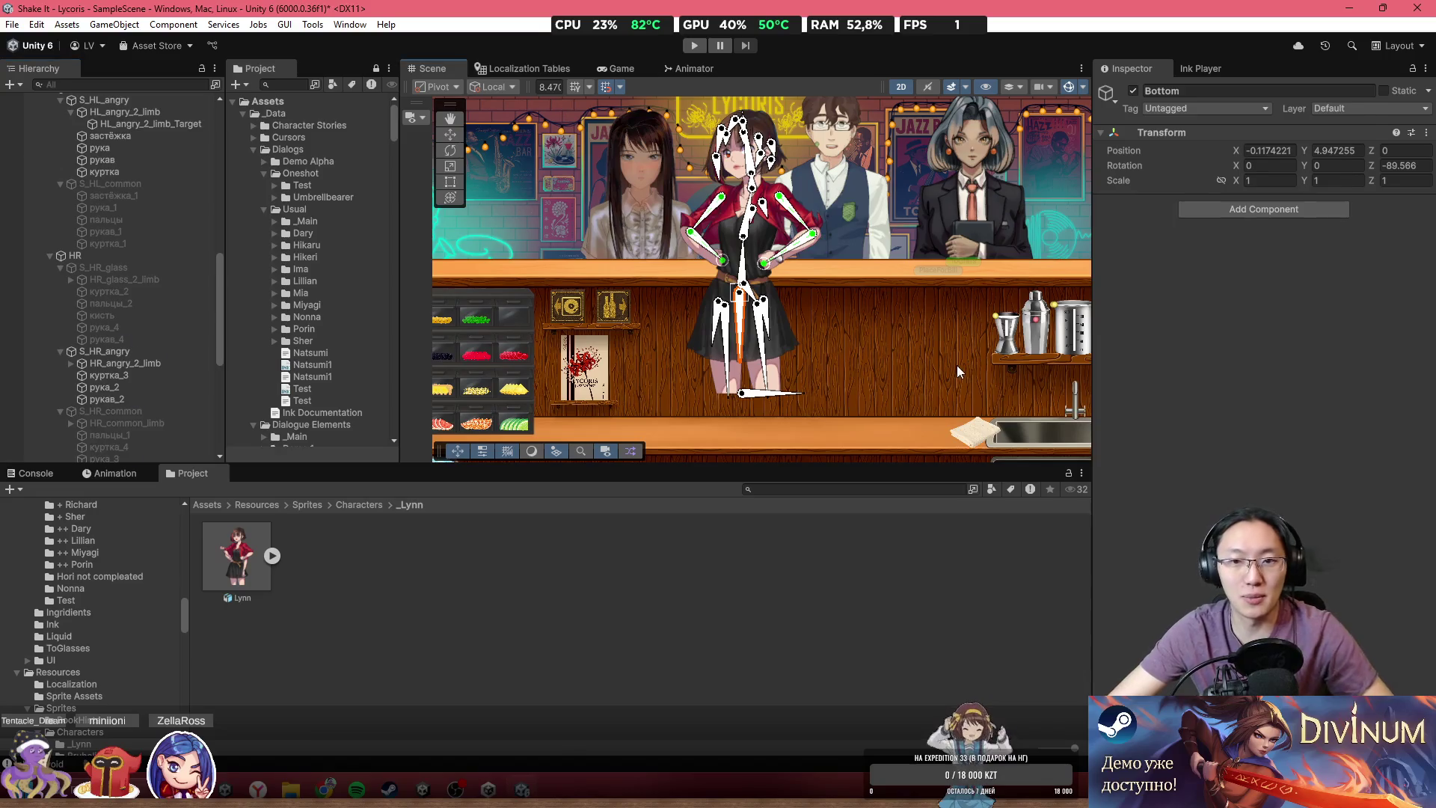
# - Select the S_Head group in the scene and expand it in the Hierarchy
pyautogui.click(763, 309)
pyautogui.click(758, 403)
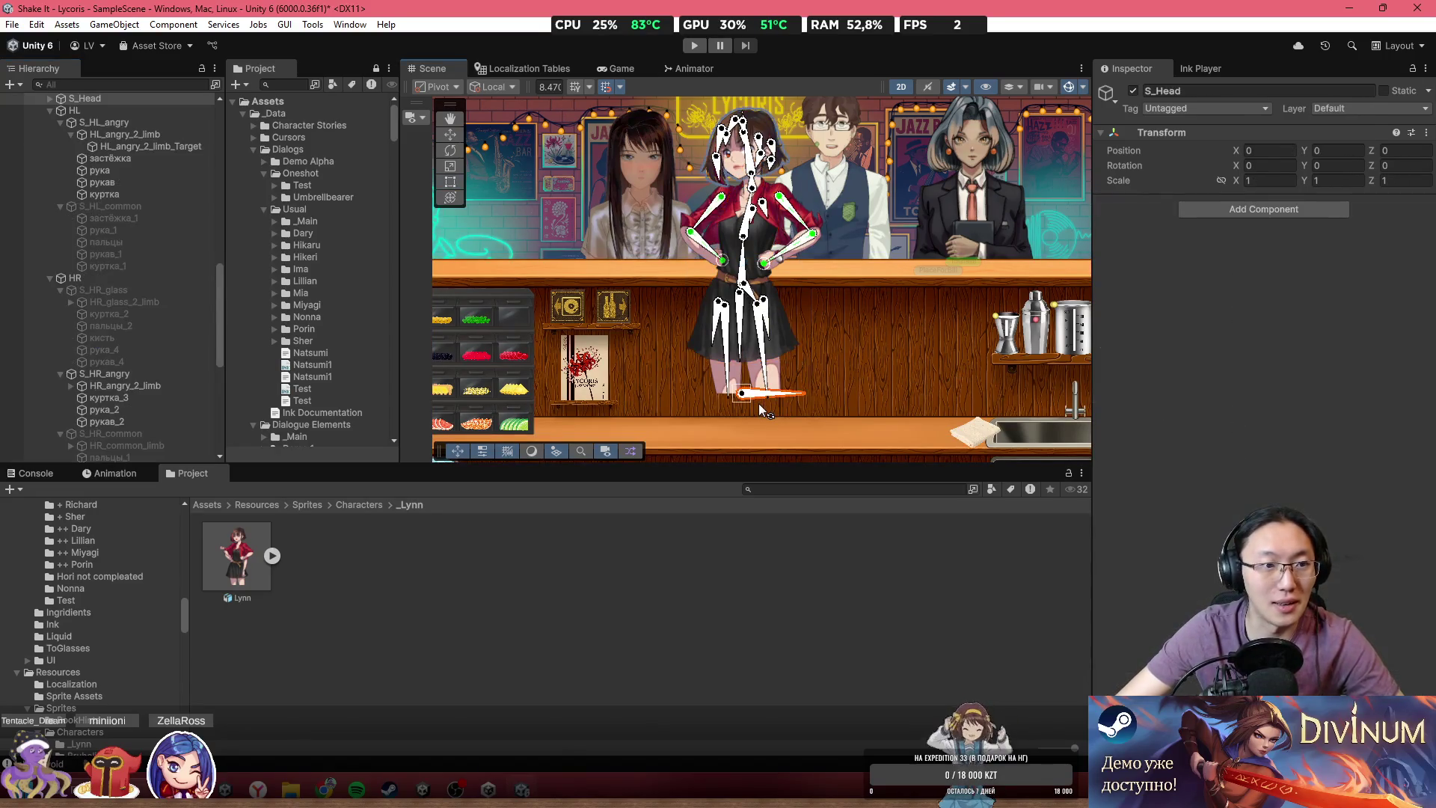
pyautogui.scroll(4, 181, 239)
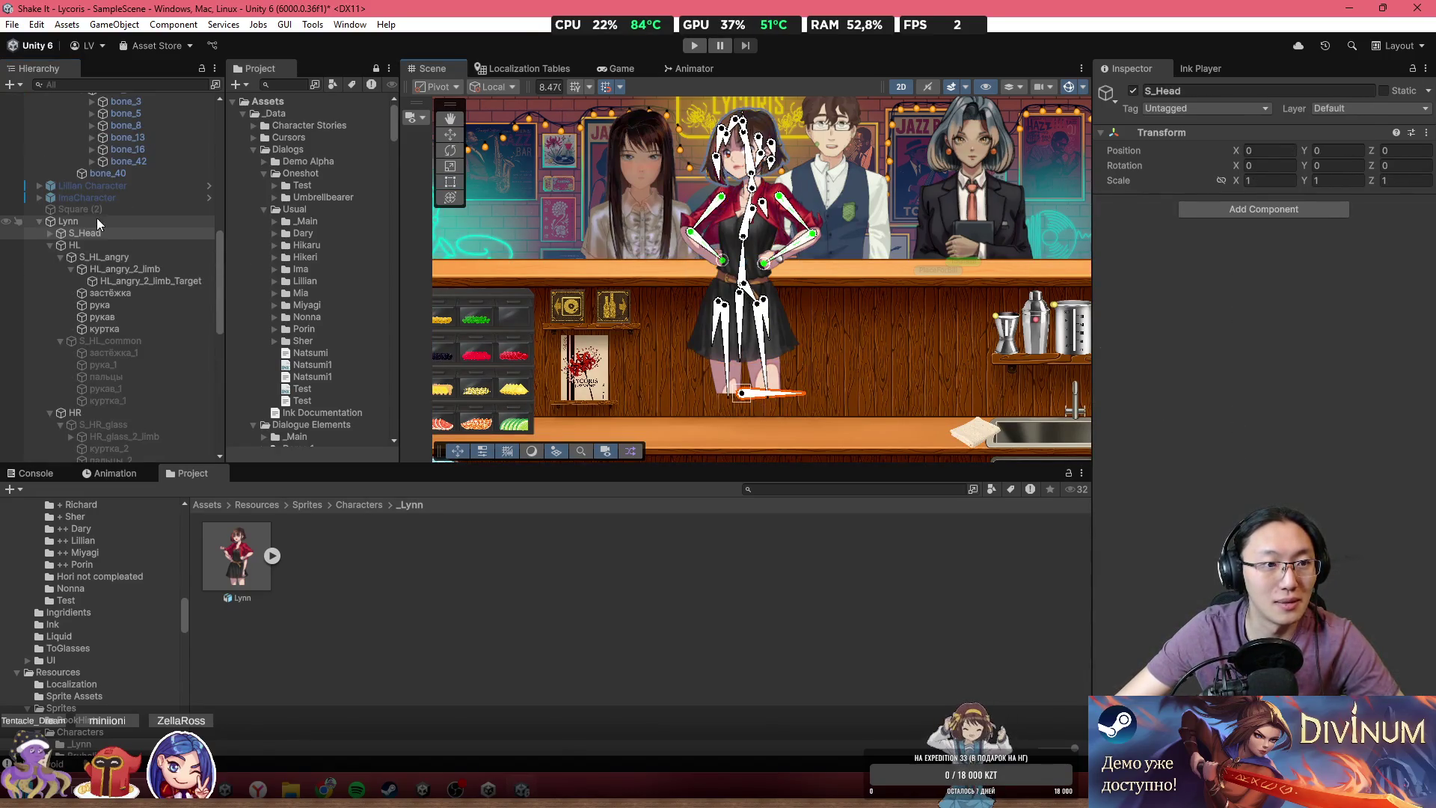
pyautogui.click(51, 233)
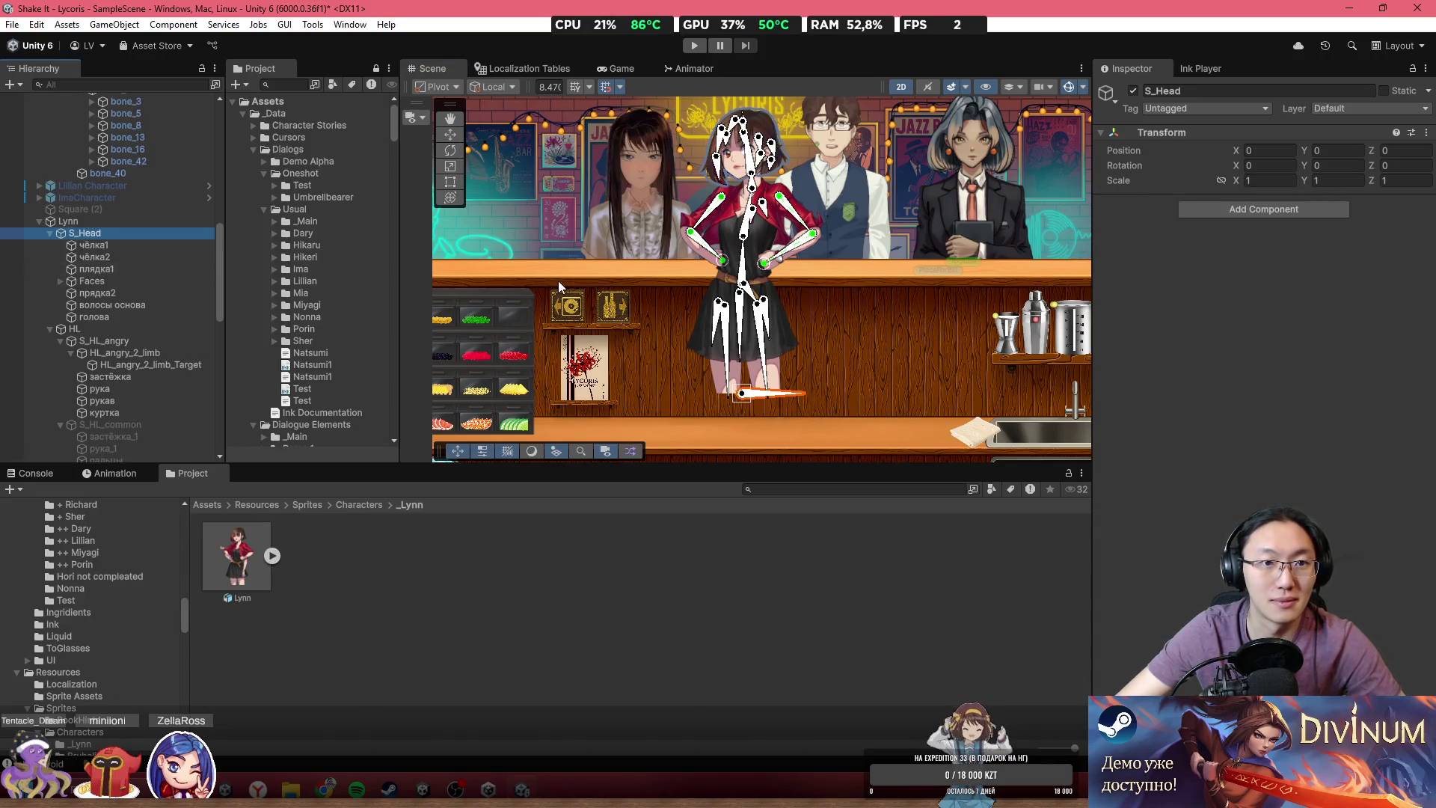
# - Switch to Unity Hub and reopen the Shake It - Lycoris project
pyautogui.click(944, 210)
pyautogui.click(854, 272)
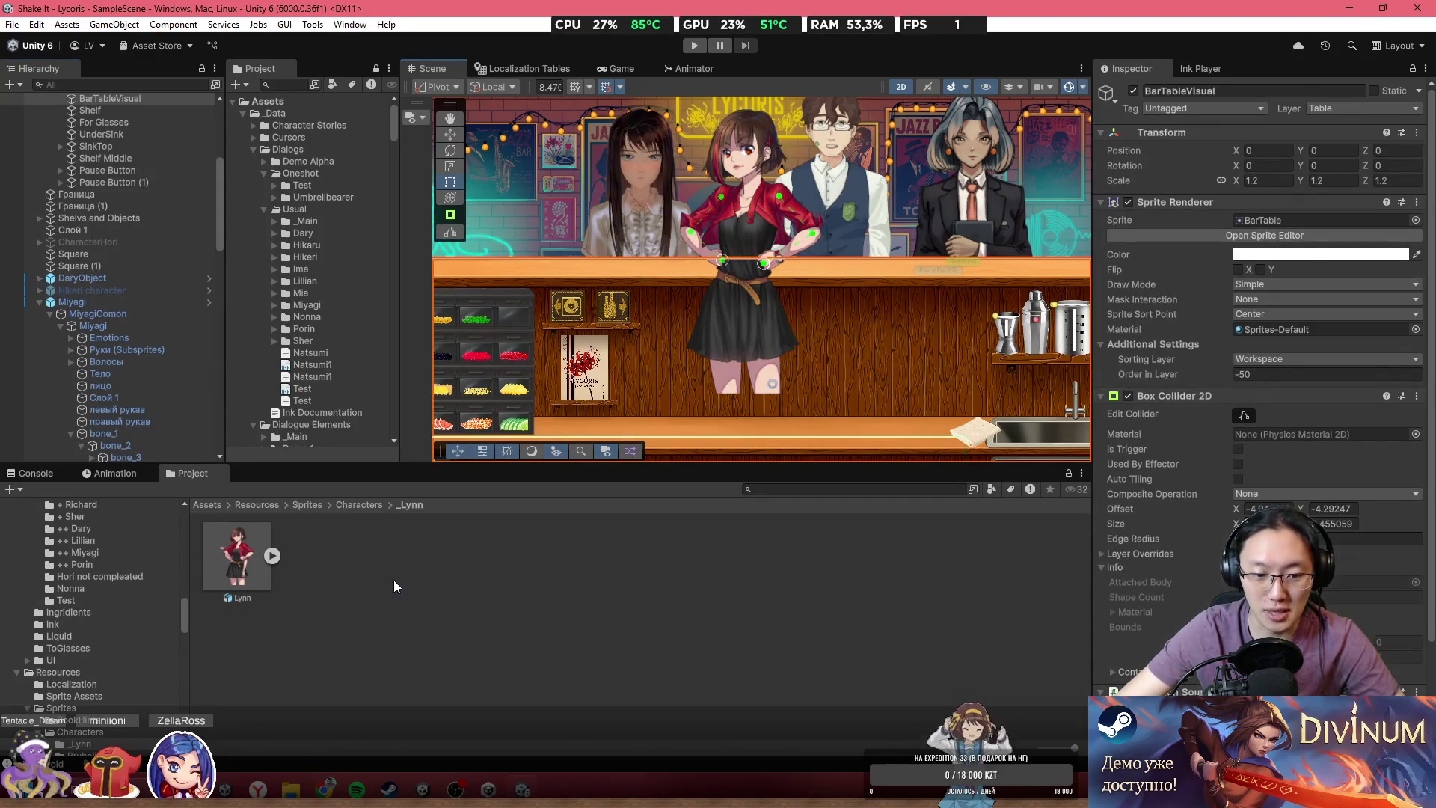
pyautogui.click(459, 787)
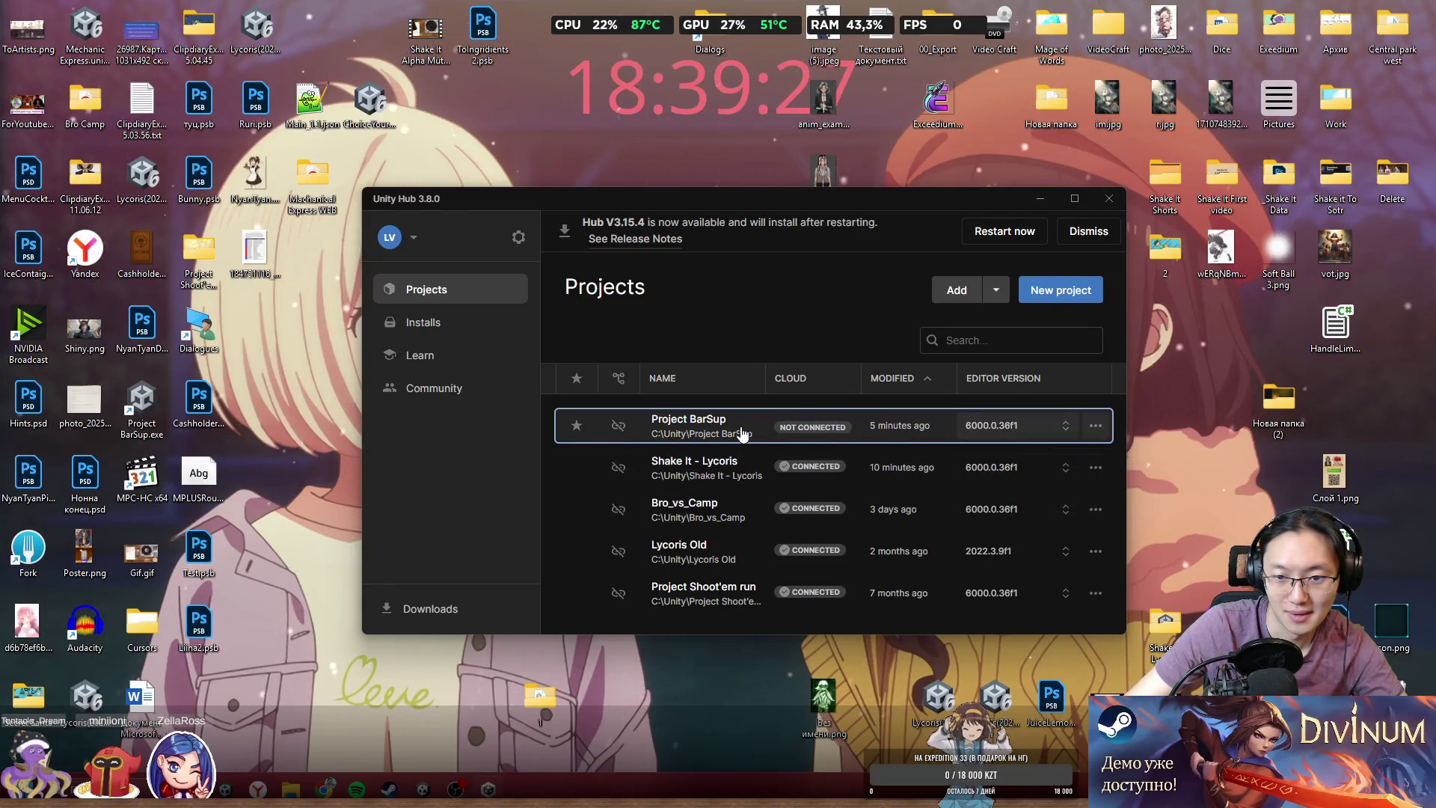
pyautogui.click(738, 470)
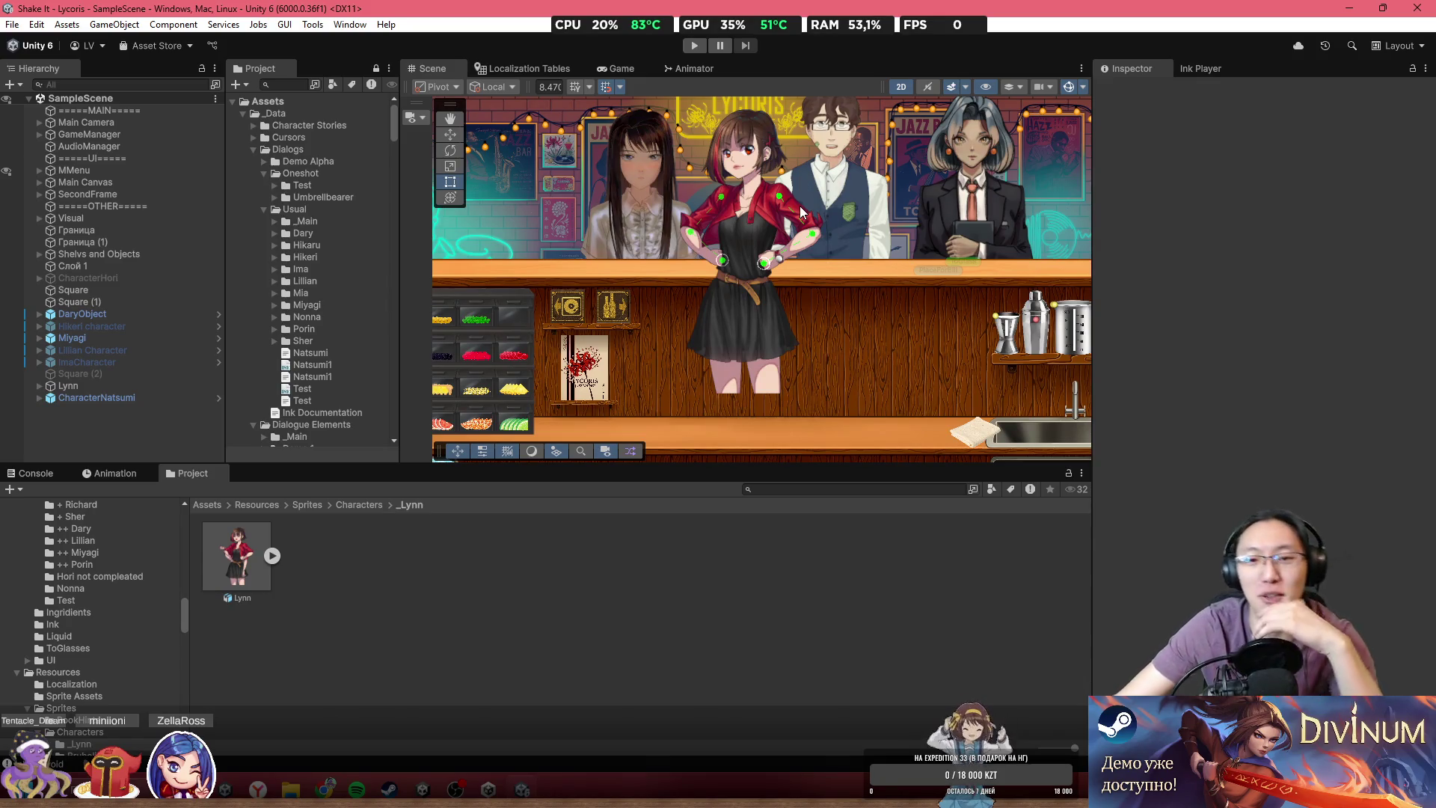
# - Select Lynn's dress and S_Head group in the scene, then right-click Lynn in the Hierarchy
pyautogui.scroll(-4, 800, 205)
pyautogui.scroll(5, 816, 254)
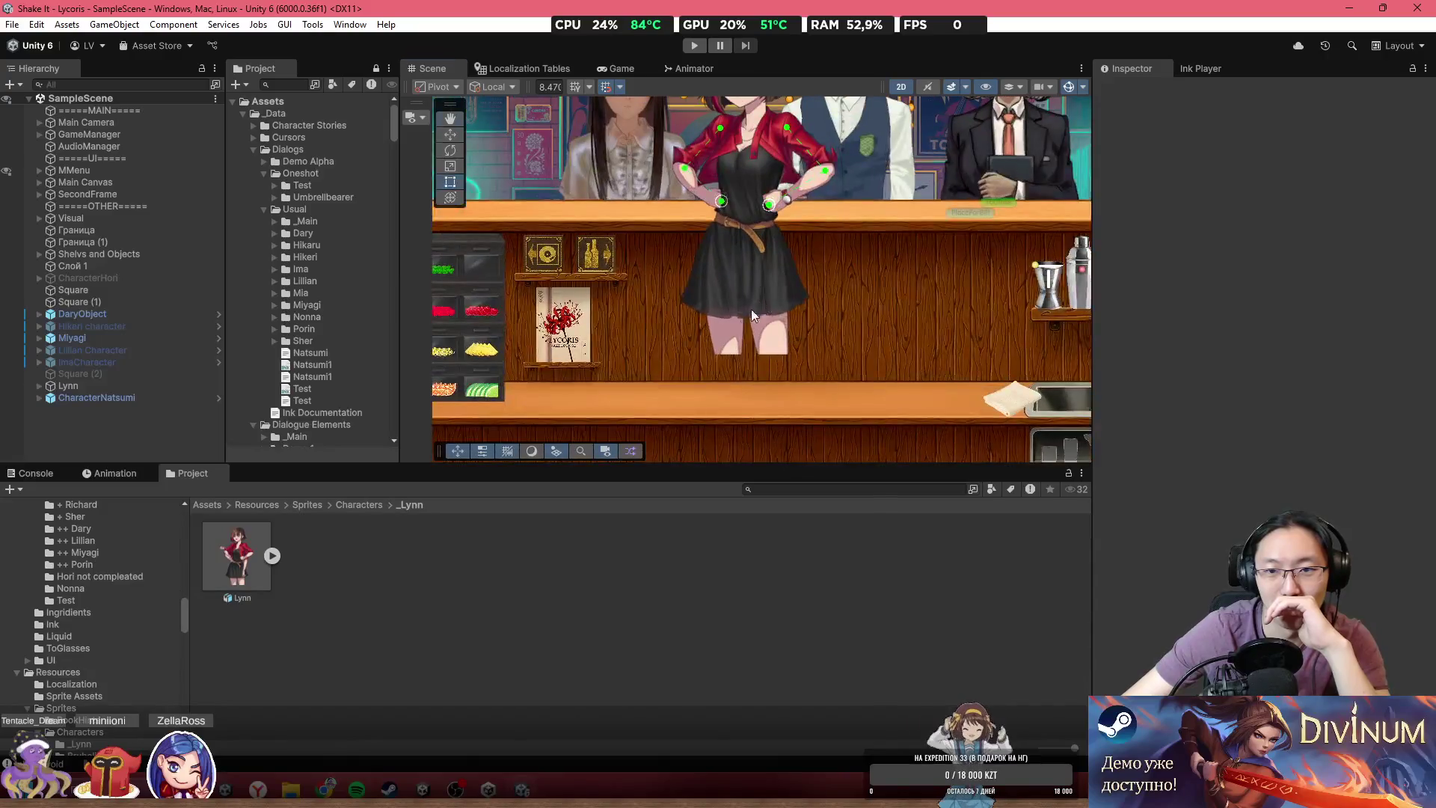
pyautogui.click(718, 318)
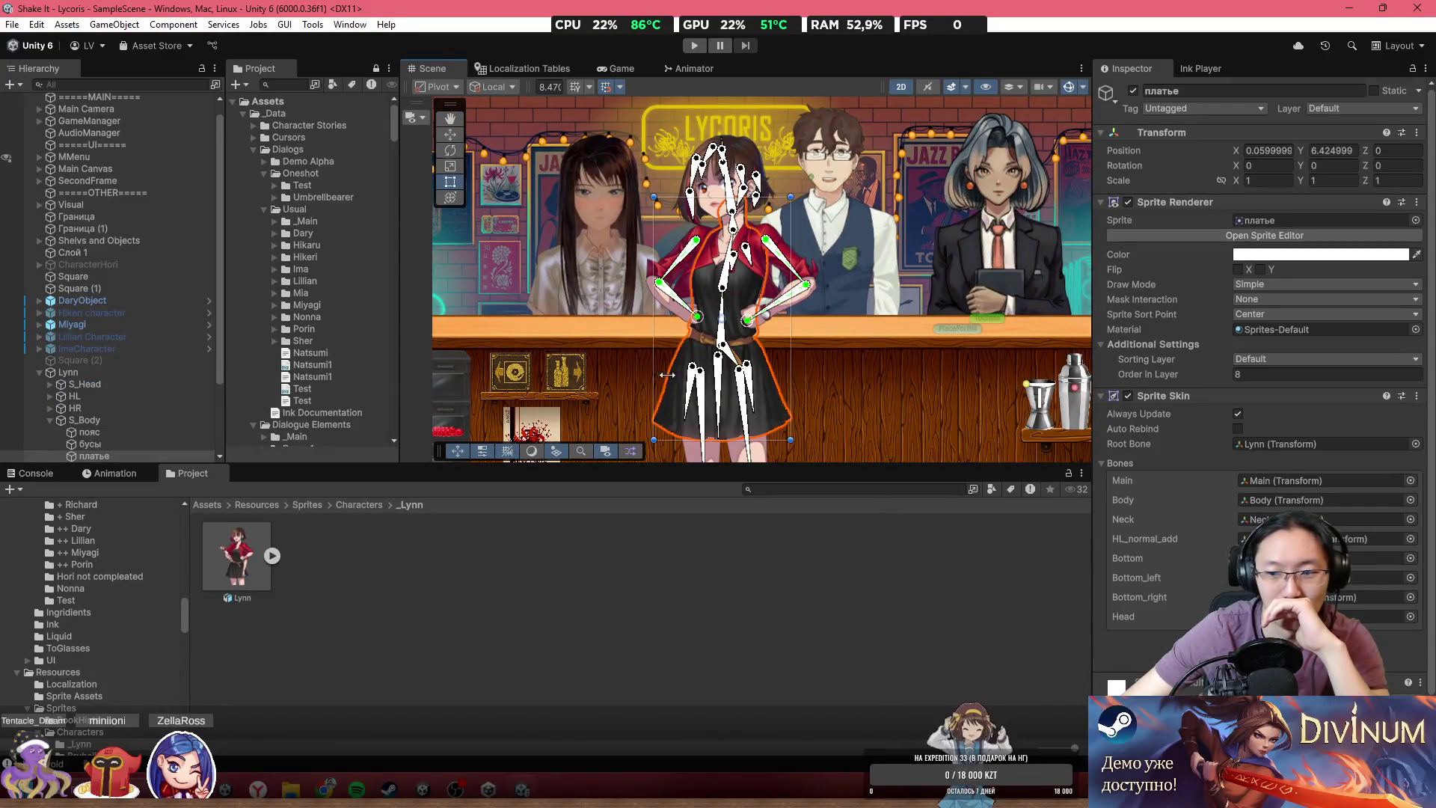
pyautogui.scroll(5, 815, 376)
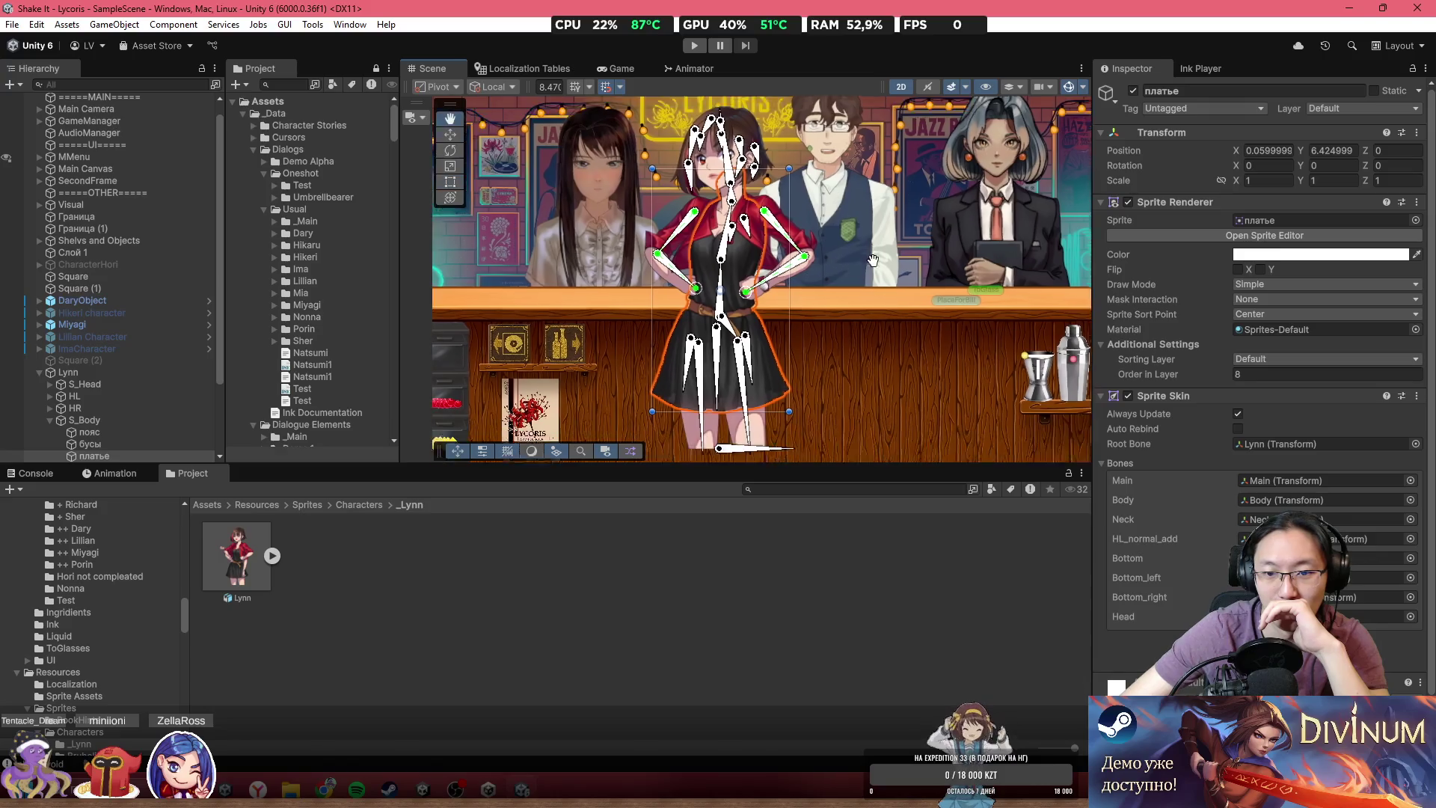
pyautogui.click(740, 366)
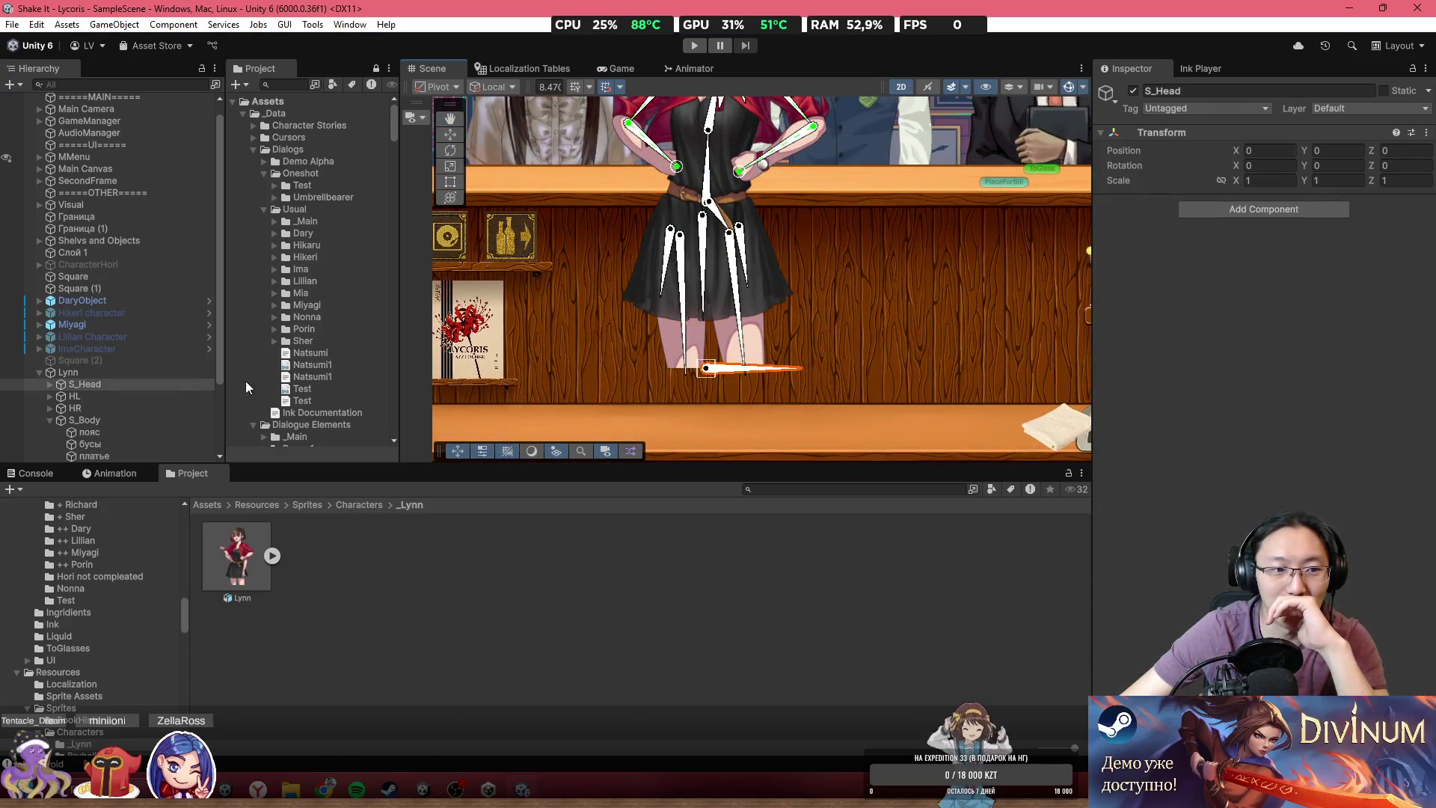
pyautogui.rightClick(66, 373)
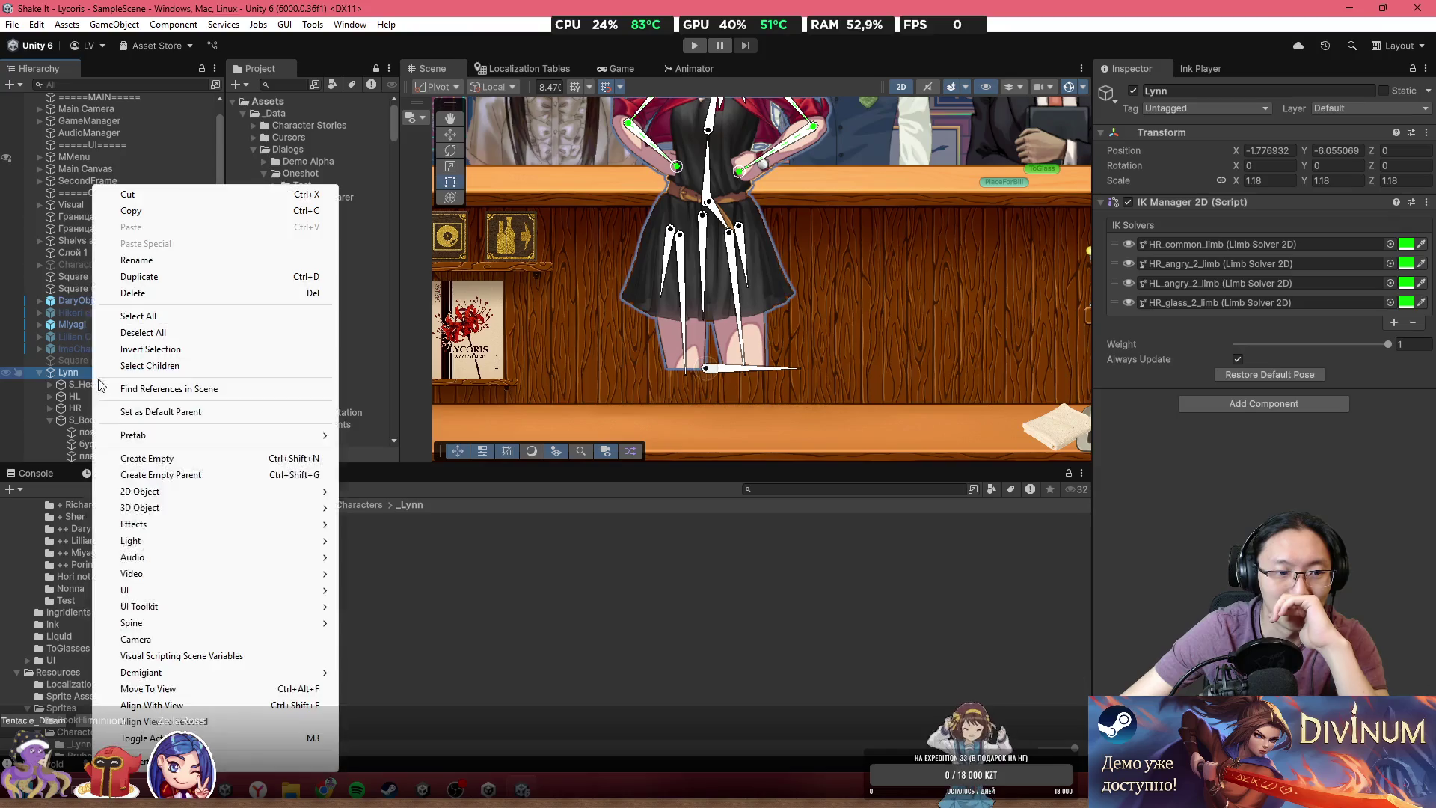
# - Duplicate Lynn as a backup copy and deactivate the Lynn (1) copy
pyautogui.press('Escape')
pyautogui.hotkey('ctrl', 'd')
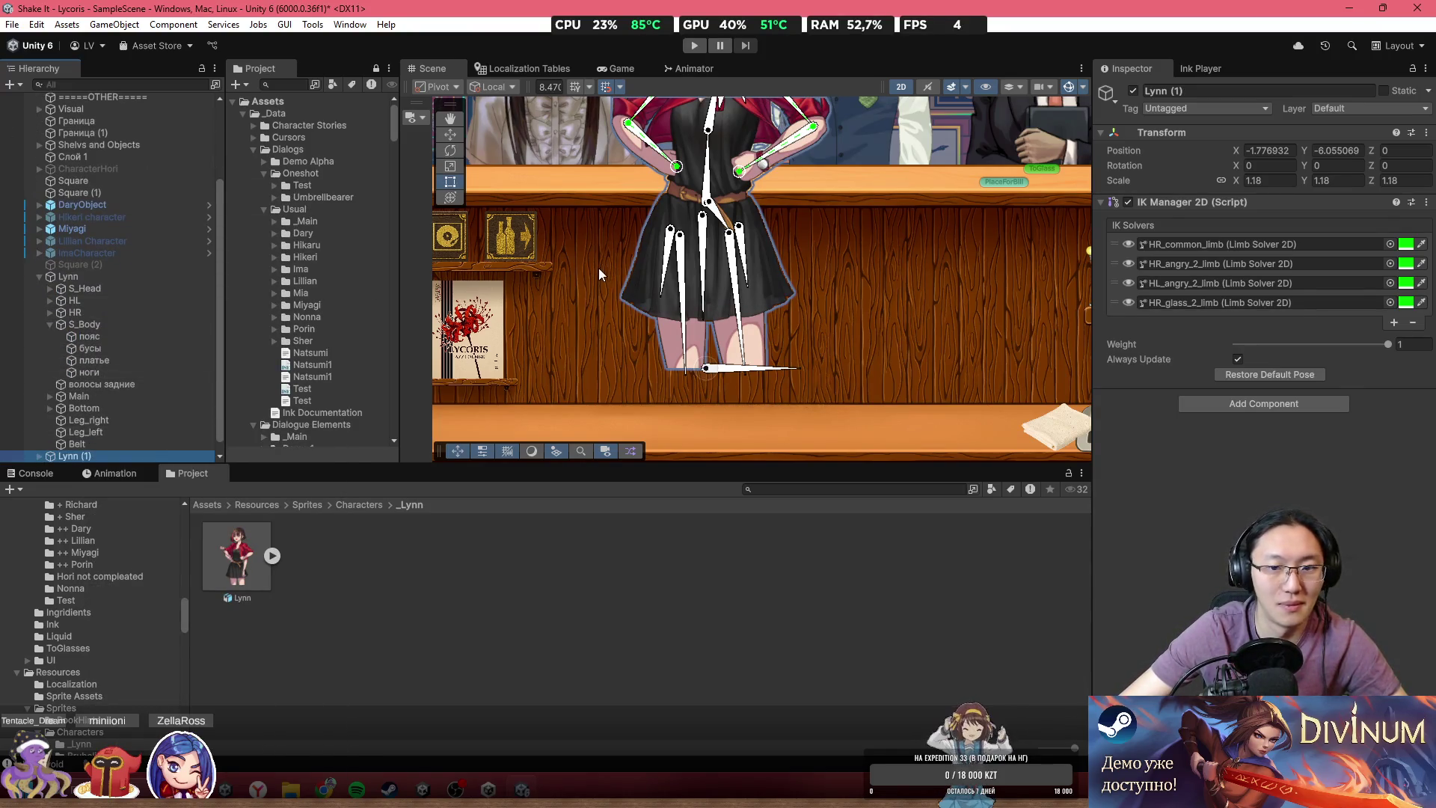
pyautogui.scroll(-3, 599, 268)
pyautogui.hotkey('alt', 'shift', 'a')
# - Add a new empty child under Lynn named S_Head2
pyautogui.click(97, 274)
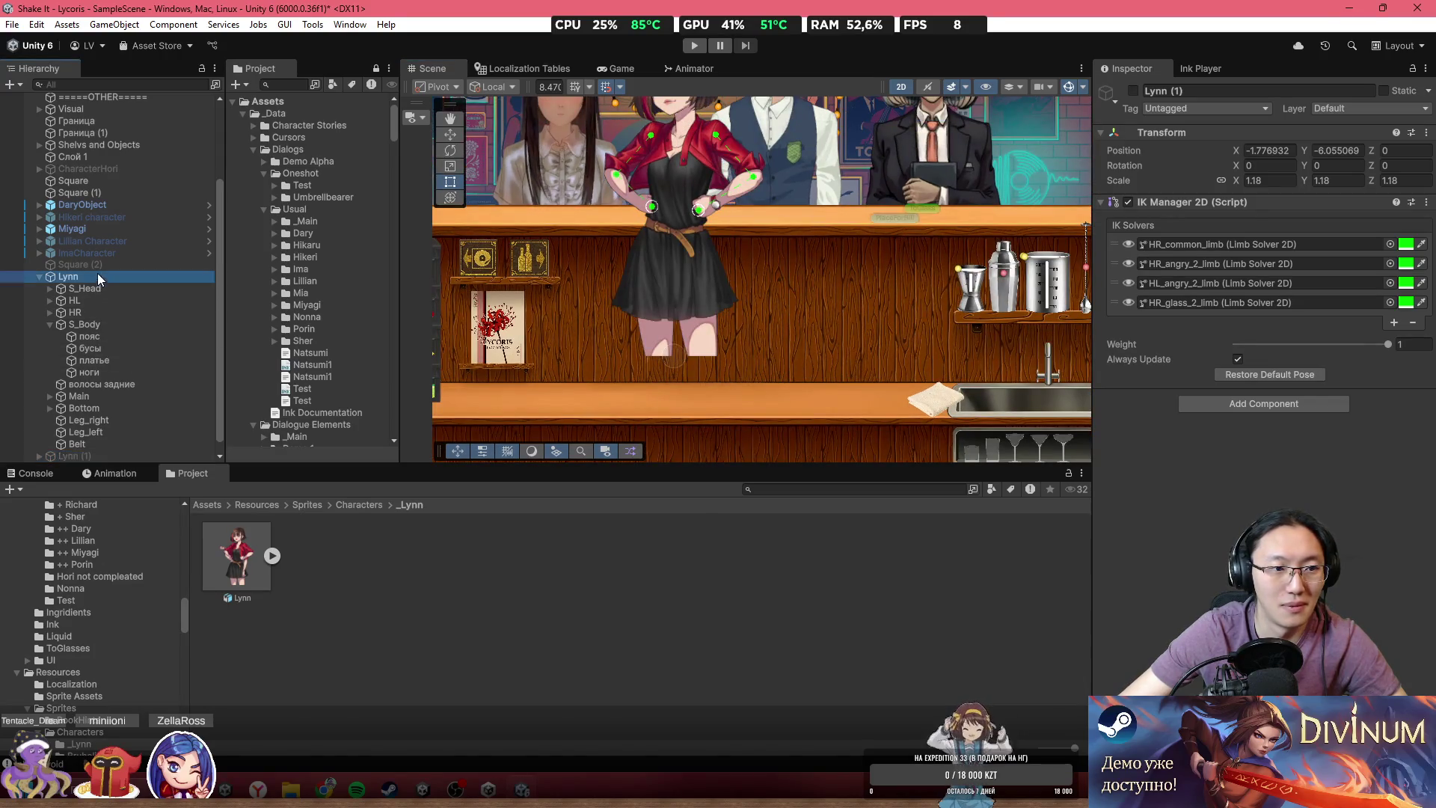
pyautogui.rightClick(94, 281)
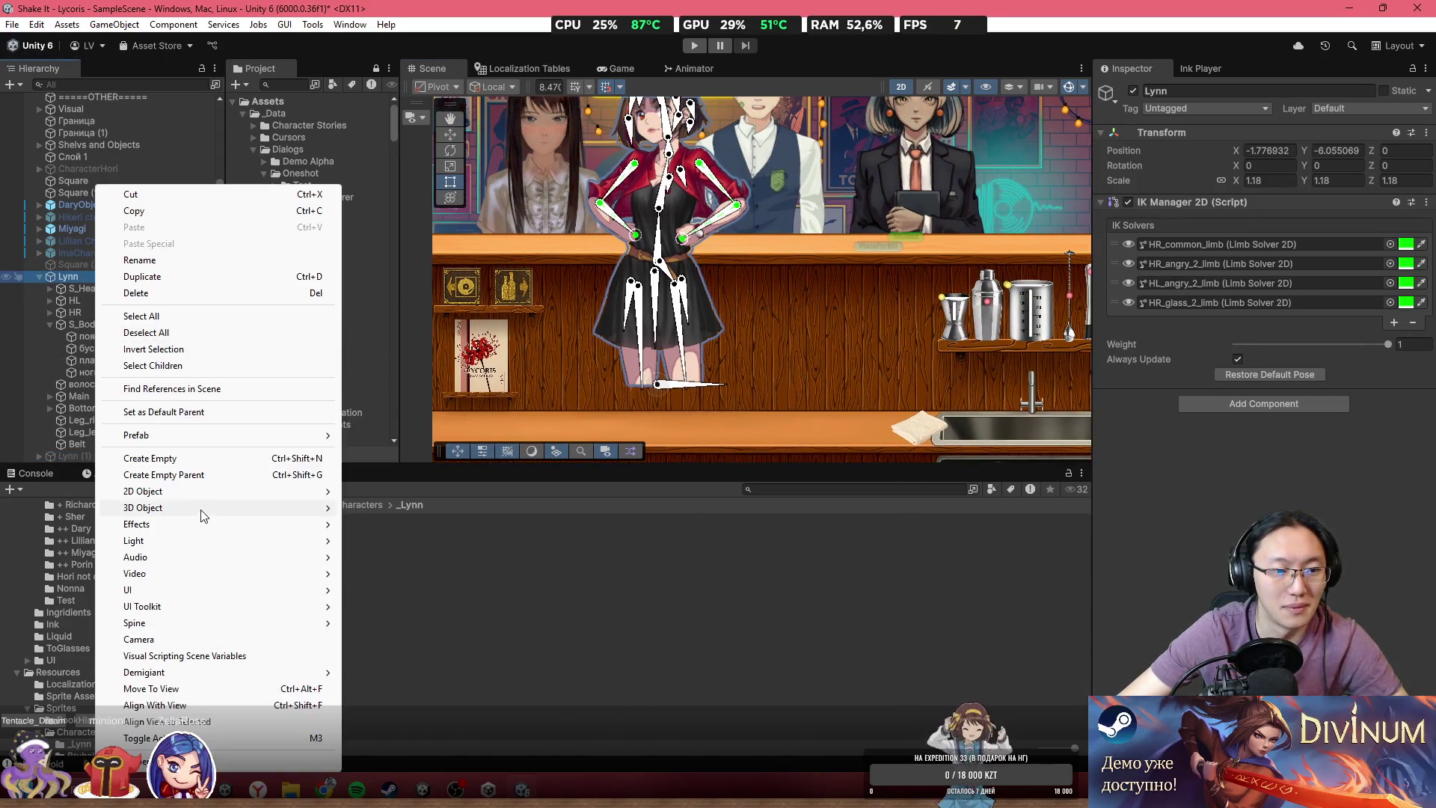
pyautogui.click(196, 460)
pyautogui.click(88, 277)
pyautogui.click(76, 288)
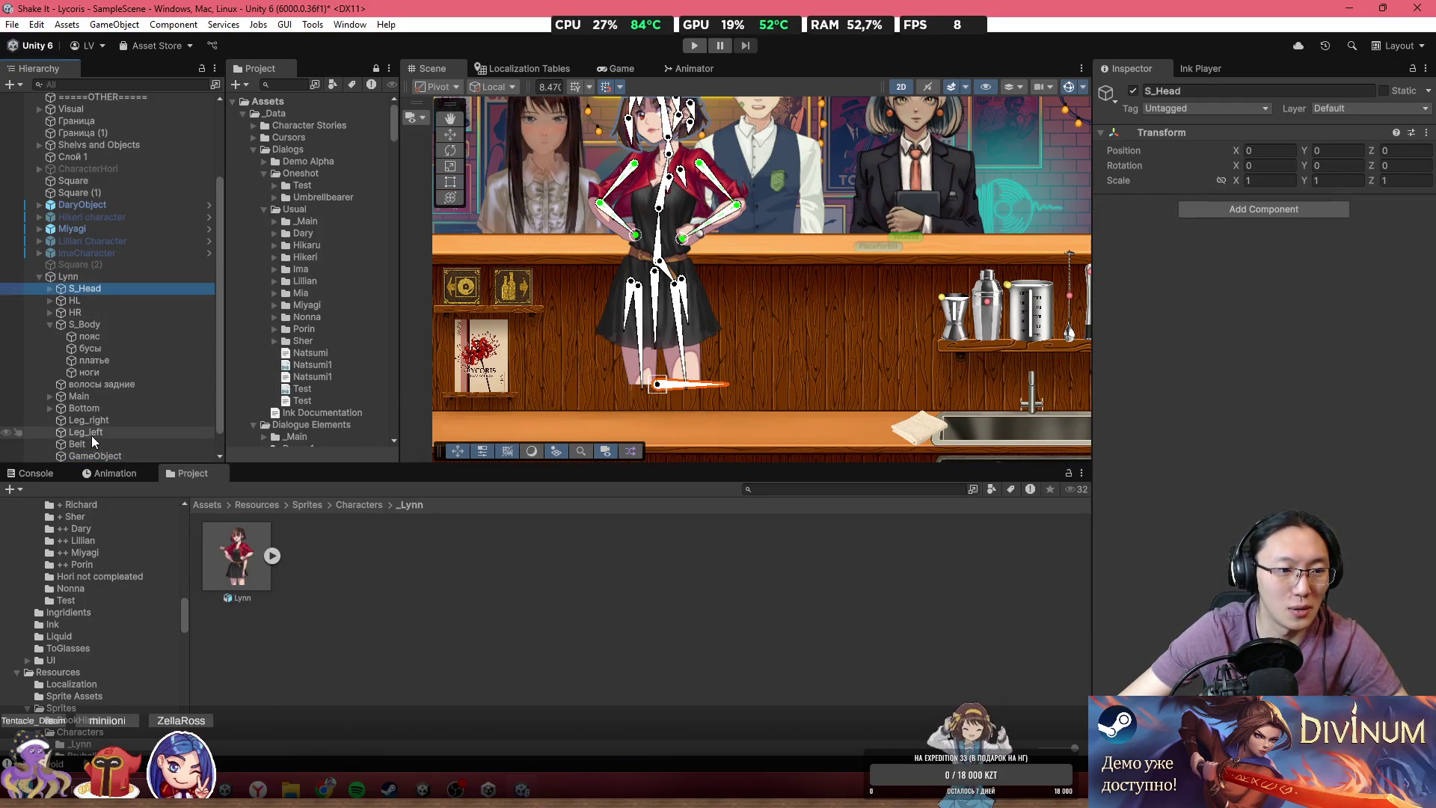
pyautogui.click(1246, 91)
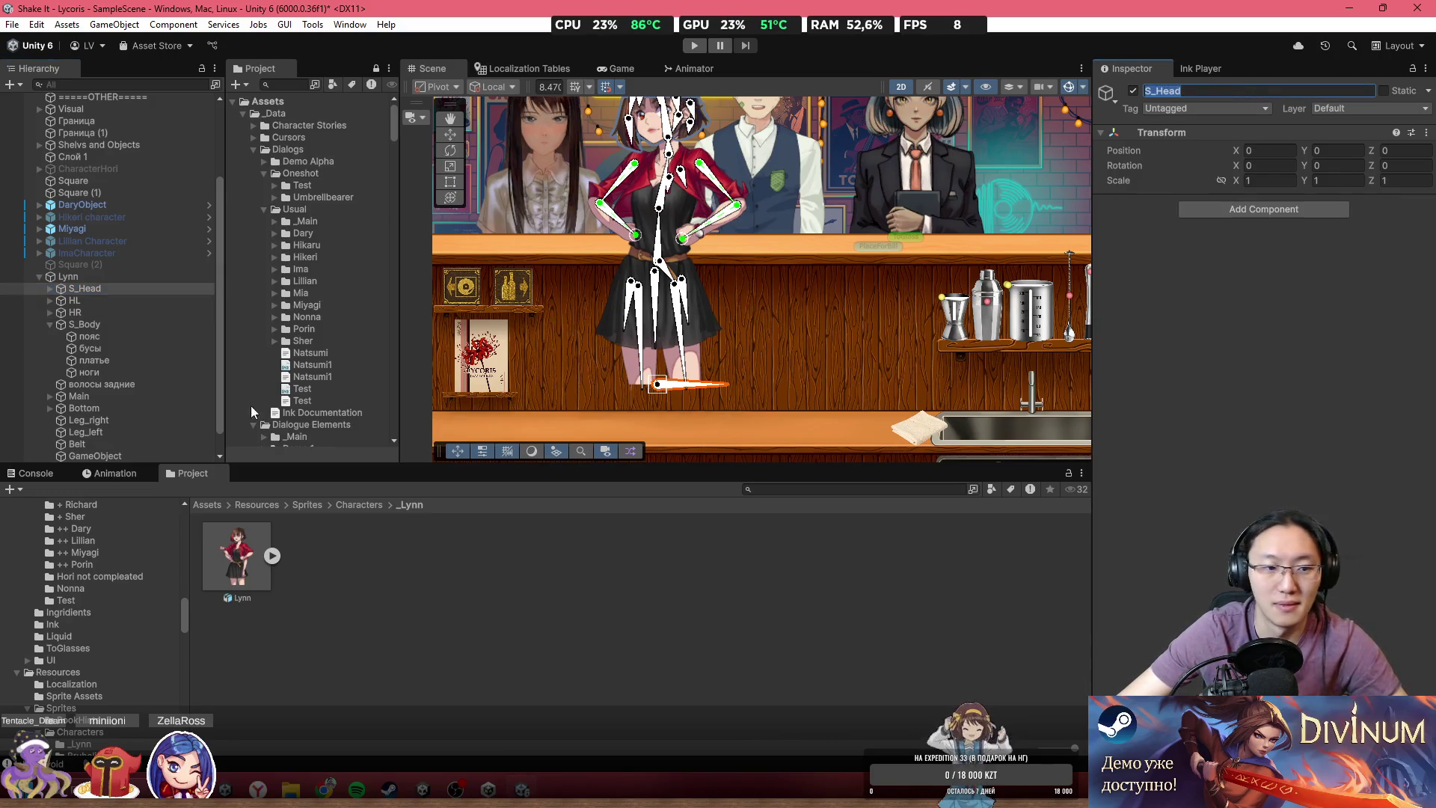
pyautogui.click(1217, 90)
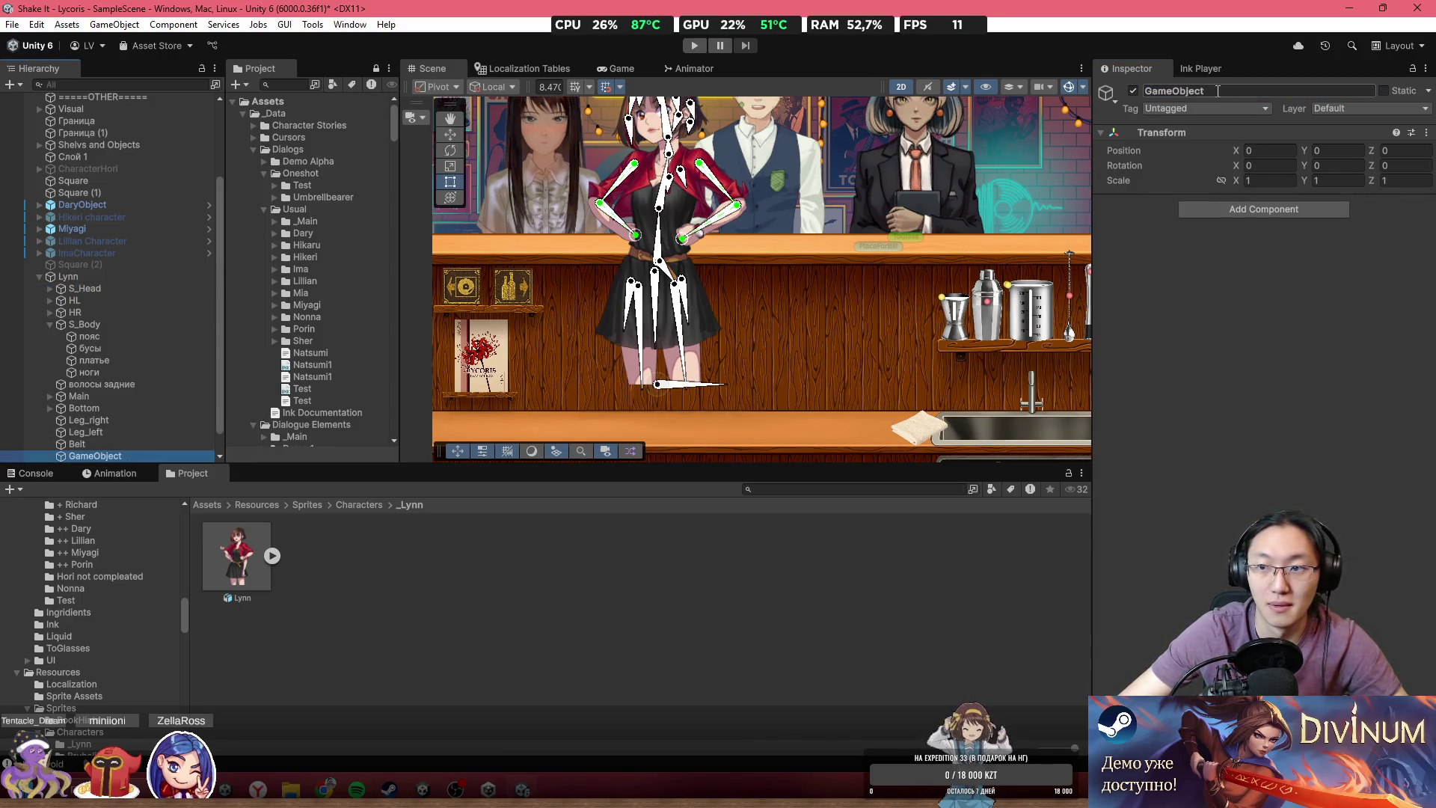
pyautogui.write('S_Head2')
pyautogui.press('Return')
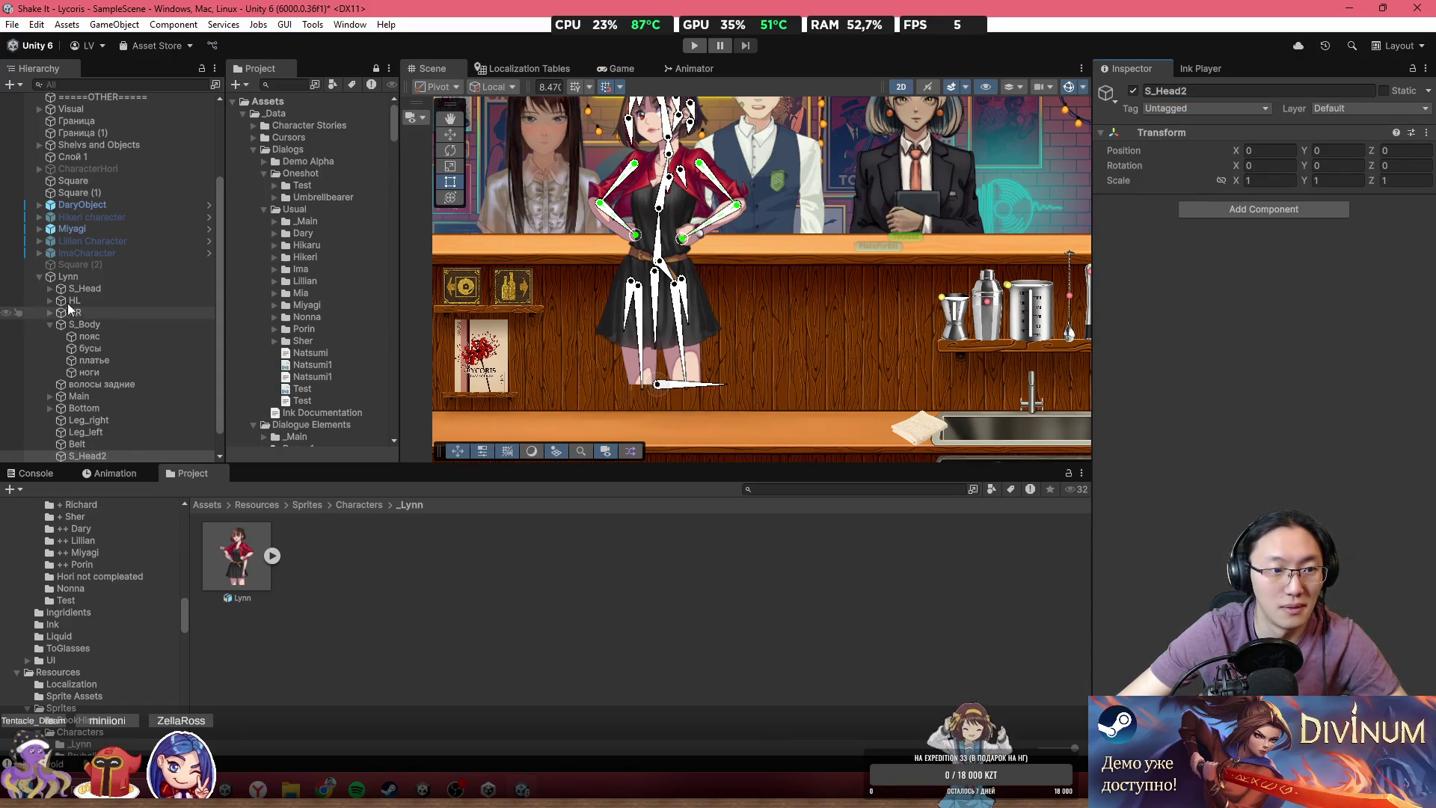
# - Move the seven head parts from S_Head into S_Head2 and delete the emptied old S_Head
pyautogui.click(50, 289)
pyautogui.click(87, 303)
pyautogui.keyDown('shift'); pyautogui.click(100, 373); pyautogui.keyUp('shift')
pyautogui.moveTo(100, 373)
pyautogui.mouseDown()
pyautogui.moveTo(115, 328)
pyautogui.moveTo(106, 457)
pyautogui.moveTo(93, 440)
pyautogui.mouseUp()
pyautogui.click(84, 349)
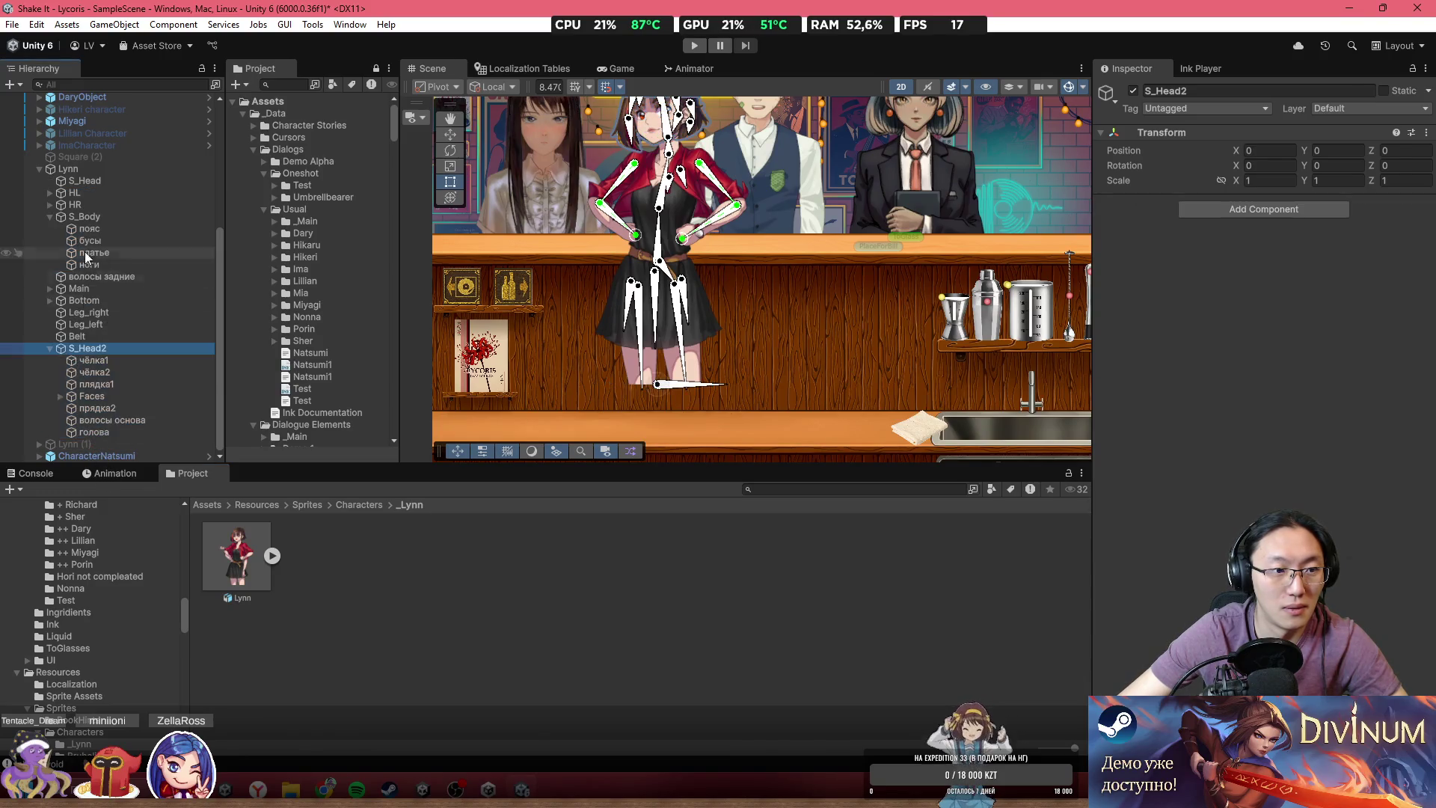
pyautogui.click(90, 178)
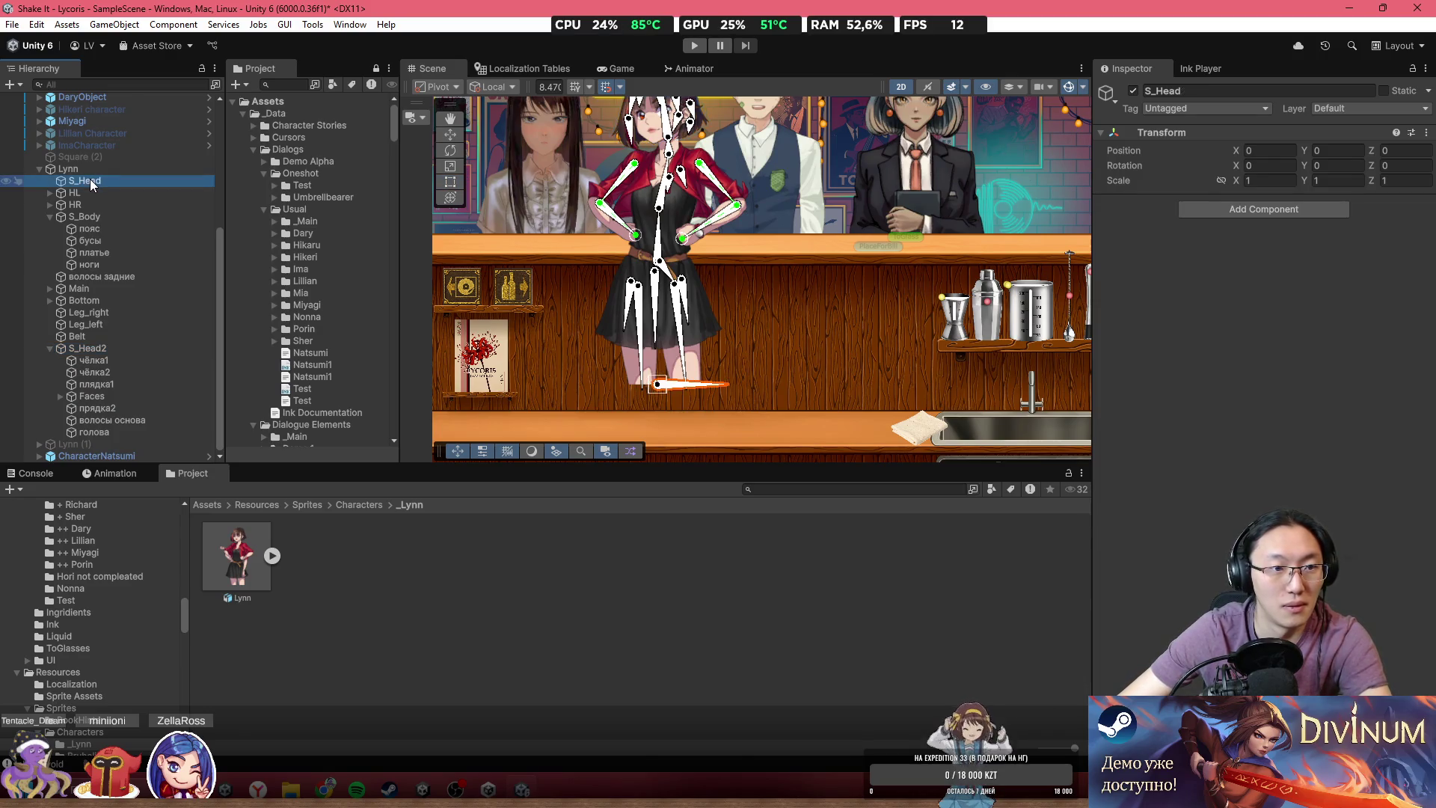
pyautogui.press('Delete')
# - Make S_Head2 Lynn's first child and rename it S_Head
pyautogui.moveTo(105, 348); pyautogui.dragTo(96, 190)
pyautogui.scroll(-2, 528, 248)
pyautogui.click(1222, 94)
pyautogui.press('Return')
pyautogui.scroll(3, 509, 149)
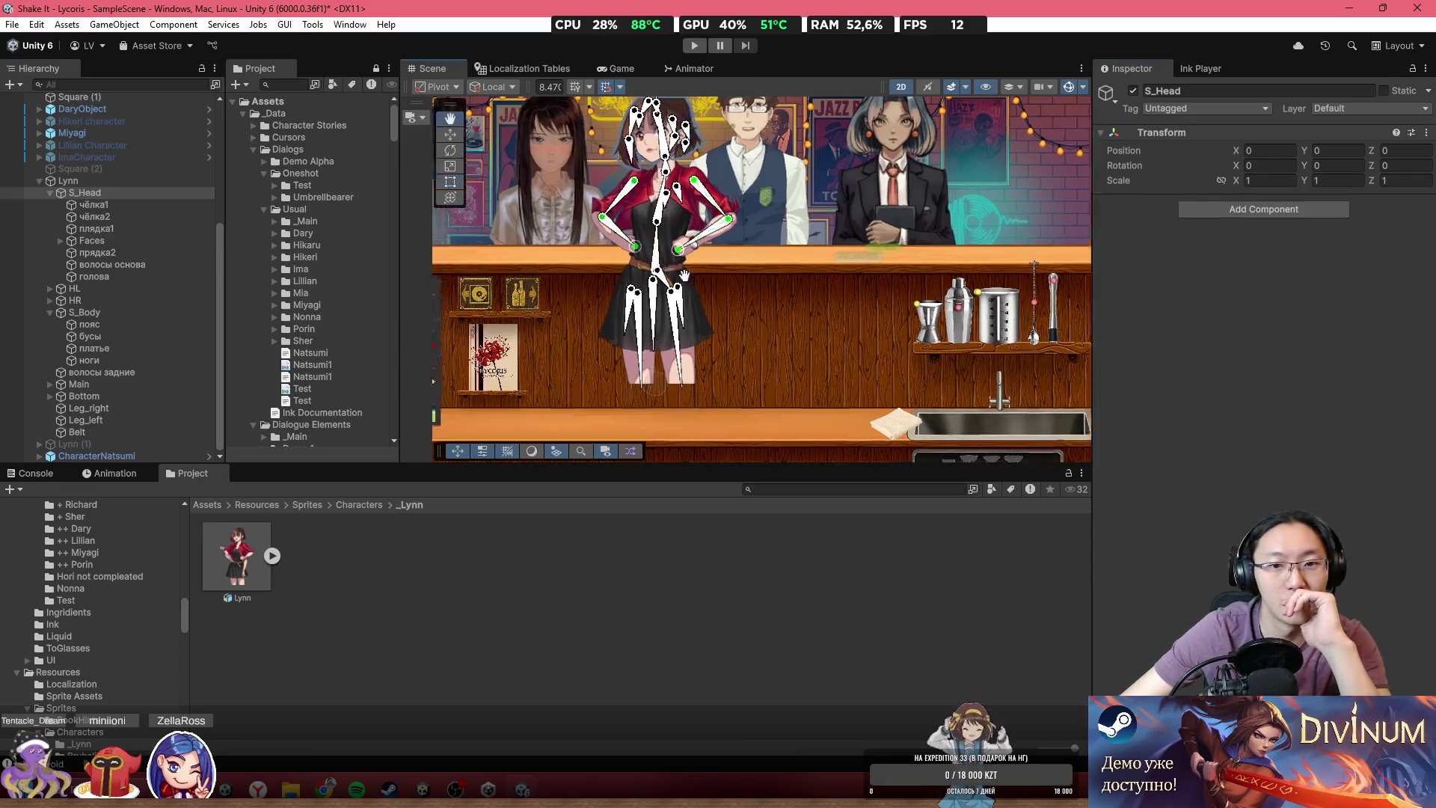
pyautogui.click(116, 180)
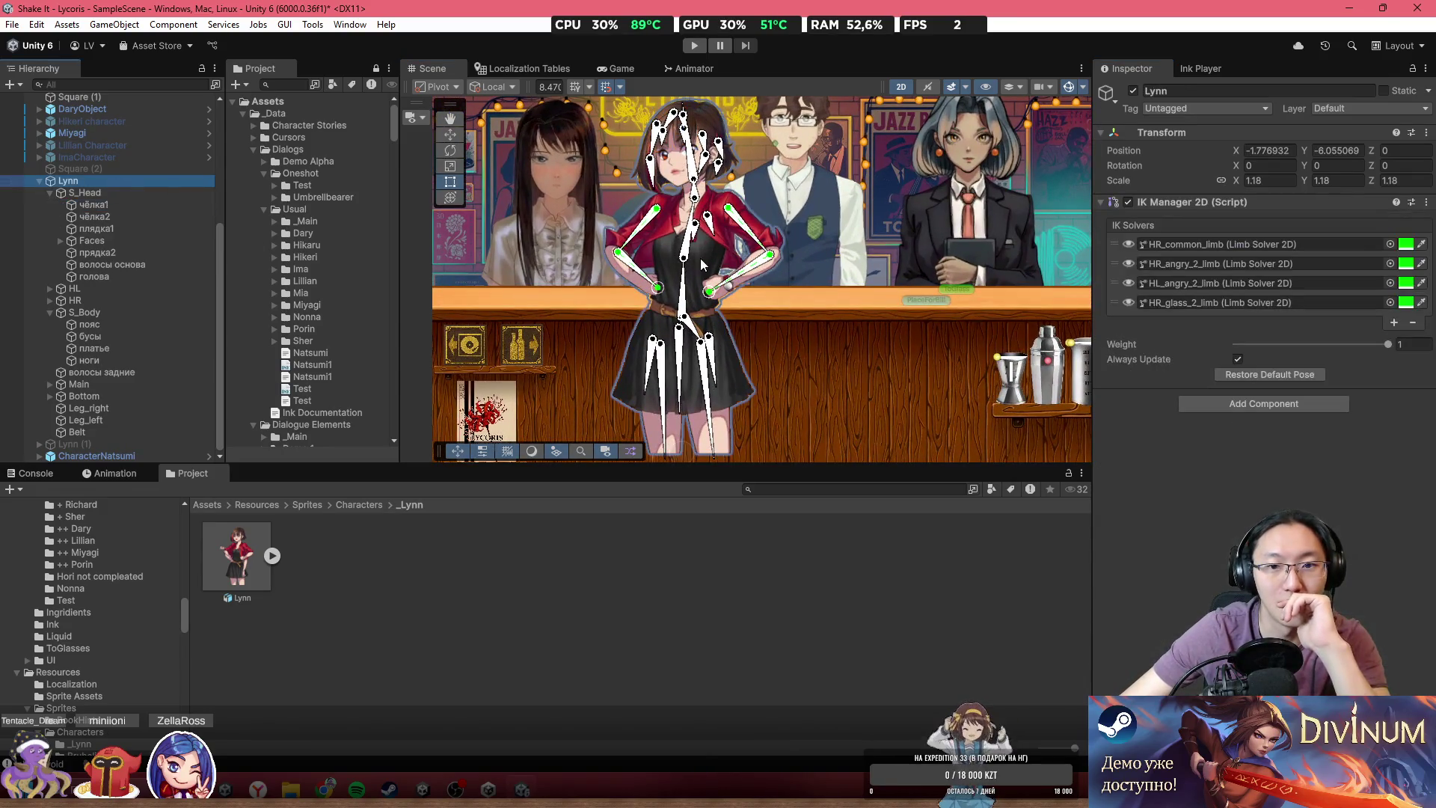
# - Twist Lynn's torso in the Scene view to test the rig
pyautogui.moveTo(682, 292)
pyautogui.mouseDown()
pyautogui.moveTo(711, 290)
pyautogui.moveTo(687, 246)
pyautogui.moveTo(659, 254)
pyautogui.moveTo(733, 193)
pyautogui.mouseUp()
pyautogui.scroll(3, 731, 193)
pyautogui.click(729, 178)
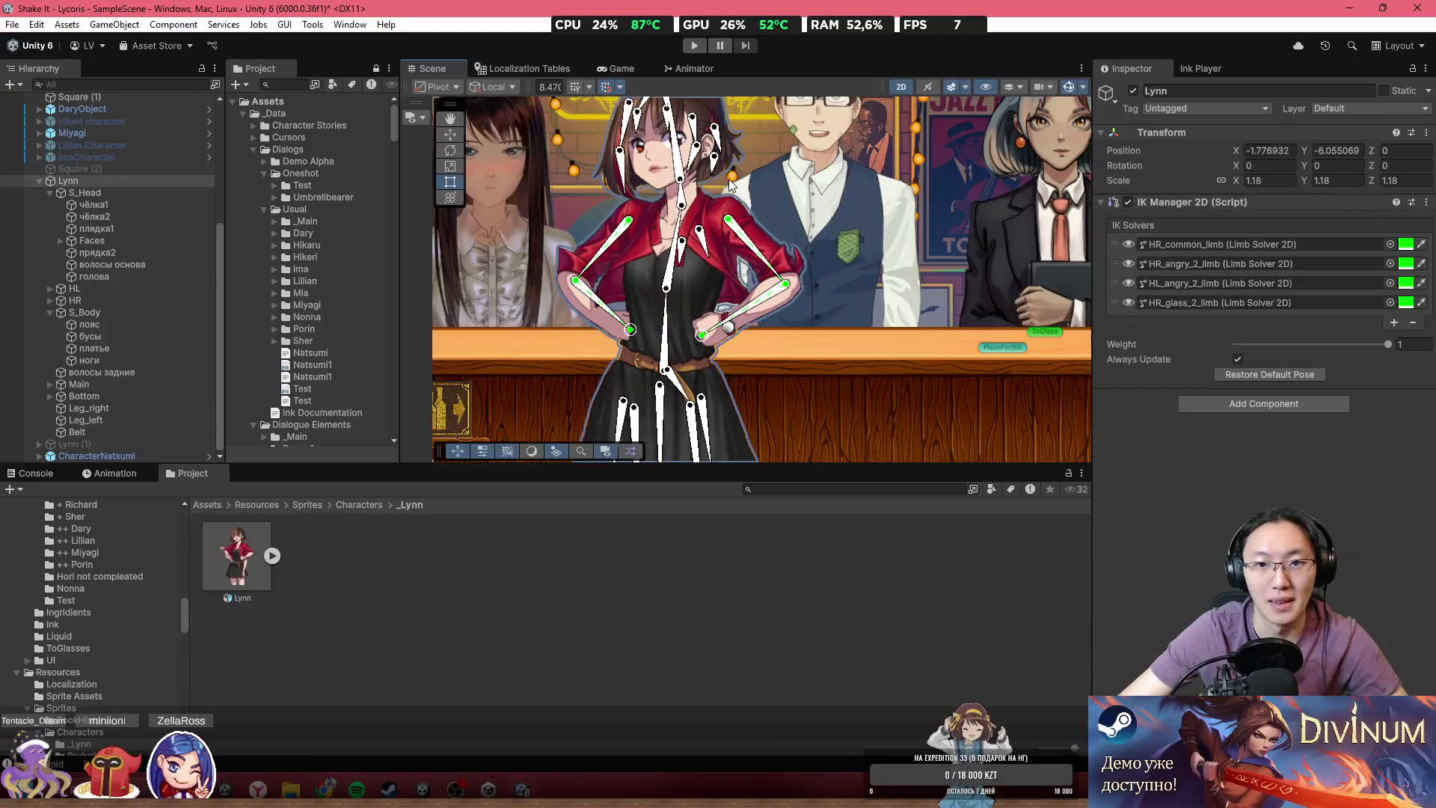
# - Rename the disabled Lynn (1) copy to 'Lynn OLD'
pyautogui.click(111, 444)
pyautogui.click(1231, 91)
pyautogui.write('Lynn (1')
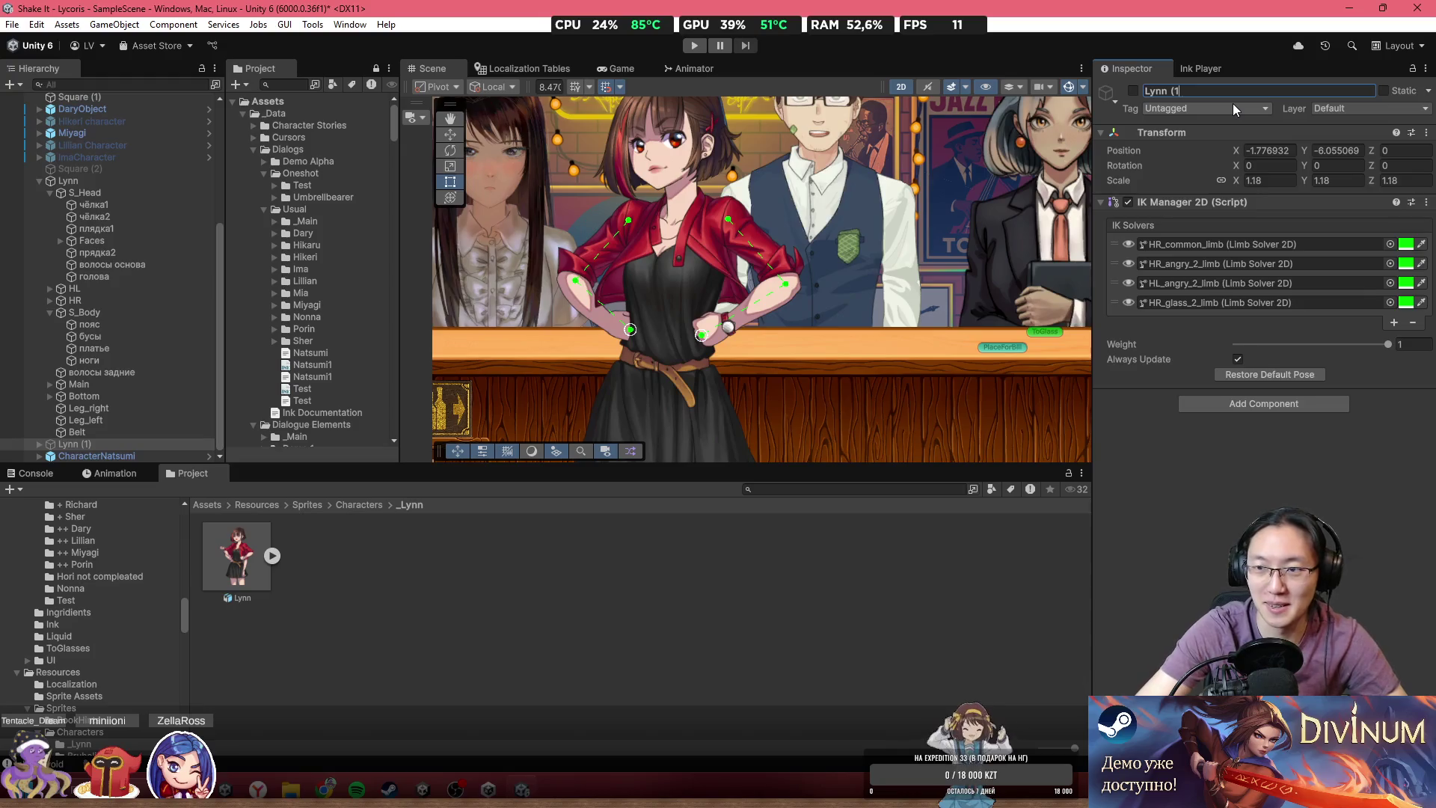
pyautogui.press('BackSpace')
pyautogui.press('BackSpace')
pyautogui.write('OLD')
pyautogui.press('Return')
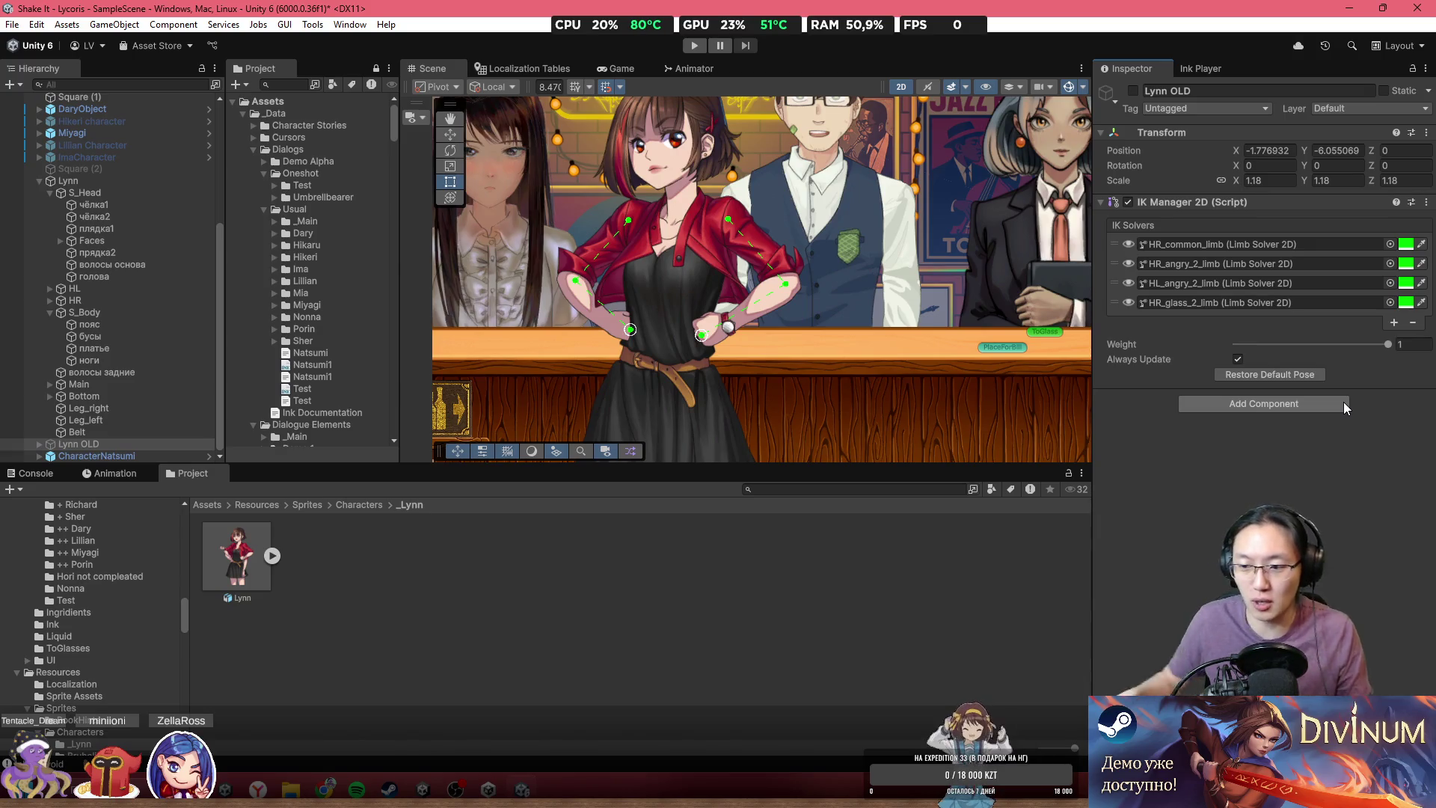
pyautogui.press('super+n')
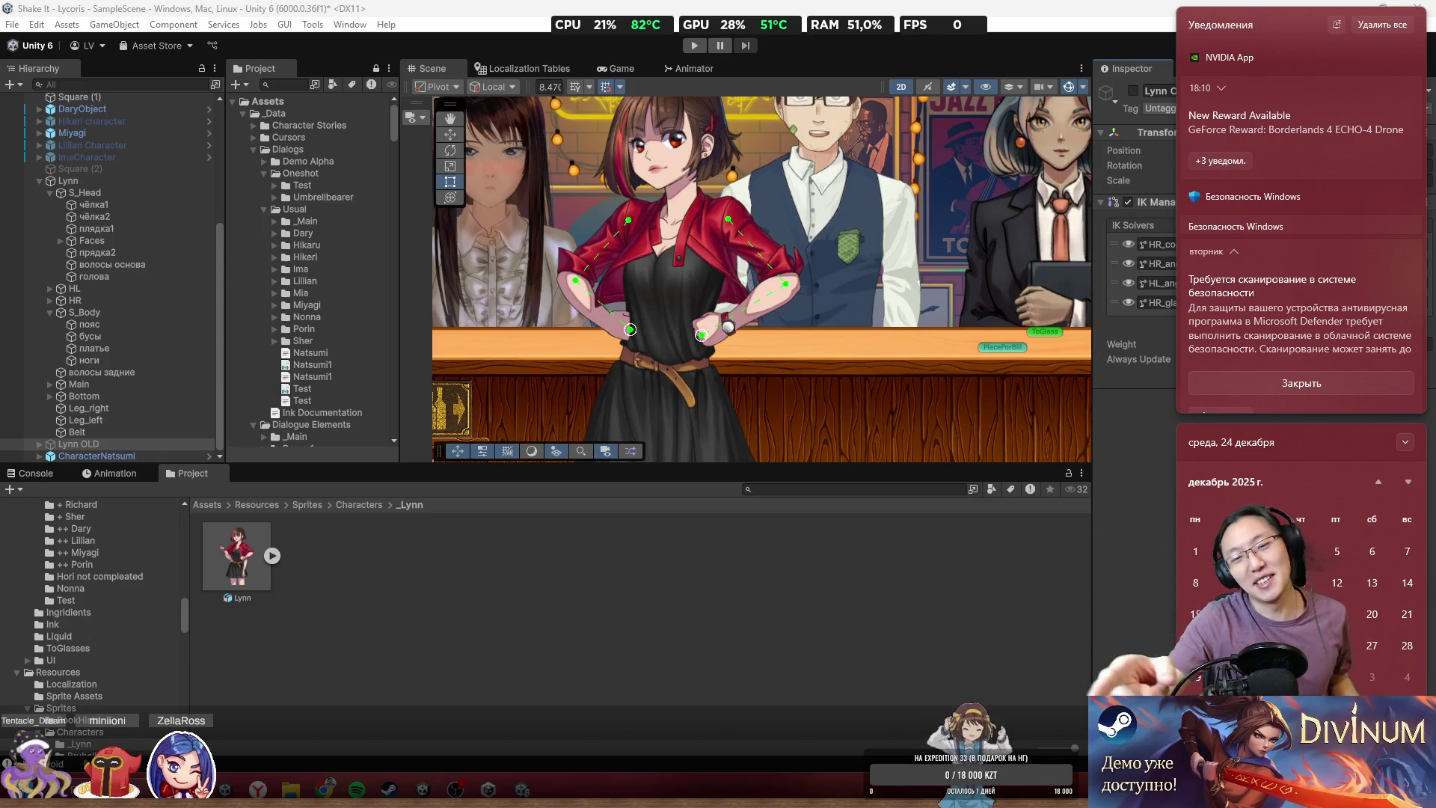
# - Reduce the scale of Miyagi's sprite under MiyagiComon from 1.07 to 0.95
pyautogui.click(473, 266)
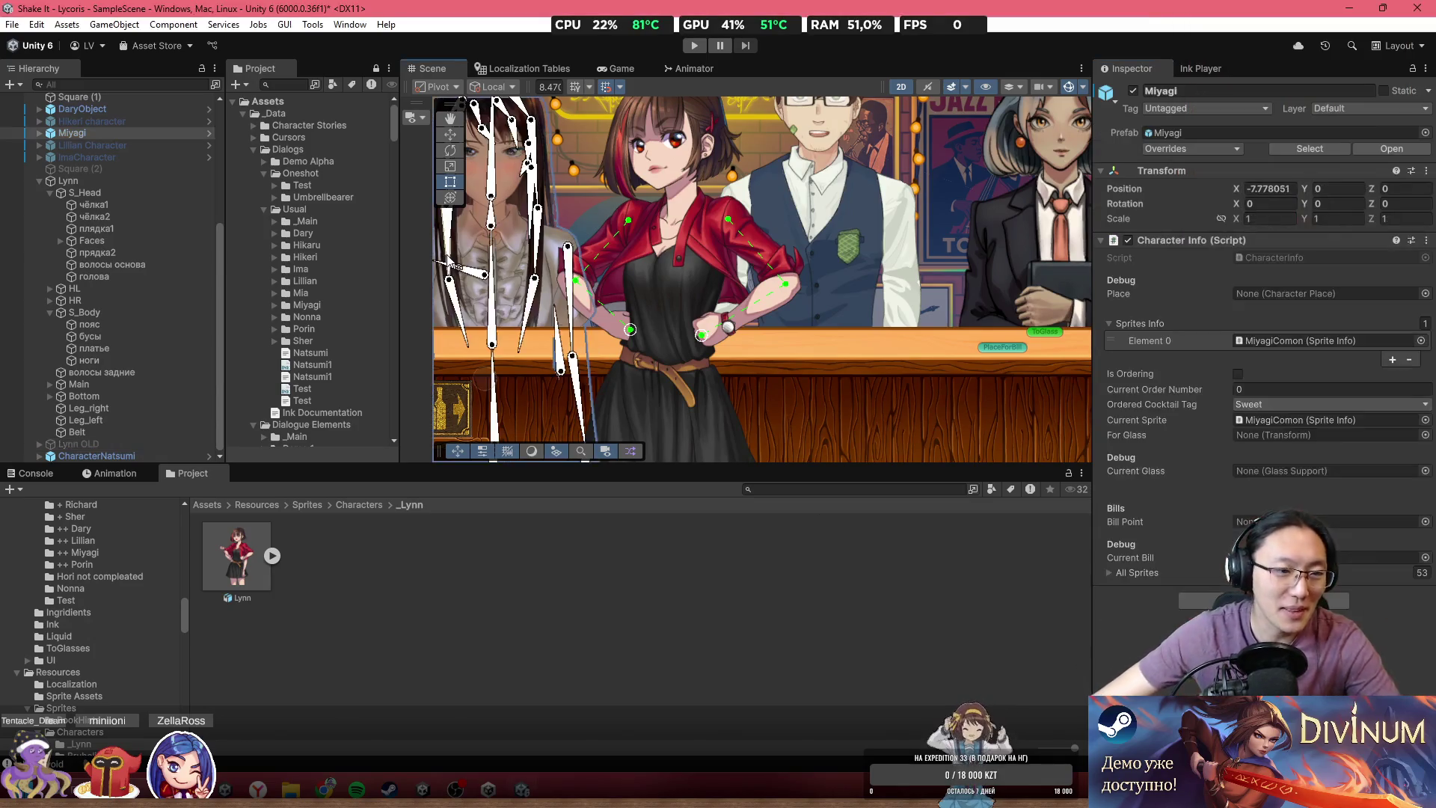
pyautogui.click(537, 225)
pyautogui.click(87, 144)
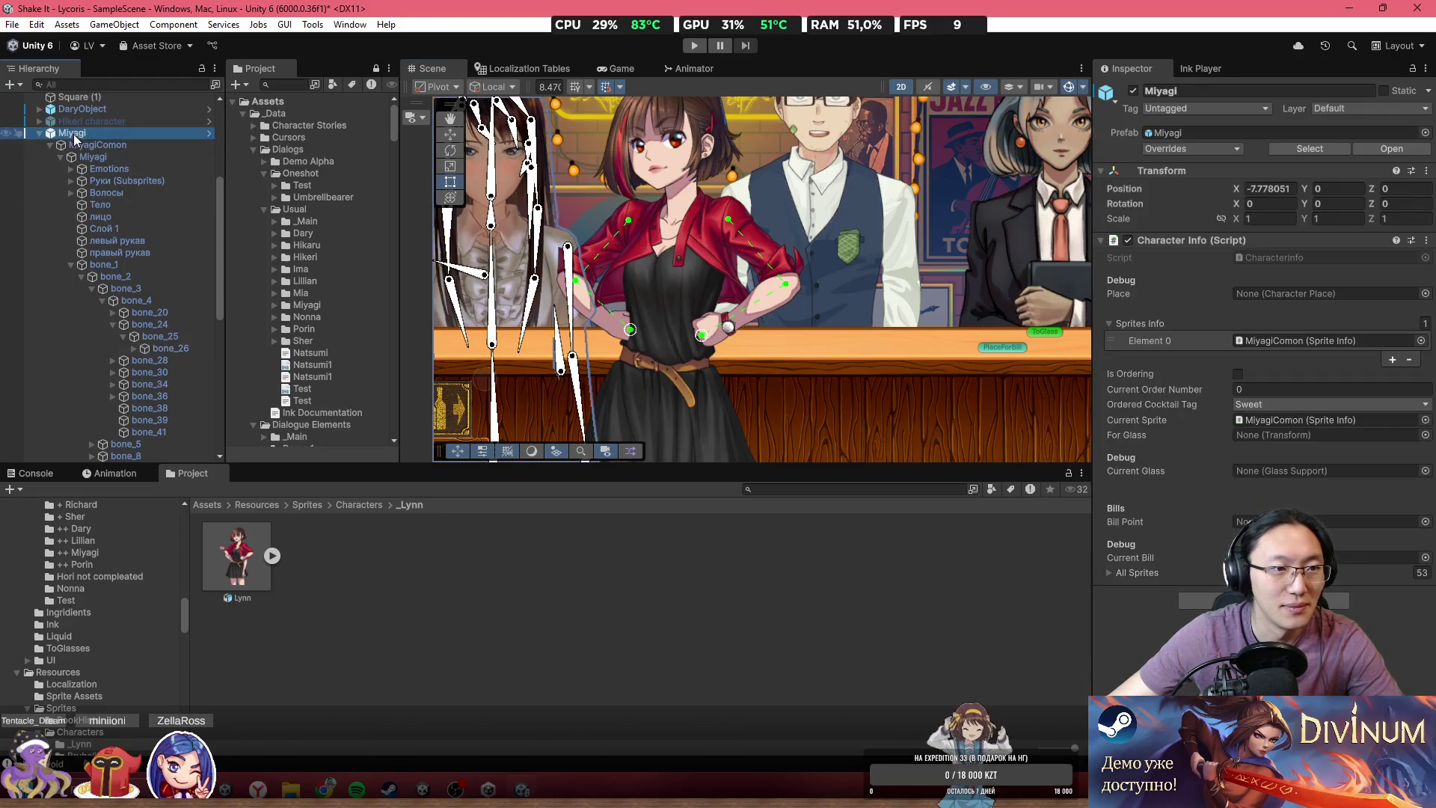
pyautogui.click(103, 159)
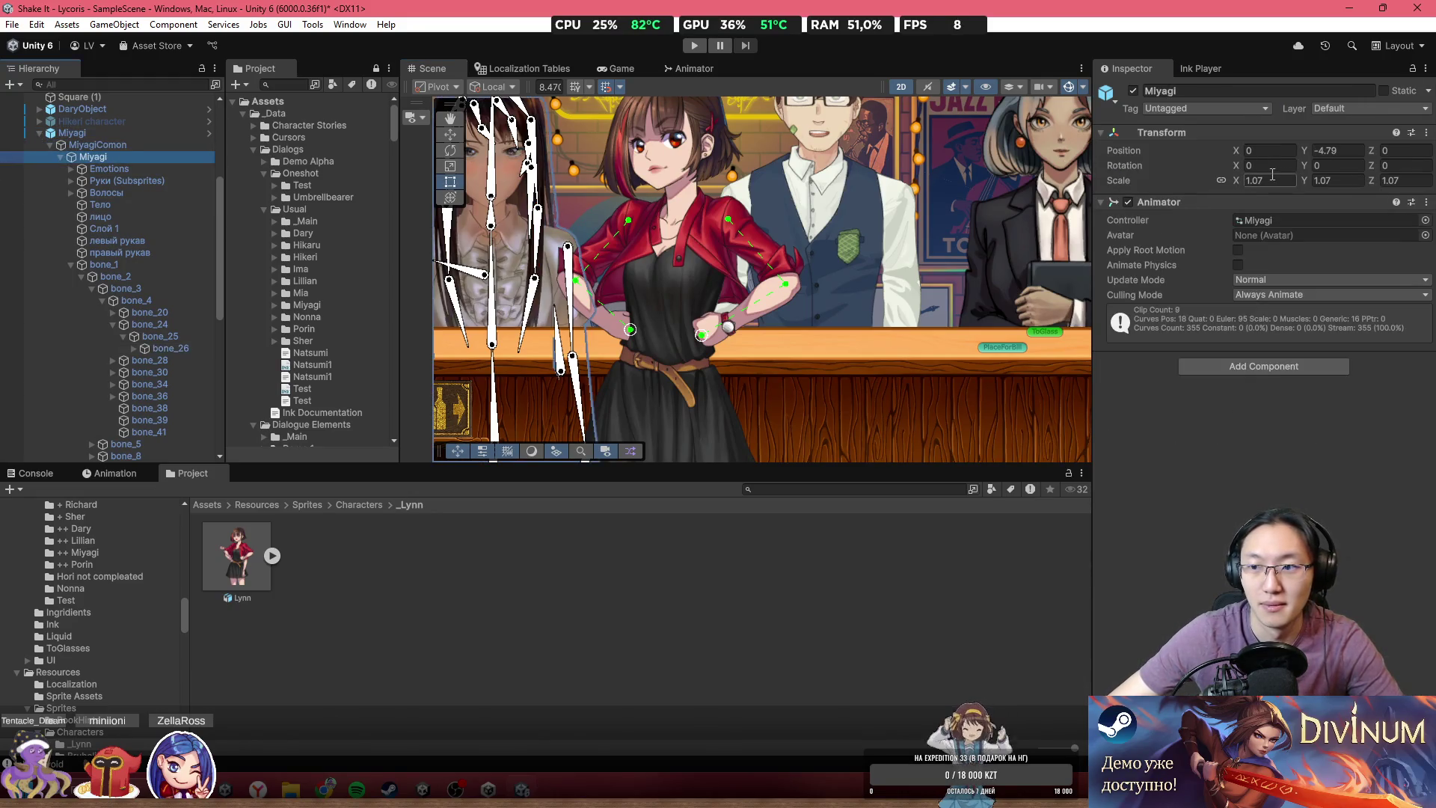
pyautogui.moveTo(1301, 181); pyautogui.dragTo(1296, 183)
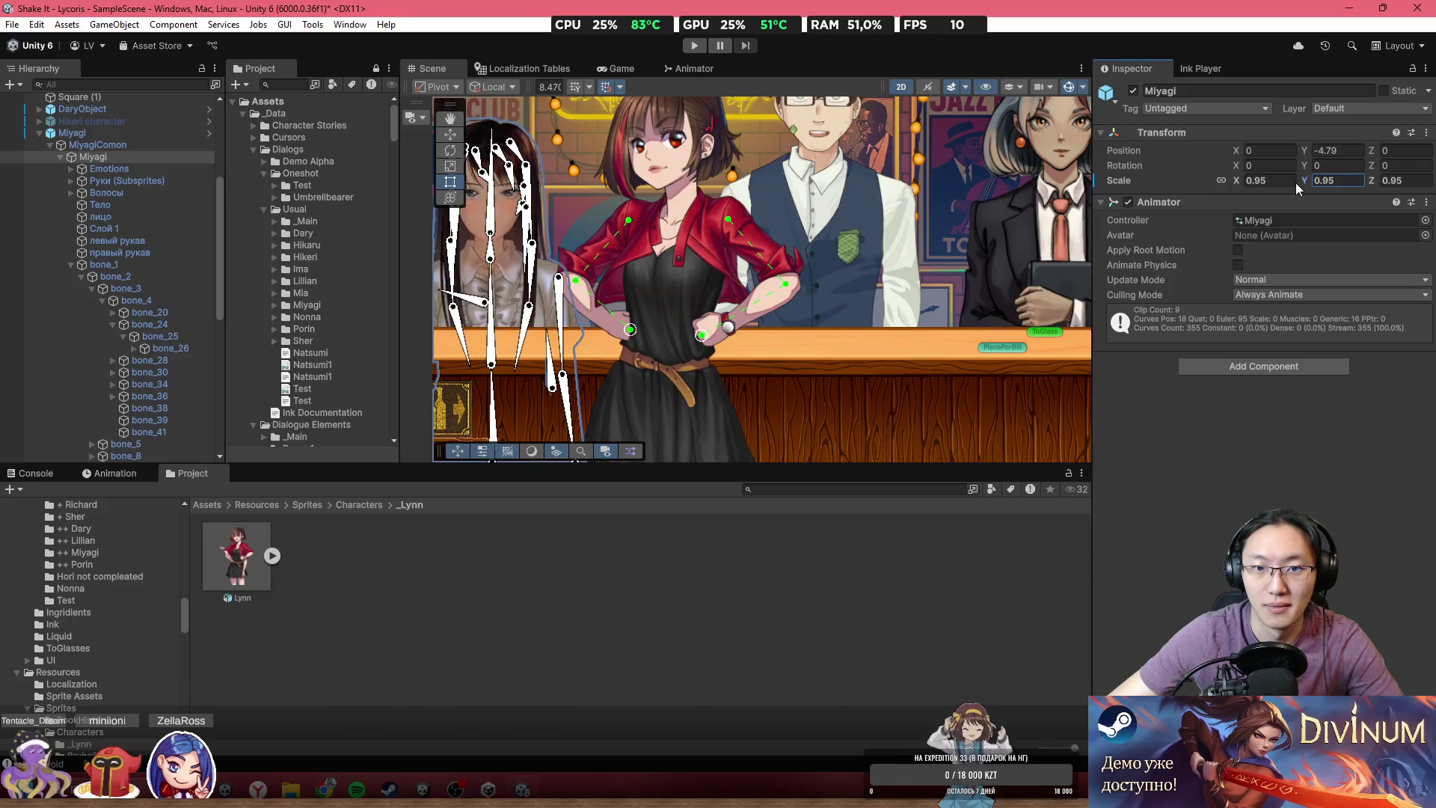
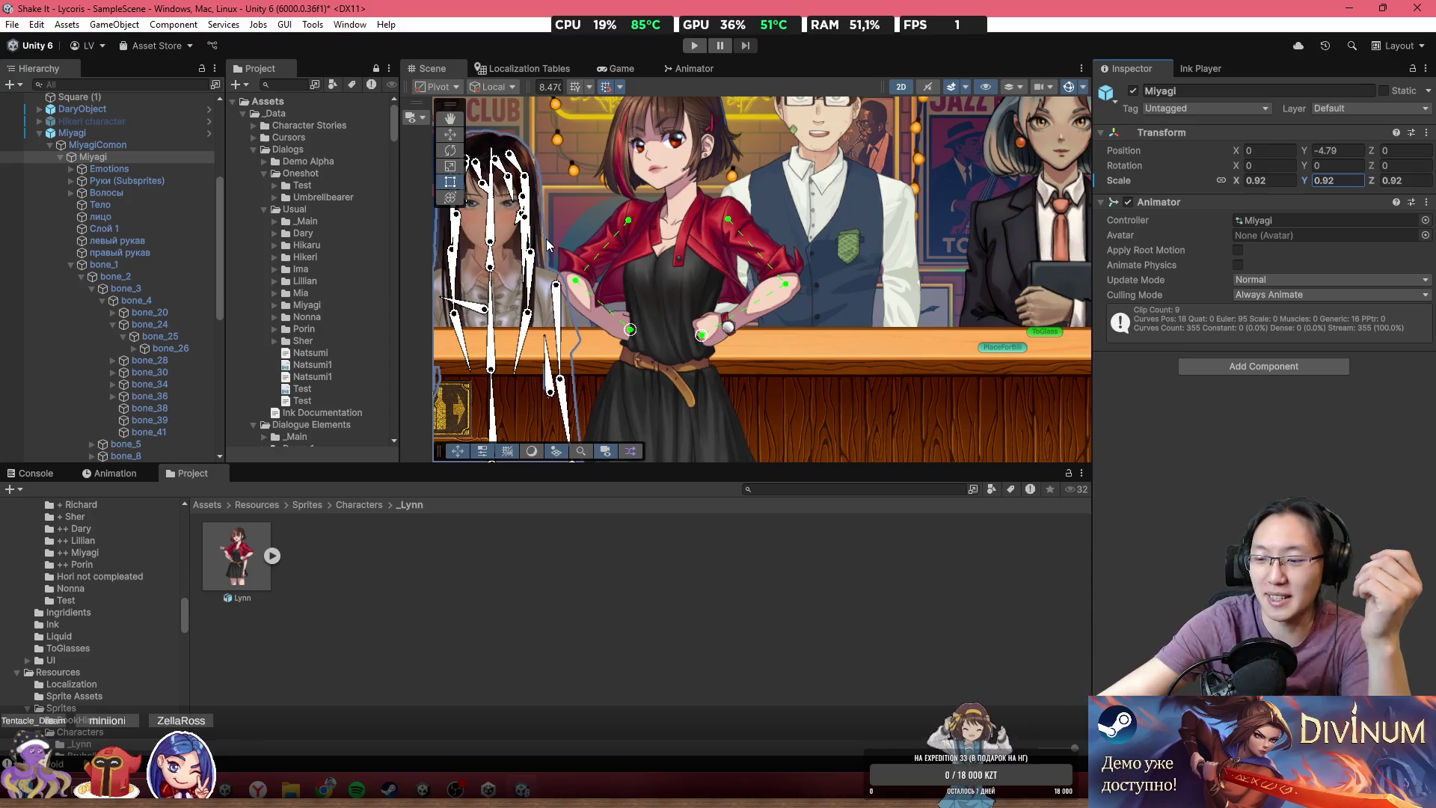
# - Raise the inner Miyagi object from Y -4.79 to about -3.58
pyautogui.moveTo(742, 27)
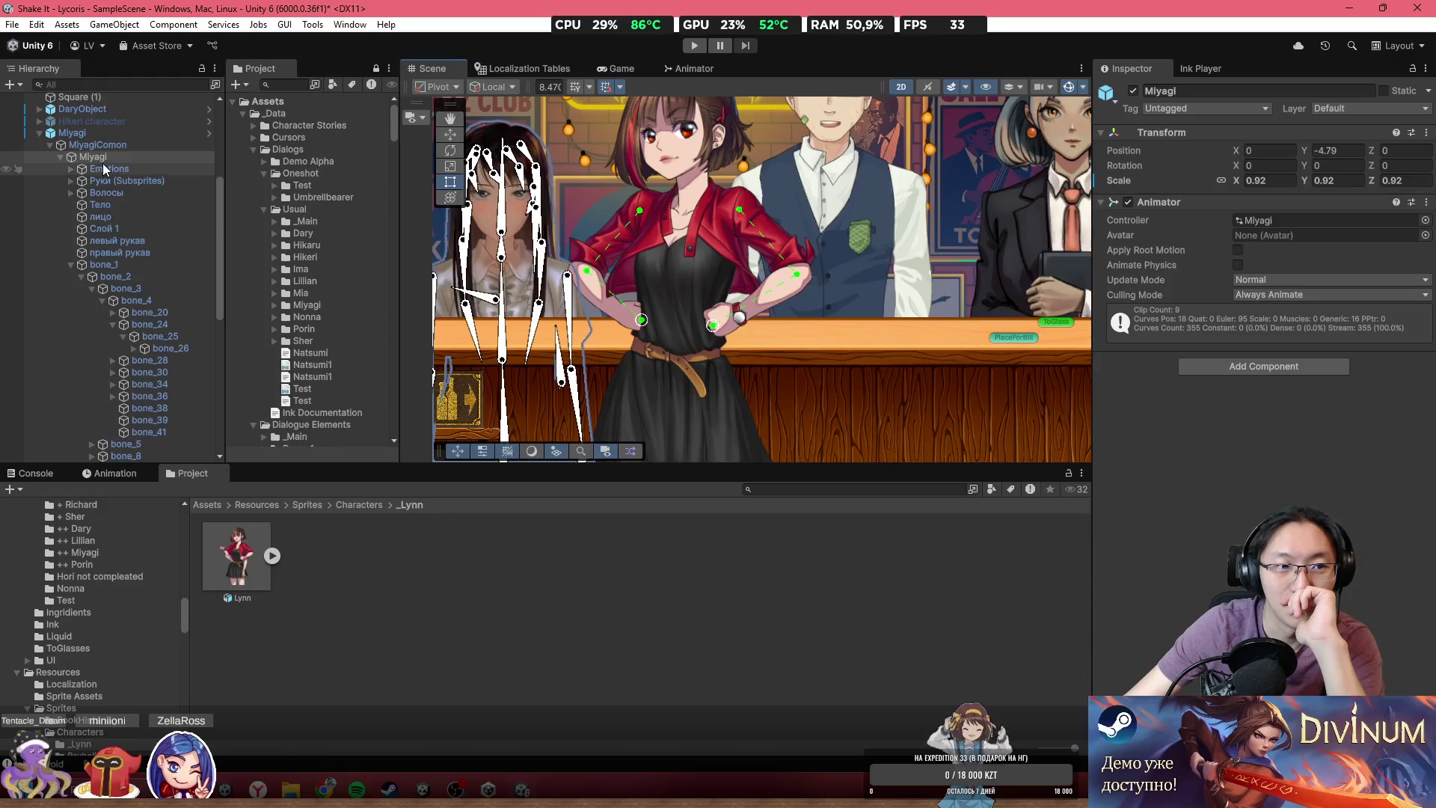
pyautogui.click(688, 275)
pyautogui.click(523, 255)
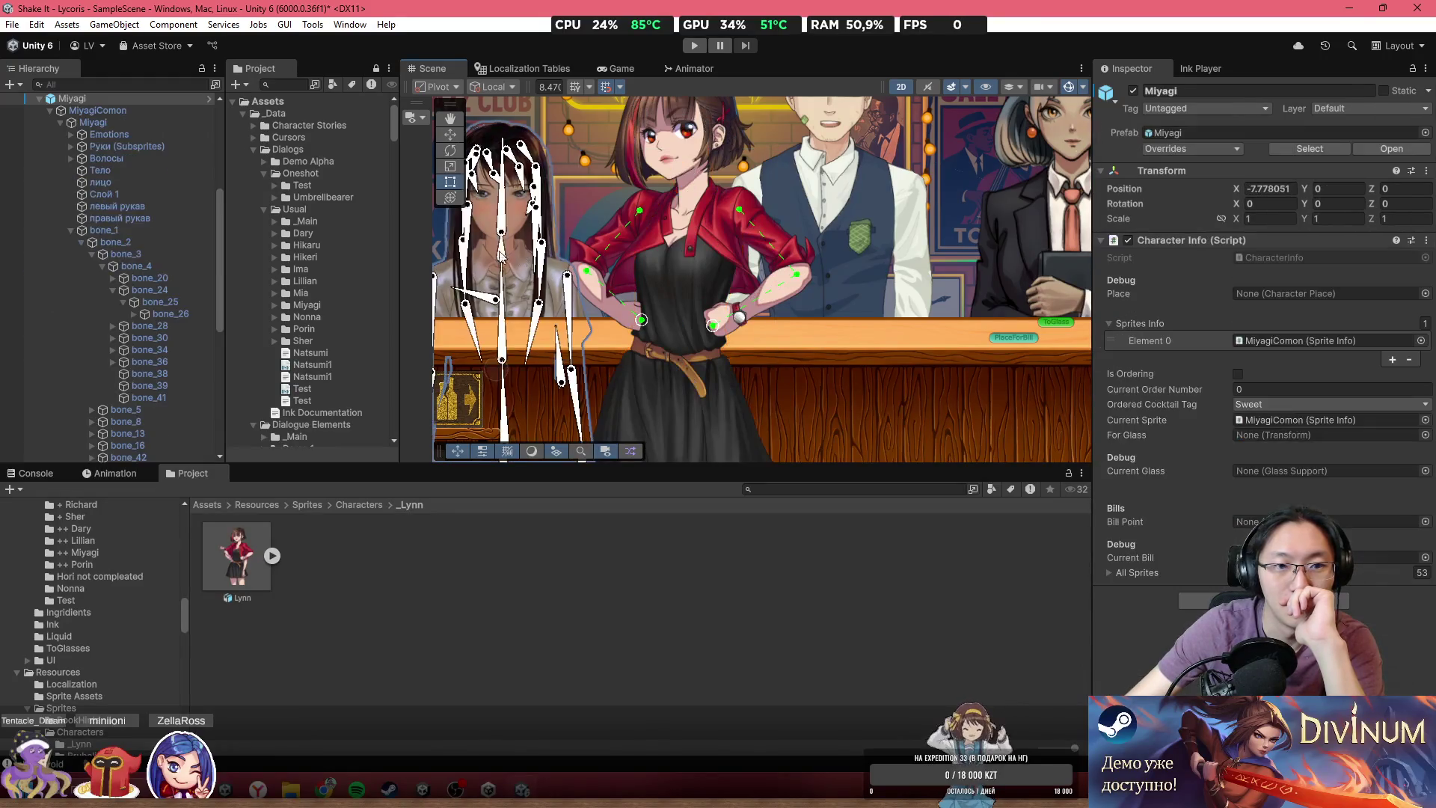
pyautogui.click(145, 124)
pyautogui.moveTo(614, 197); pyautogui.dragTo(763, 161)
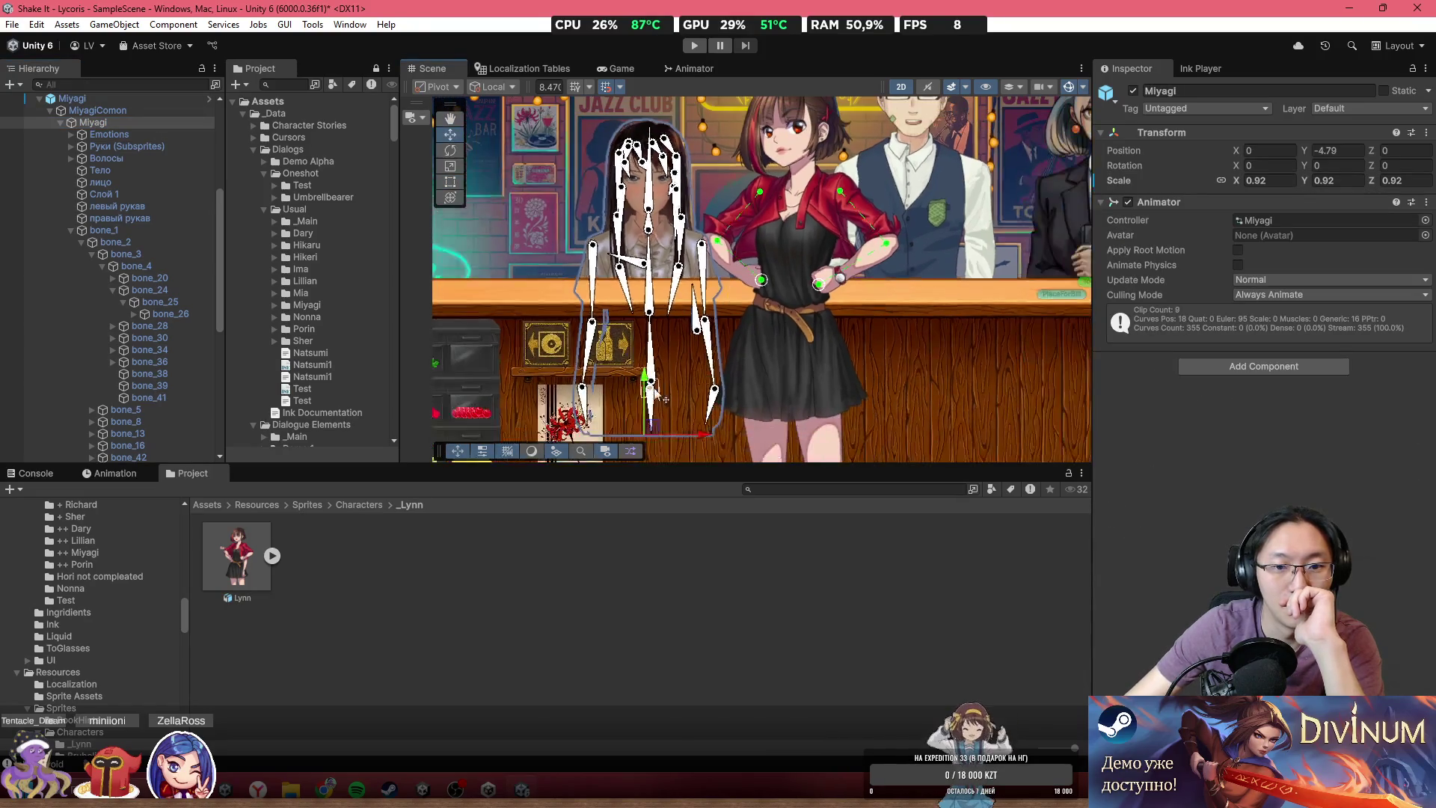
pyautogui.moveTo(648, 408); pyautogui.dragTo(649, 330)
# - Frame the BarTableVisual object in the Scene view and adjust the view around the bar
pyautogui.click(908, 348)
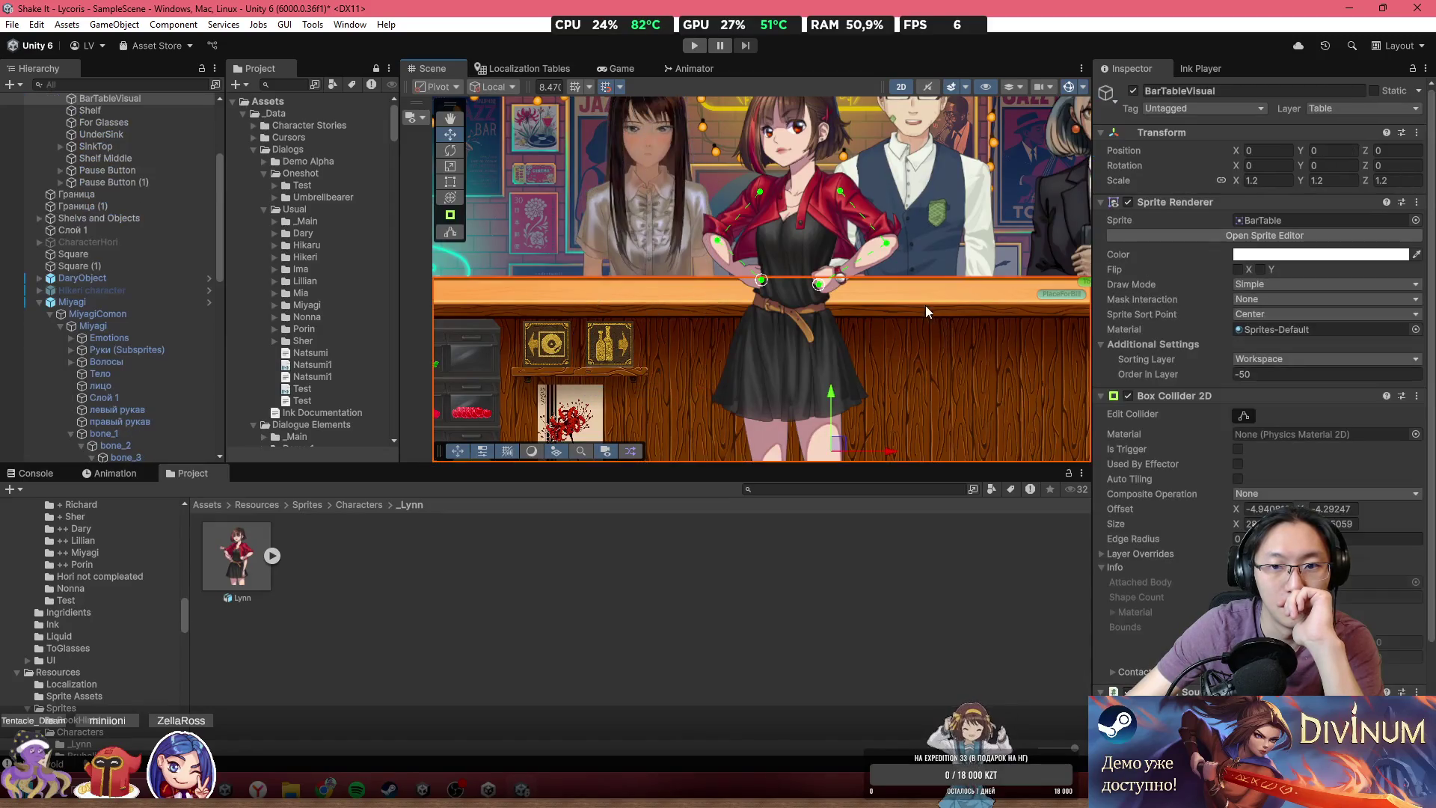
pyautogui.press('f')
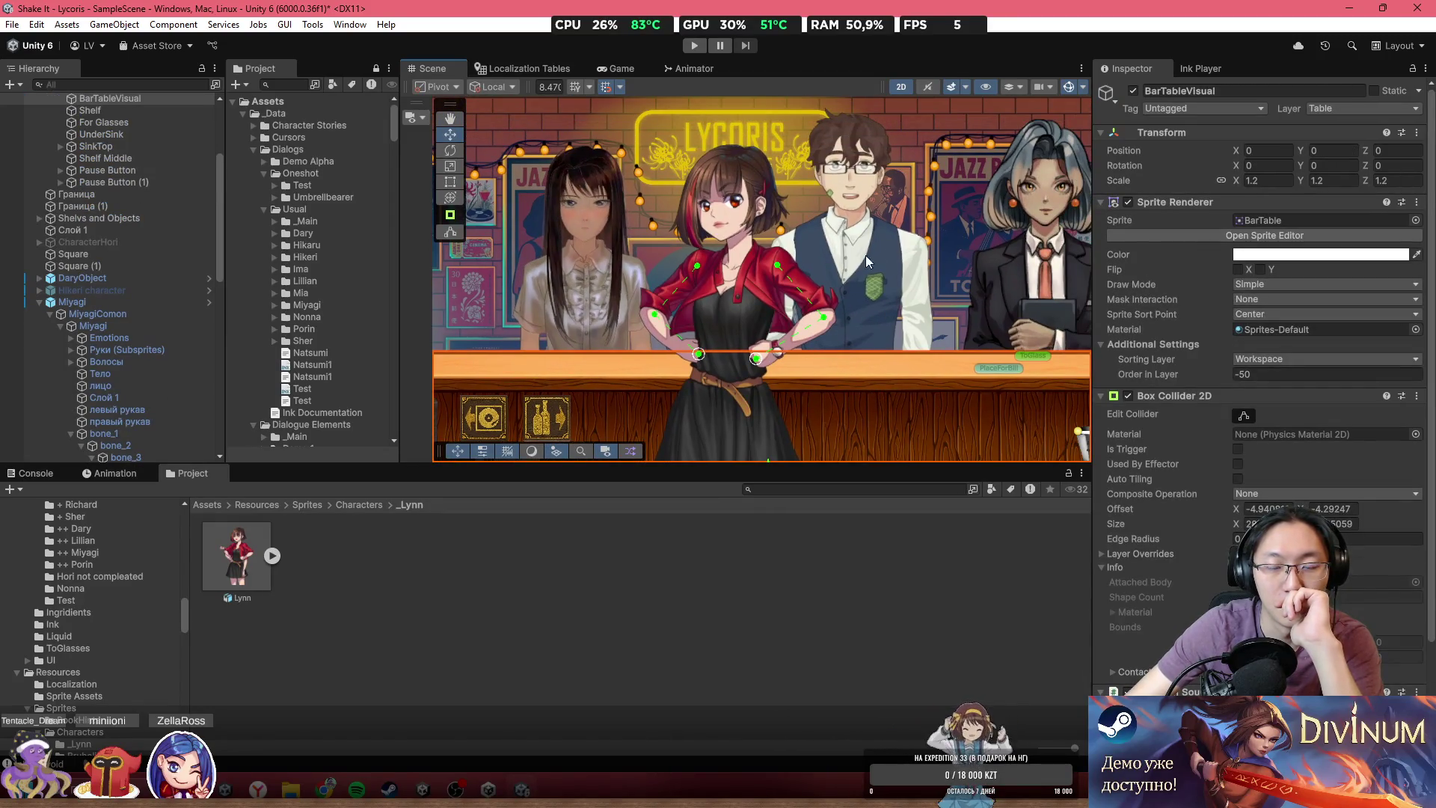
pyautogui.scroll(-3, 766, 232)
pyautogui.scroll(5, 725, 271)
pyautogui.scroll(-1, 761, 295)
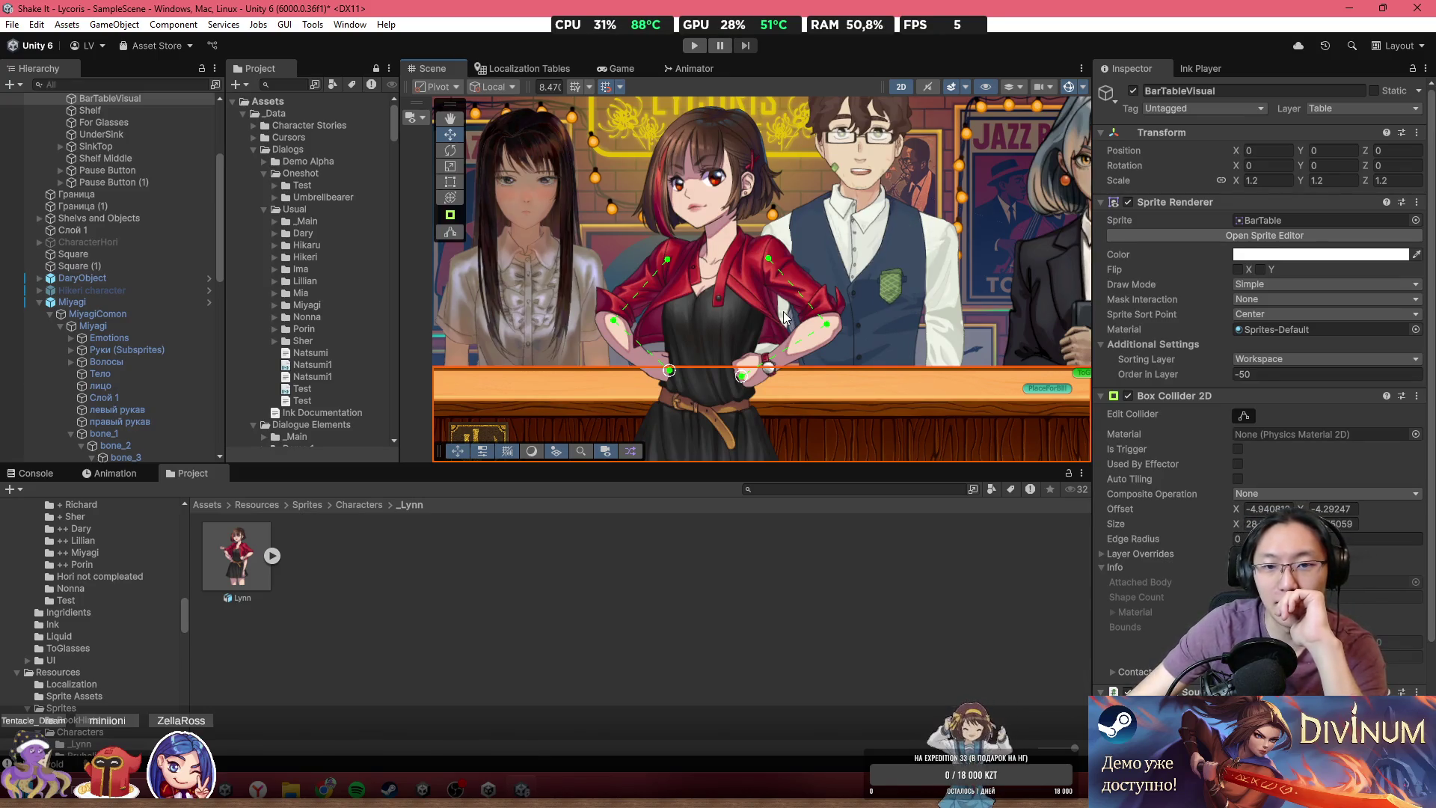
pyautogui.moveTo(911, 277); pyautogui.dragTo(849, 243)
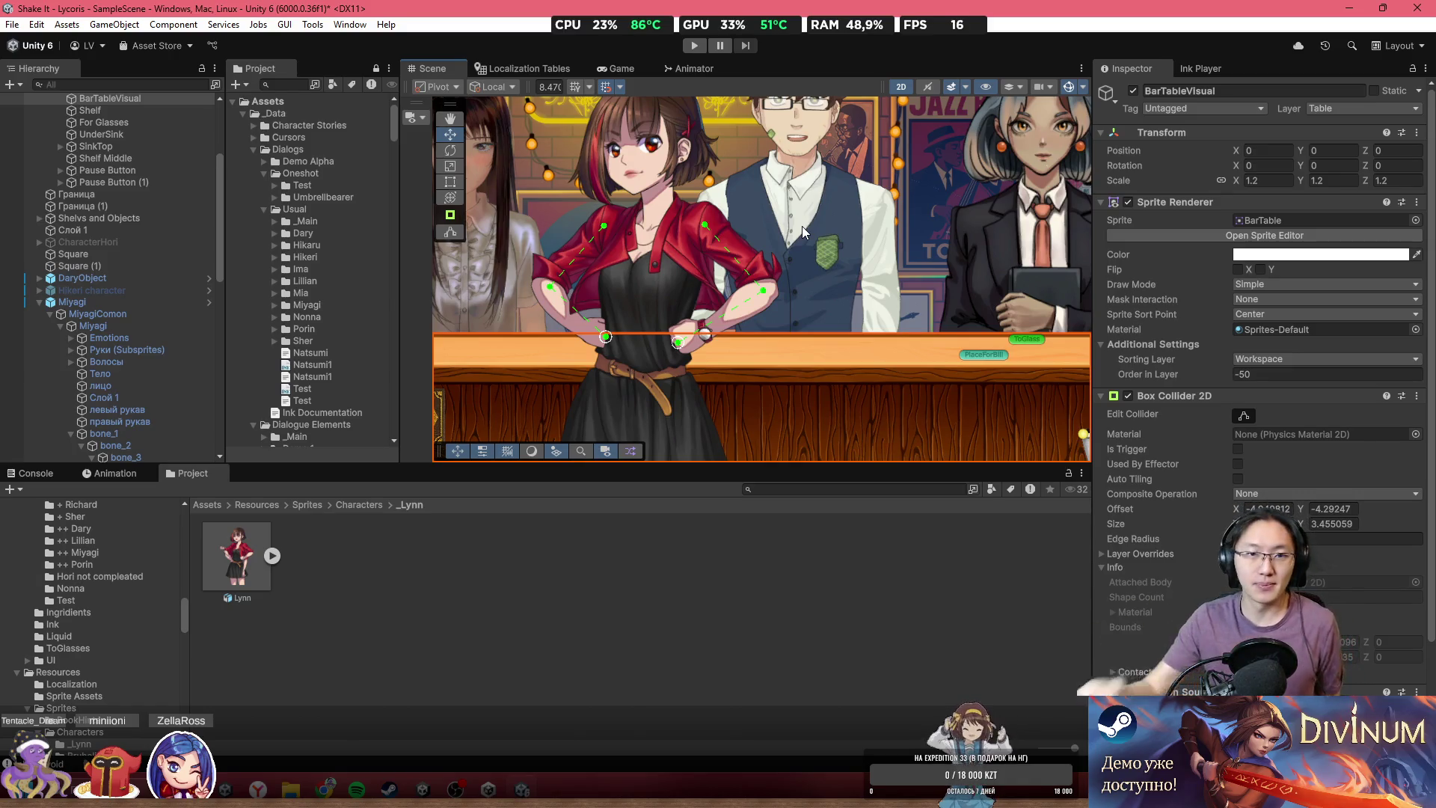
pyautogui.scroll(-3, 770, 348)
pyautogui.scroll(3, 770, 344)
pyautogui.scroll(3, 721, 326)
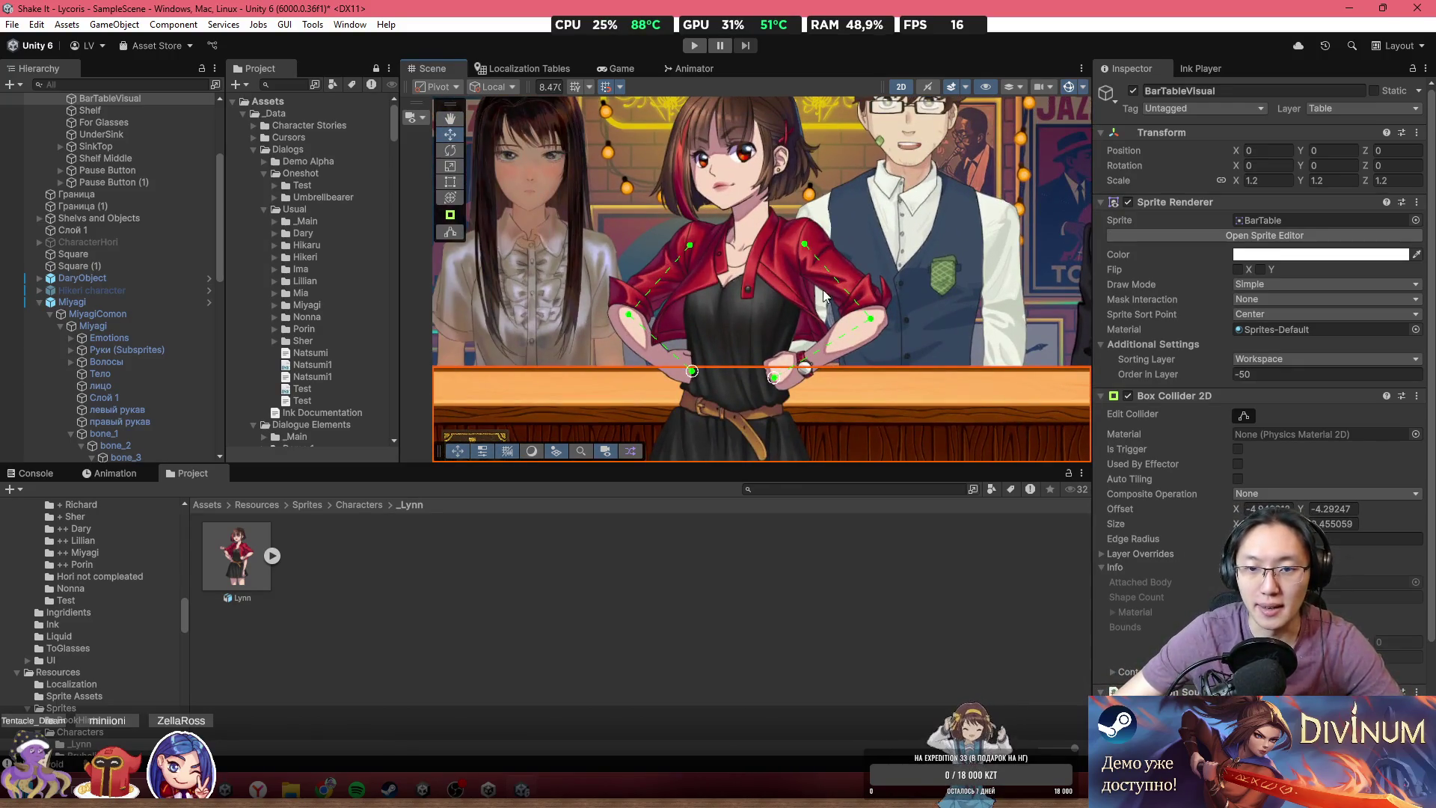
pyautogui.moveTo(743, 301); pyautogui.dragTo(757, 323)
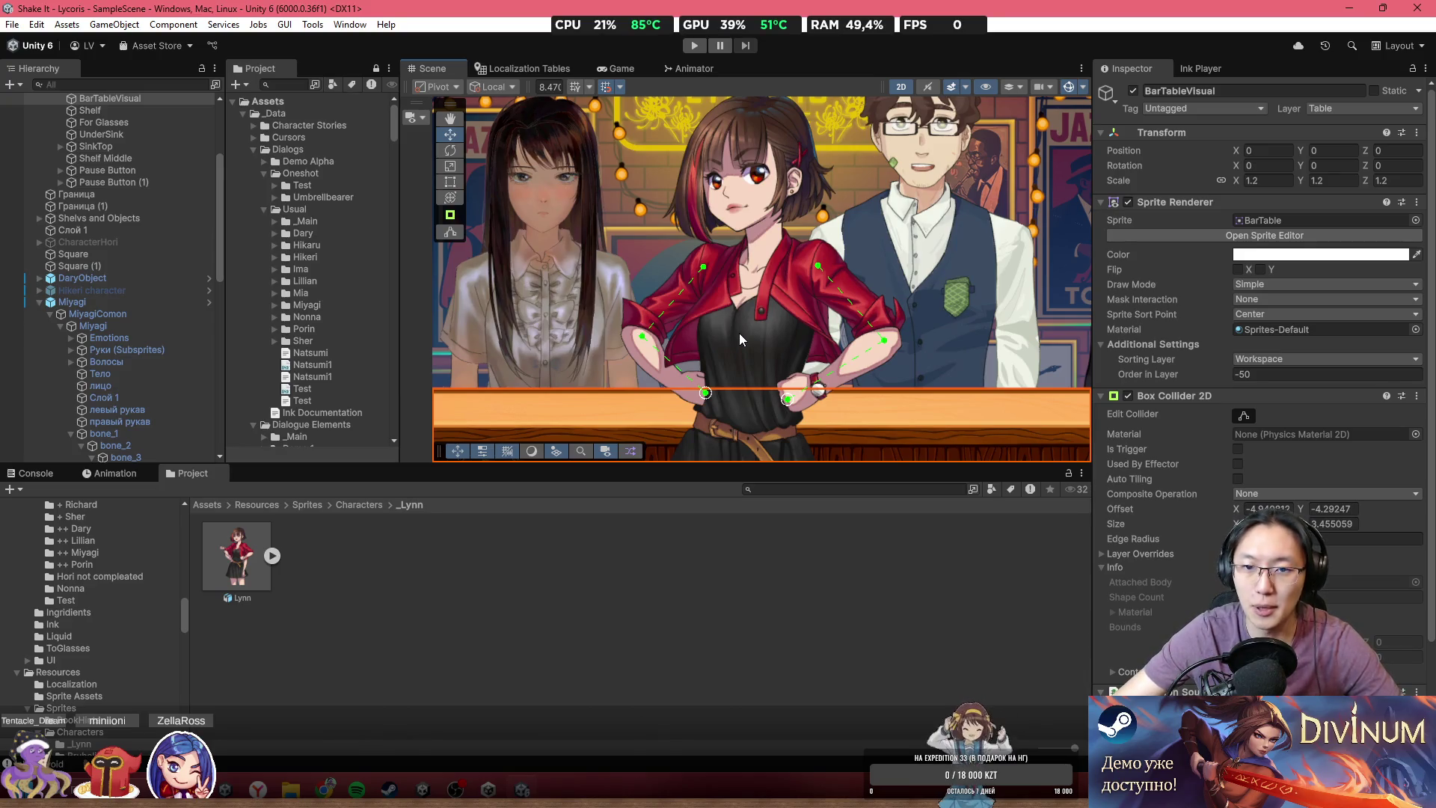
pyautogui.scroll(-4, 739, 334)
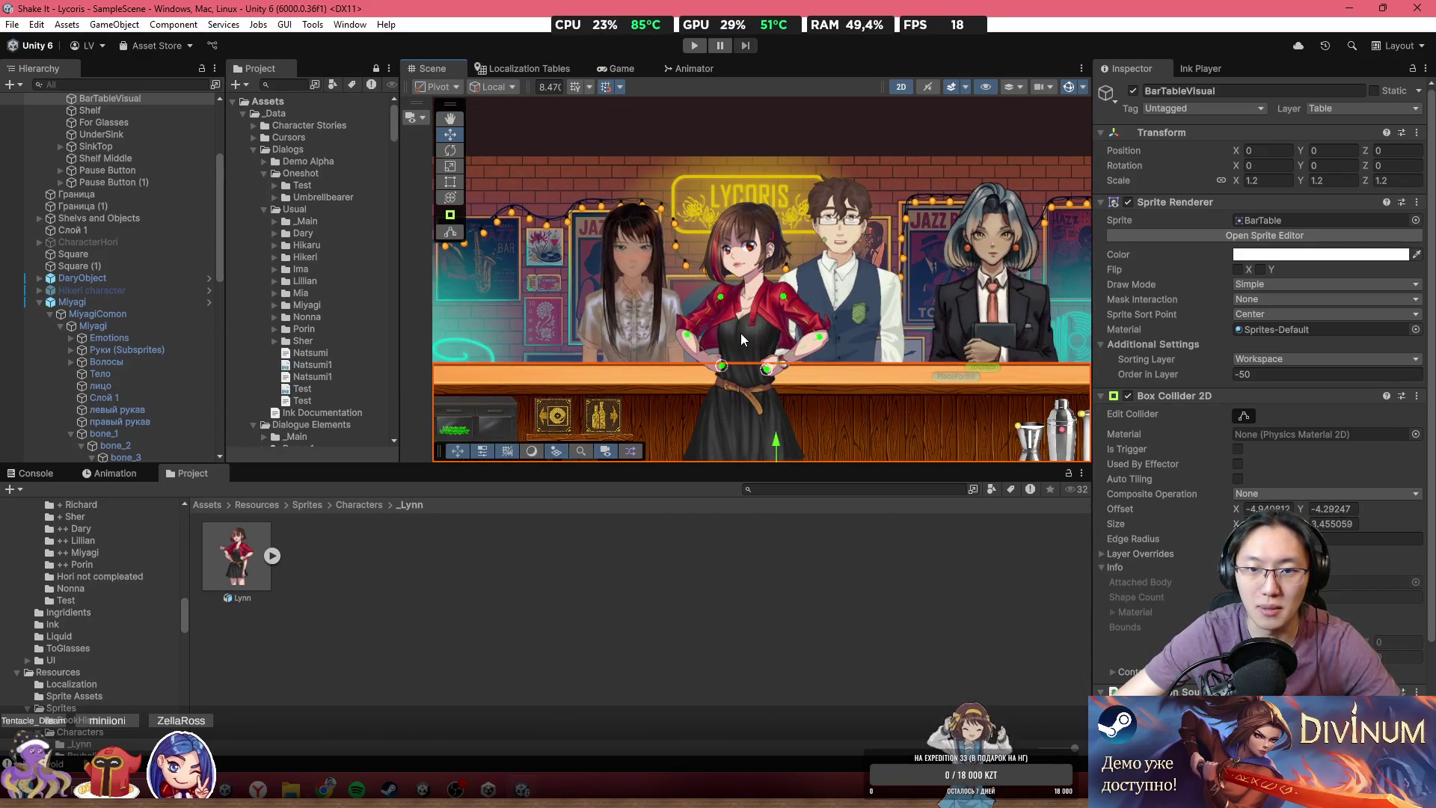
pyautogui.scroll(2, 740, 339)
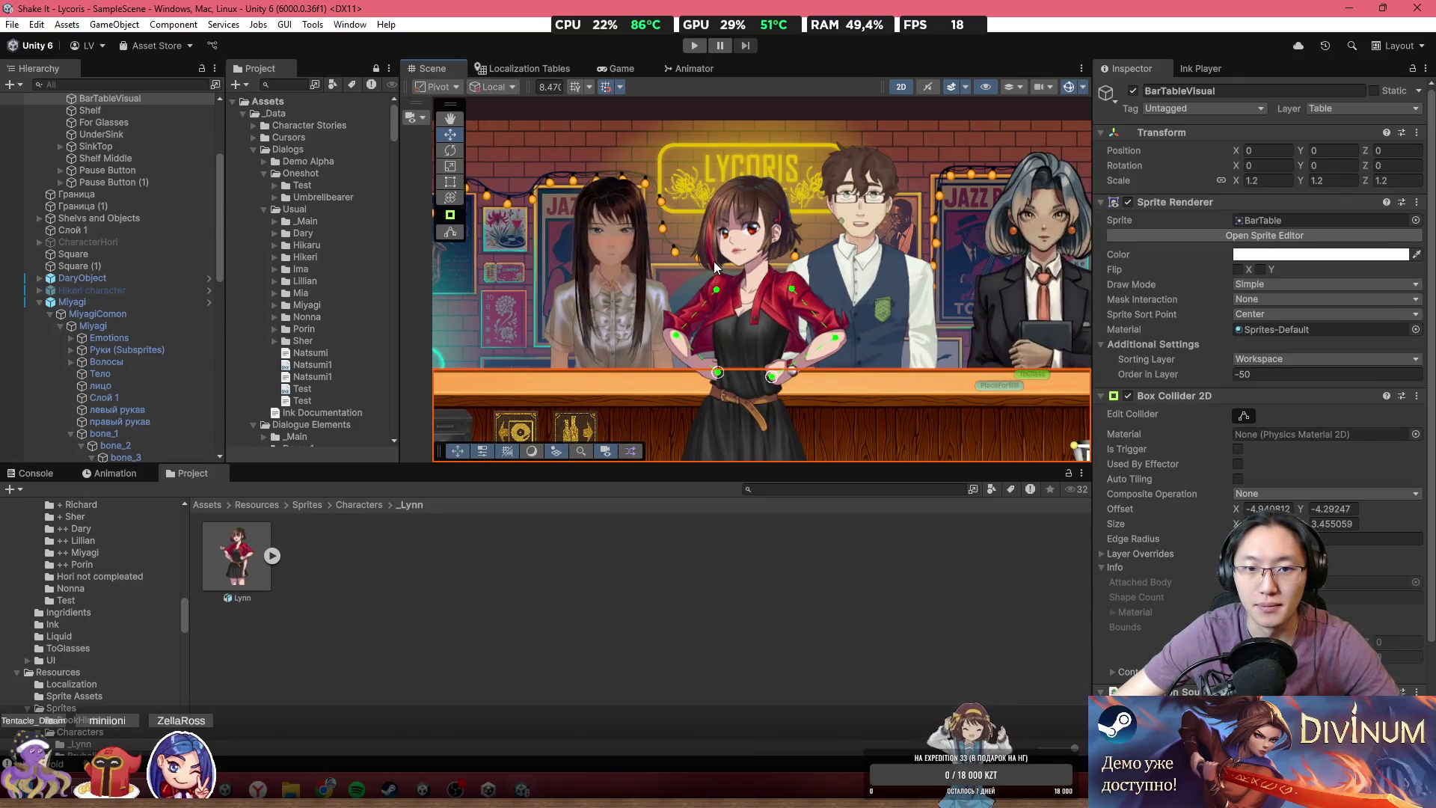
pyautogui.scroll(1, 781, 253)
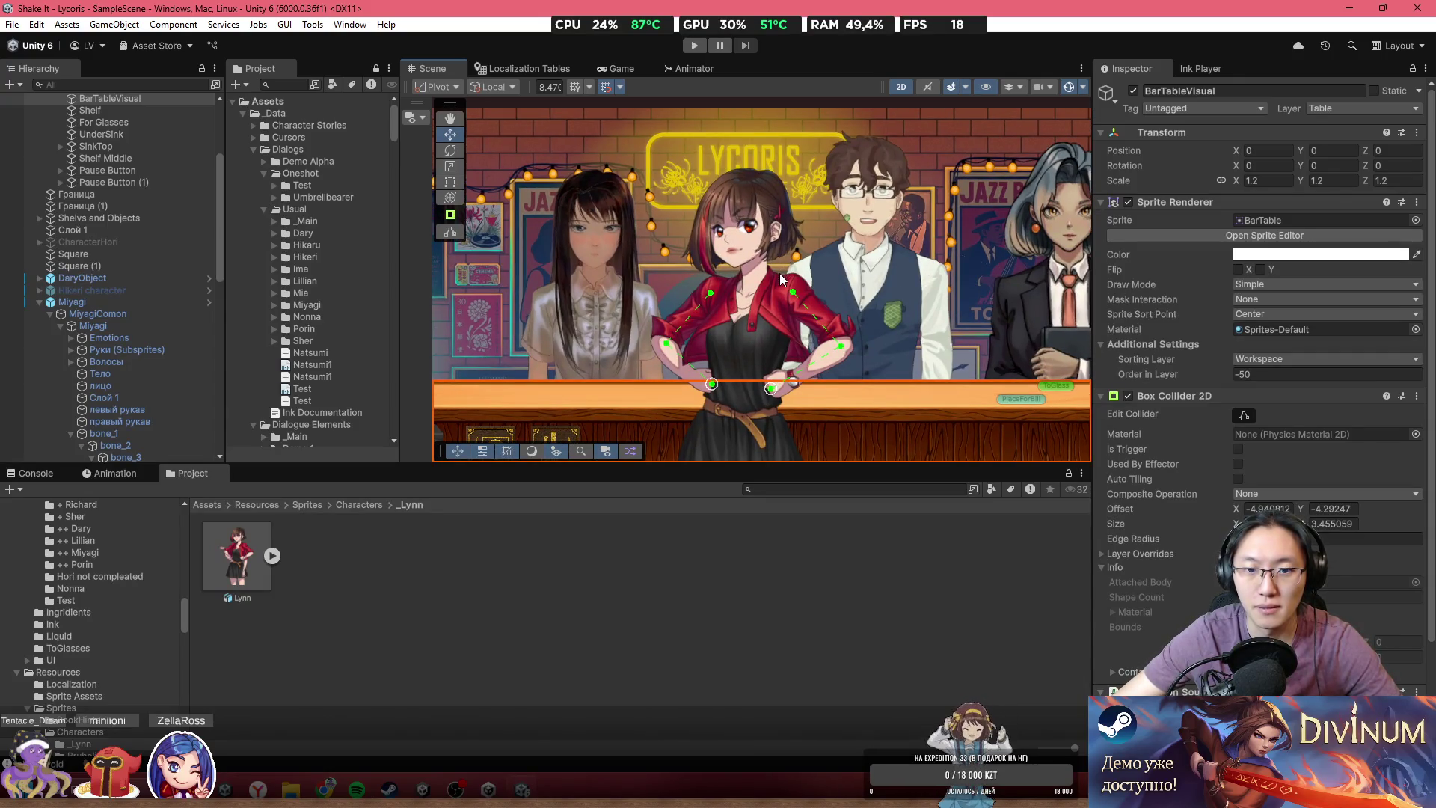
pyautogui.scroll(1, 788, 298)
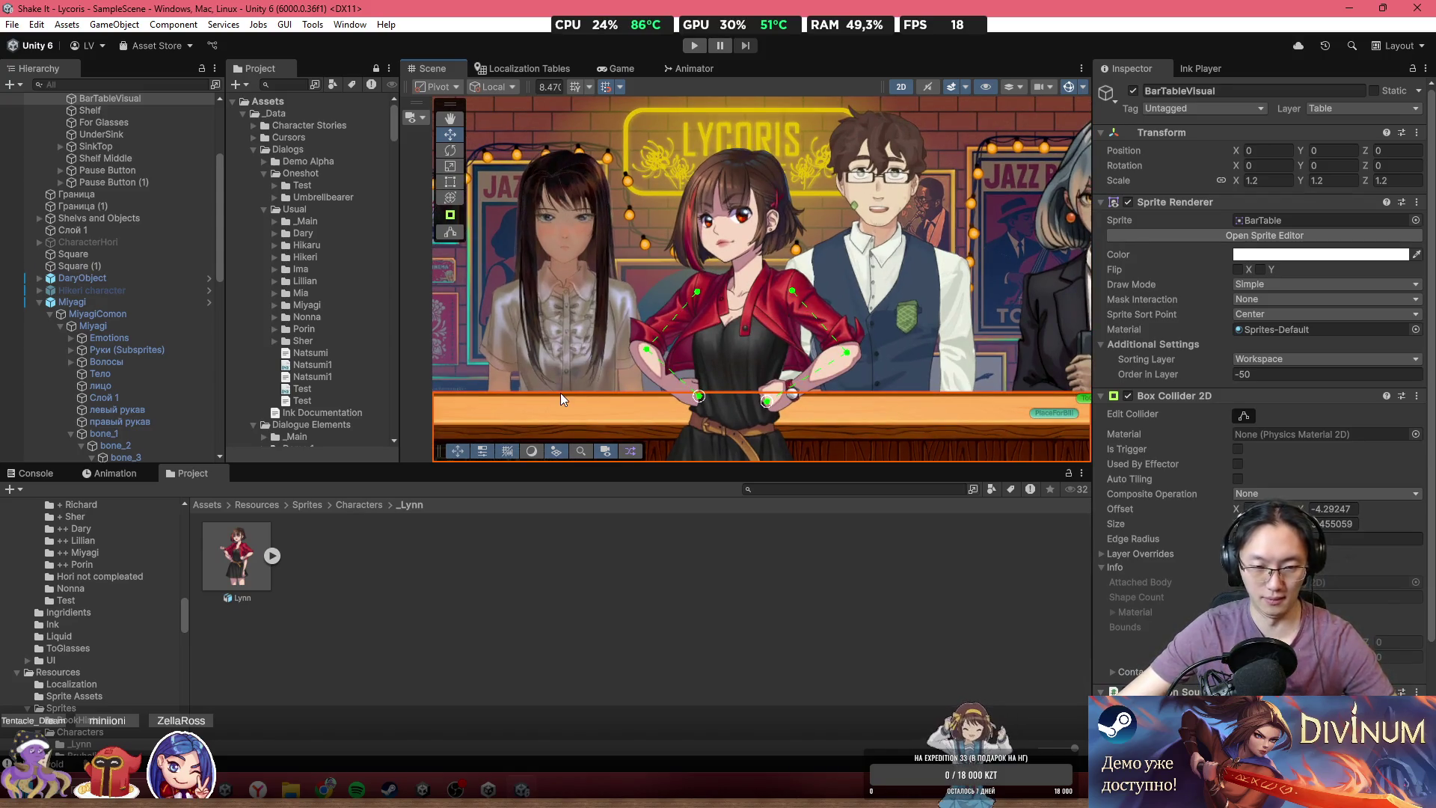
pyautogui.moveTo(622, 391); pyautogui.dragTo(534, 326)
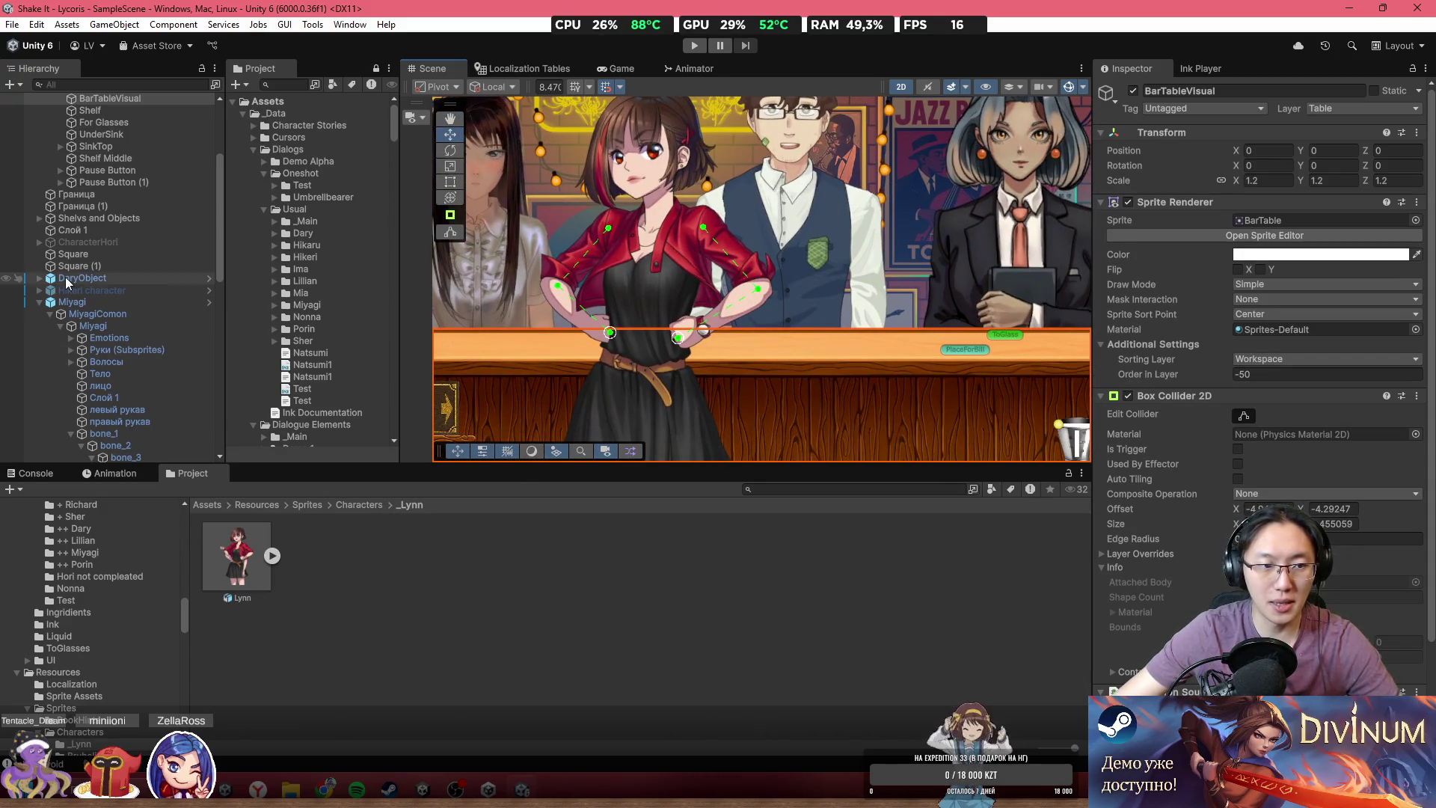
pyautogui.scroll(-10, 106, 363)
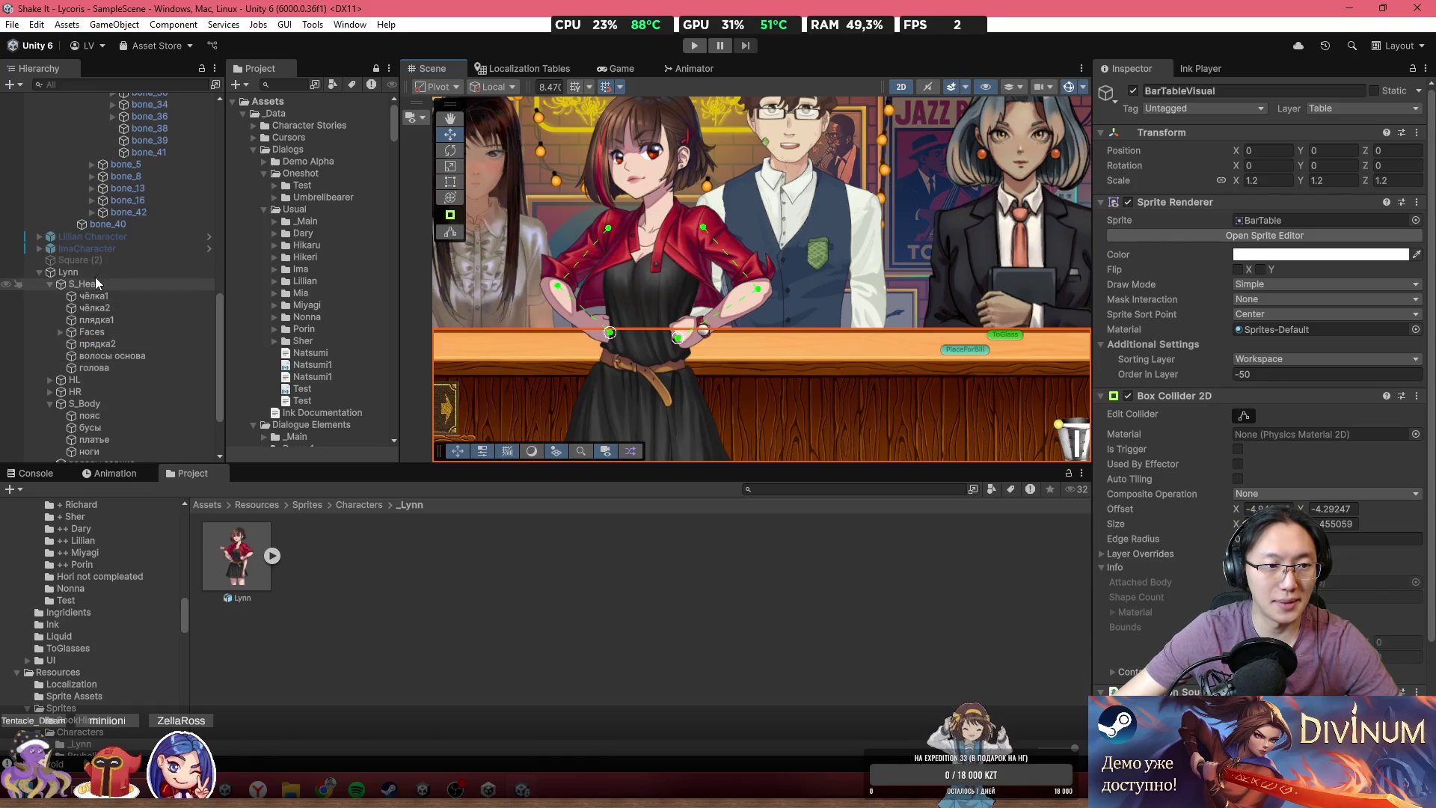
# - Create an empty parent GameObject above Lynn
pyautogui.click(99, 274)
pyautogui.rightClick(99, 281)
pyautogui.click(234, 471)
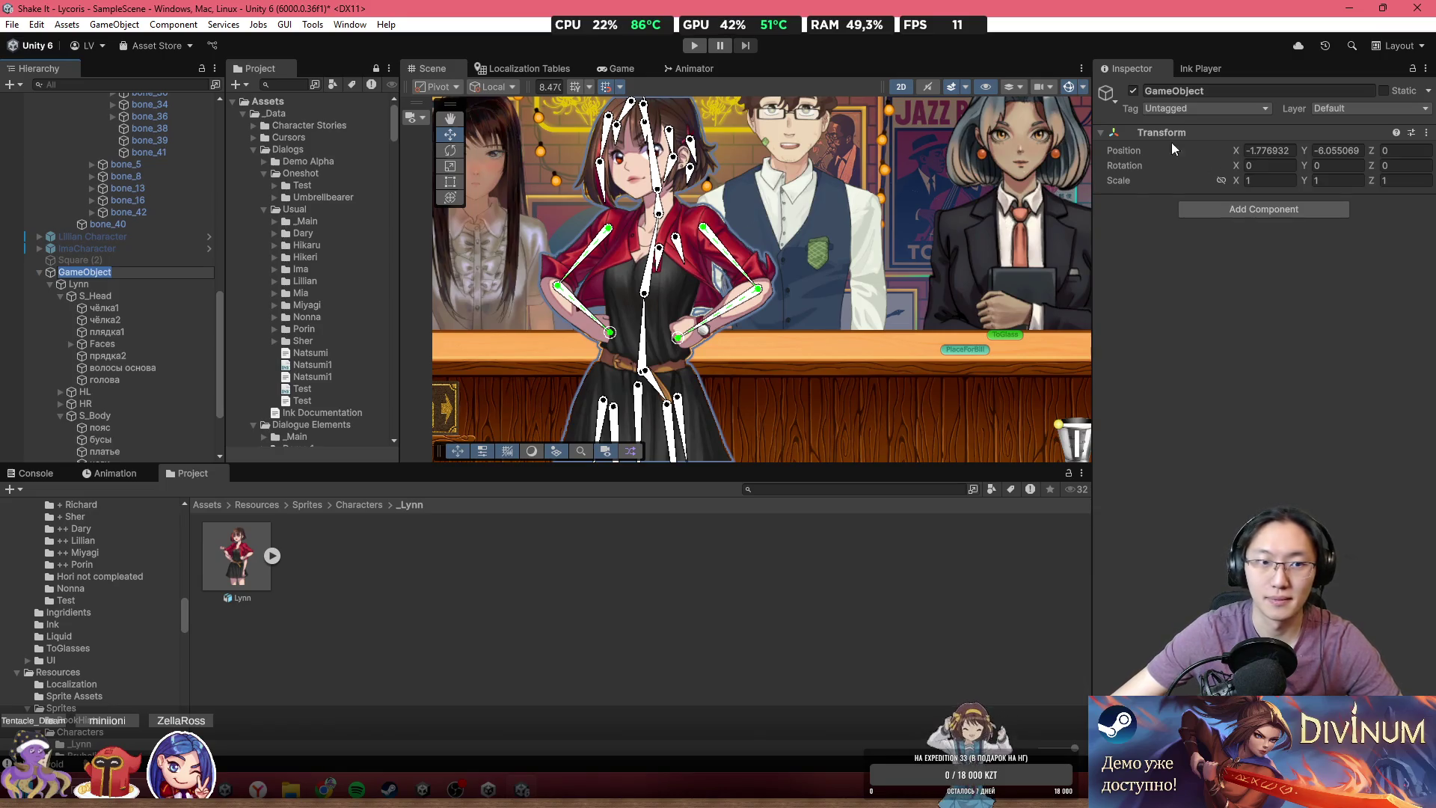
pyautogui.click(217, 306)
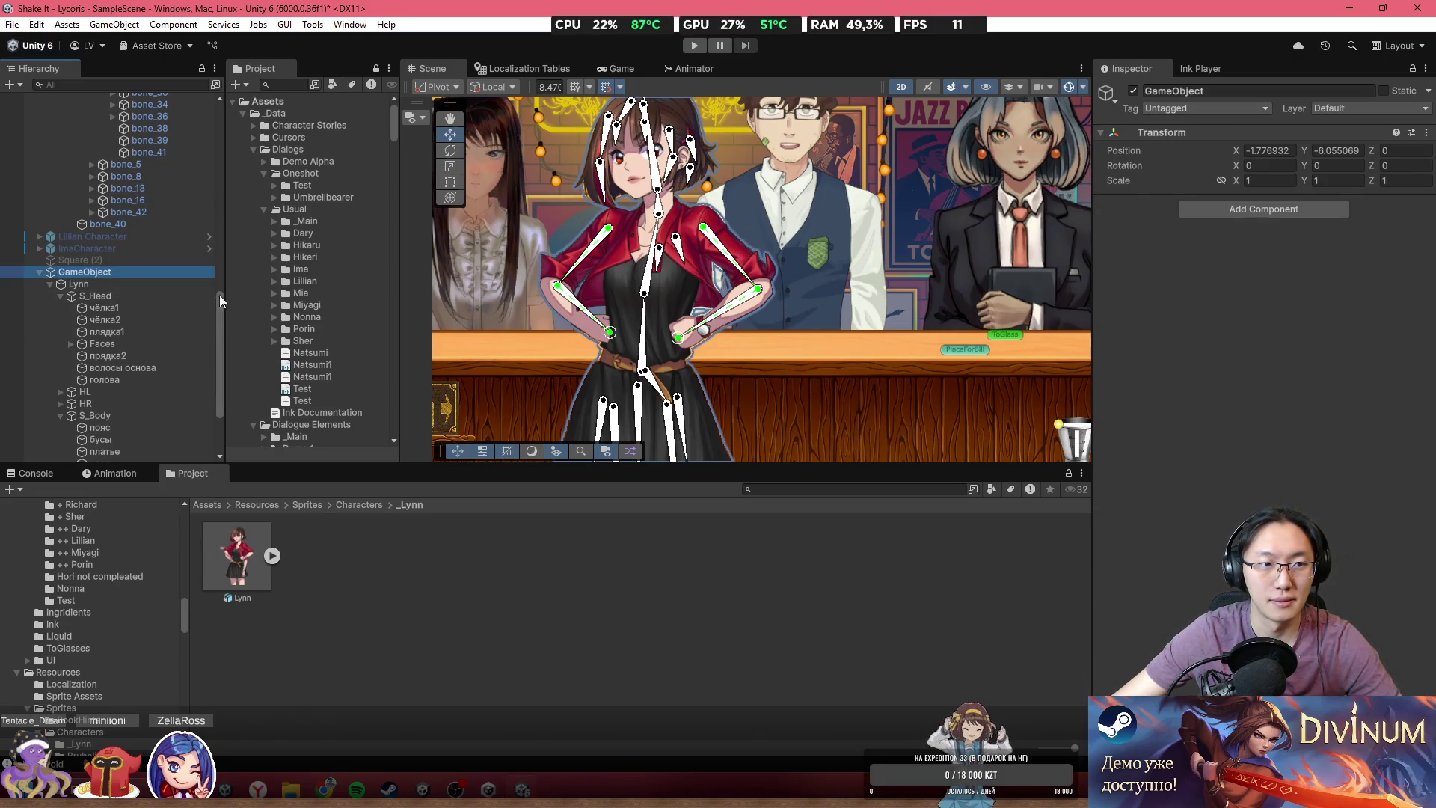
pyautogui.moveTo(218, 292)
pyautogui.mouseDown()
pyautogui.moveTo(236, 226)
pyautogui.moveTo(259, 213)
pyautogui.mouseUp()
# - Rename the new GameObject to Lynn_common
pyautogui.click(1271, 91)
pyautogui.doubleClick(1275, 89)
pyautogui.write('Lynn')
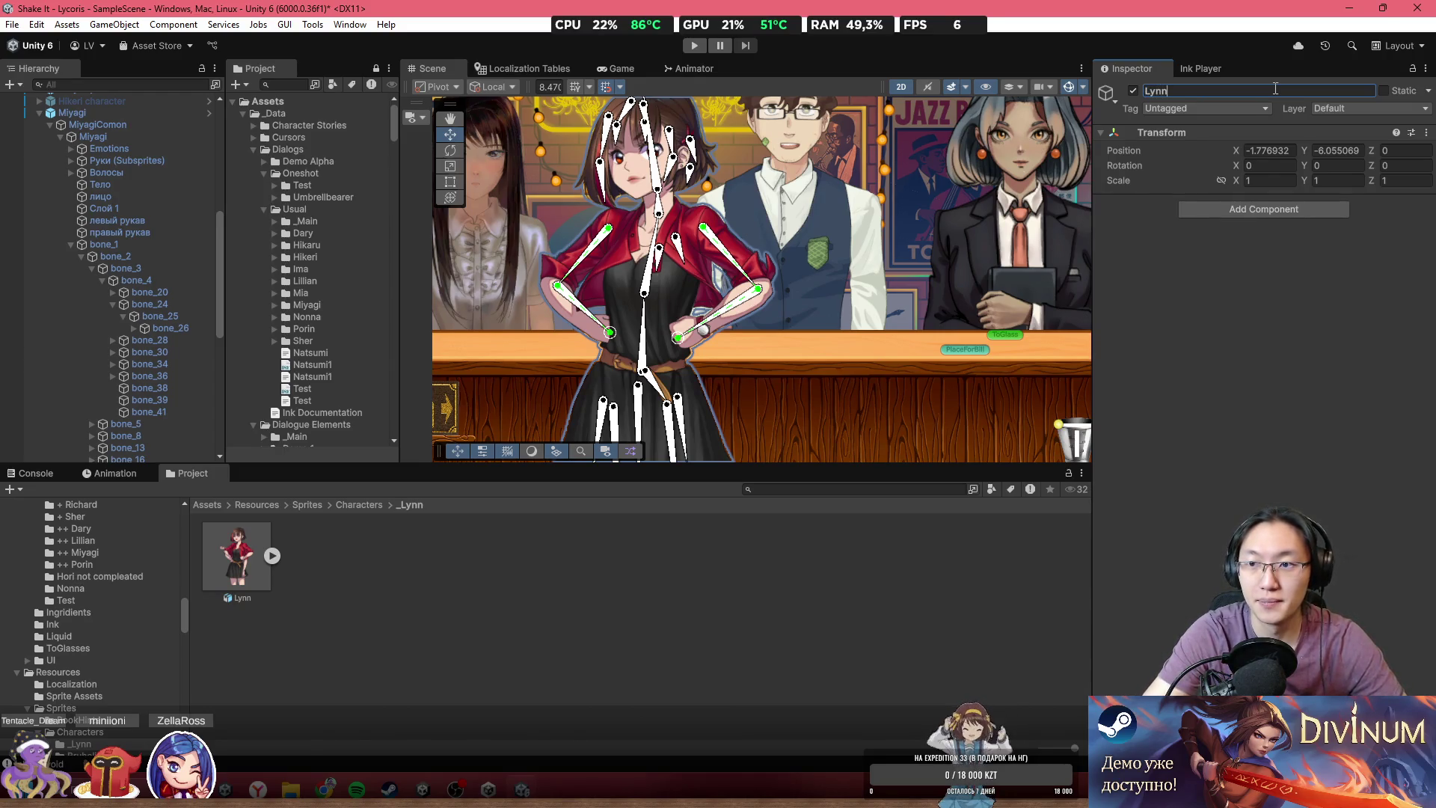
pyautogui.write('_')
pyautogui.press('BackSpace')
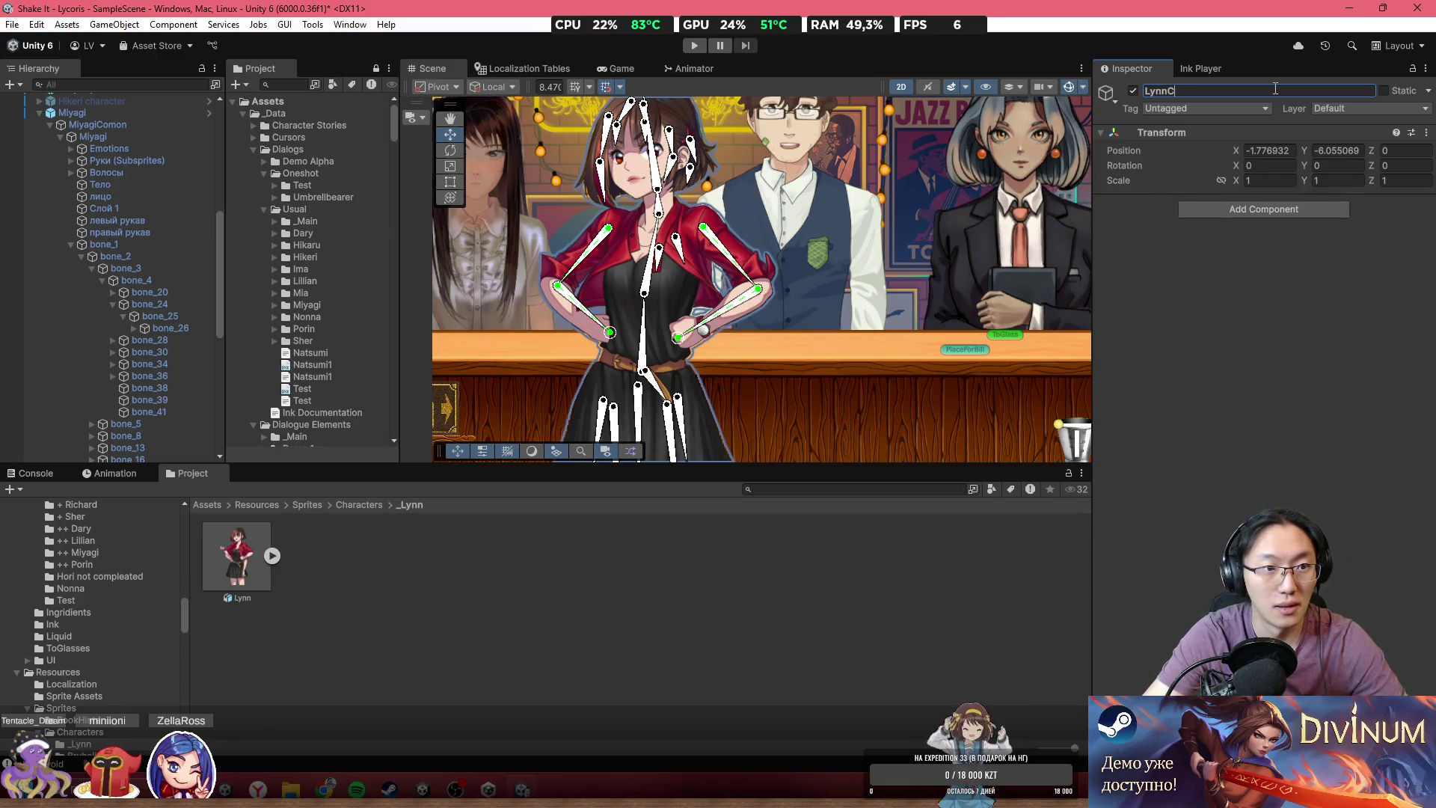
pyautogui.write('_common')
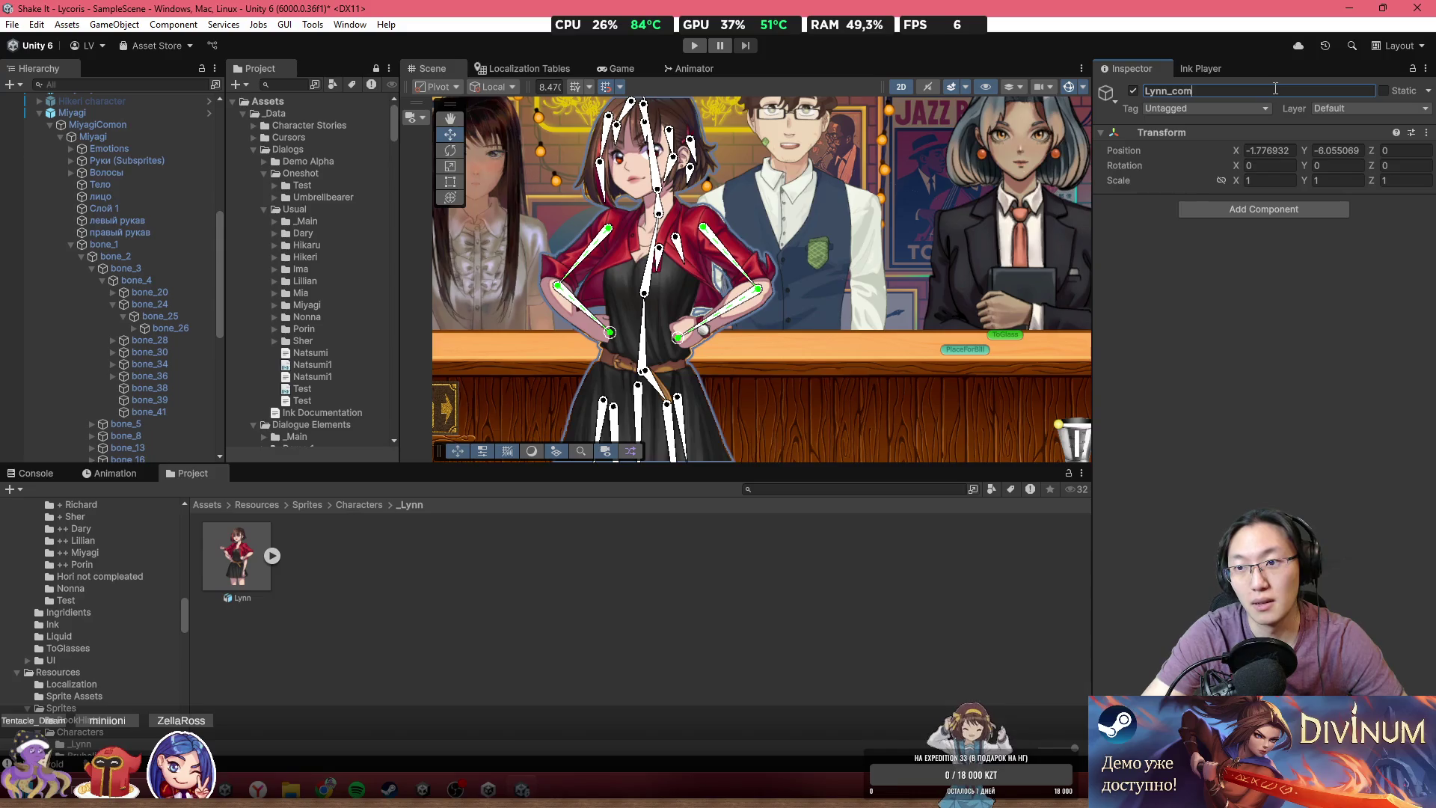
pyautogui.press('Return')
pyautogui.scroll(-5, 725, 335)
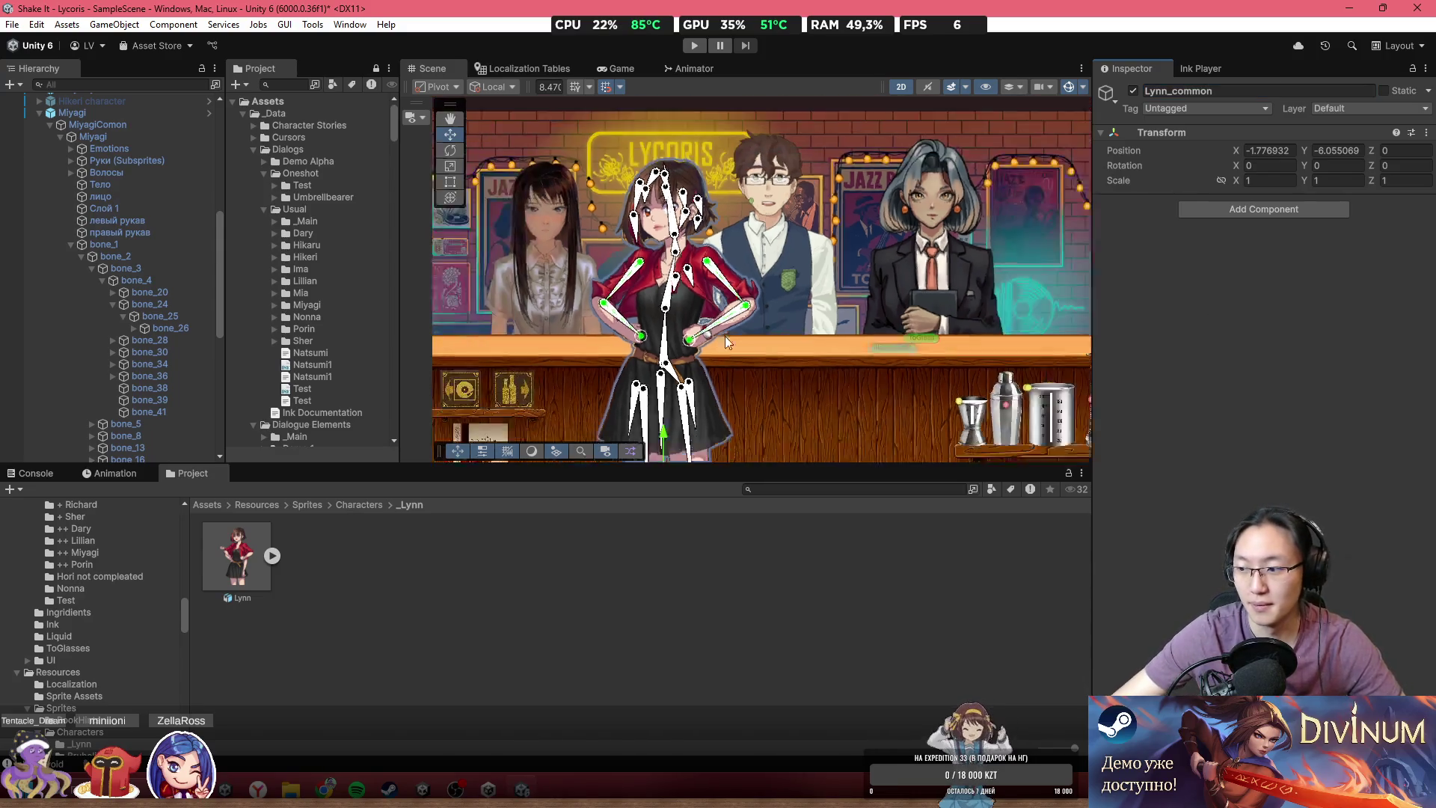
# - Set Lynn_common's Transform Position Y to 0, lifting Lynn behind the counter
pyautogui.moveTo(717, 260); pyautogui.dragTo(742, 303)
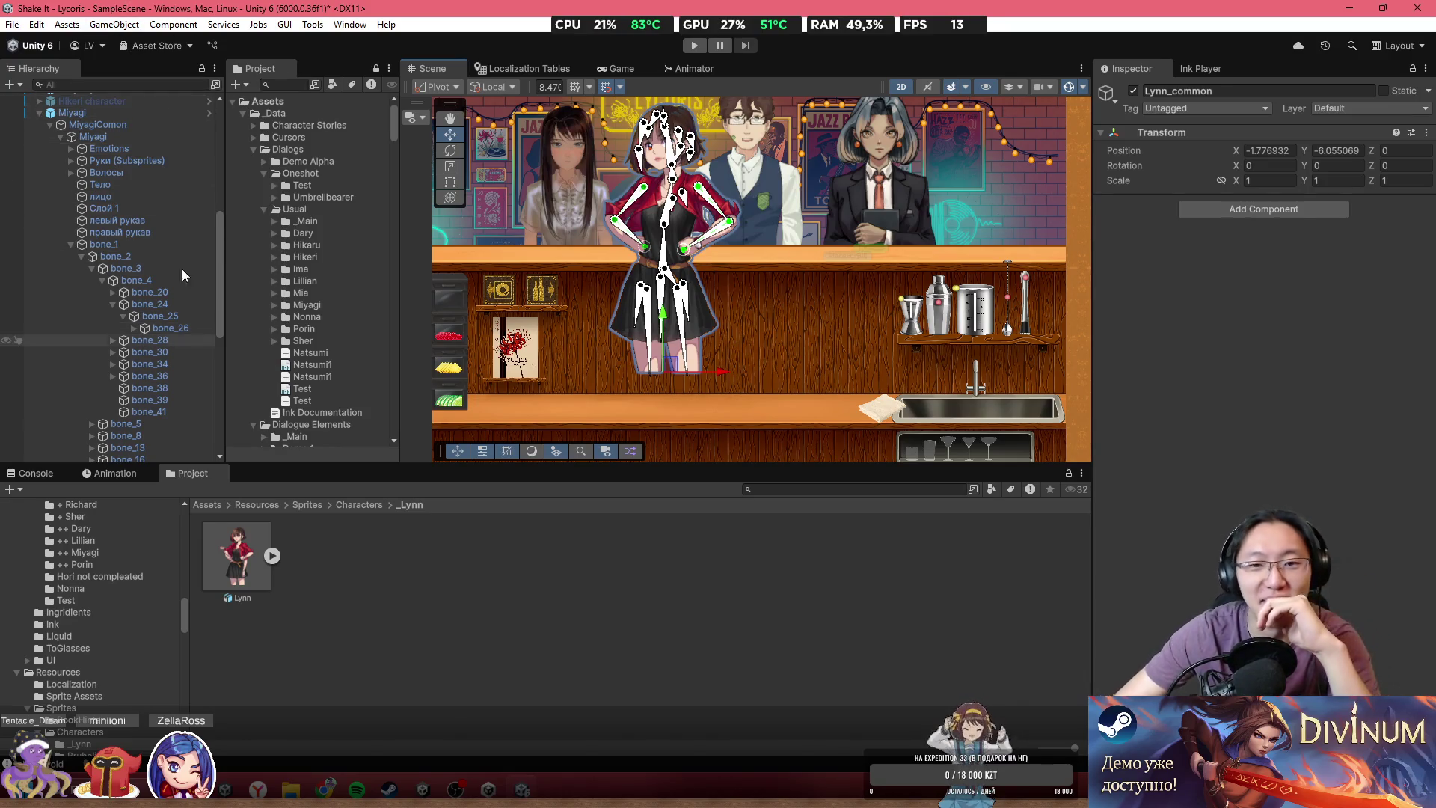
pyautogui.scroll(5, 683, 237)
pyautogui.scroll(-5, 791, 380)
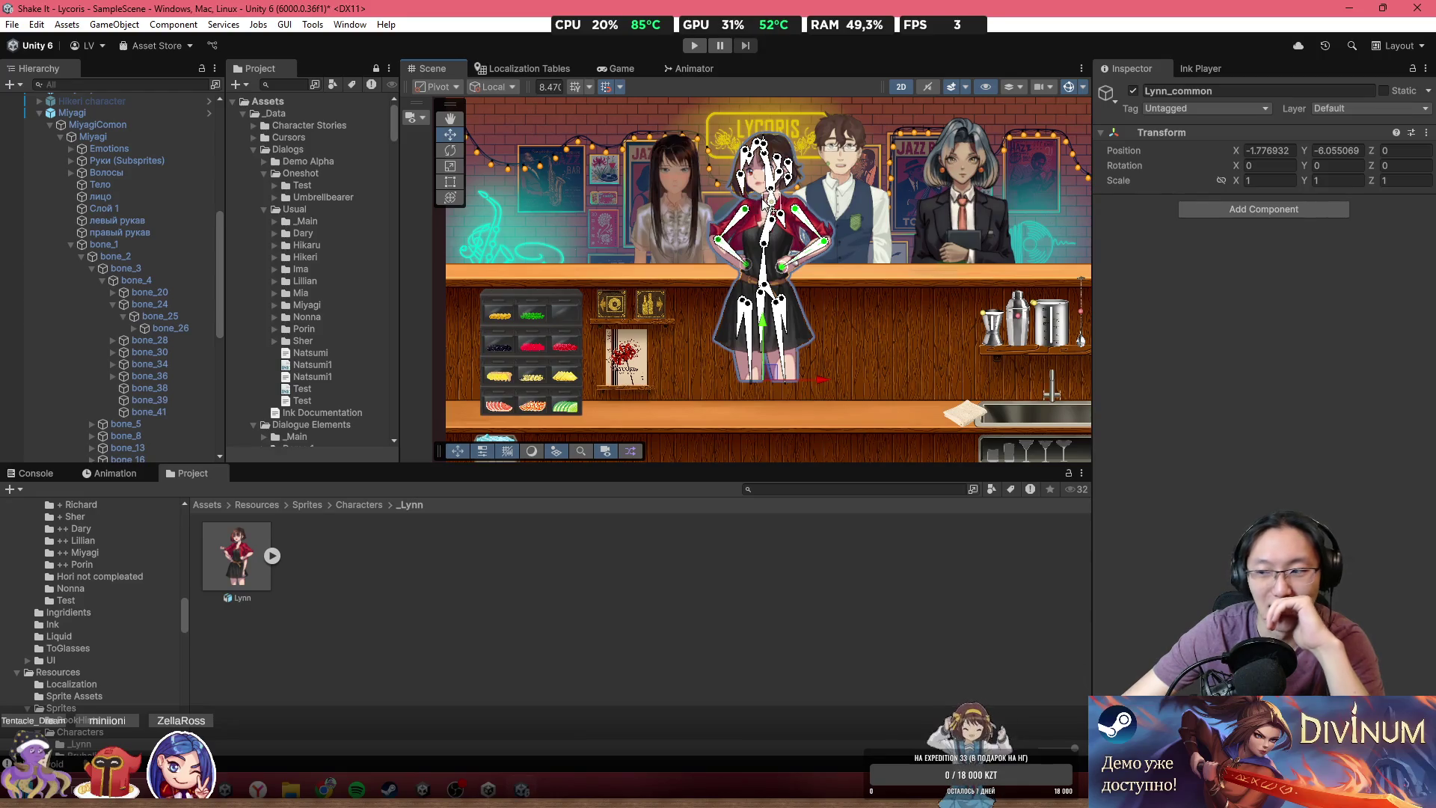
pyautogui.scroll(3, 770, 203)
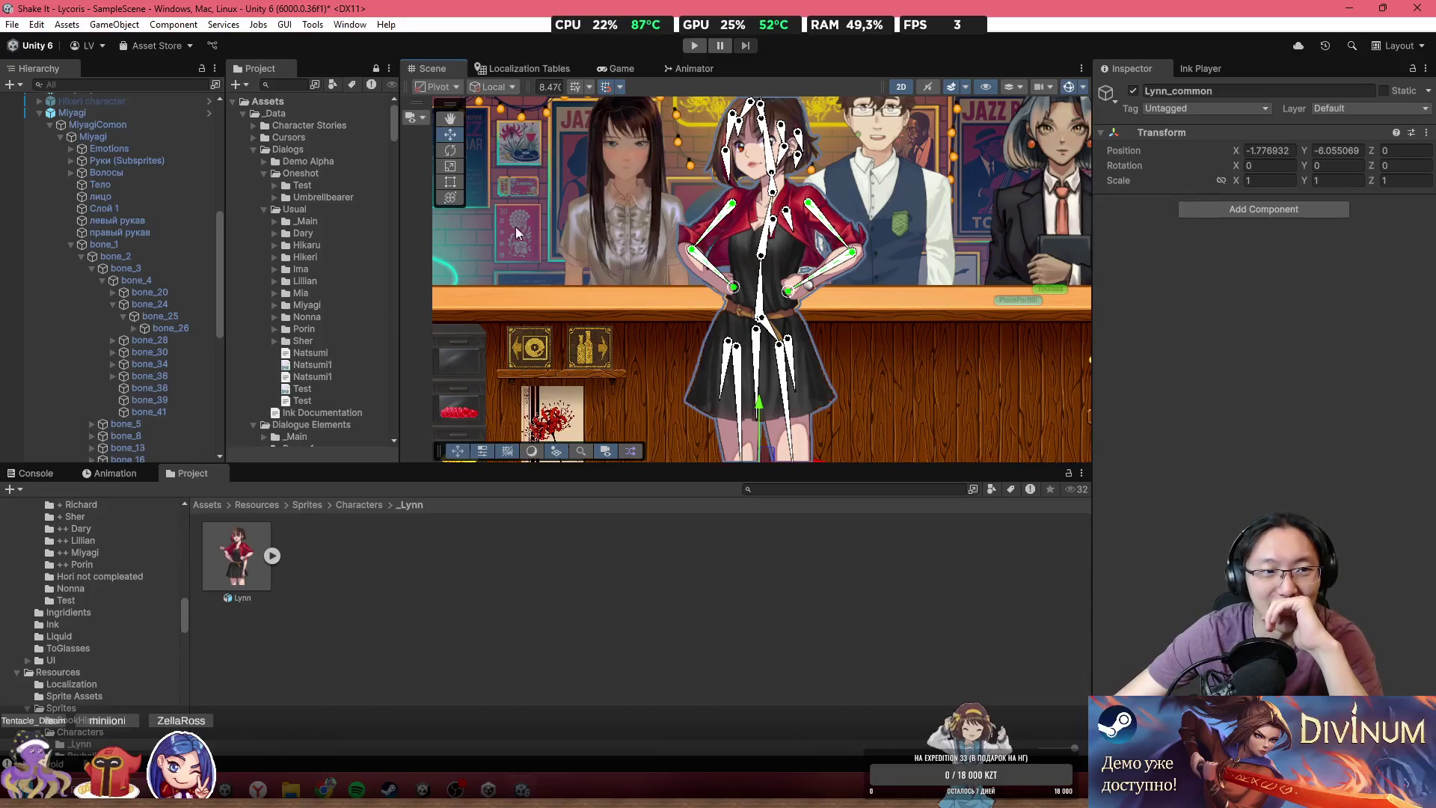
pyautogui.scroll(-4, 154, 313)
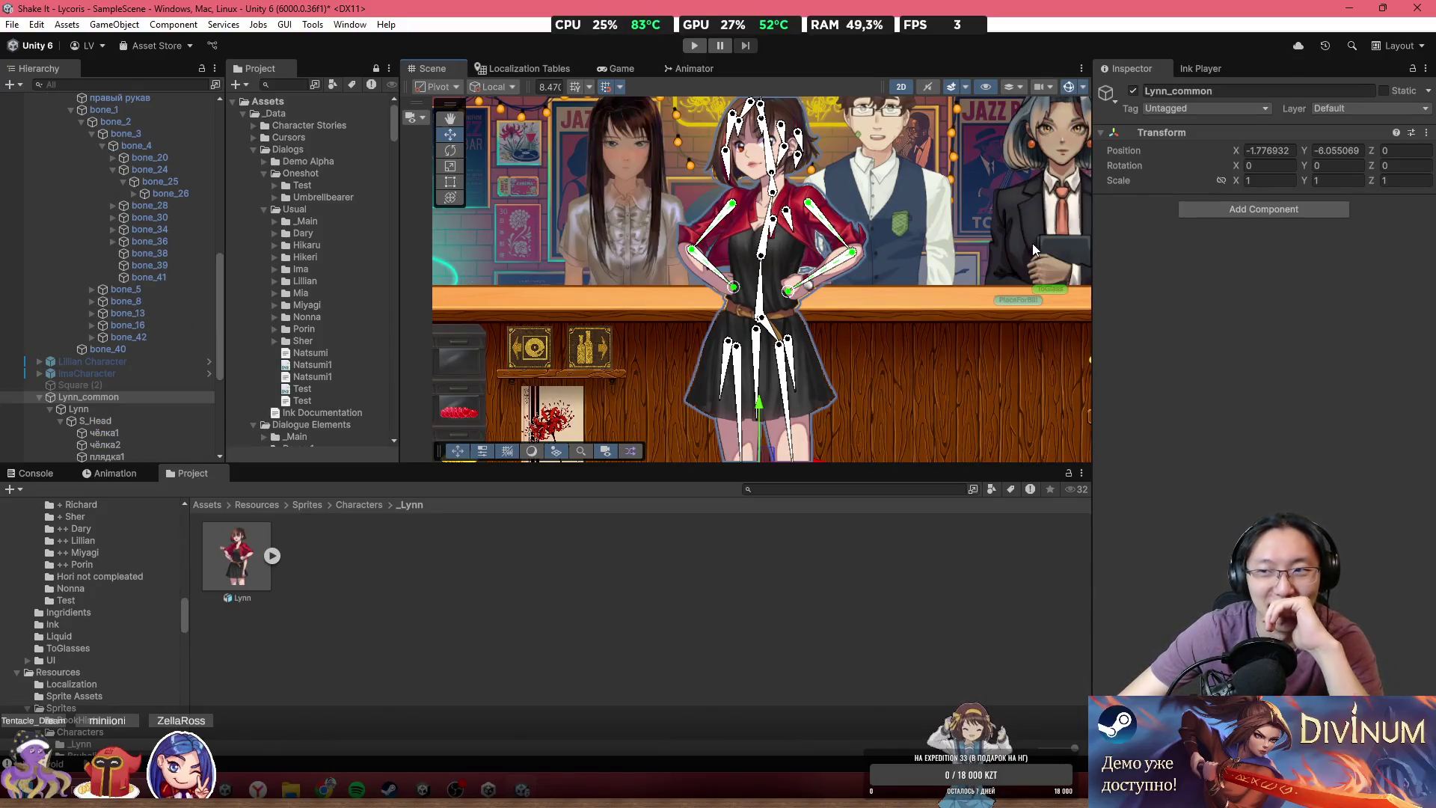
pyautogui.doubleClick(1338, 151)
pyautogui.write('0')
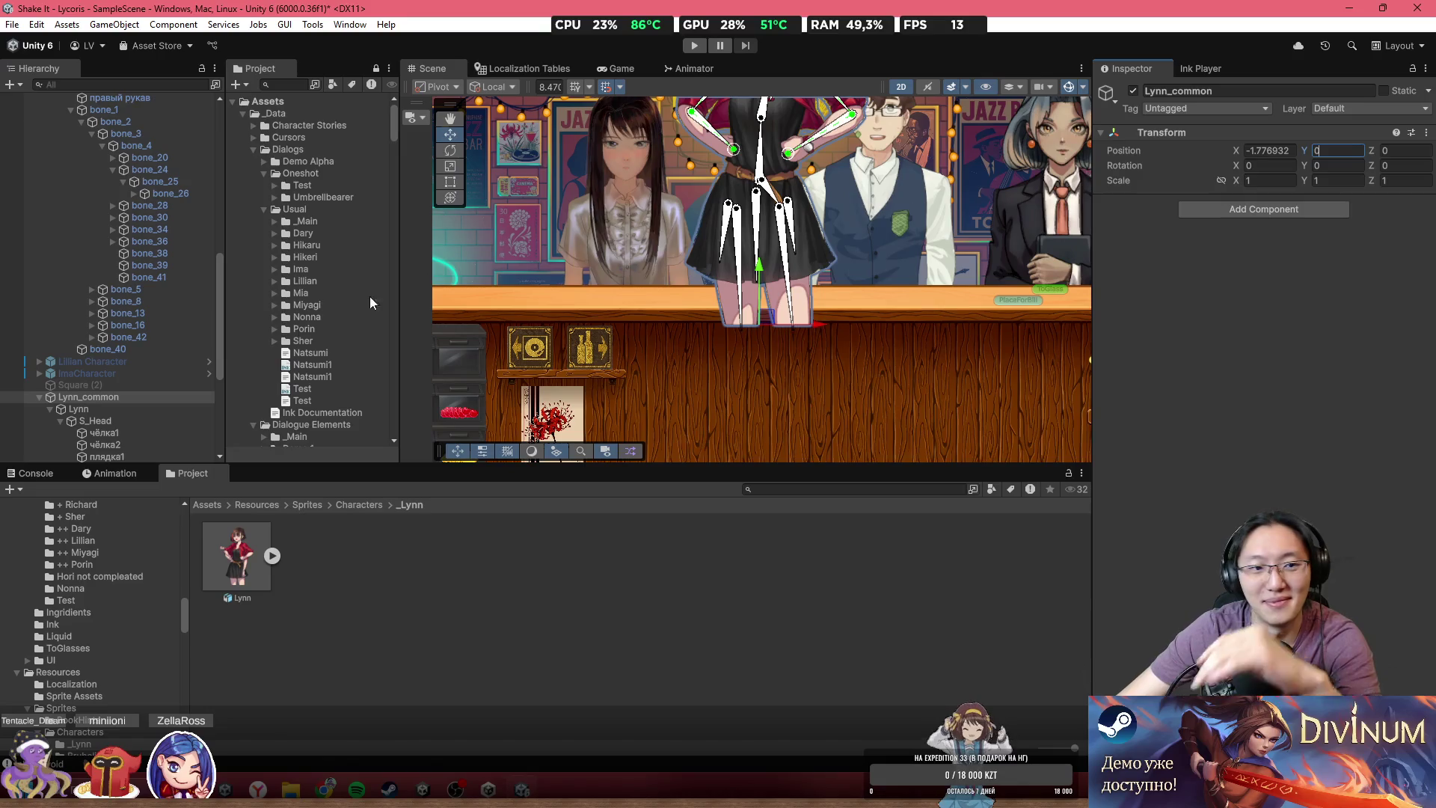
pyautogui.click(144, 409)
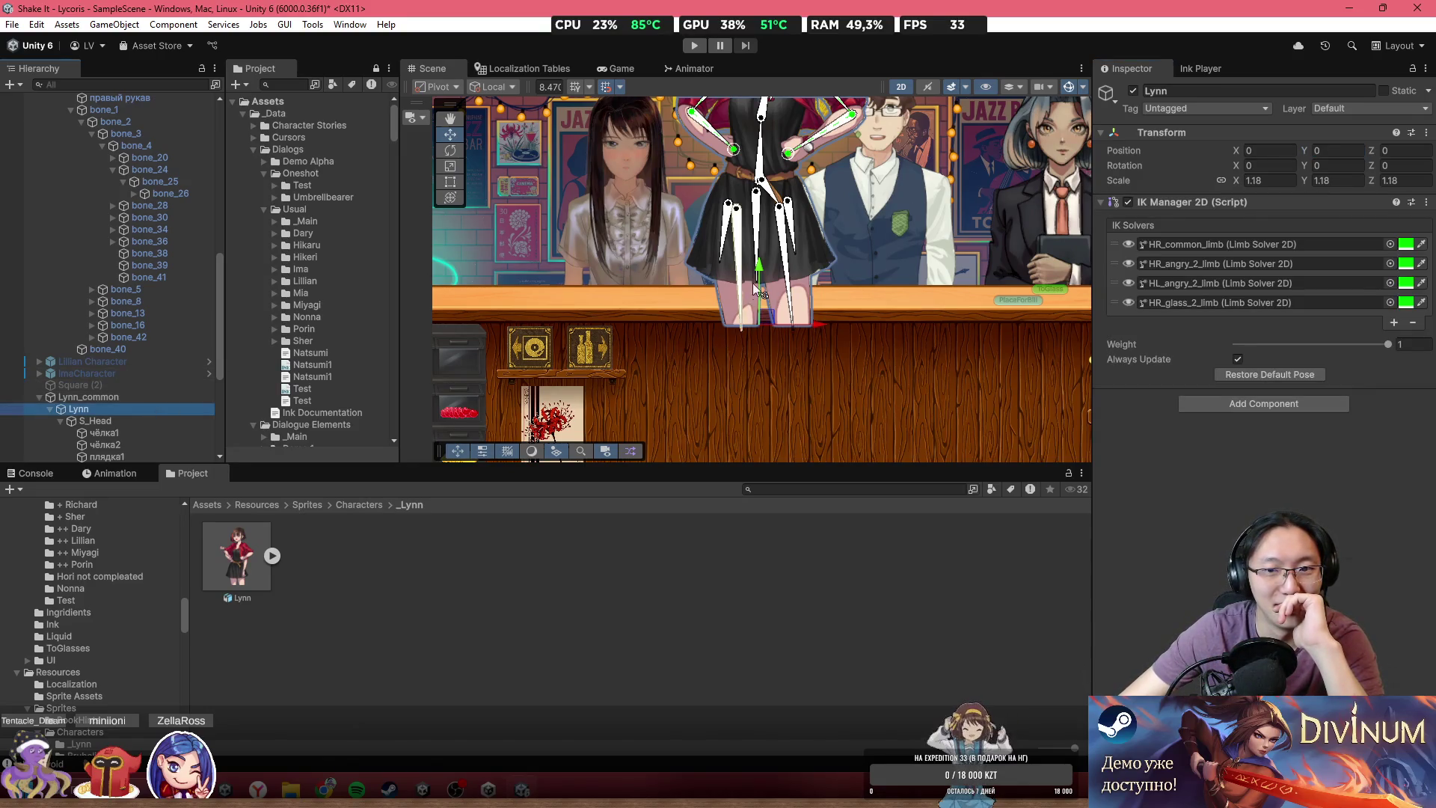
# - Move Lynn back down behind the counter and zoom in on her head and upper body
pyautogui.moveTo(759, 267); pyautogui.dragTo(766, 405)
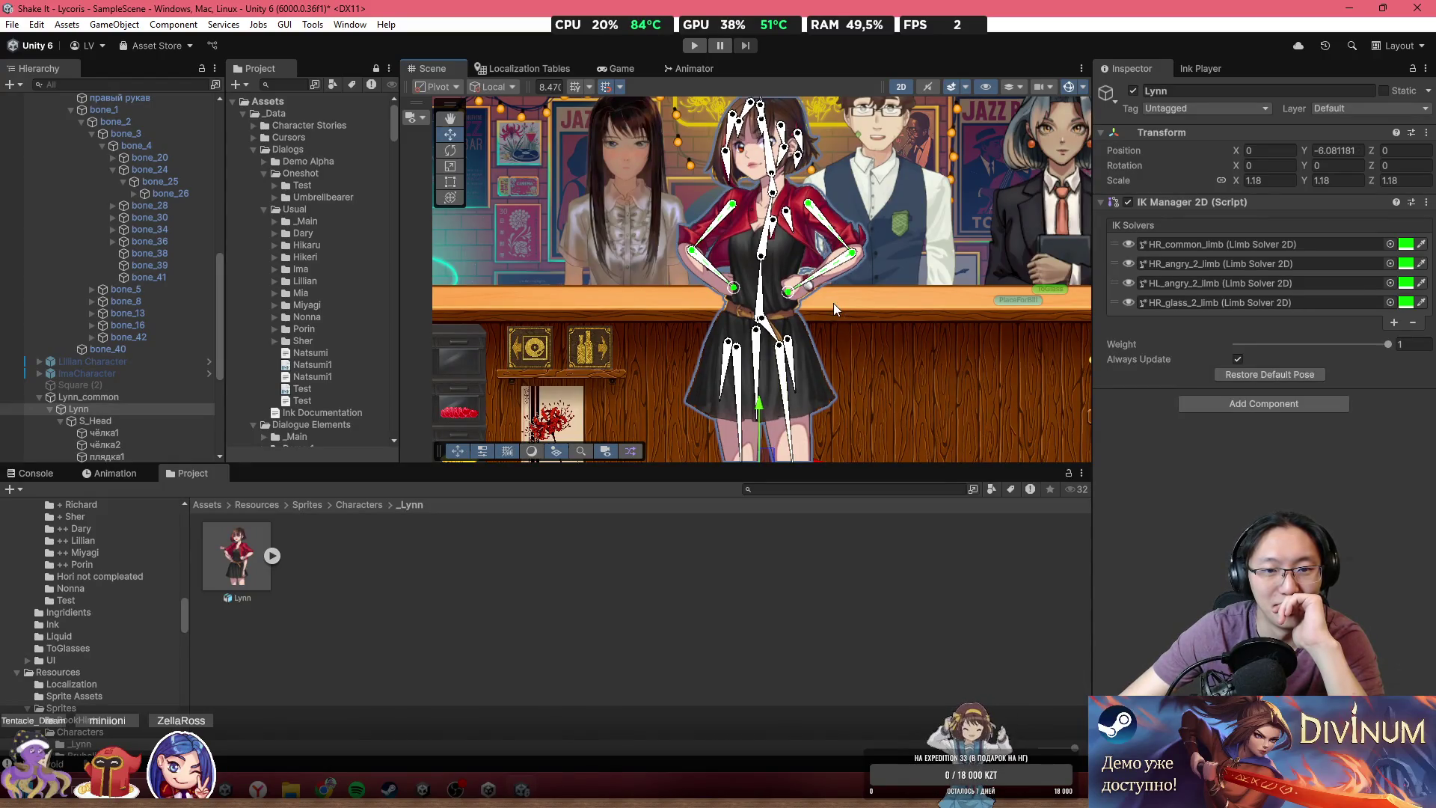
pyautogui.scroll(-3, 803, 340)
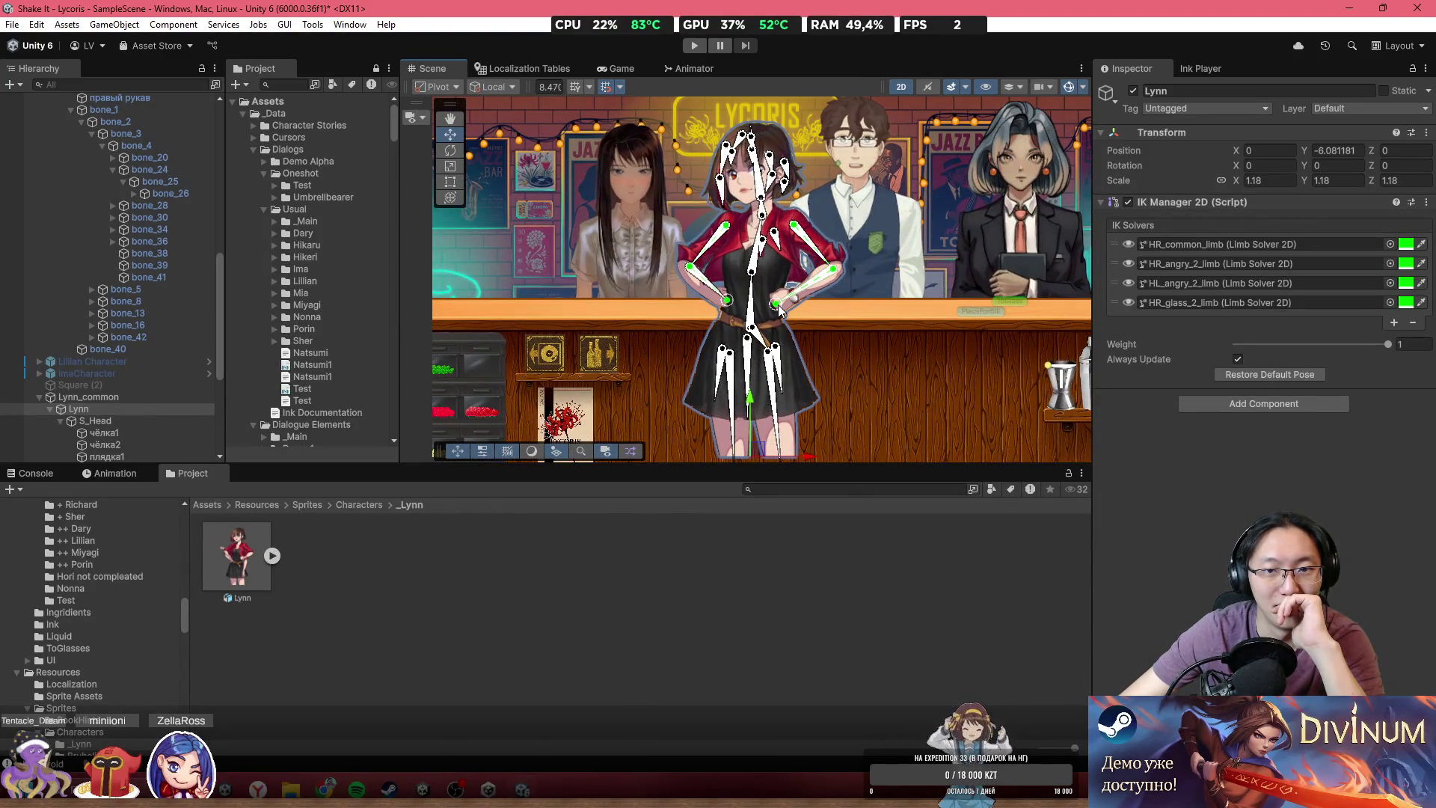
pyautogui.scroll(2, 779, 315)
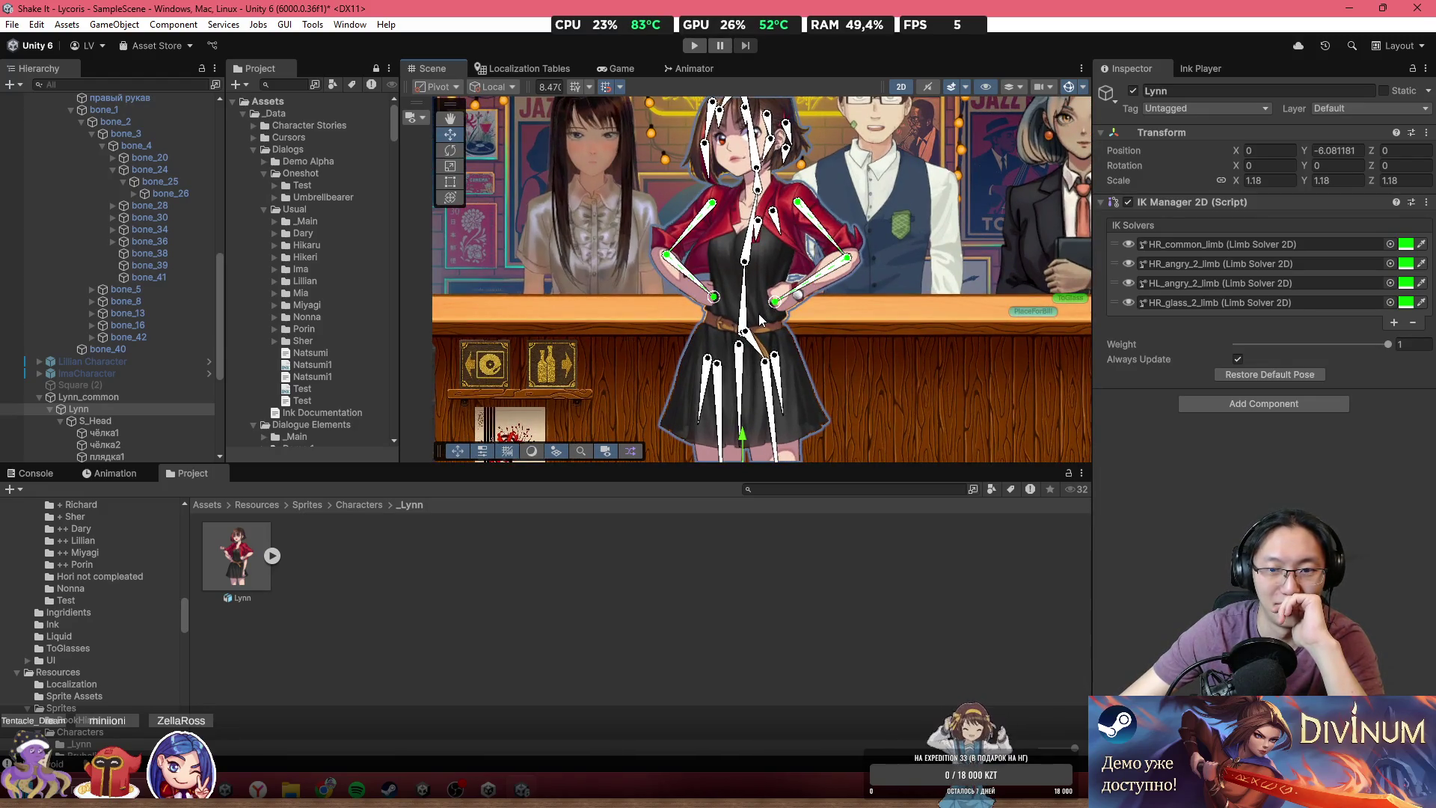
pyautogui.moveTo(760, 320); pyautogui.dragTo(750, 334)
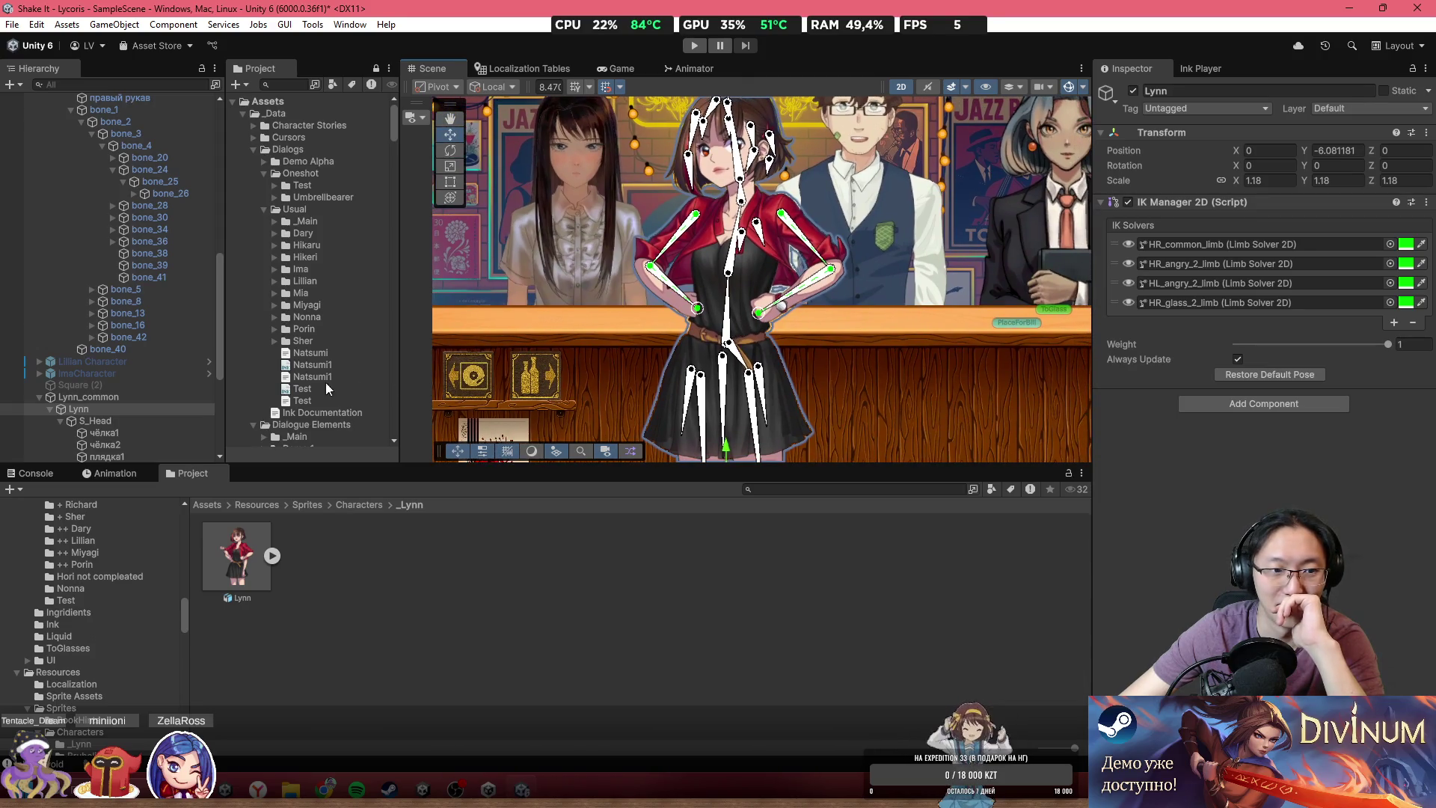
pyautogui.scroll(-3, 133, 378)
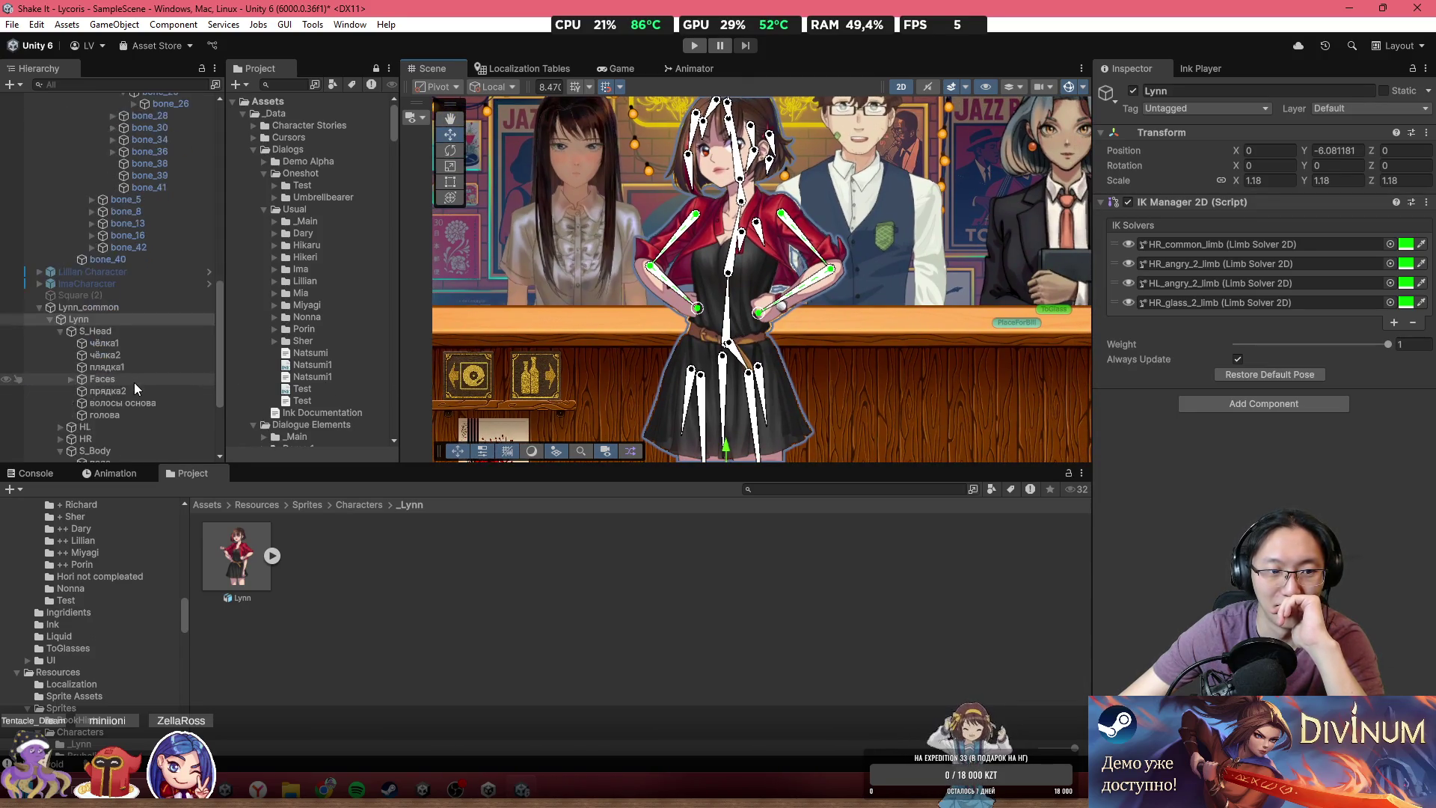
pyautogui.click(97, 288)
pyautogui.click(105, 275)
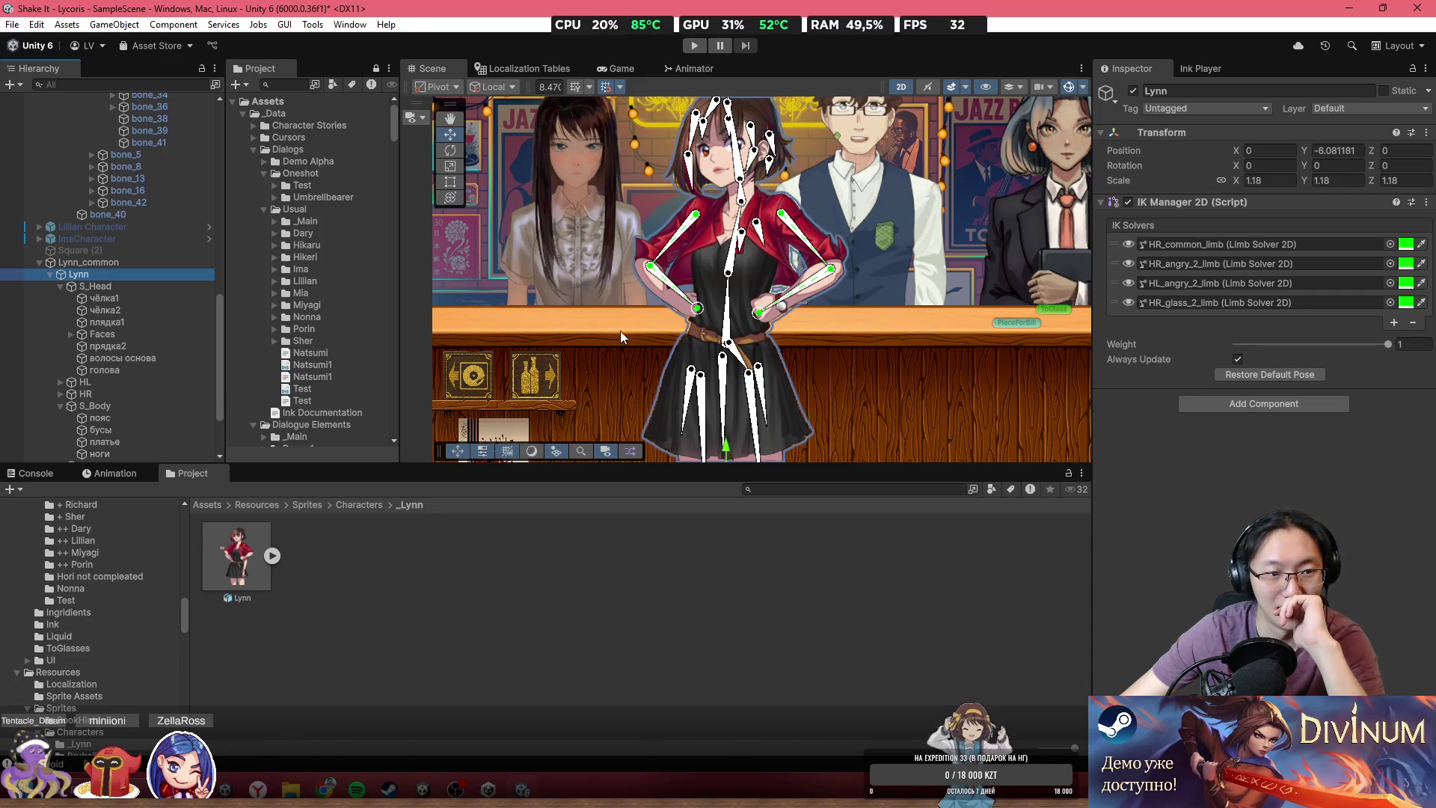
pyautogui.scroll(-2, 895, 348)
pyautogui.scroll(5, 894, 348)
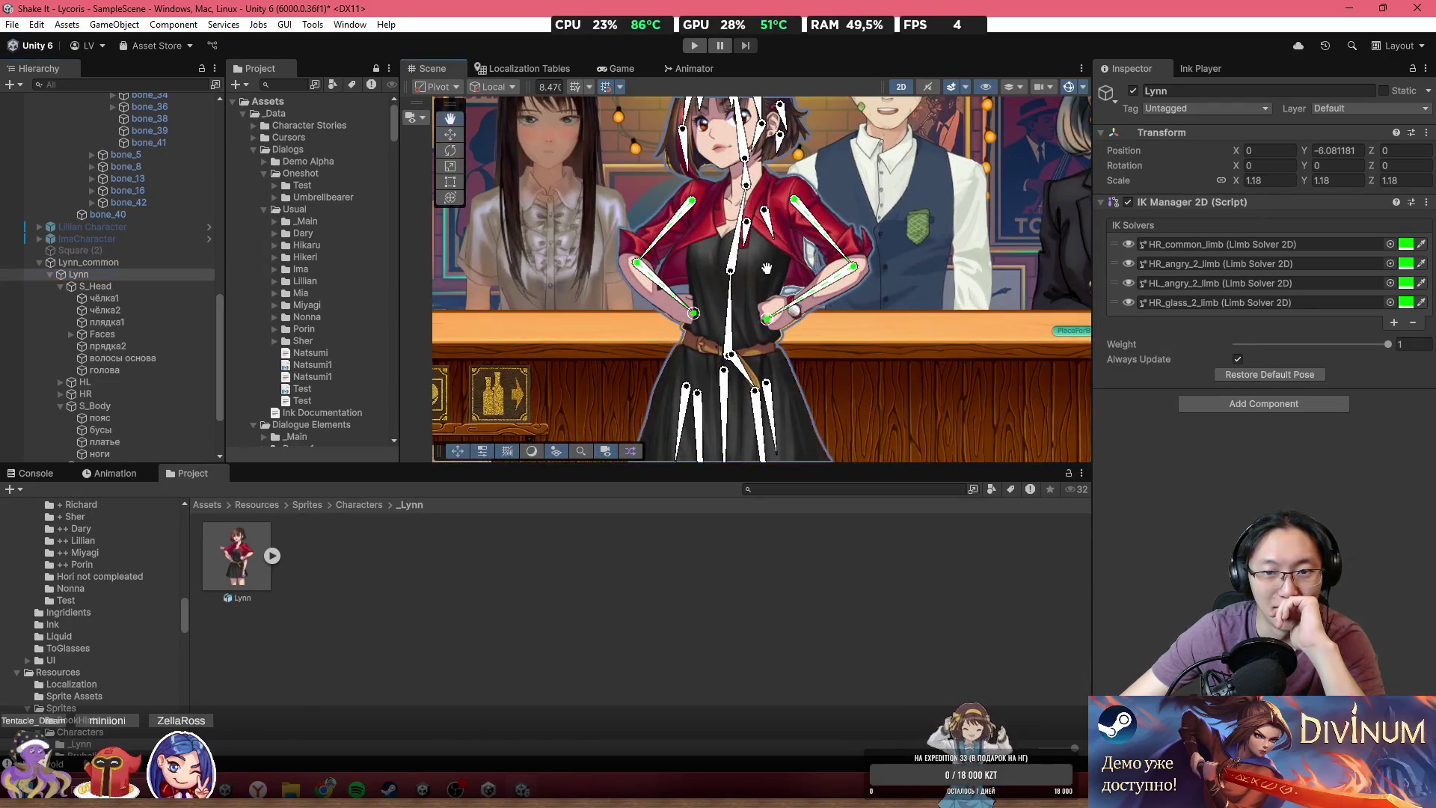
pyautogui.scroll(2, 766, 267)
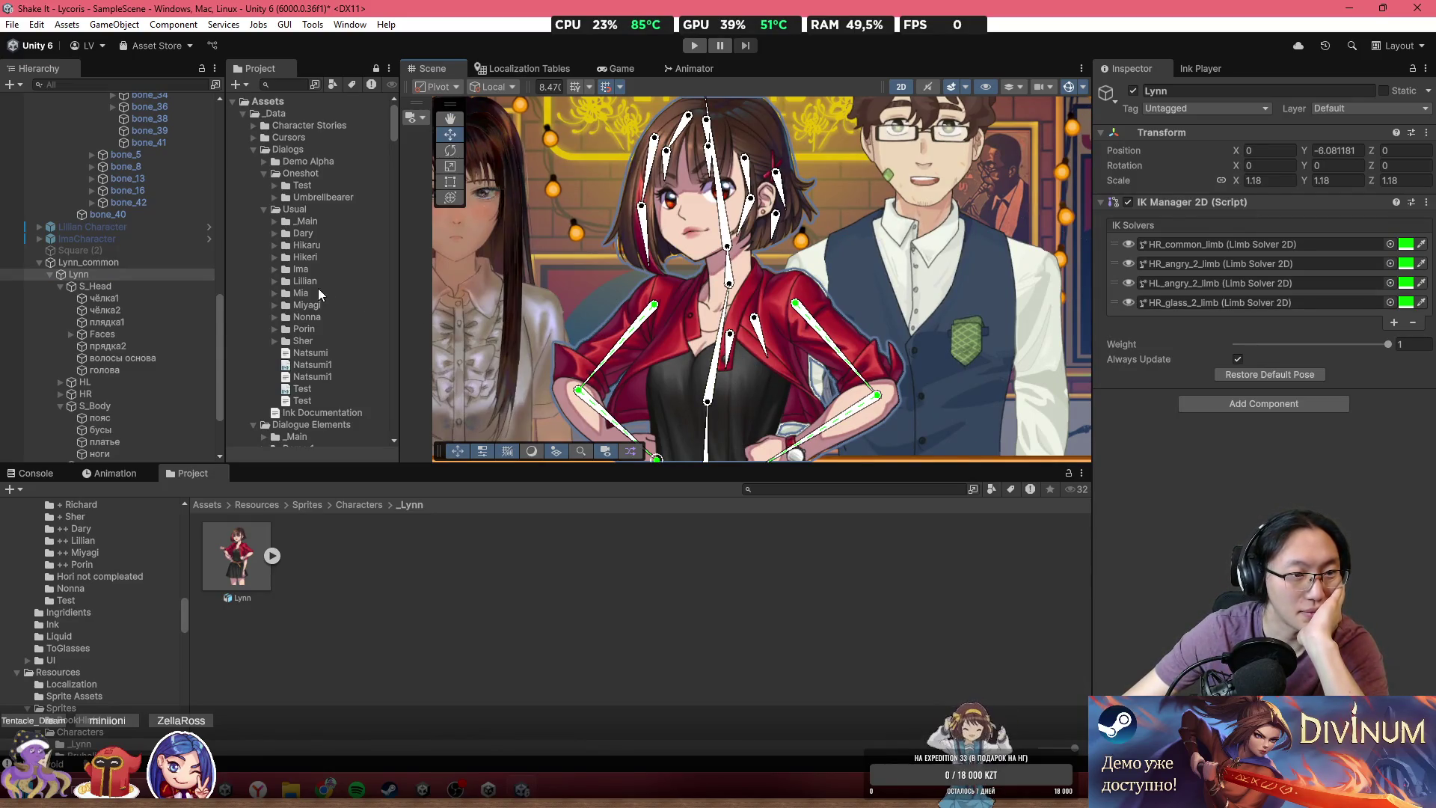
# - Create an empty parent named Lynn above Lynn_common
pyautogui.rightClick(154, 262)
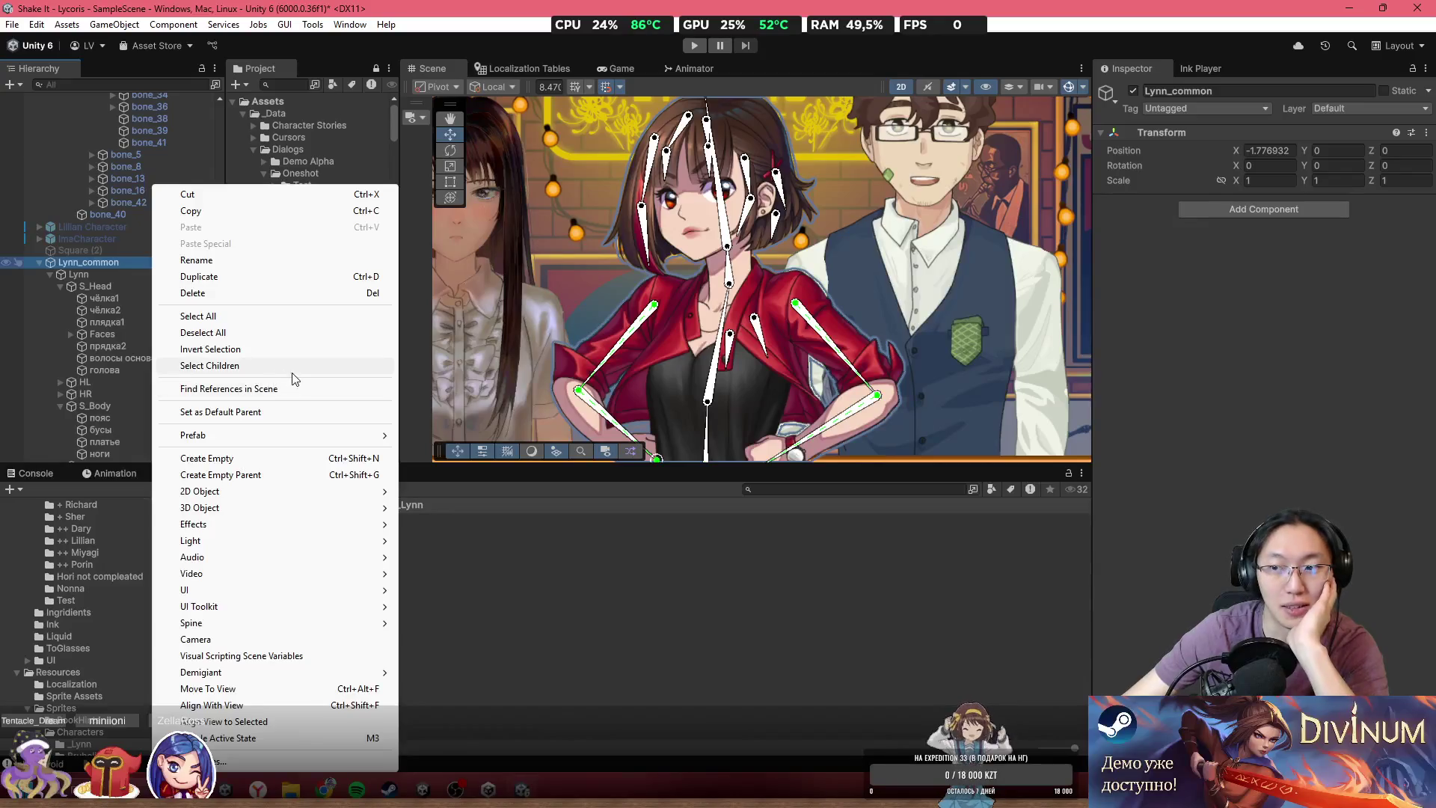
pyautogui.click(288, 475)
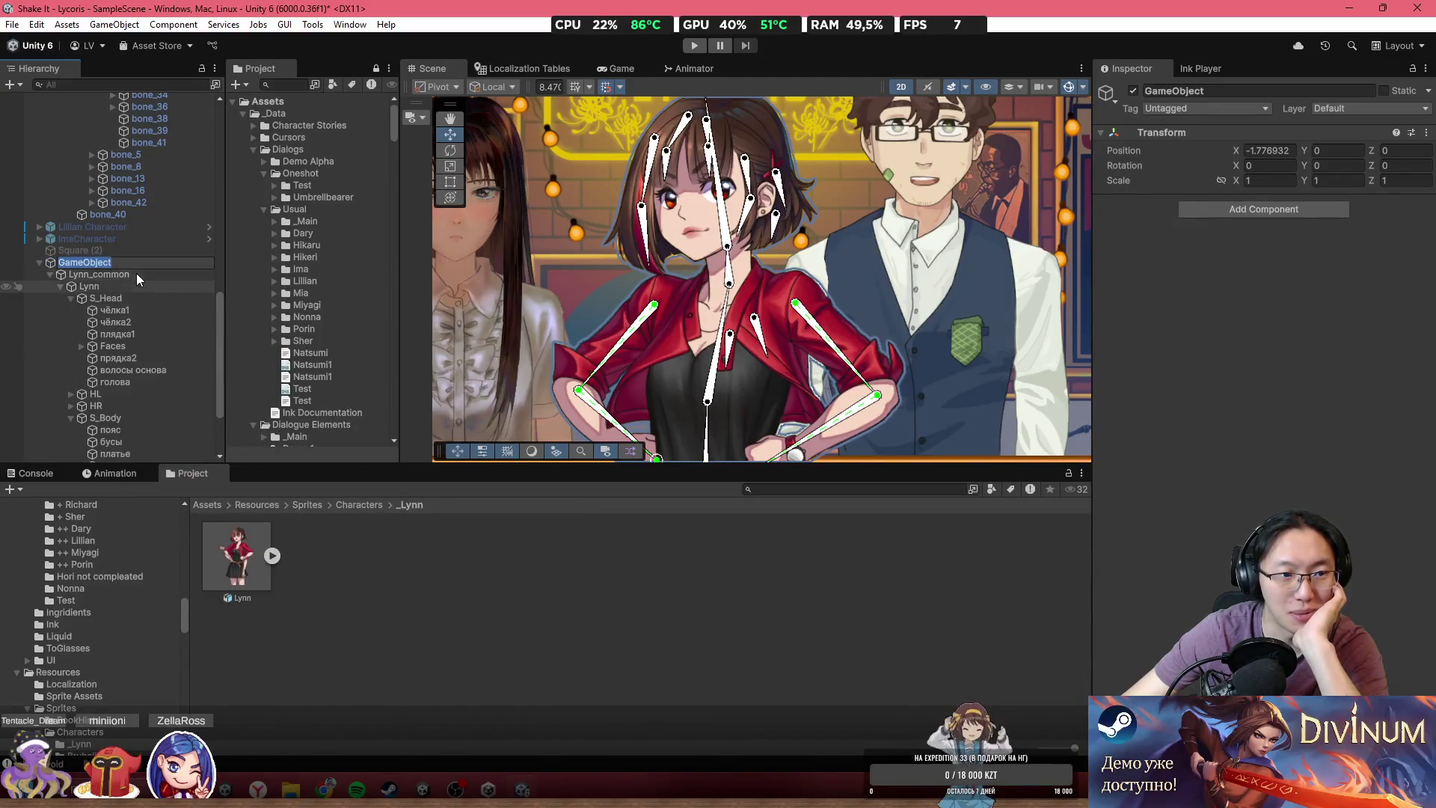
pyautogui.write('Lunn')
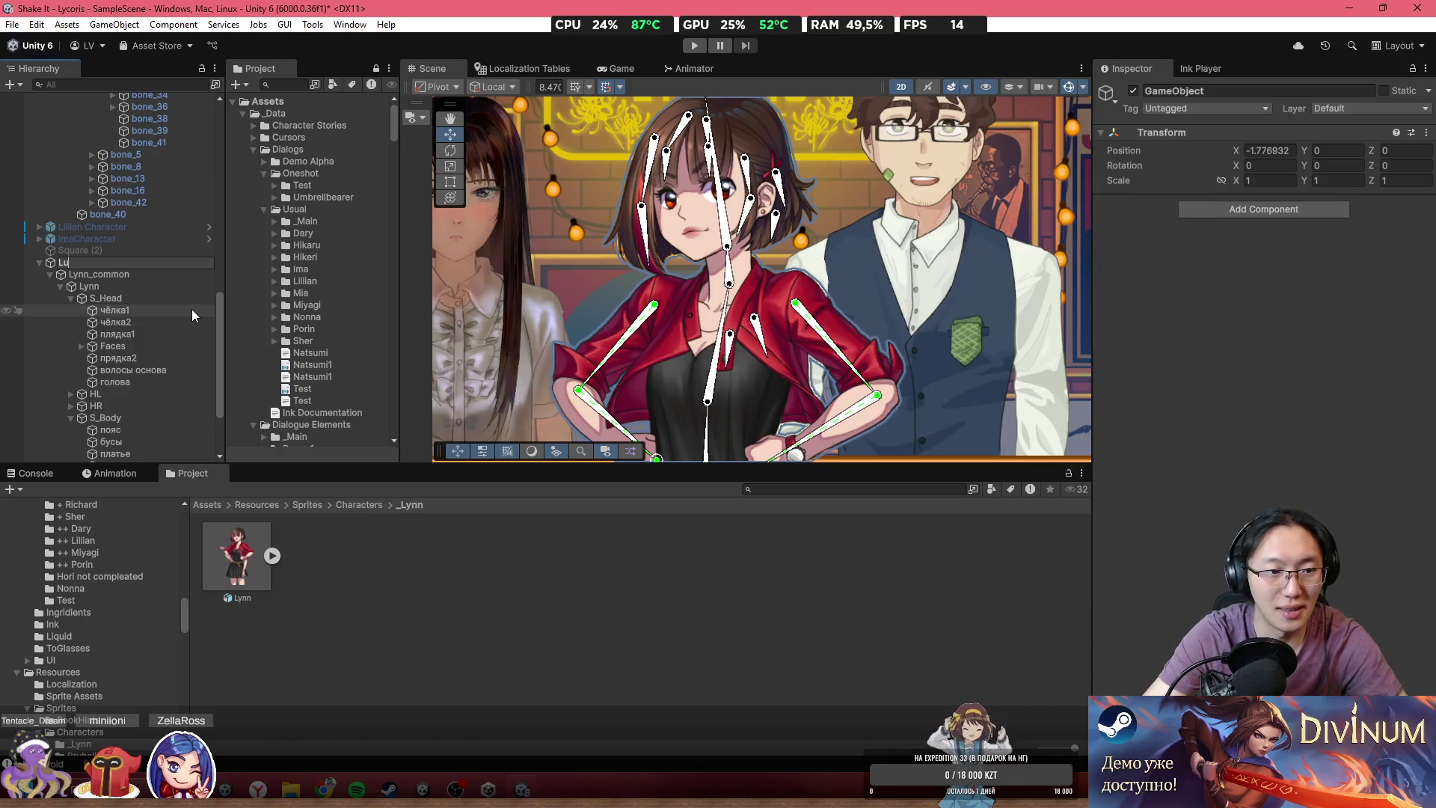
pyautogui.press('BackSpace')
pyautogui.press('BackSpace')
pyautogui.press('BackSpace')
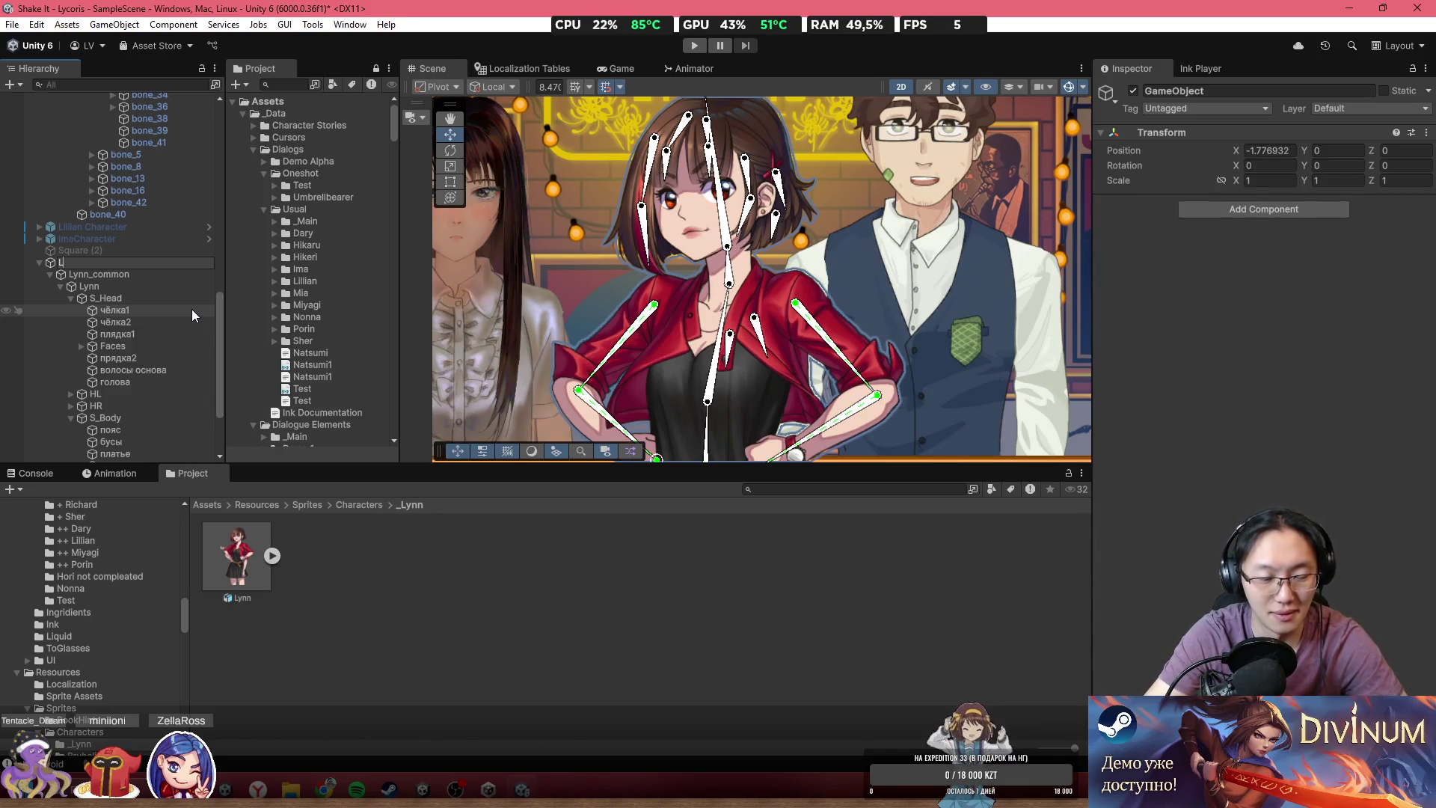
pyautogui.write('ynn')
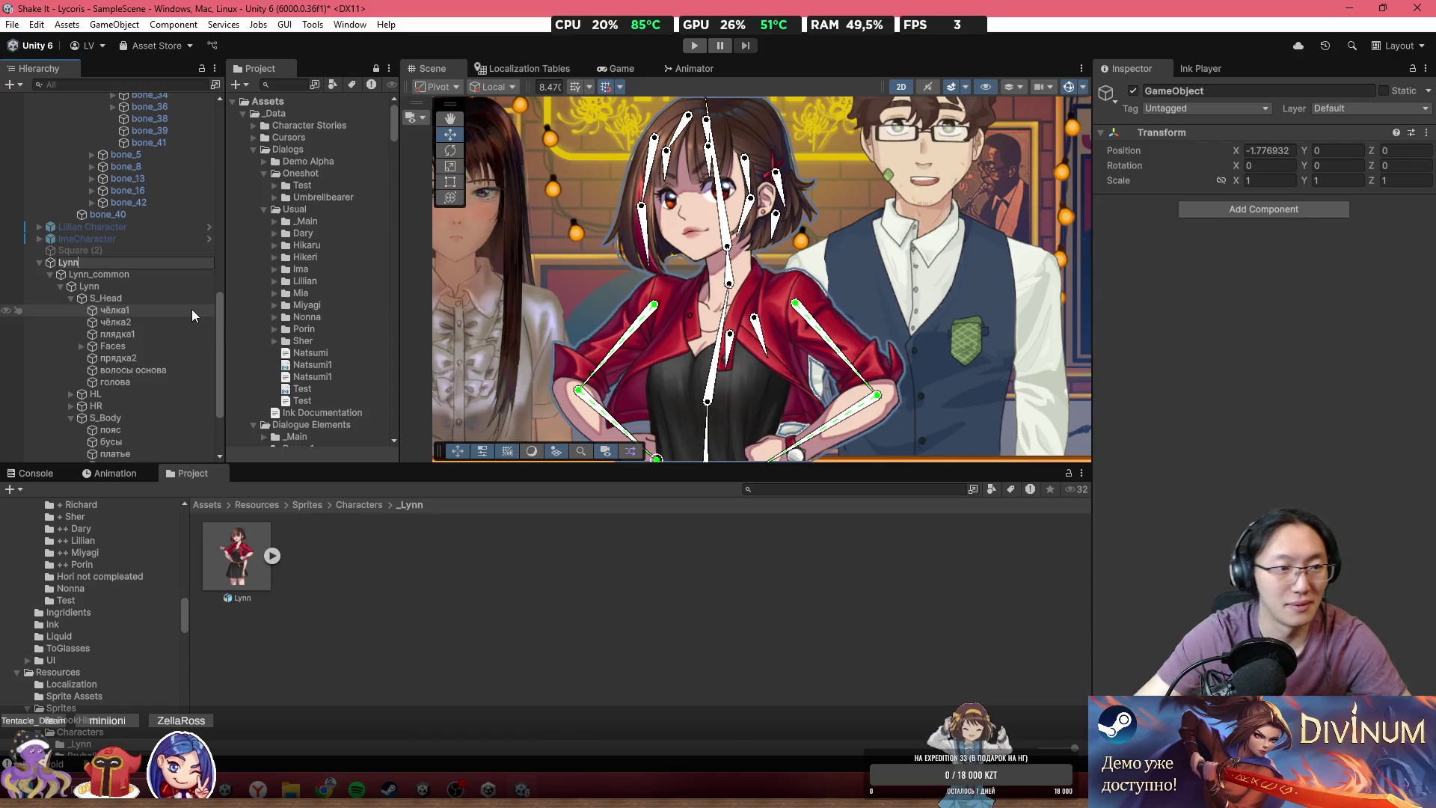
pyautogui.press('Return')
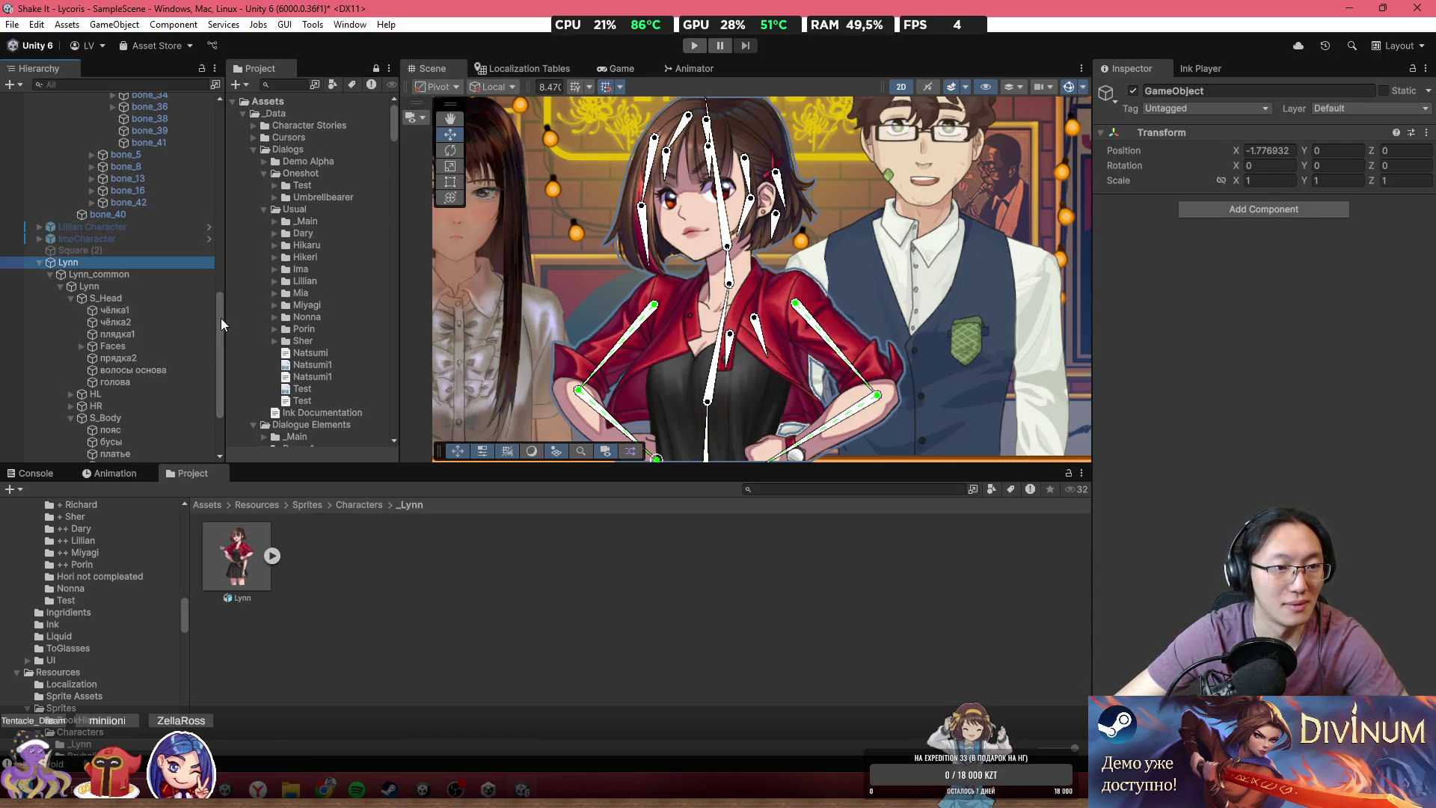
pyautogui.moveTo(217, 307)
pyautogui.mouseDown()
pyautogui.moveTo(221, 214)
pyautogui.moveTo(222, 303)
pyautogui.mouseUp()
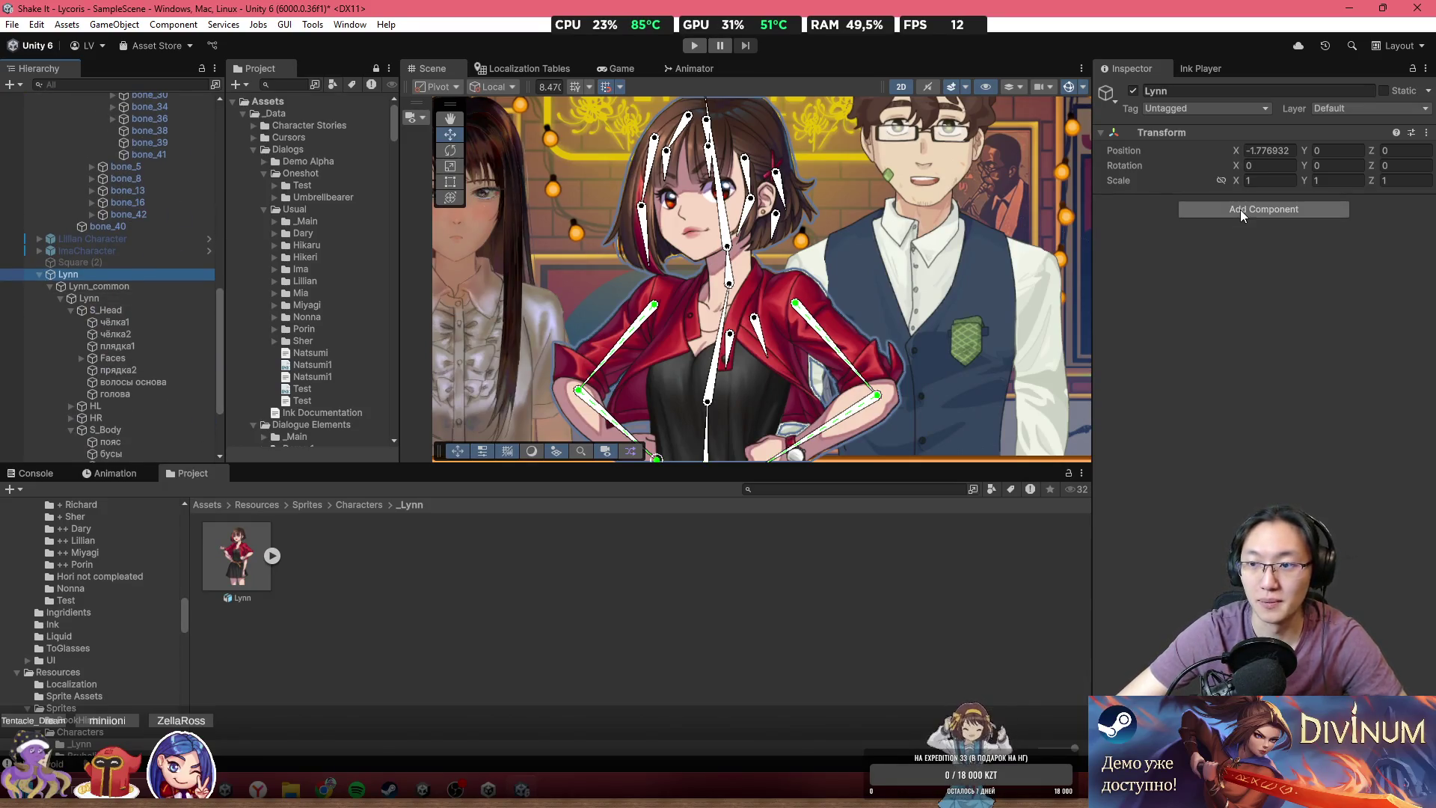
# - Add a Character Info script component to the Lynn parent, using Miyagi as reference
pyautogui.scroll(5, 96, 239)
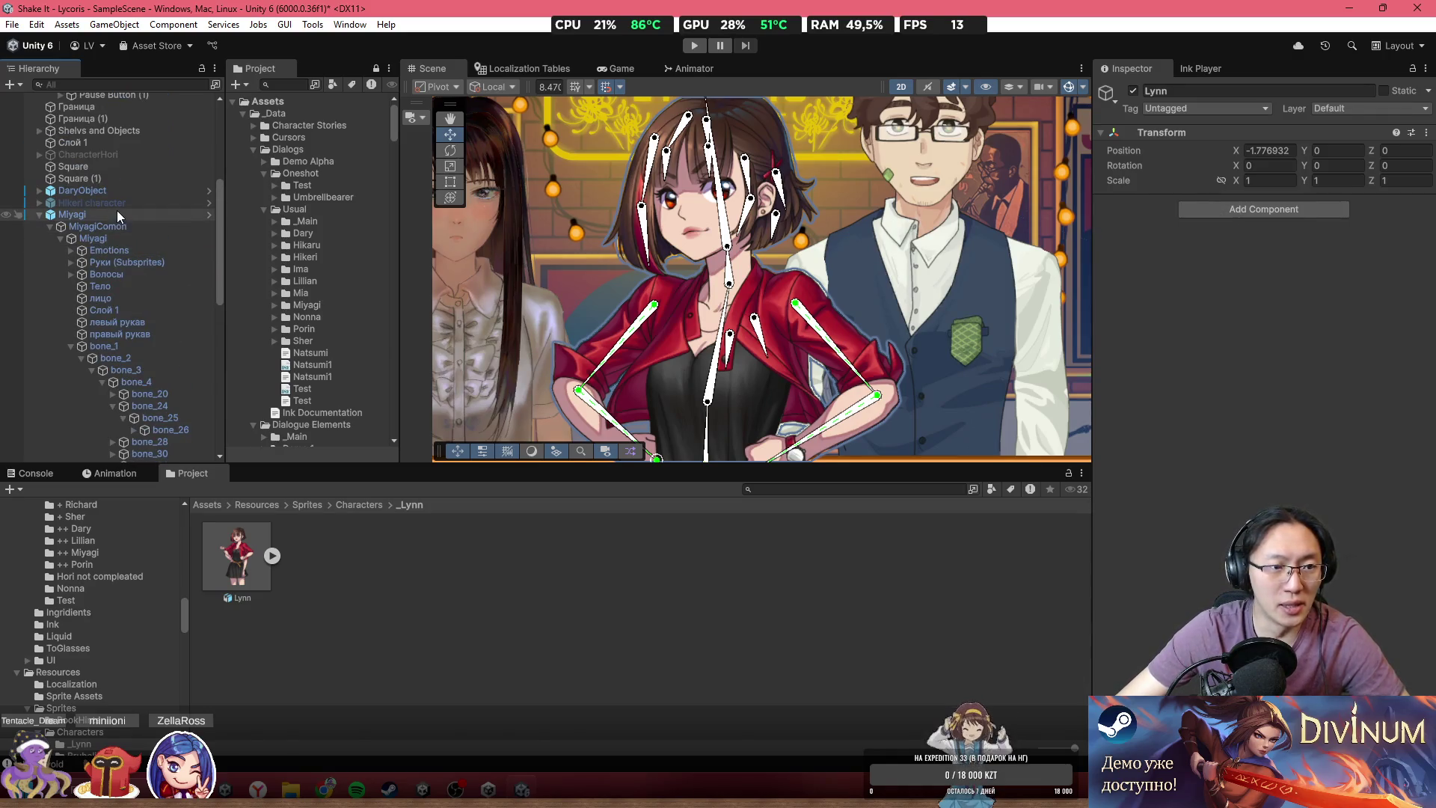
pyautogui.click(117, 209)
pyautogui.scroll(-5, 106, 380)
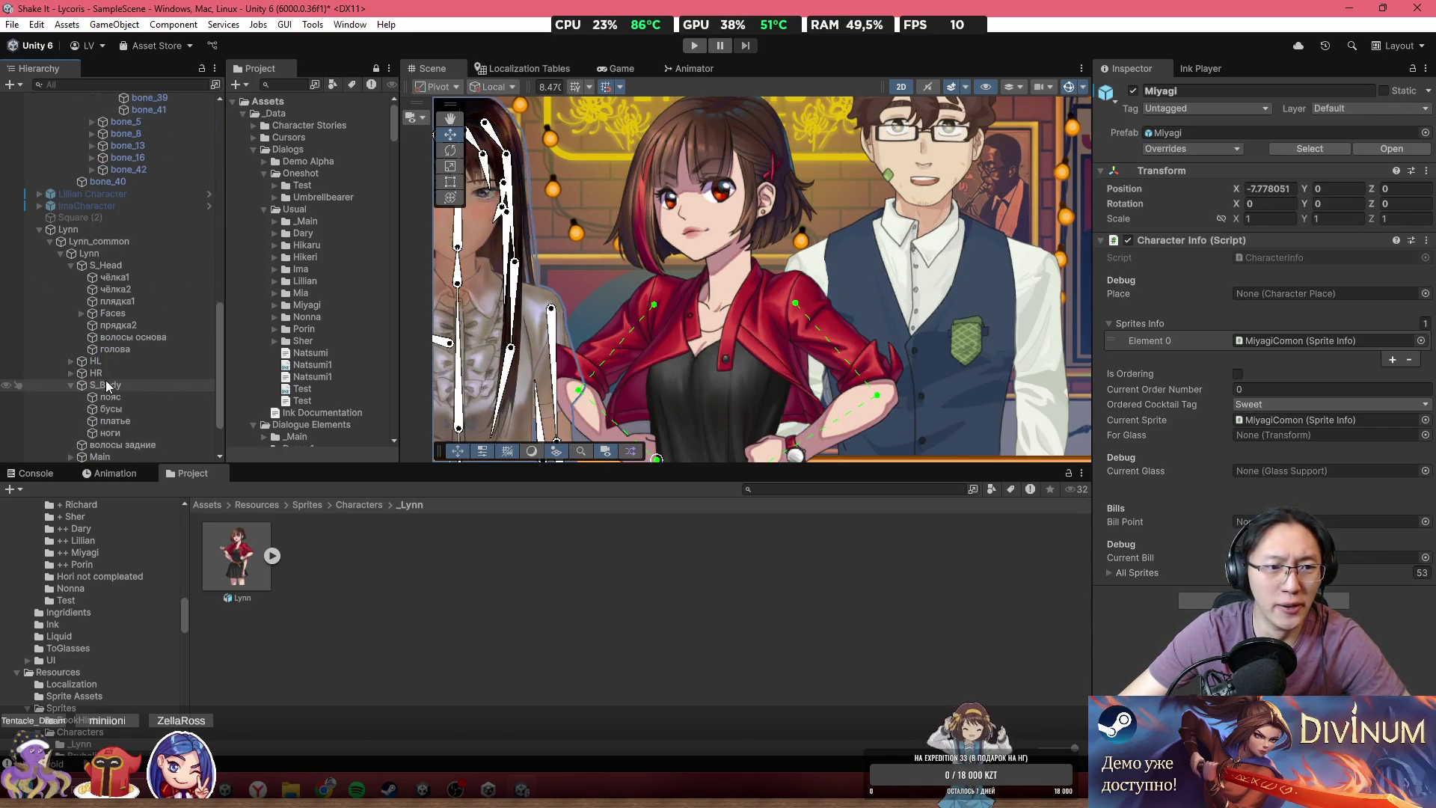
pyautogui.click(102, 232)
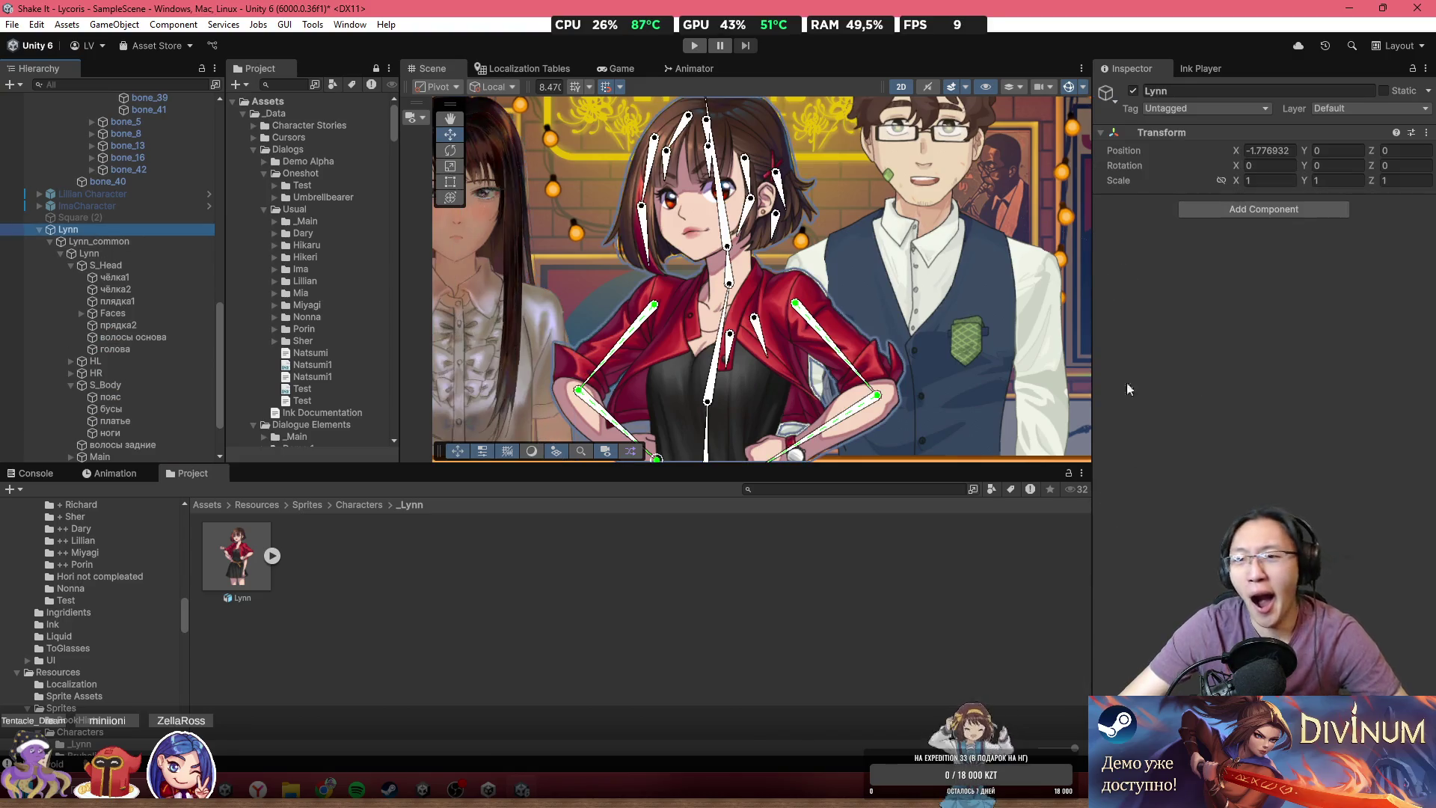
pyautogui.click(1242, 209)
pyautogui.write('Cha')
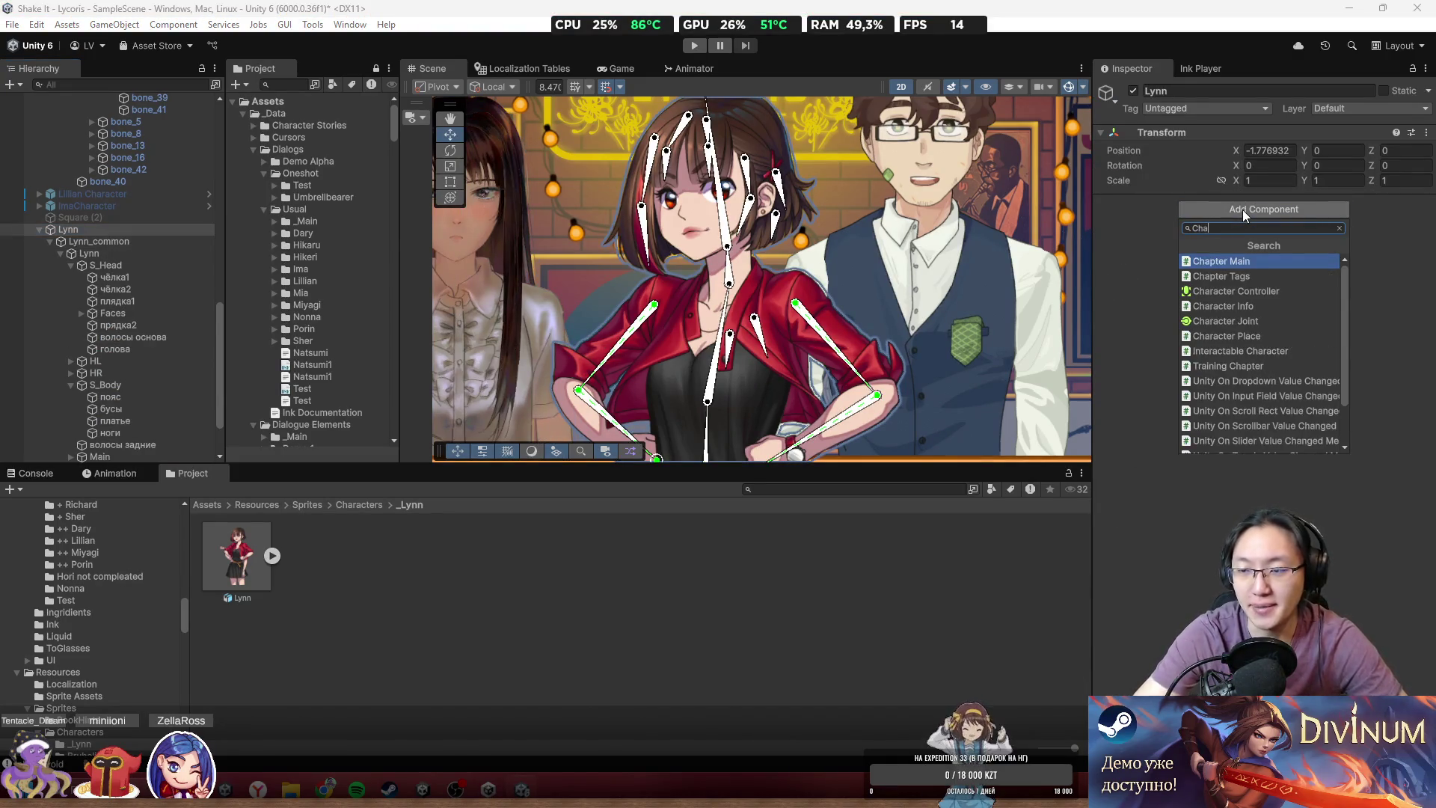
pyautogui.write('rac')
pyautogui.write('I')
pyautogui.press('Return')
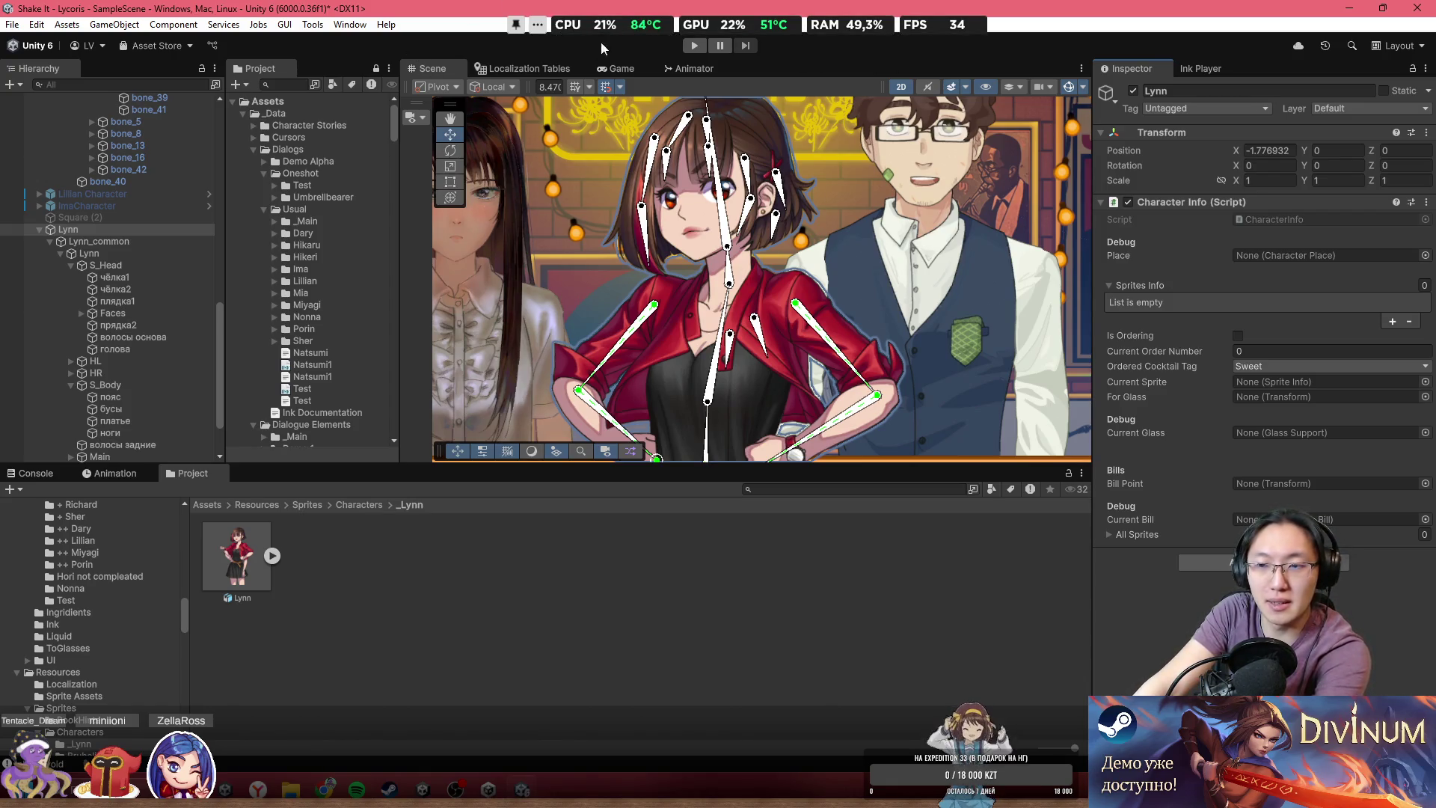
# - Return the Project browser to the Assets root, clear the 'tri' search, and select Lynn
pyautogui.click(345, 28)
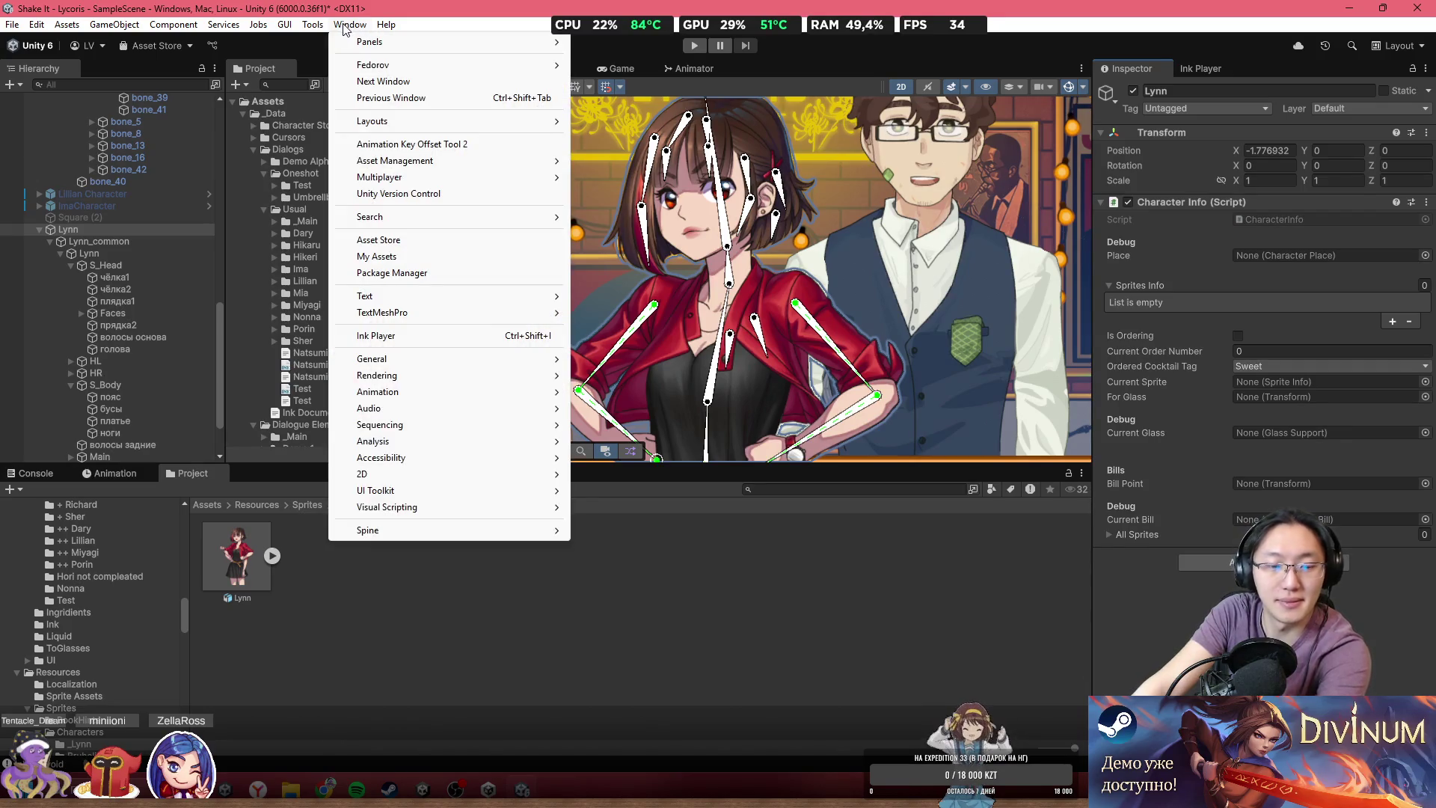
pyautogui.click(477, 698)
pyautogui.scroll(10, 78, 509)
pyautogui.scroll(5, 103, 527)
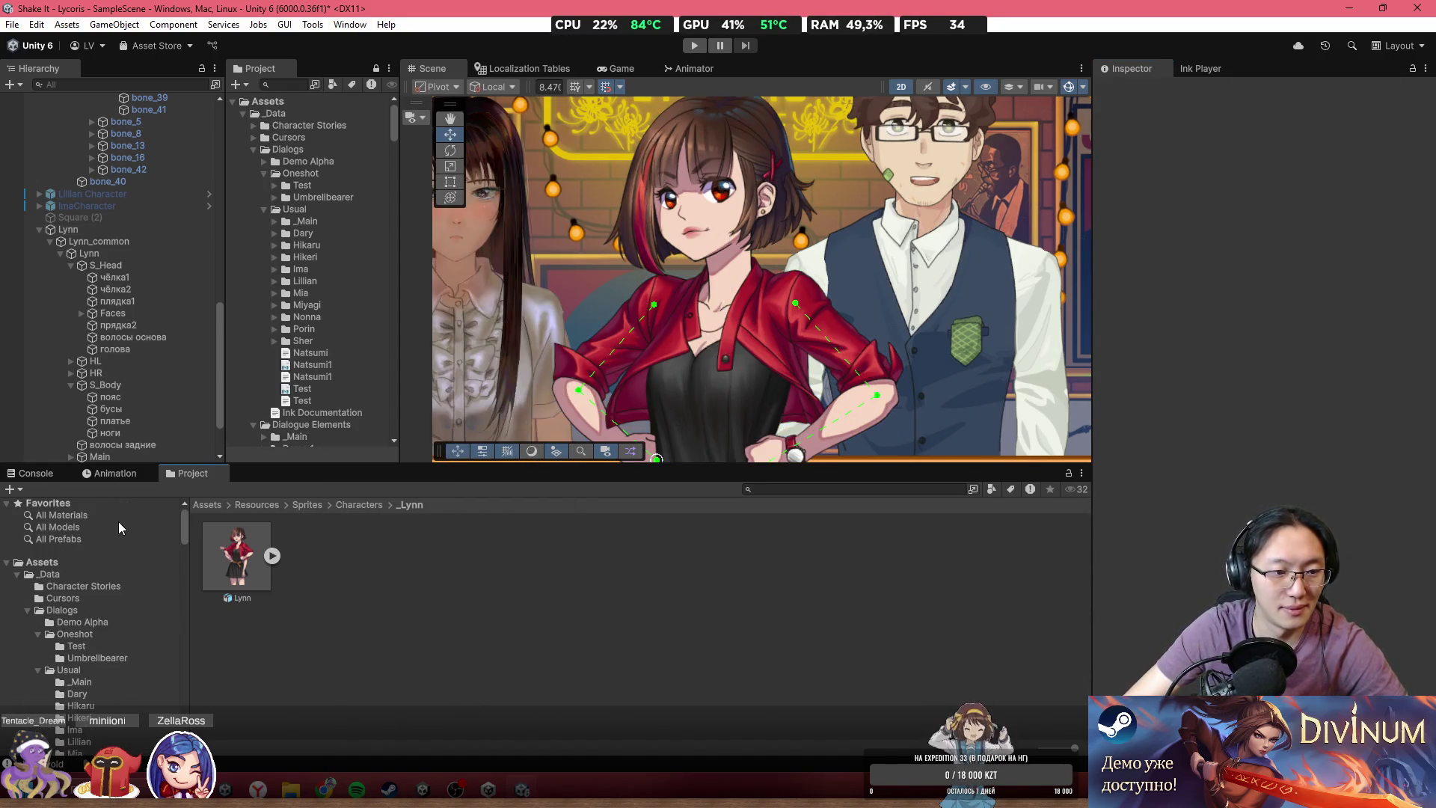
pyautogui.click(41, 562)
pyautogui.click(74, 515)
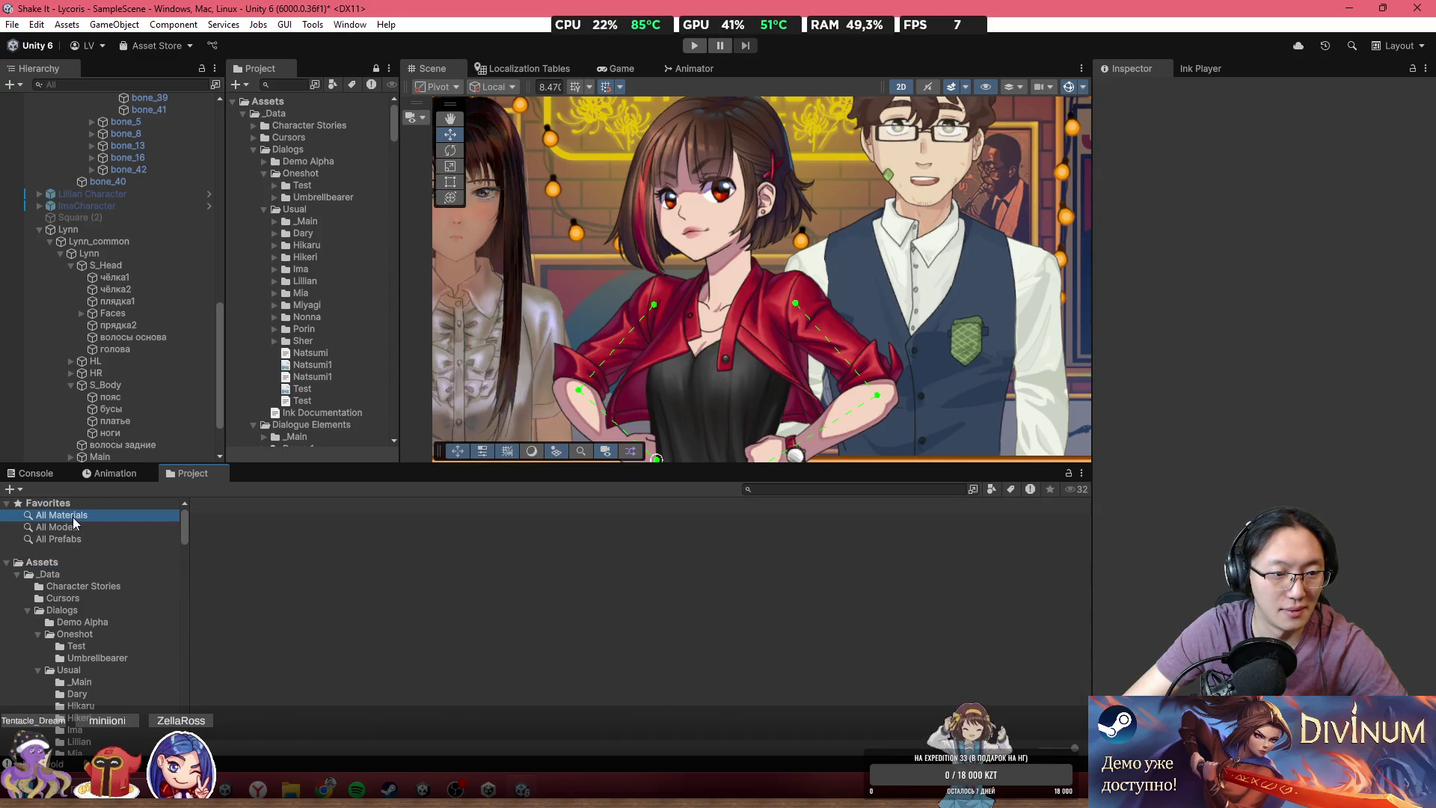
pyautogui.click(52, 565)
pyautogui.click(68, 515)
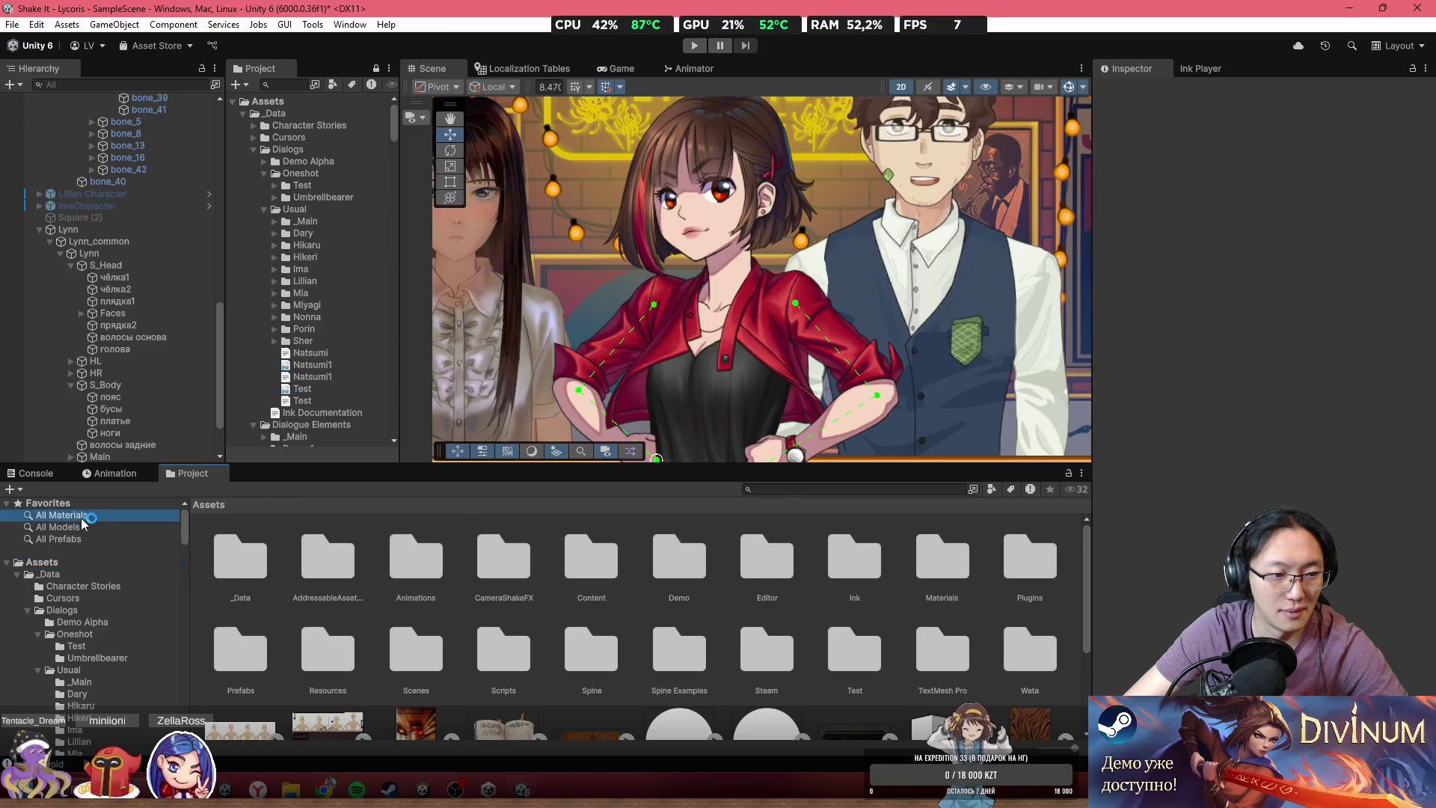
pyautogui.click(79, 561)
pyautogui.click(925, 490)
pyautogui.write('tri')
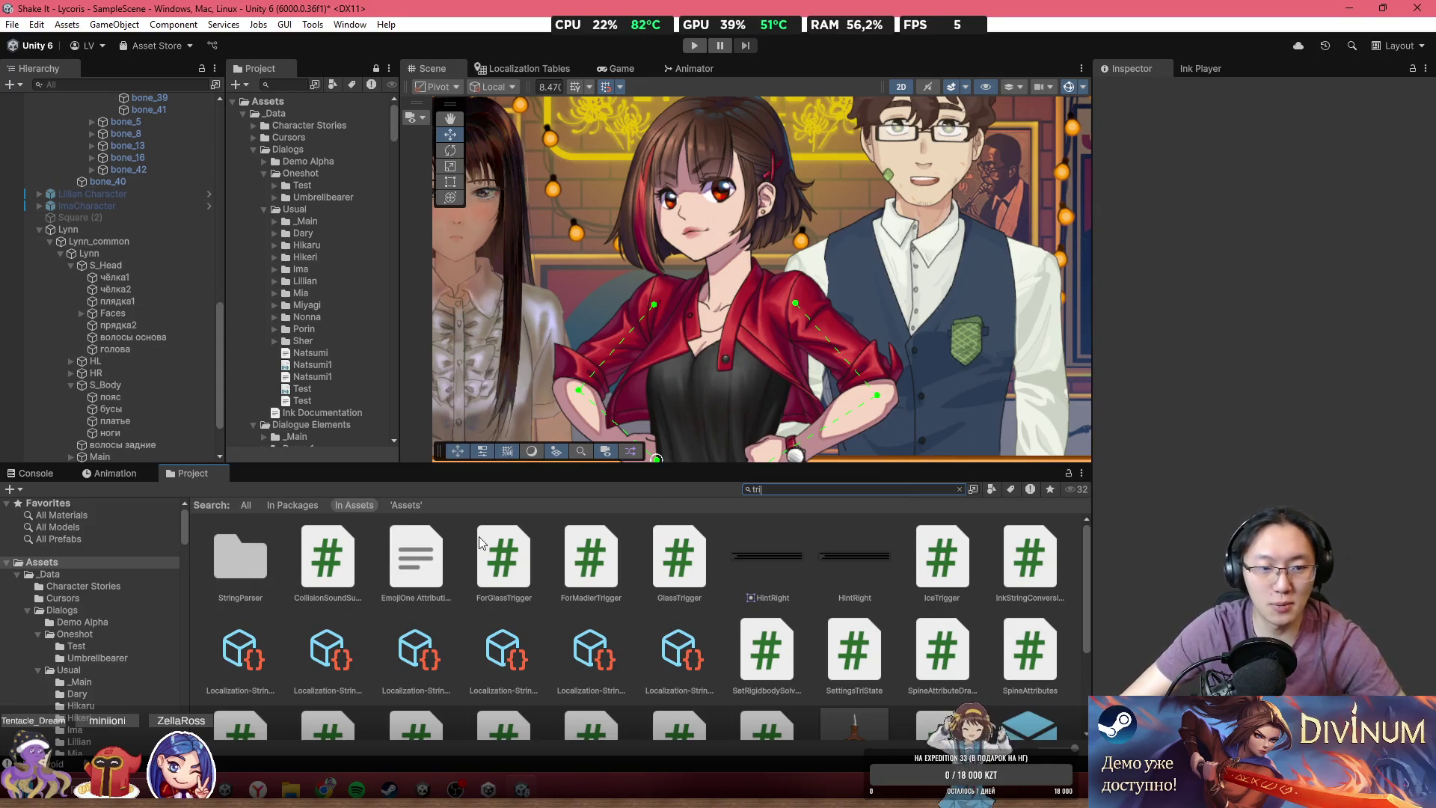
pyautogui.click(961, 489)
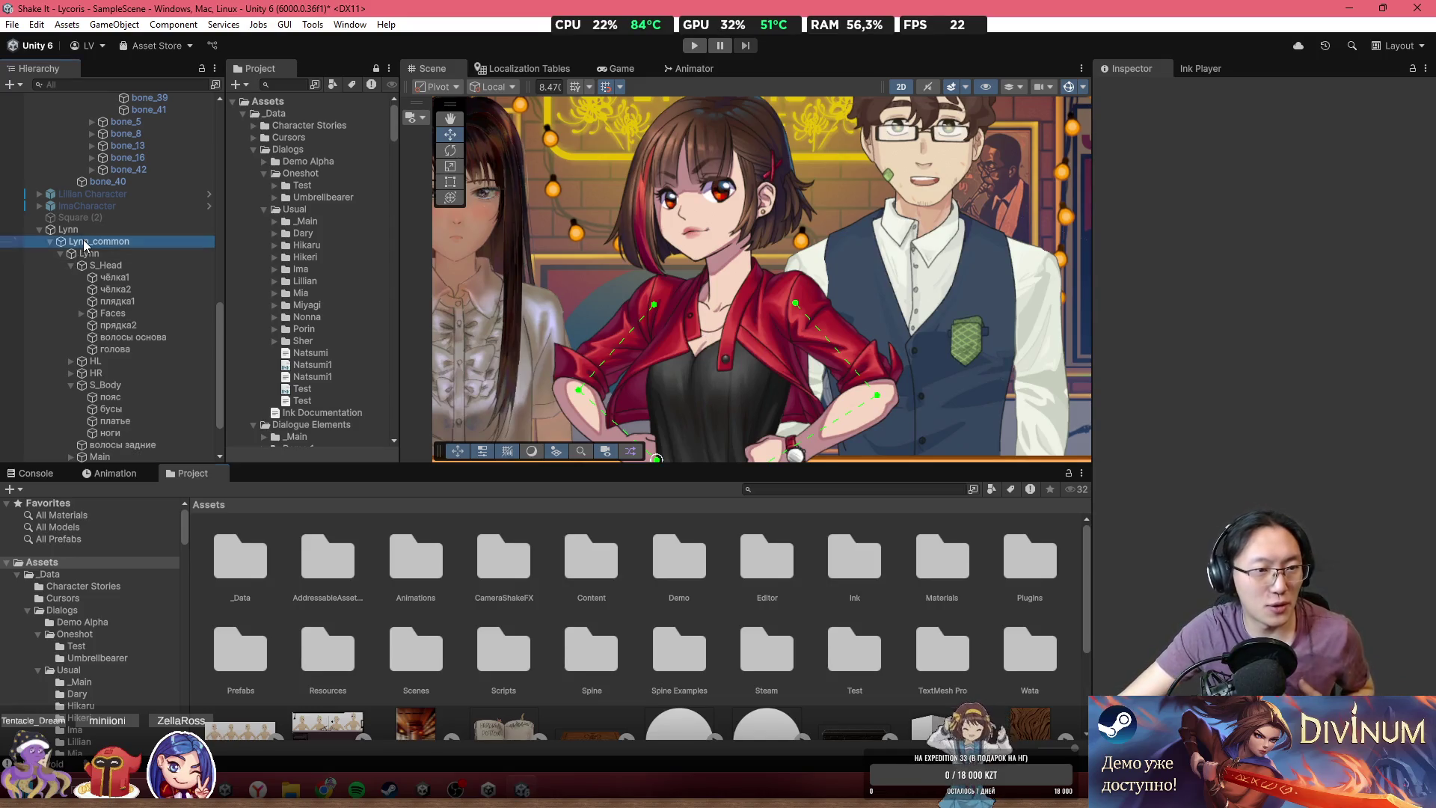
pyautogui.click(116, 232)
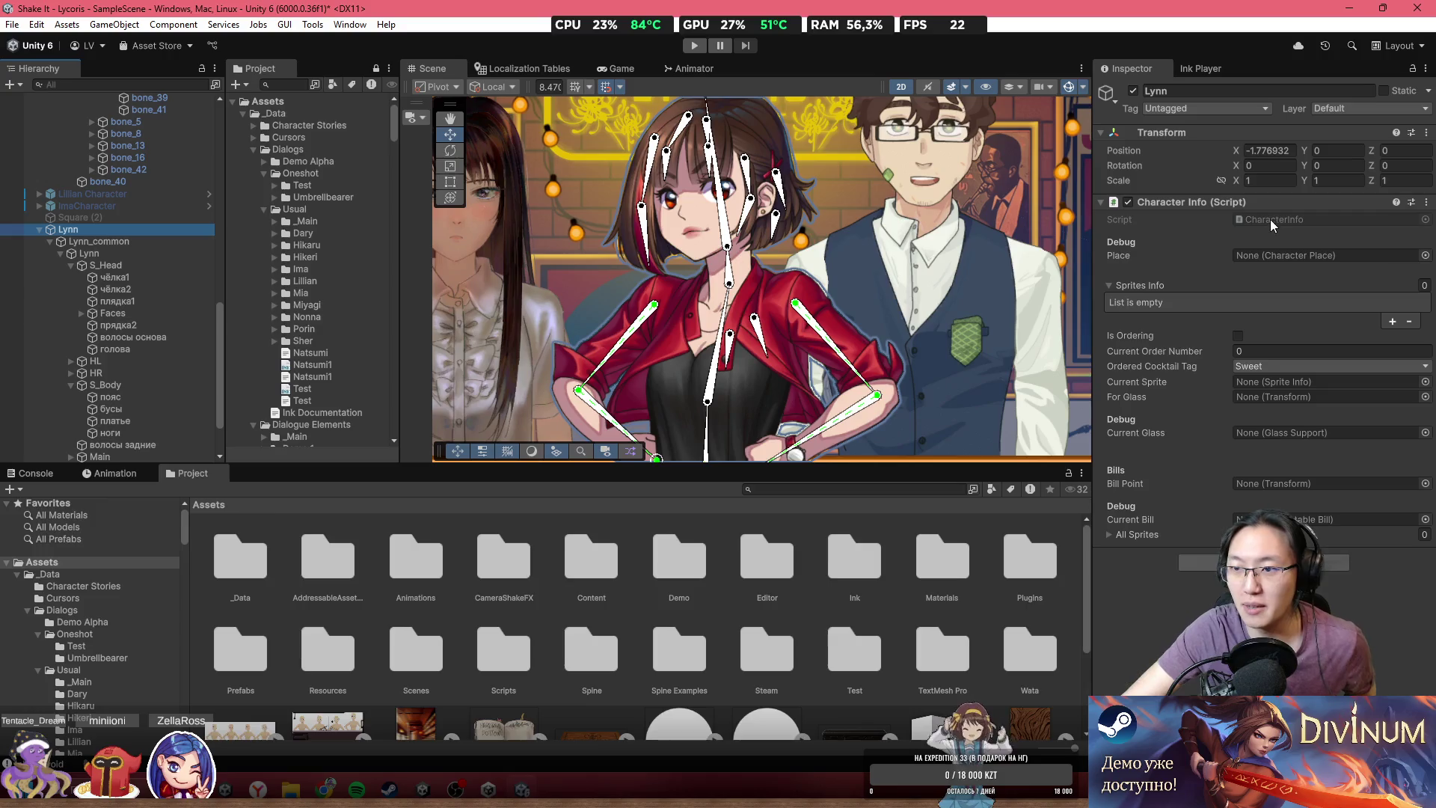
# - Review the Sprites layer methods in CharacterInfo.cs in Visual Studio, then minimize it
pyautogui.doubleClick(1273, 215)
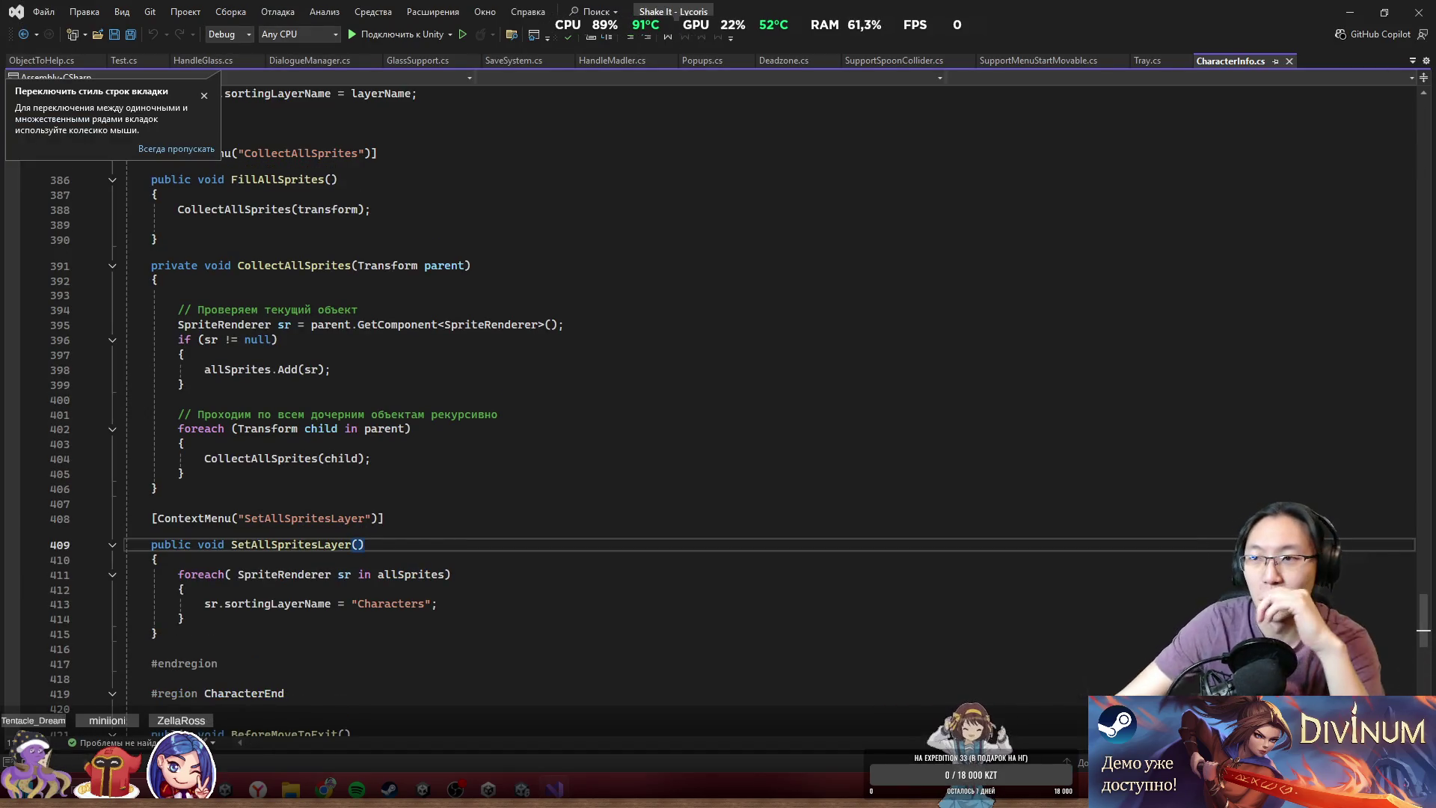
pyautogui.press('super+Down')
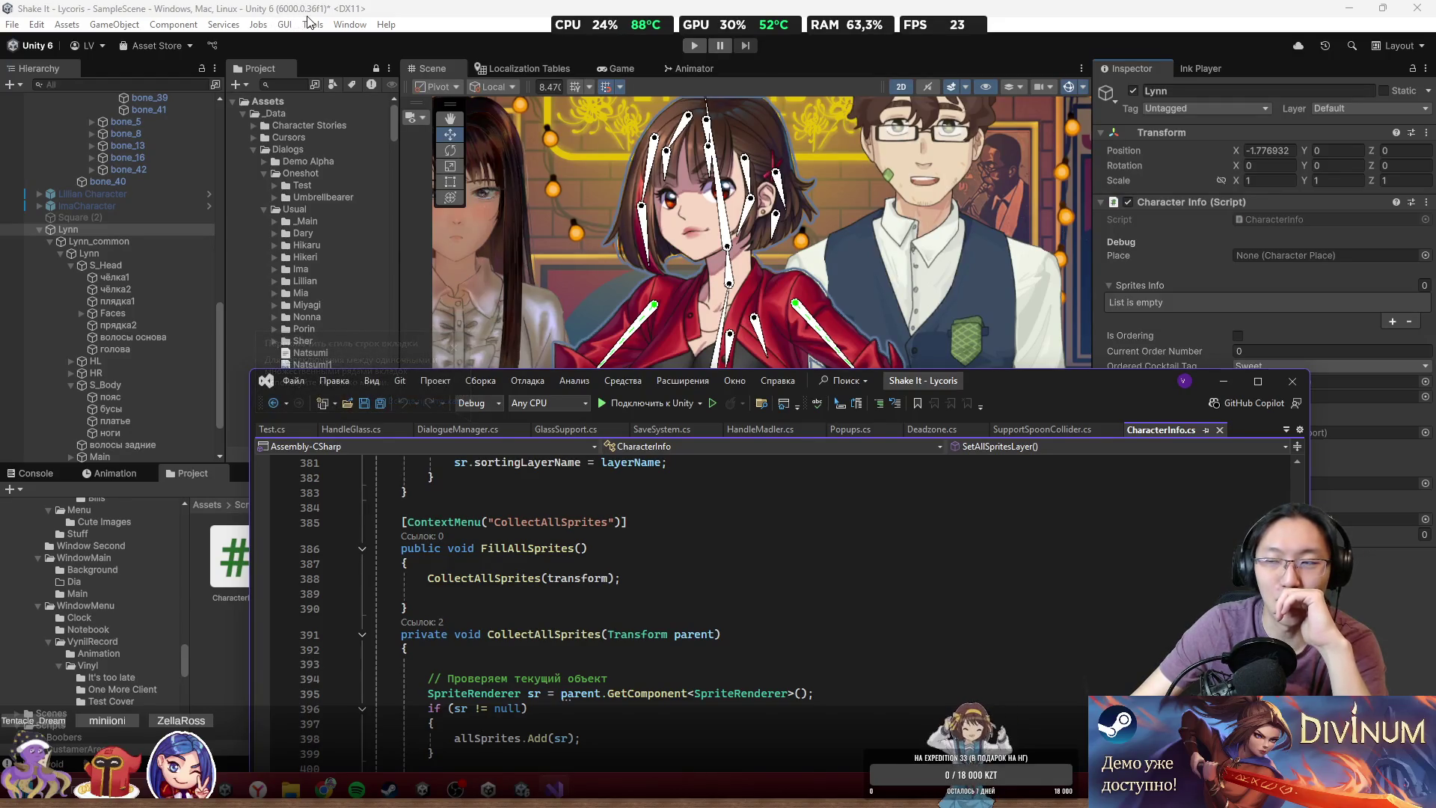
pyautogui.moveTo(1071, 375); pyautogui.dragTo(1036, 12)
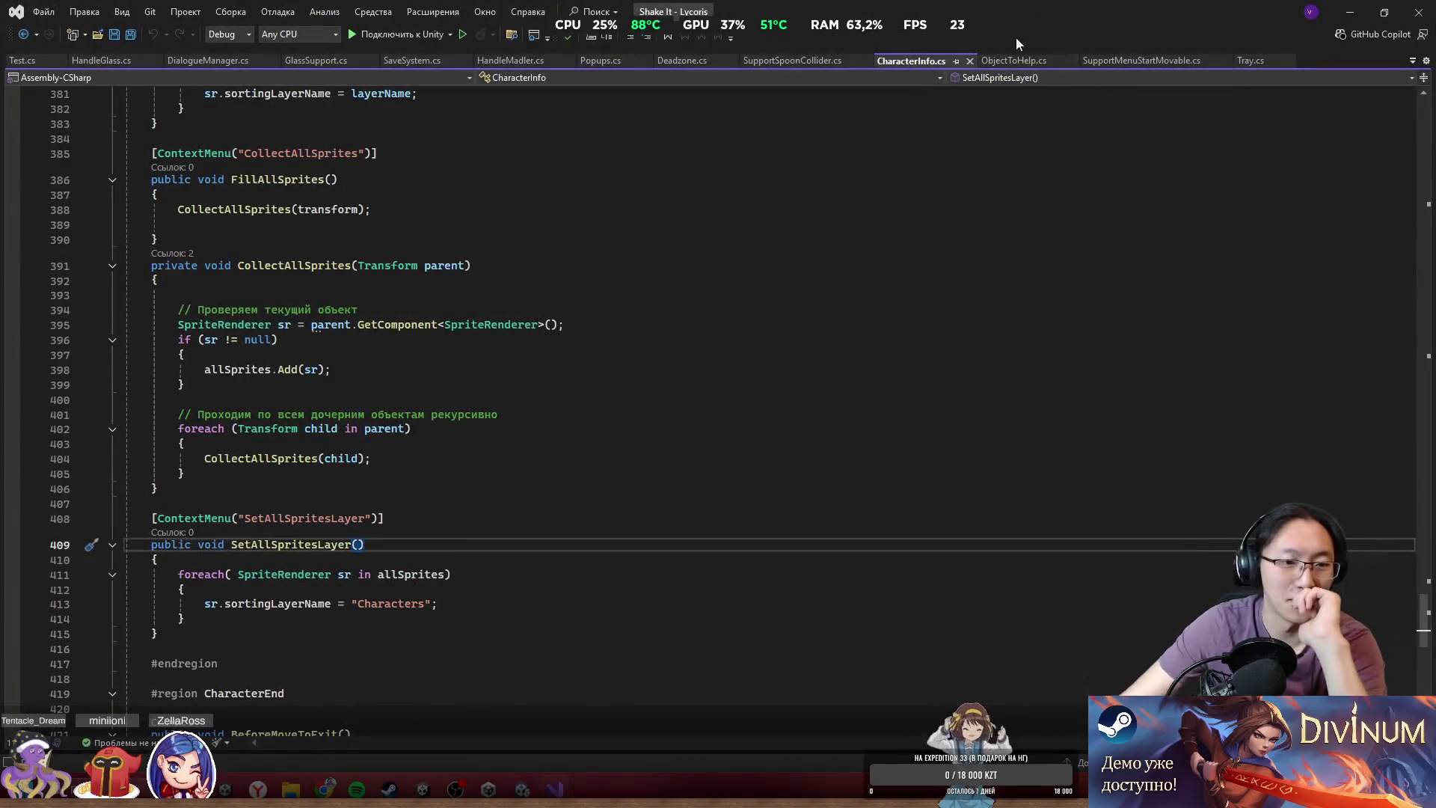
pyautogui.scroll(8, 720, 387)
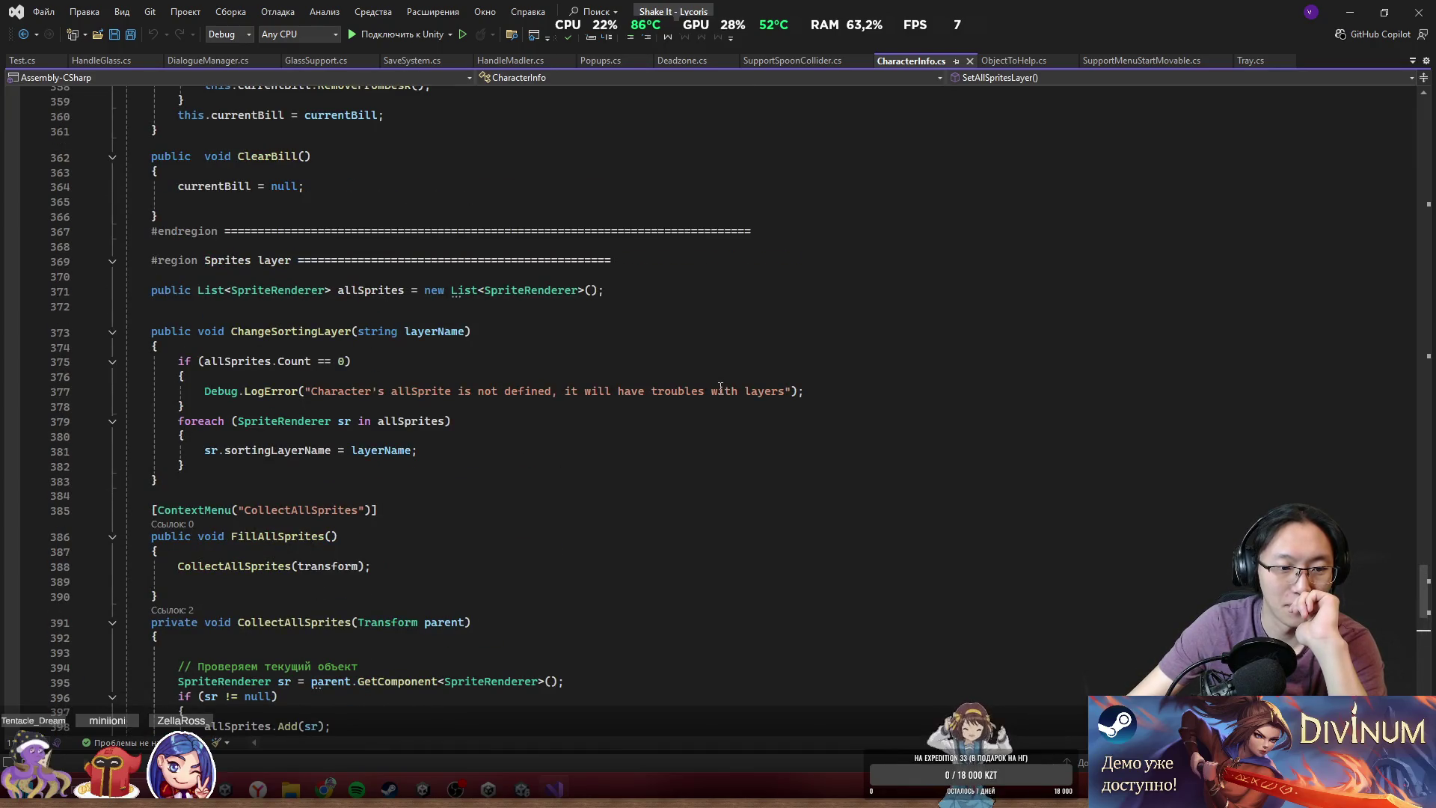
pyautogui.click(1351, 12)
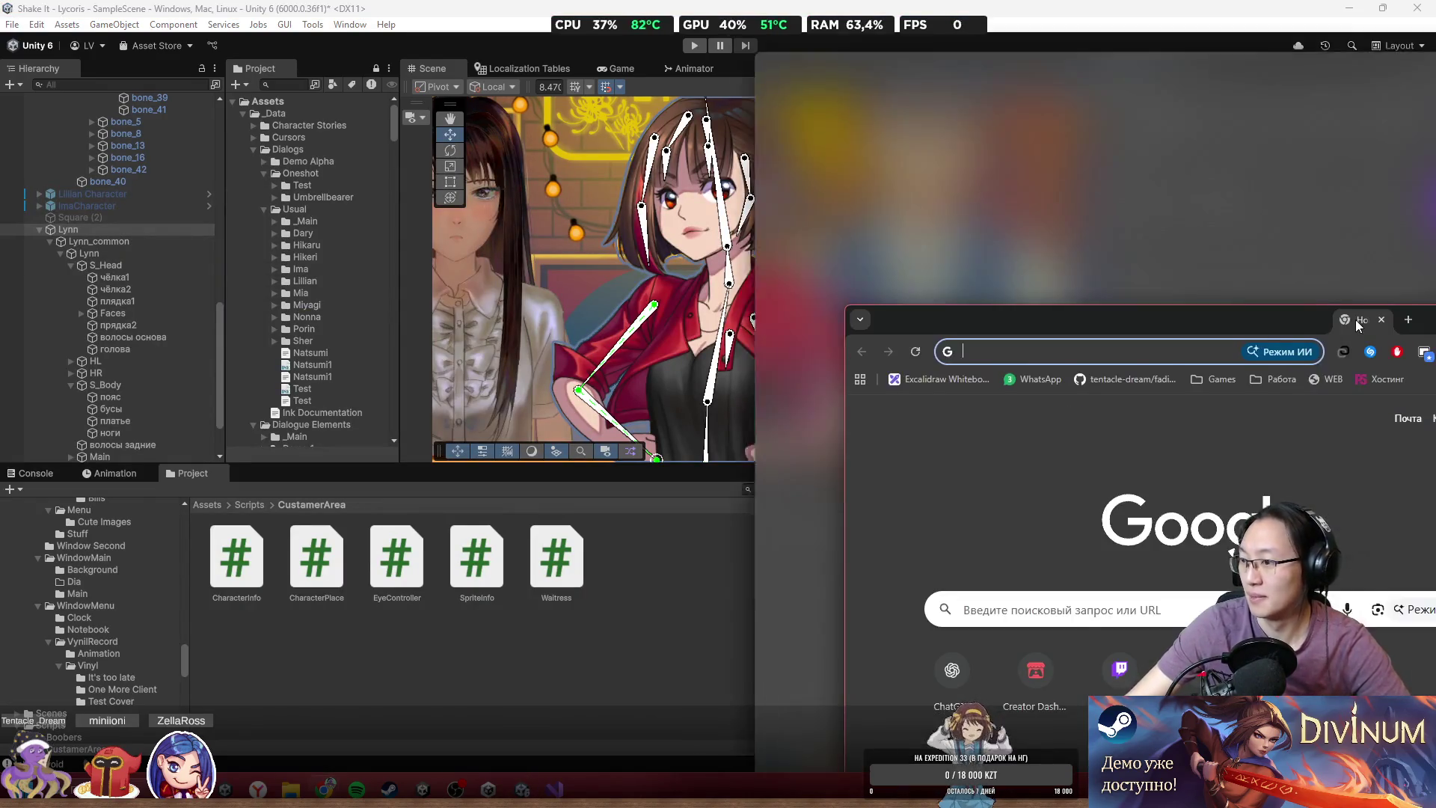
# - Search Google for 'tri inspector' and open the codewriter-packages/Tri-Inspector repository
pyautogui.write('tri')
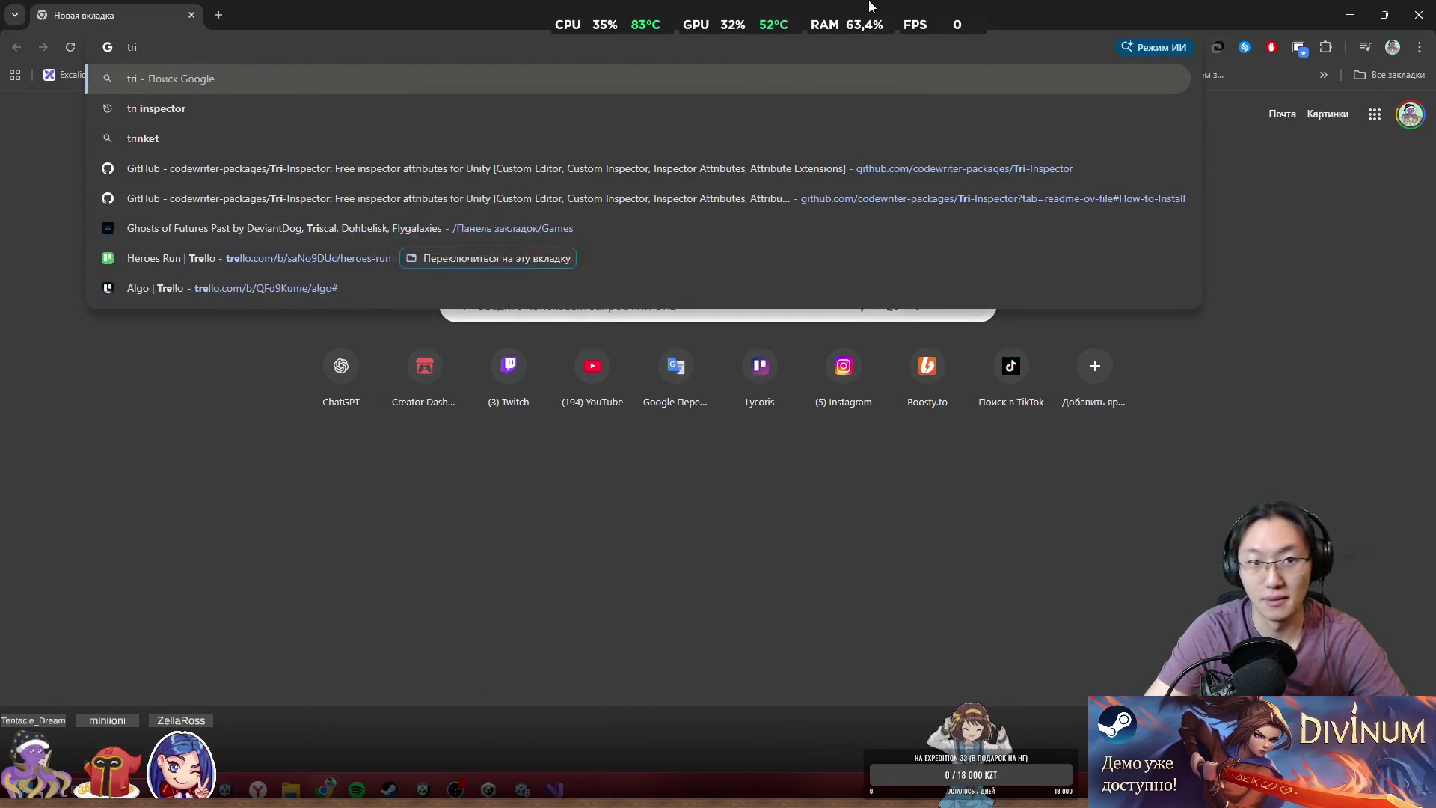
pyautogui.press('Down')
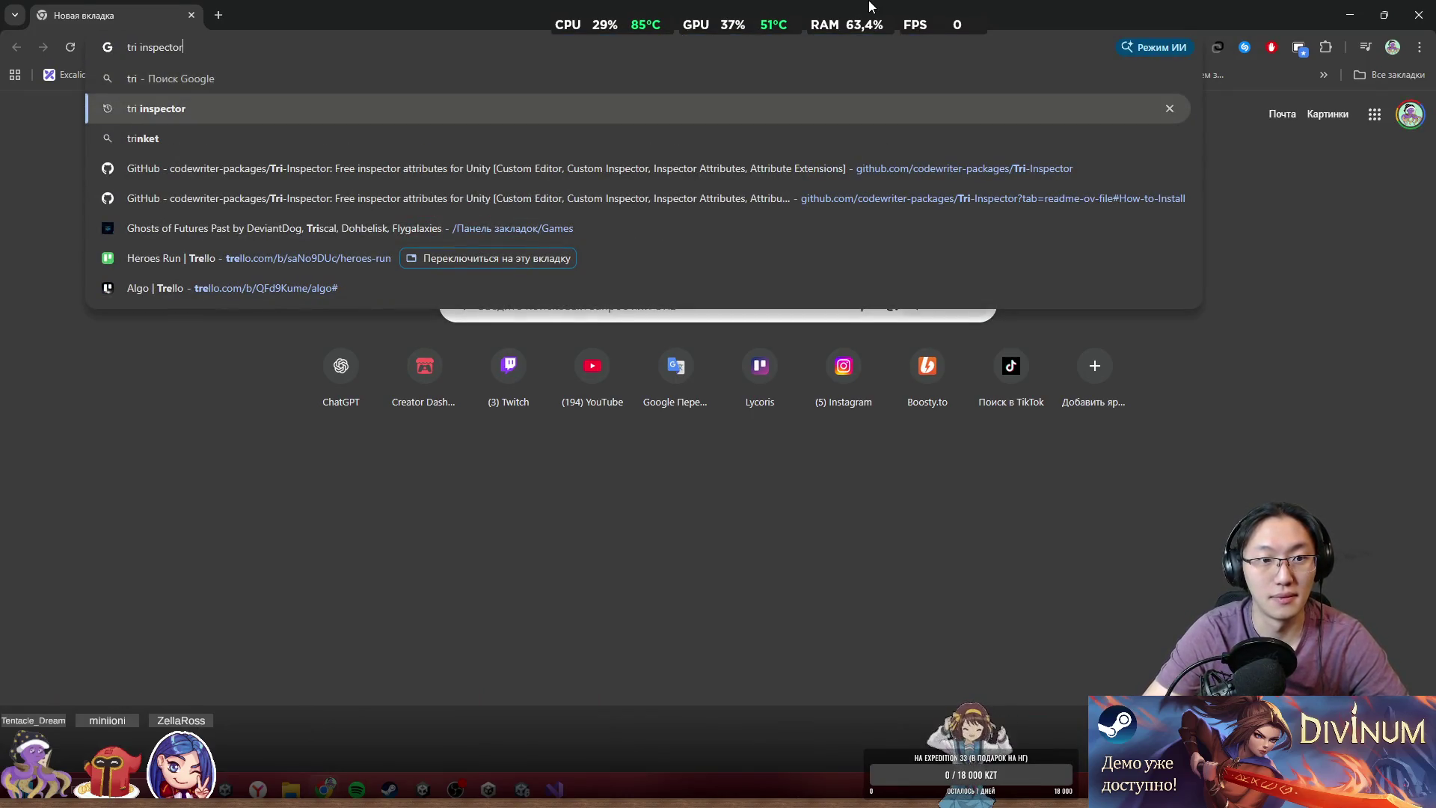
pyautogui.press('Return')
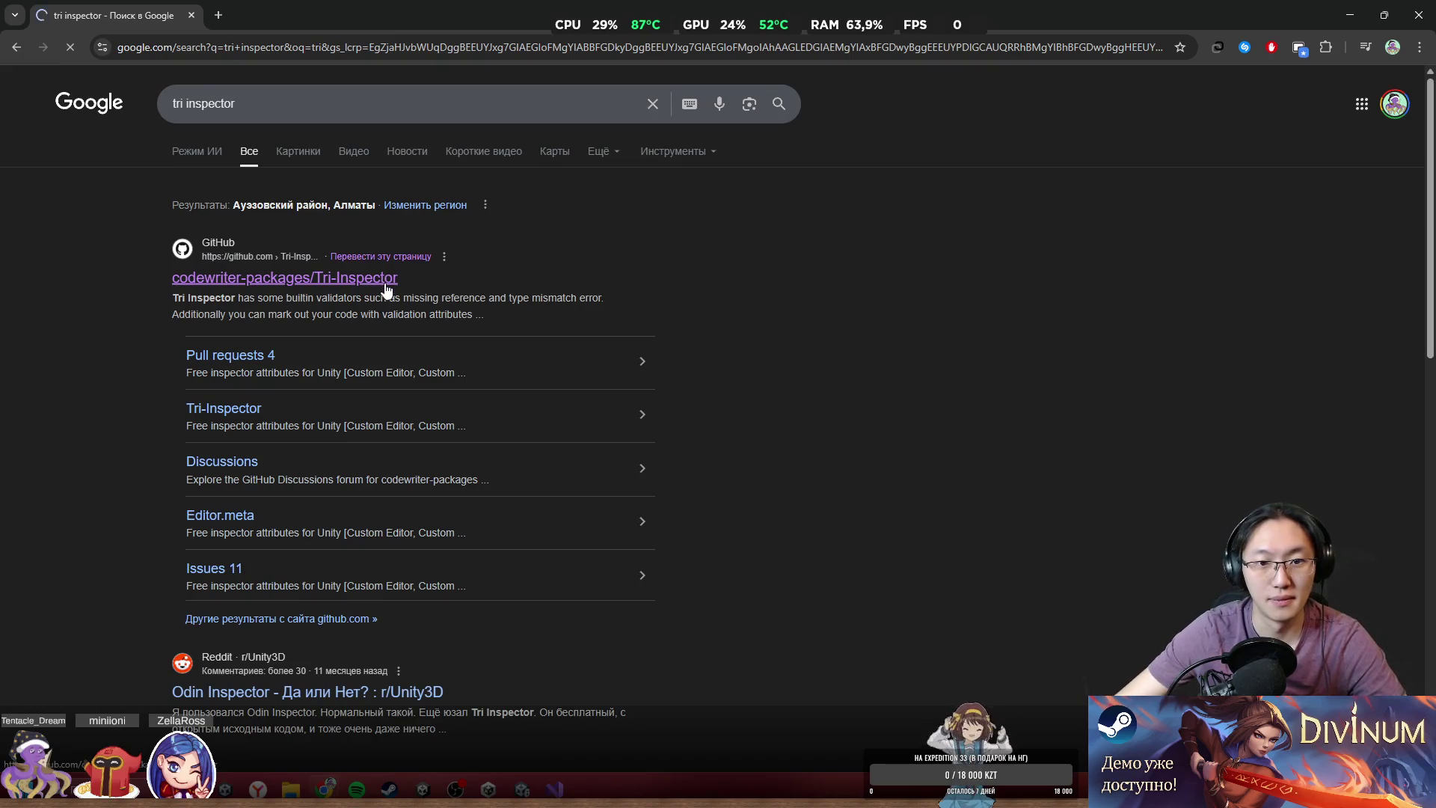
pyautogui.click(386, 288)
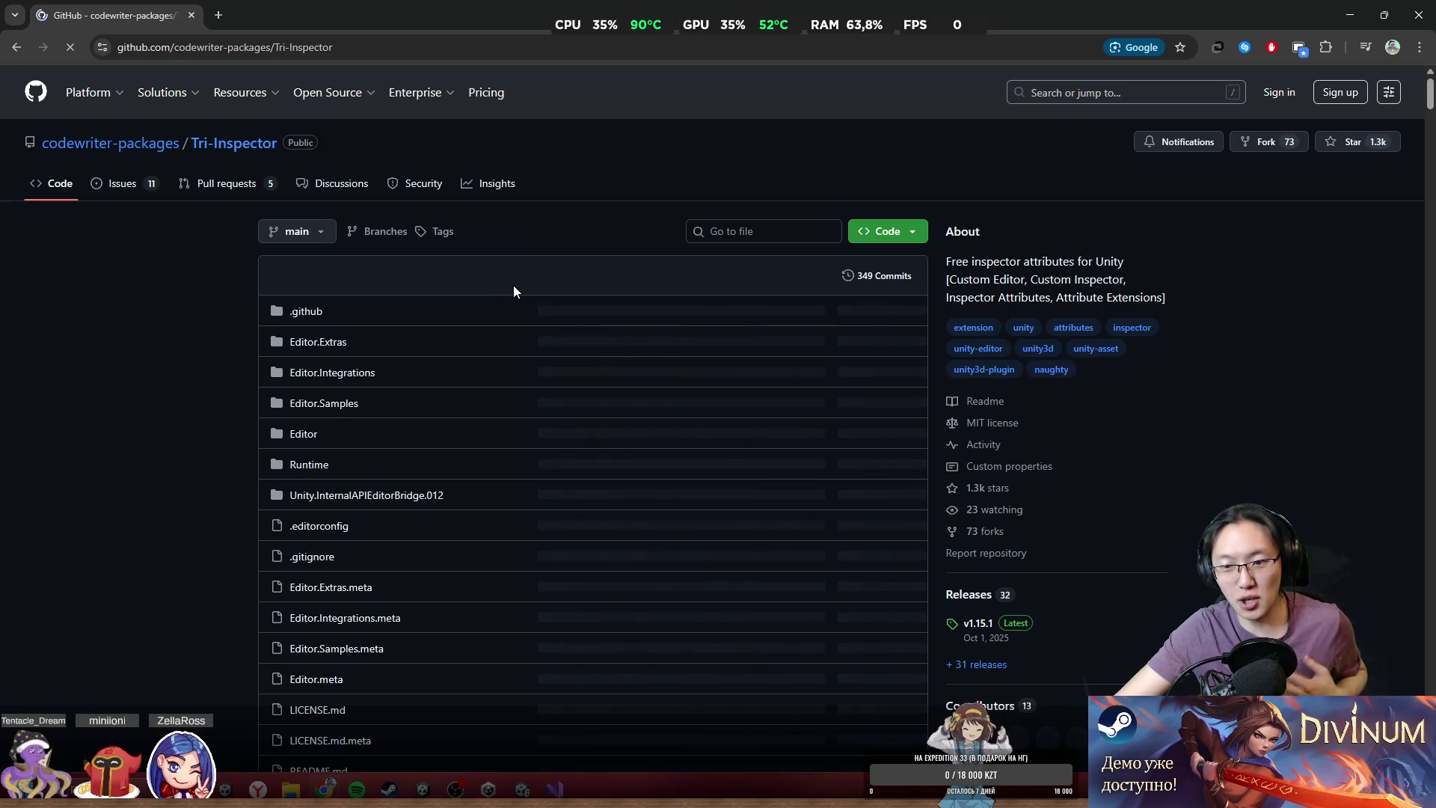
# - Scroll through the Tri-Inspector README down to the Samples section
pyautogui.scroll(-10, 513, 291)
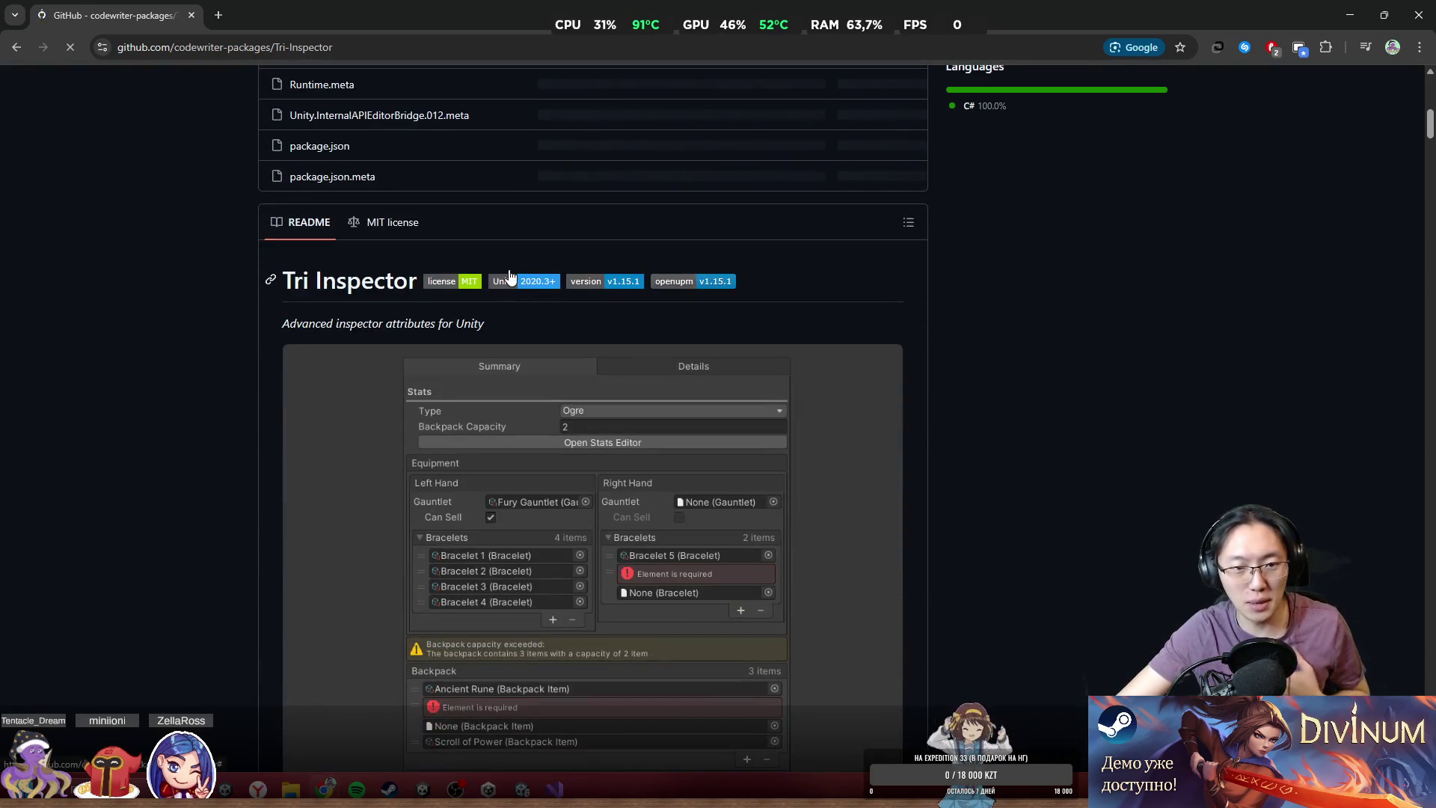
pyautogui.scroll(-3, 510, 275)
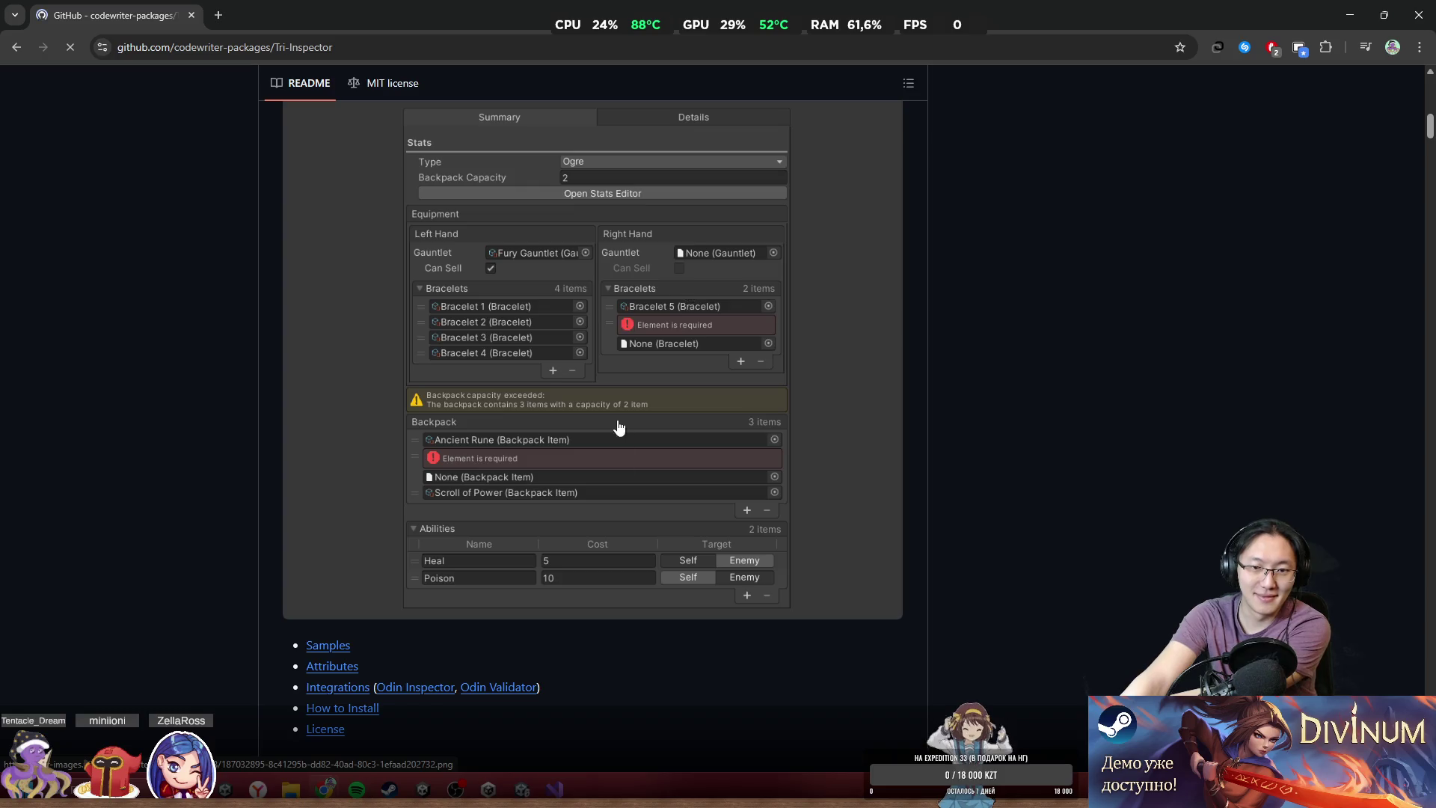
pyautogui.scroll(8, 618, 426)
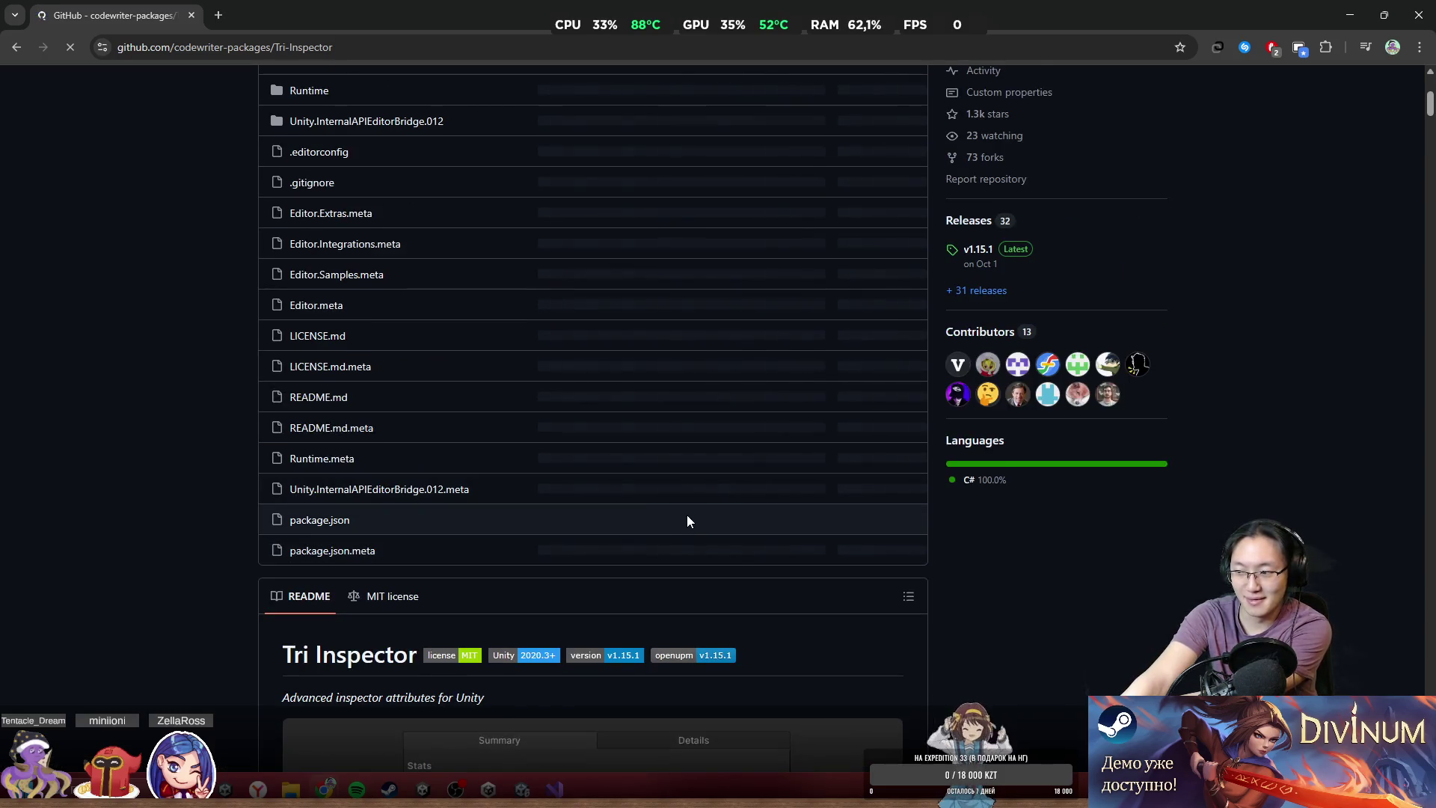
pyautogui.scroll(4, 688, 514)
pyautogui.scroll(-4, 764, 389)
pyautogui.scroll(-10, 764, 389)
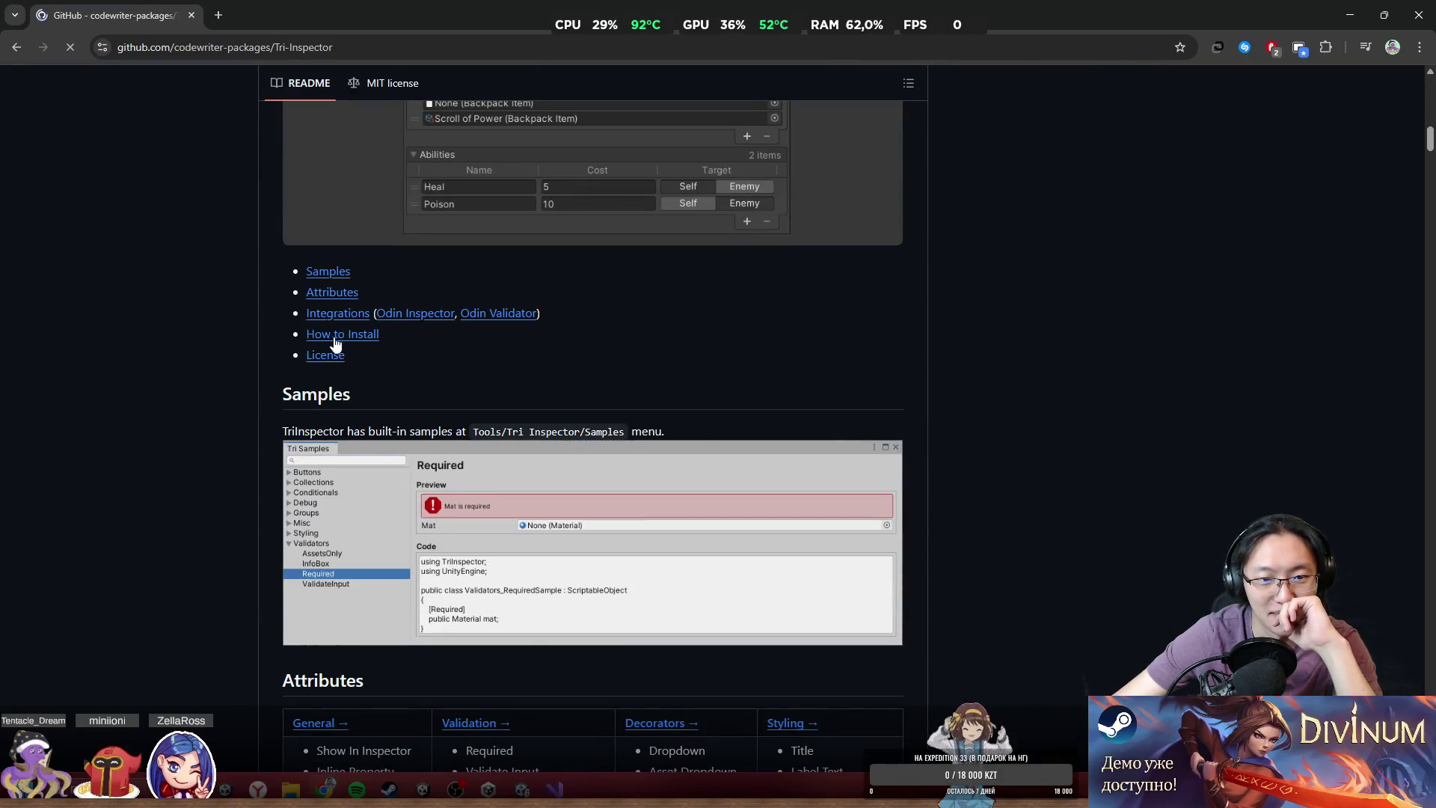
# - Jump to the How to Install section and select the git package install lines
pyautogui.click(373, 342)
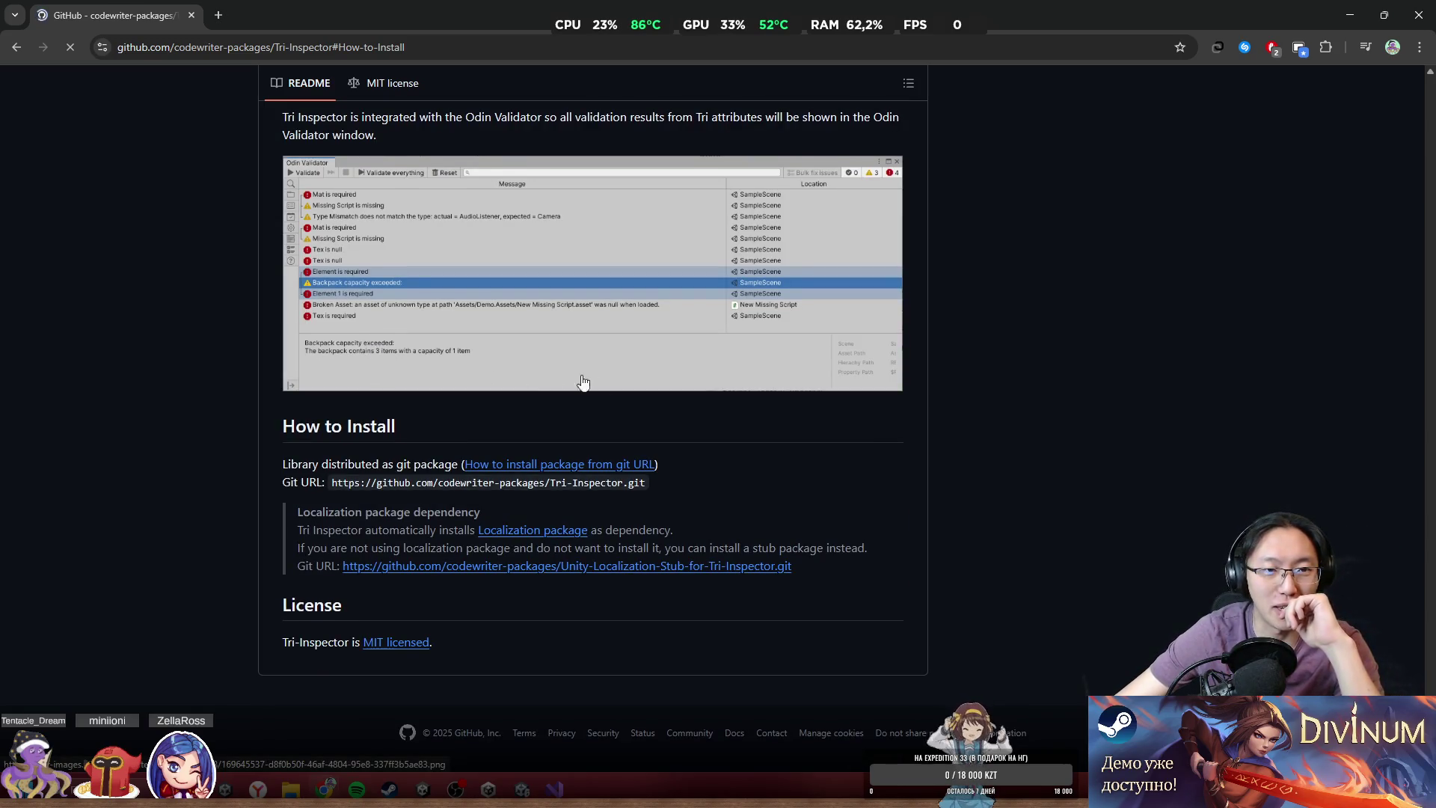
pyautogui.scroll(2, 1012, 483)
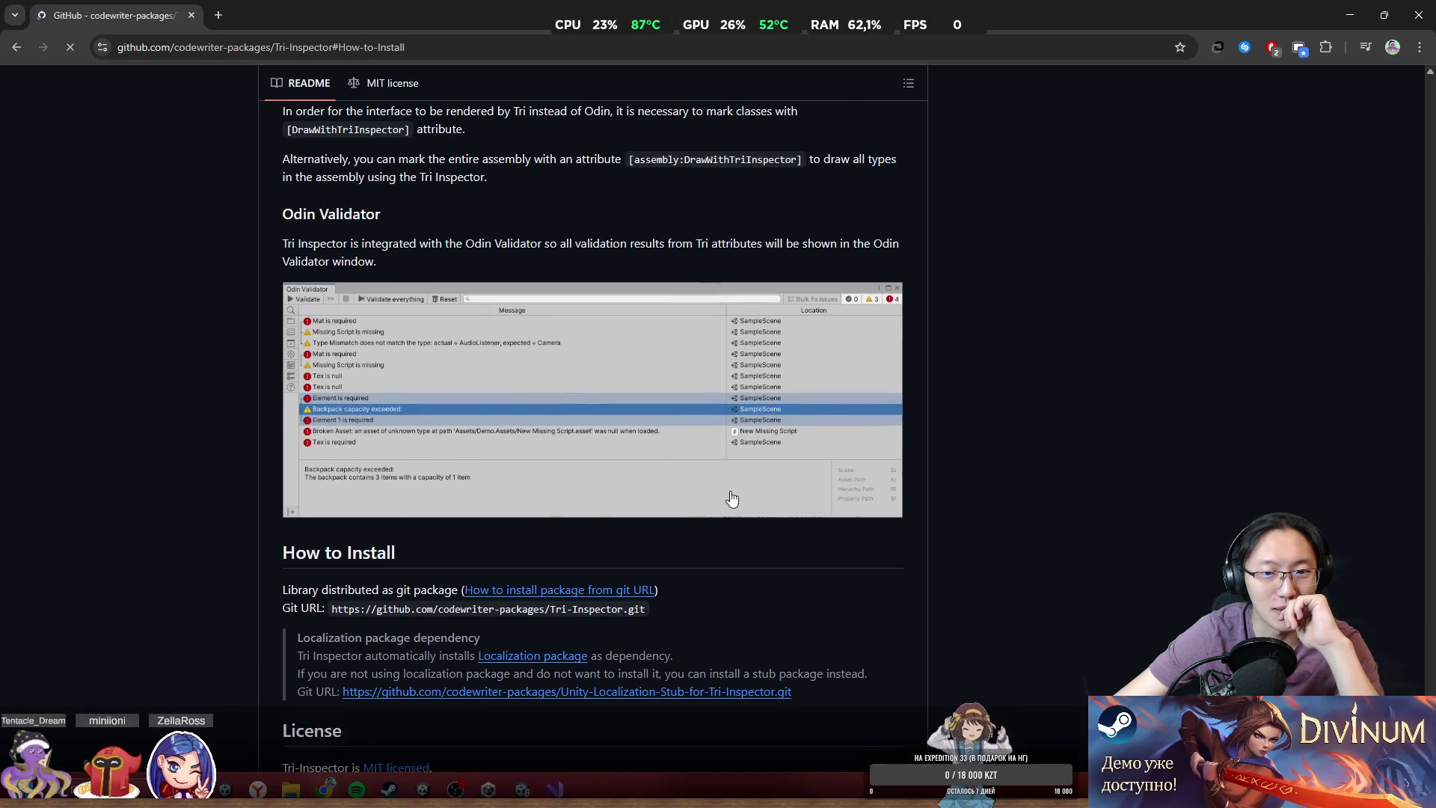
pyautogui.scroll(3, 627, 377)
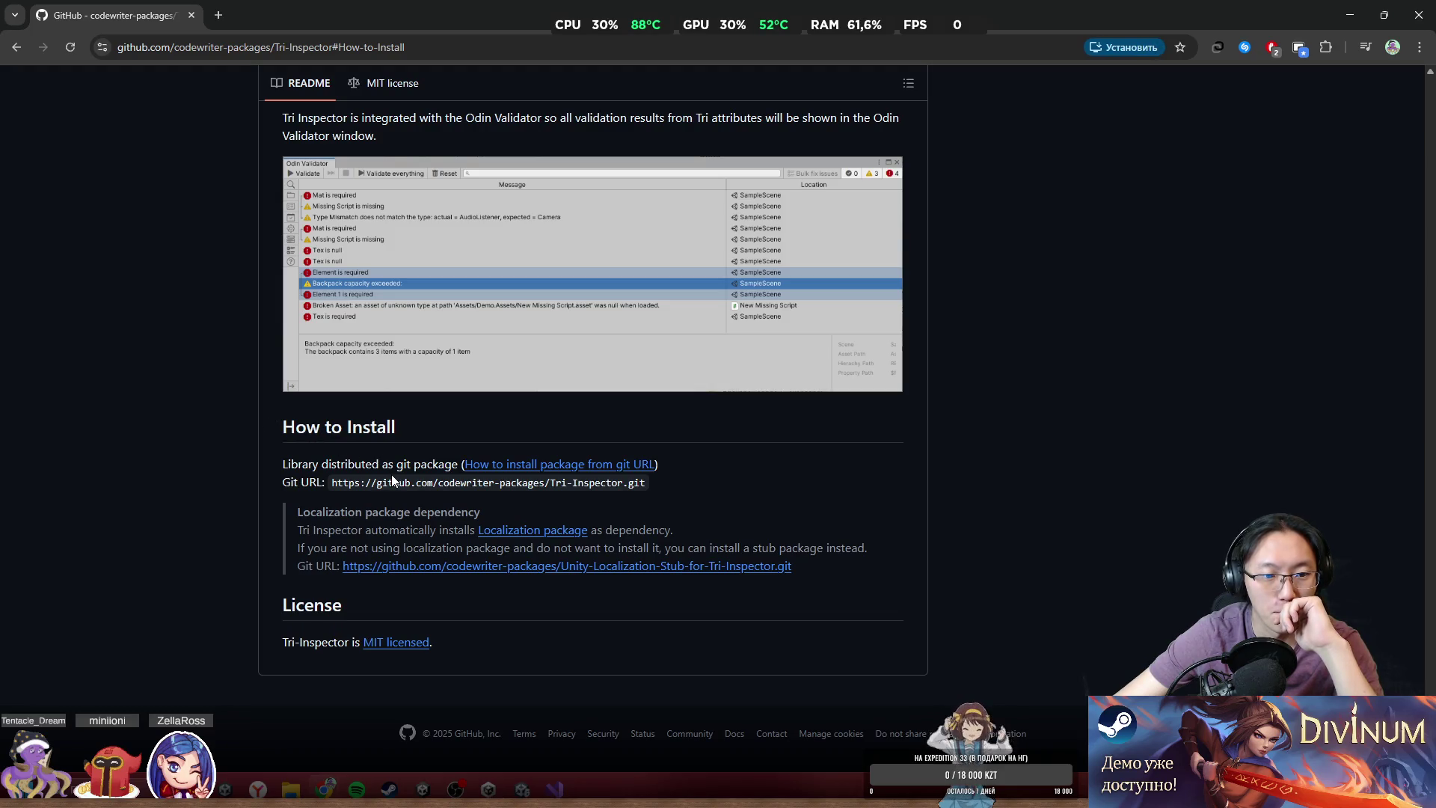
pyautogui.moveTo(406, 464); pyautogui.dragTo(943, 570)
# - Select the Tri-Inspector Git URL and switch back to the Unity window
pyautogui.scroll(20, 953, 572)
pyautogui.scroll(20, 740, 300)
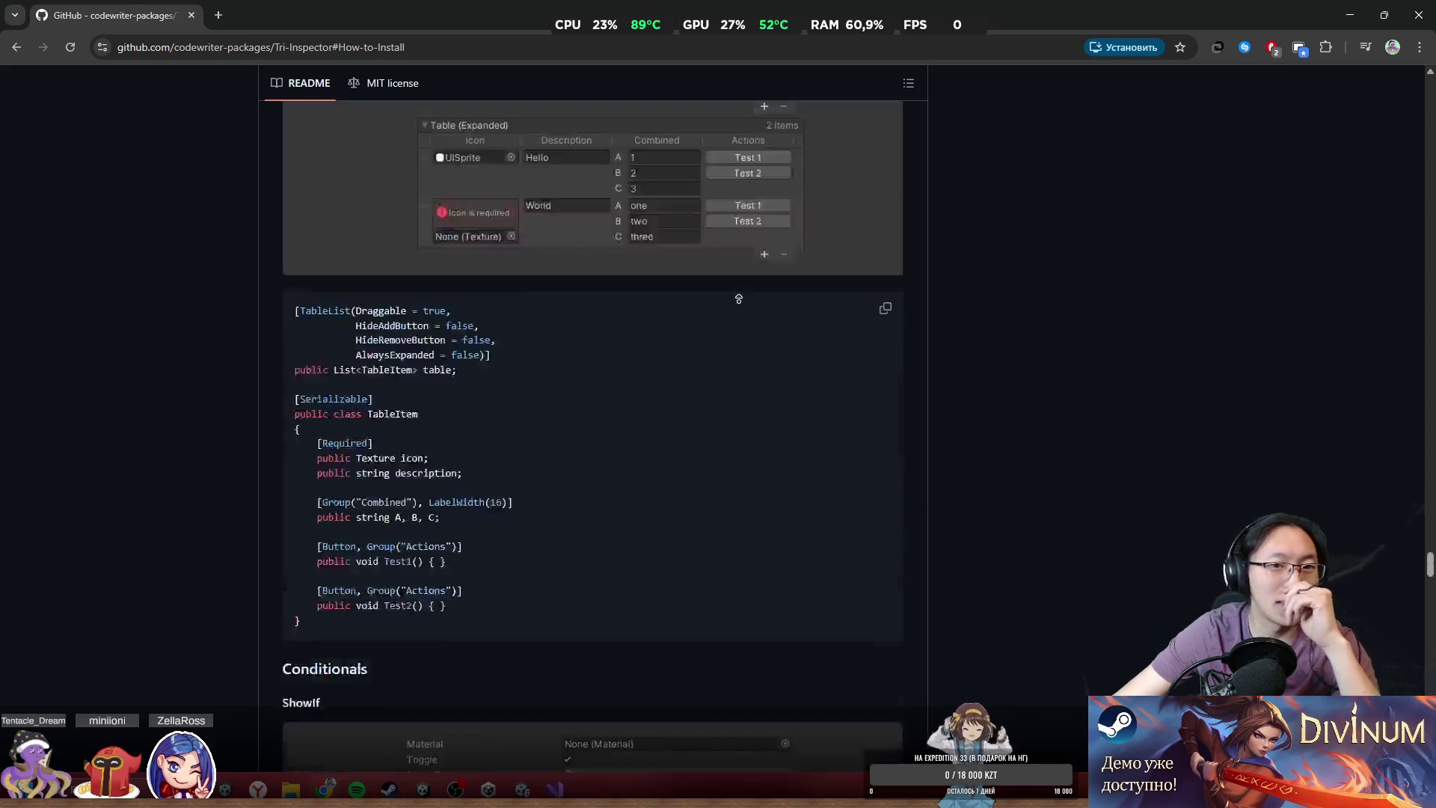
pyautogui.scroll(-3, 681, 443)
pyautogui.scroll(2, 680, 442)
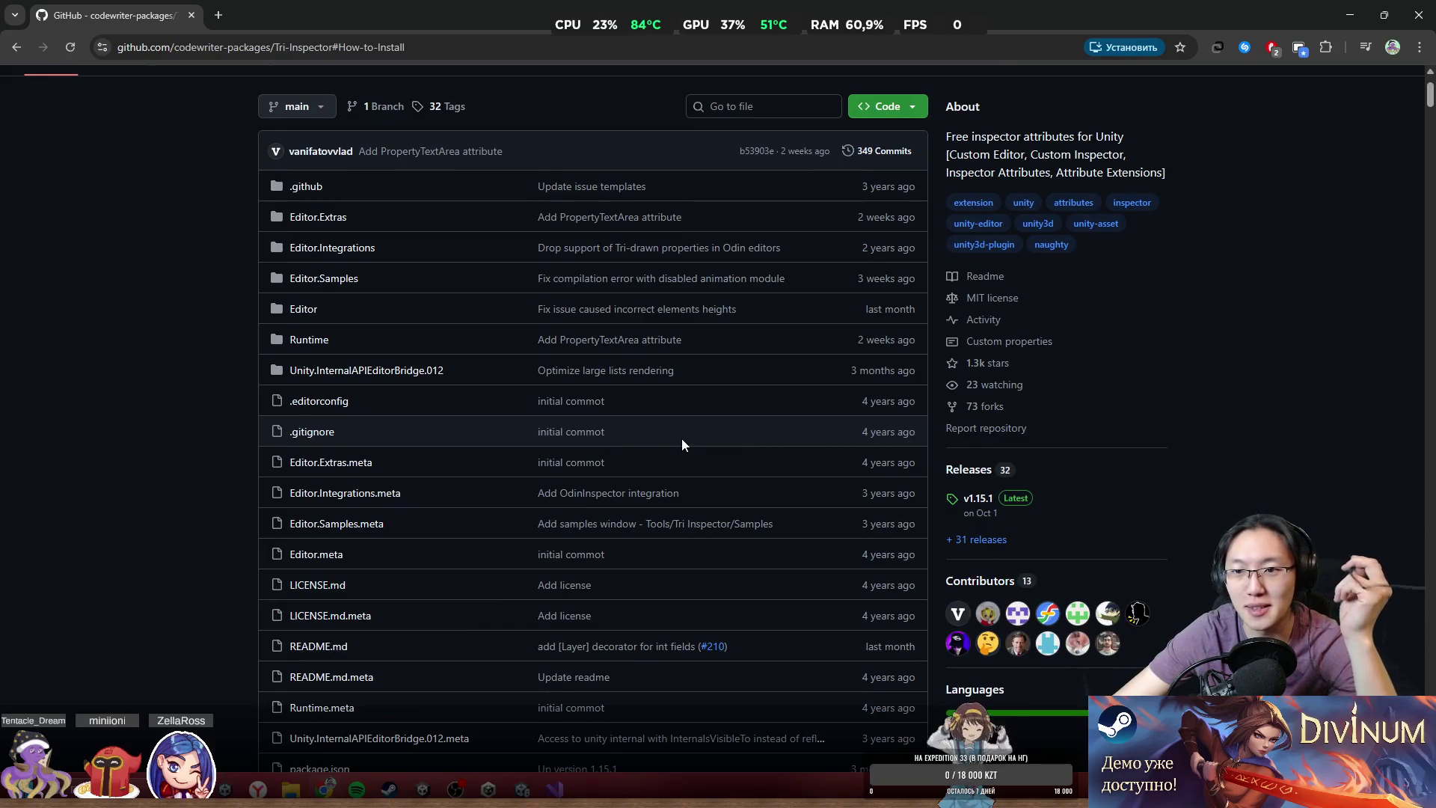
pyautogui.scroll(-8, 694, 463)
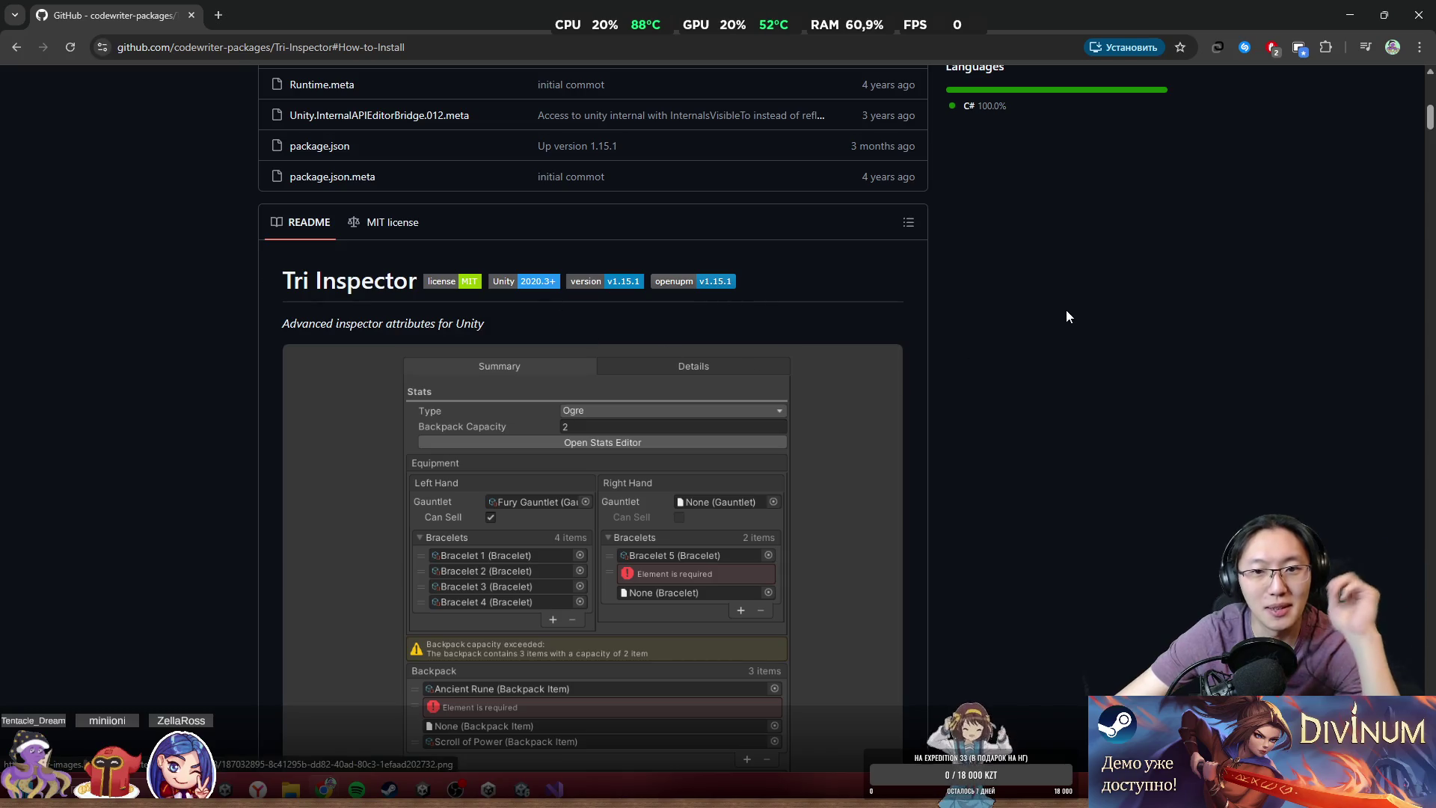
pyautogui.middleClick(1019, 693)
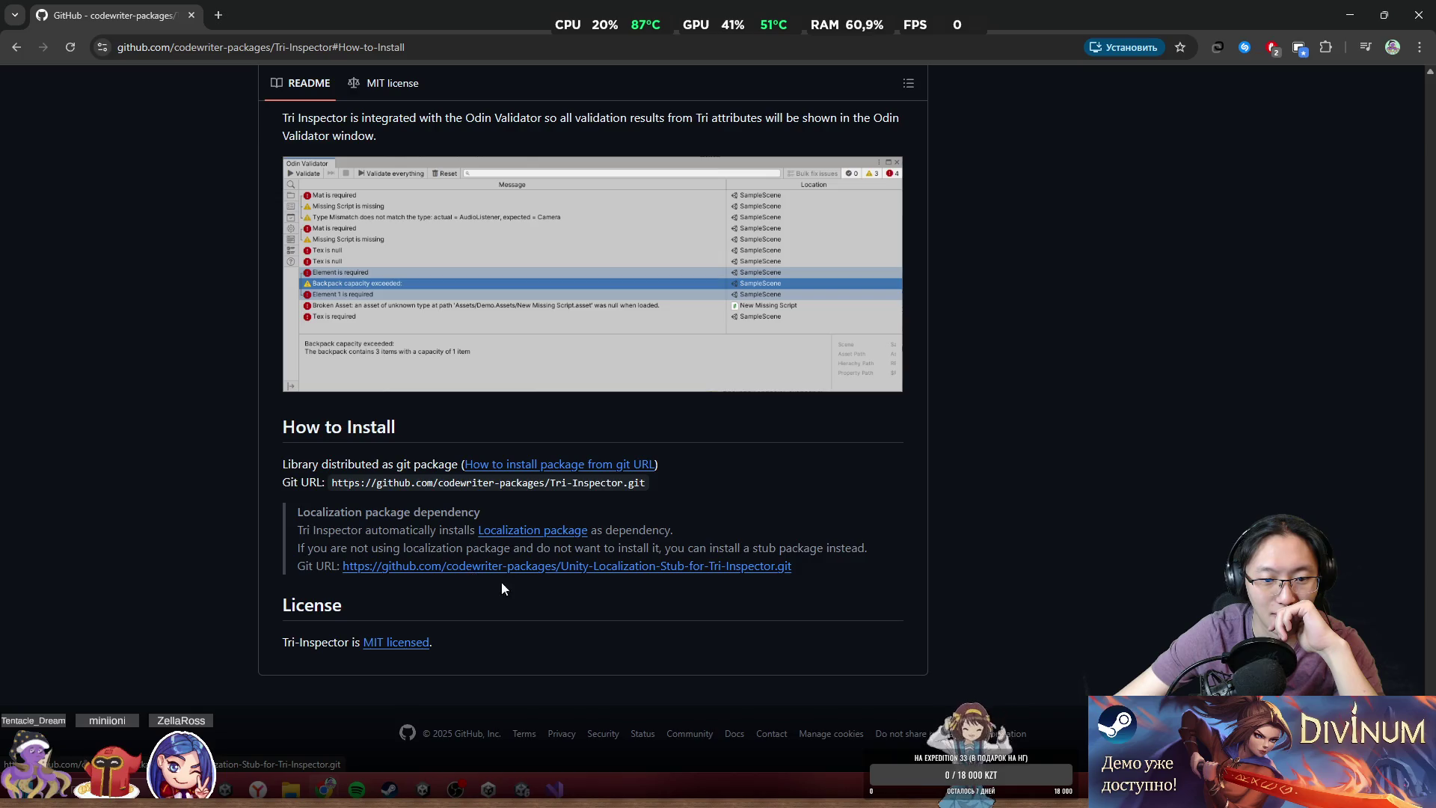
pyautogui.moveTo(813, 568); pyautogui.dragTo(338, 568)
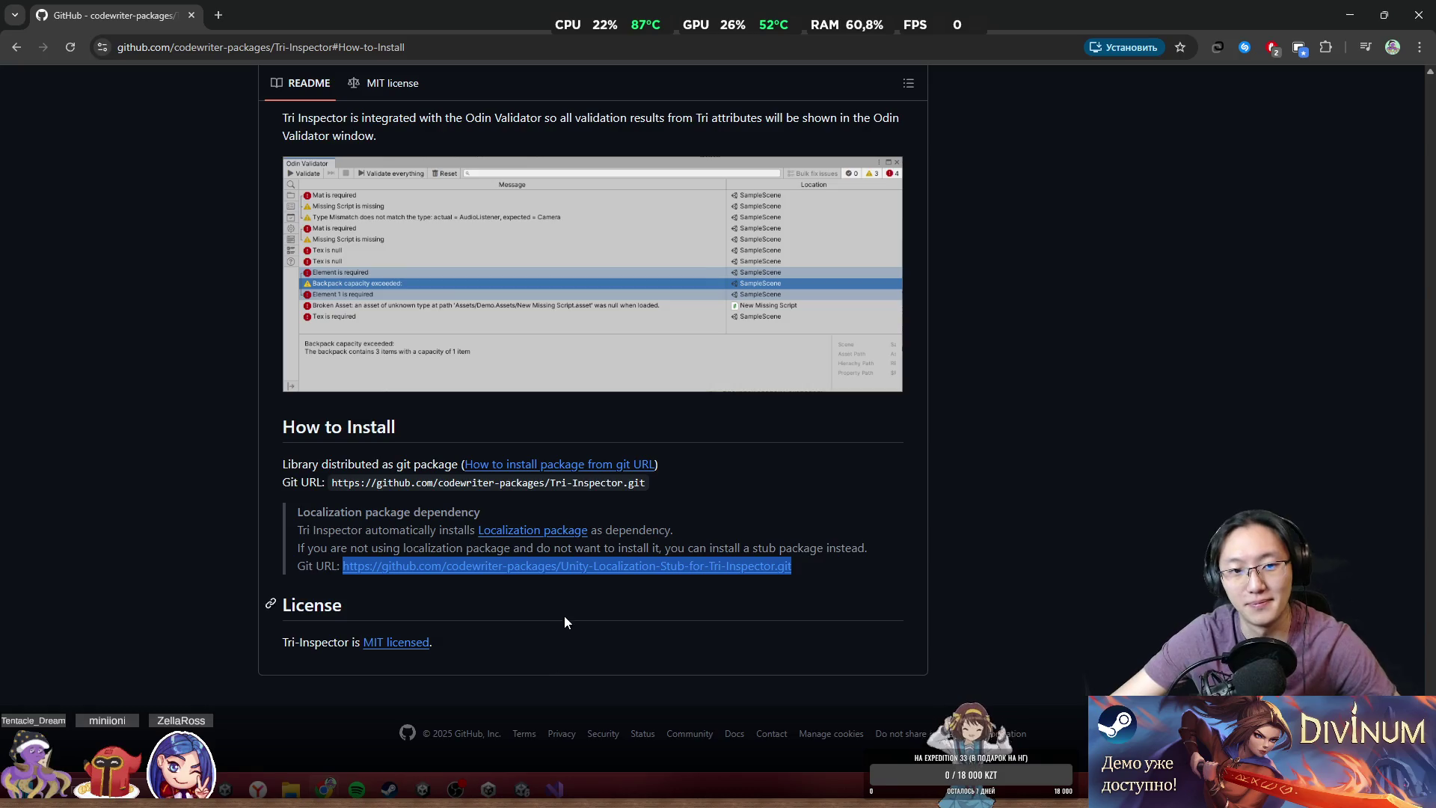
pyautogui.moveTo(735, 490); pyautogui.dragTo(334, 492)
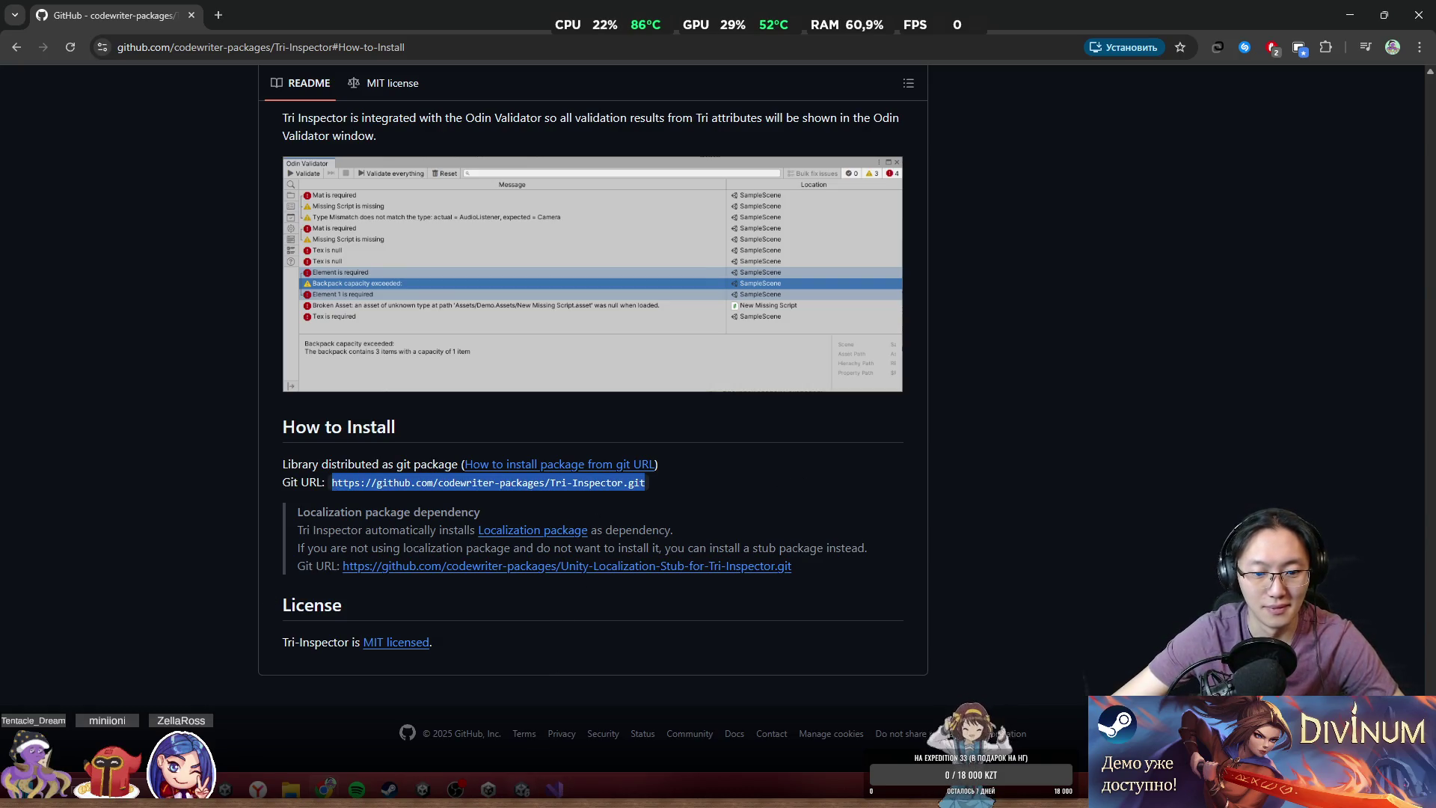
pyautogui.click(526, 792)
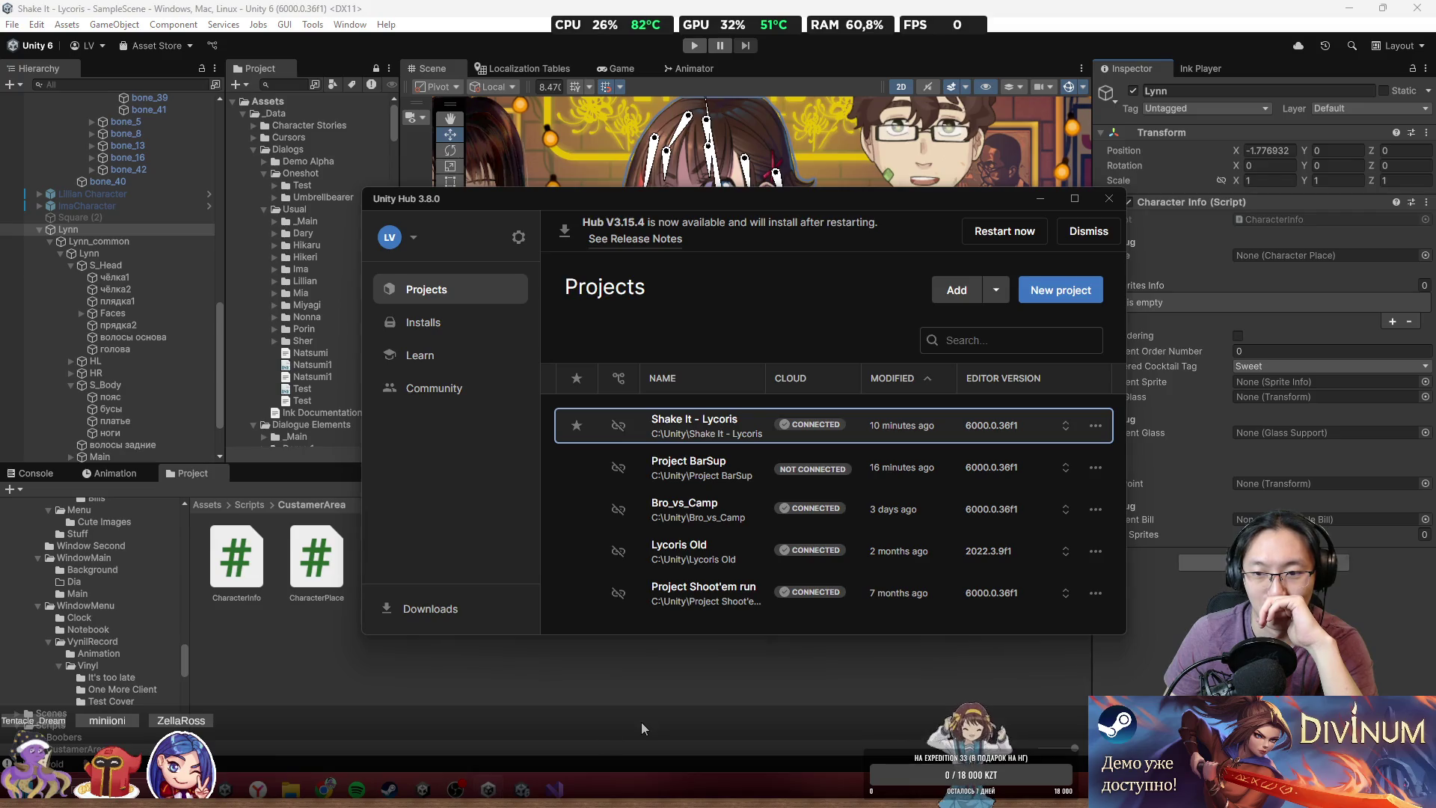
pyautogui.click(1056, 425)
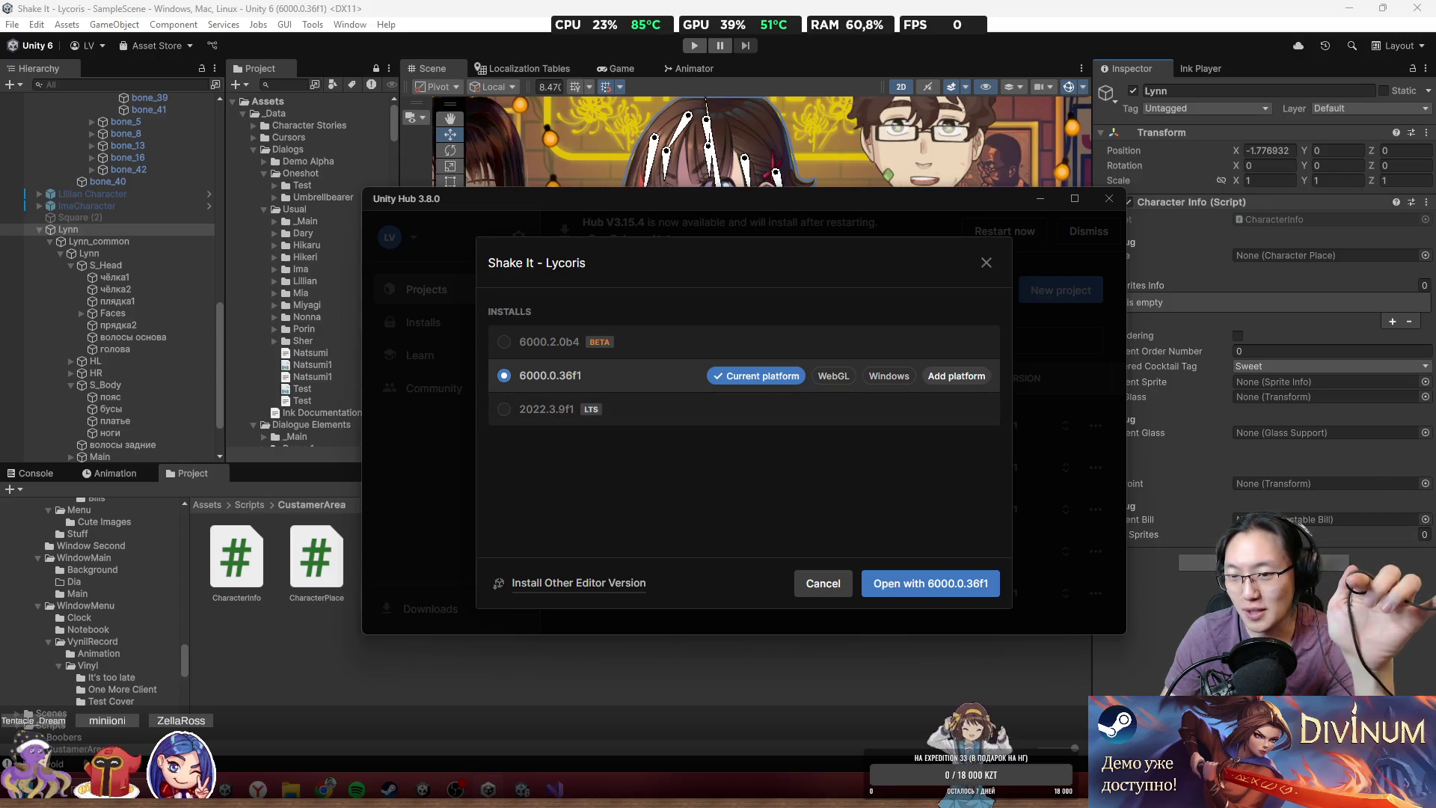
pyautogui.hotkey('alt', 'Tab')
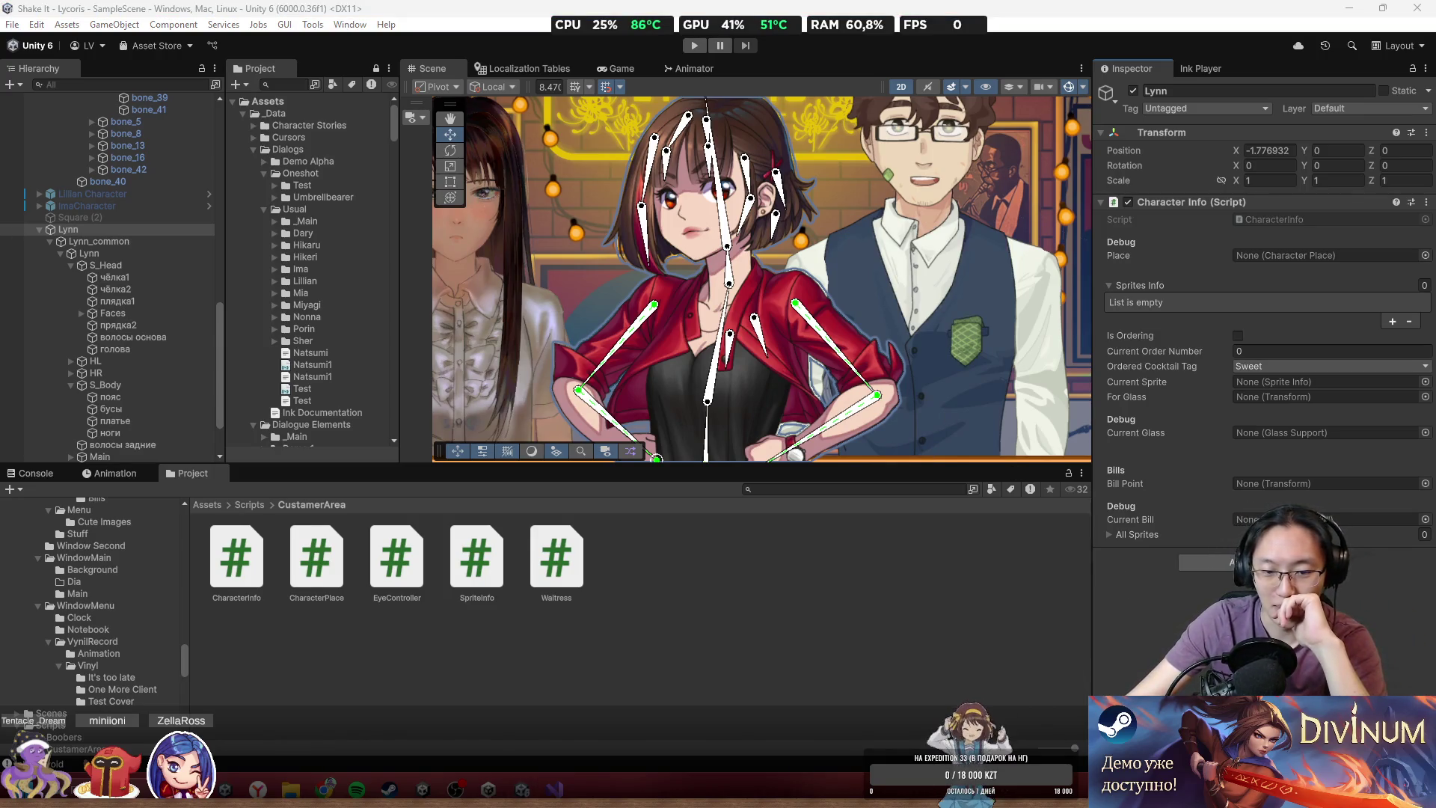
pyautogui.click(521, 787)
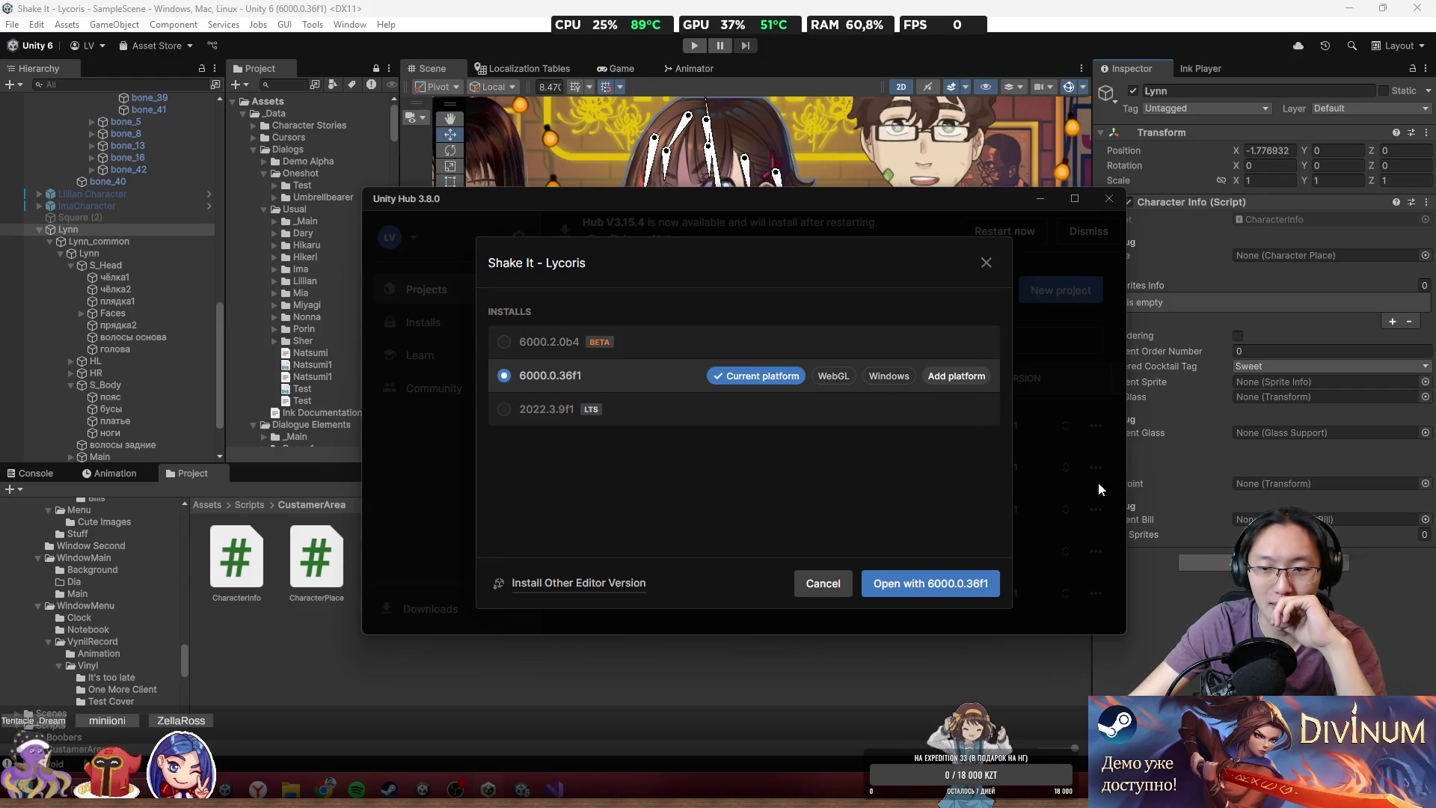
pyautogui.click(1029, 550)
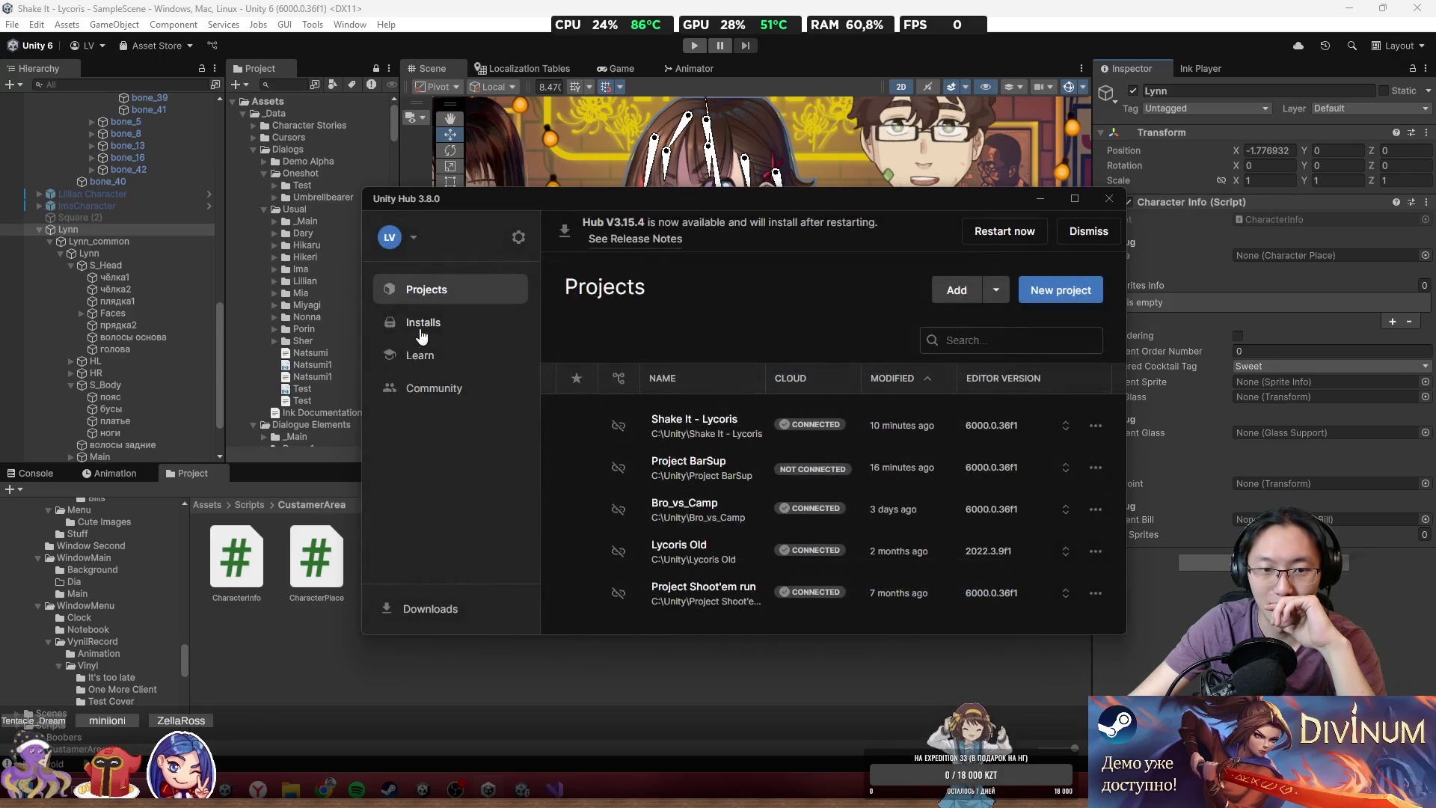
# - Uninstall the Unity 6 Beta 6000.2.0b4 editor from the Installs list
pyautogui.click(418, 329)
pyautogui.scroll(-2, 972, 459)
pyautogui.scroll(2, 973, 459)
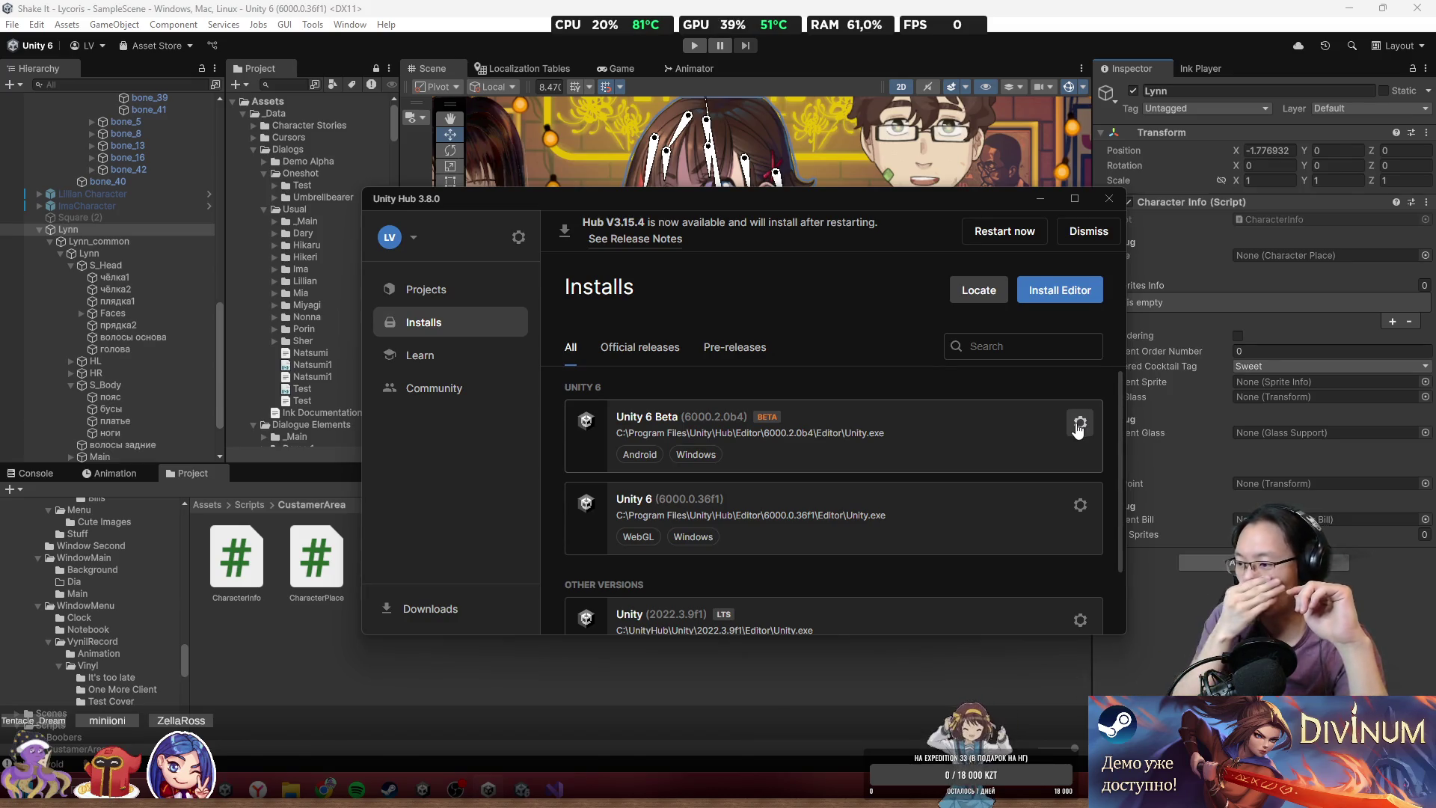
pyautogui.click(1077, 425)
pyautogui.click(967, 495)
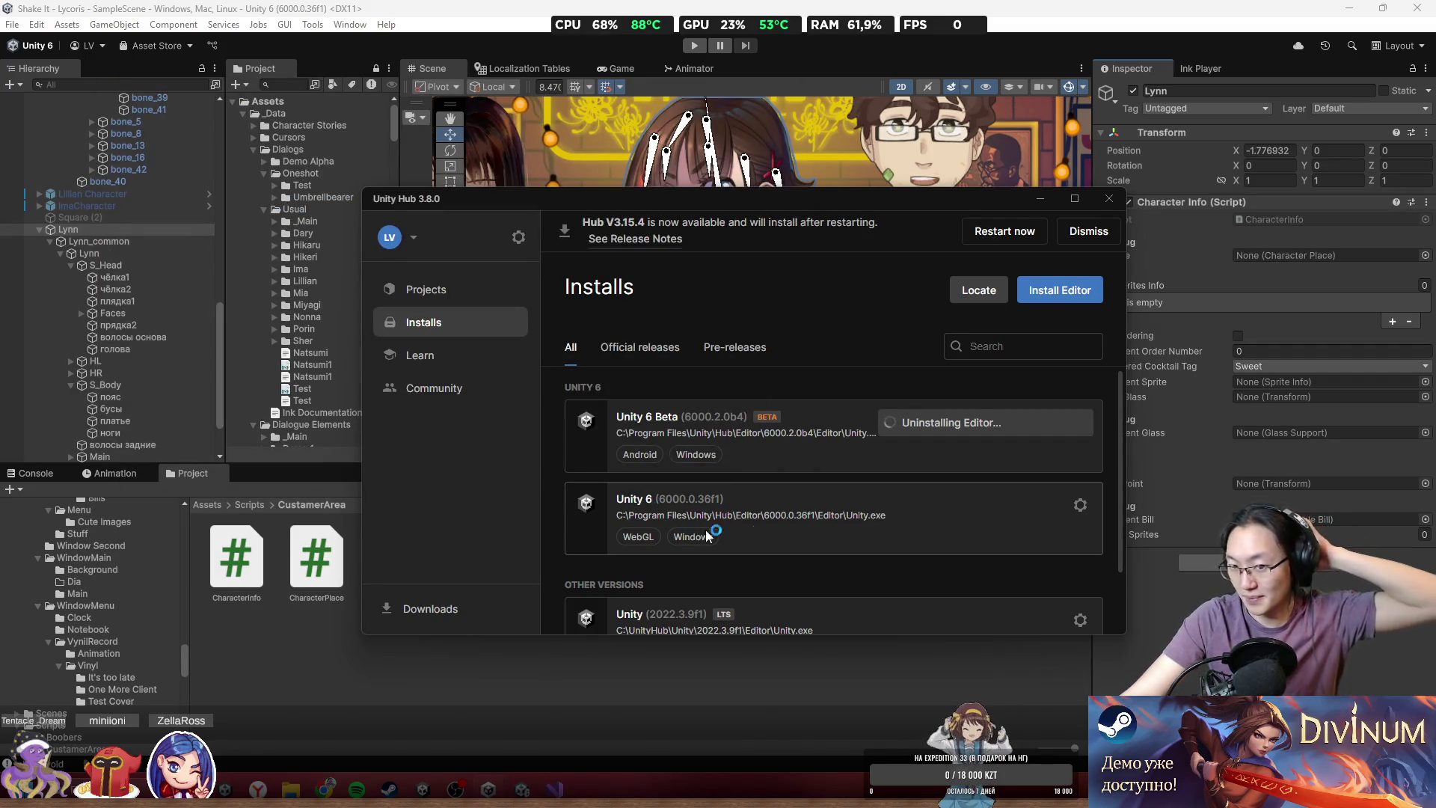
# - Check the Lycoris Old project's options on the Projects page without changing anything
pyautogui.scroll(-1, 891, 503)
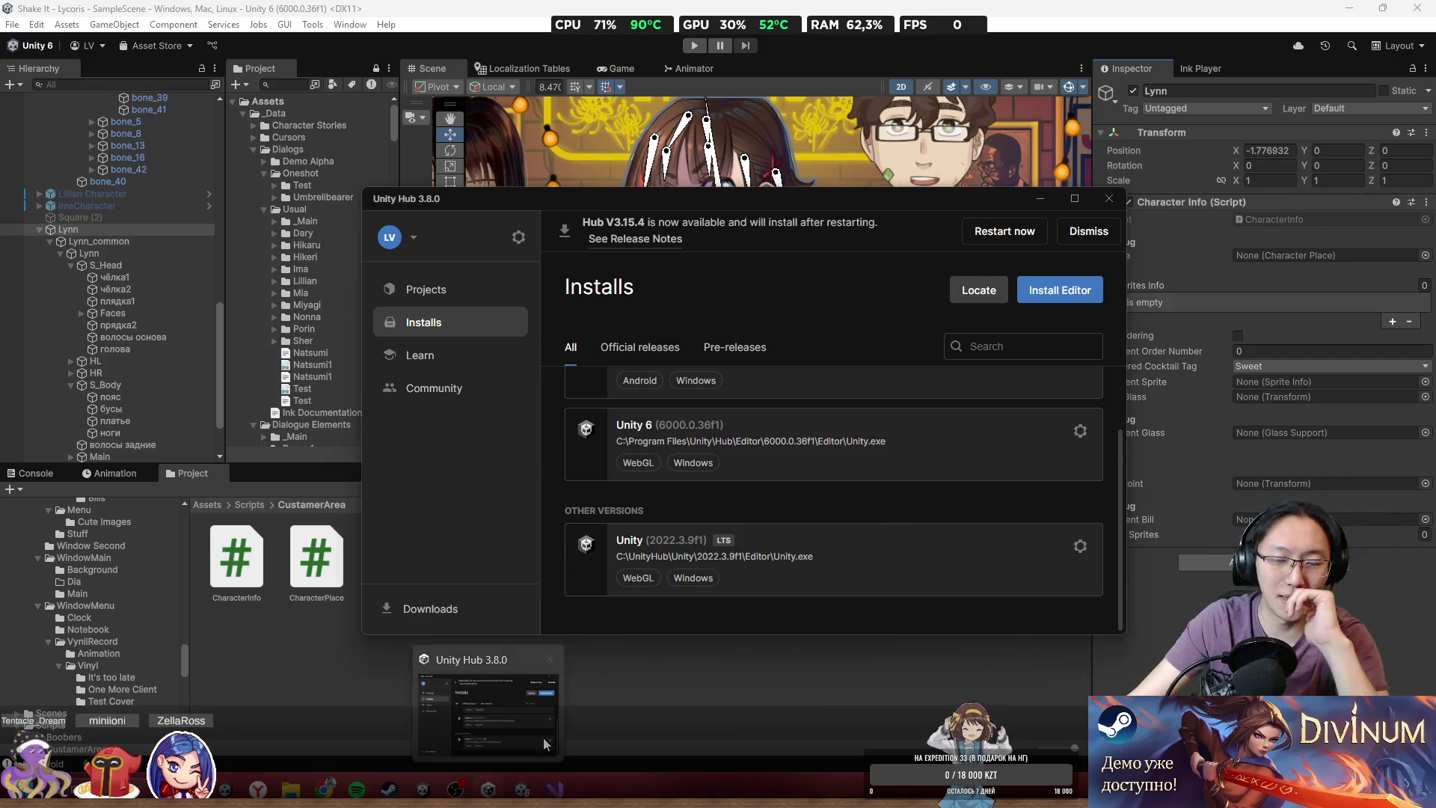
pyautogui.scroll(1, 944, 454)
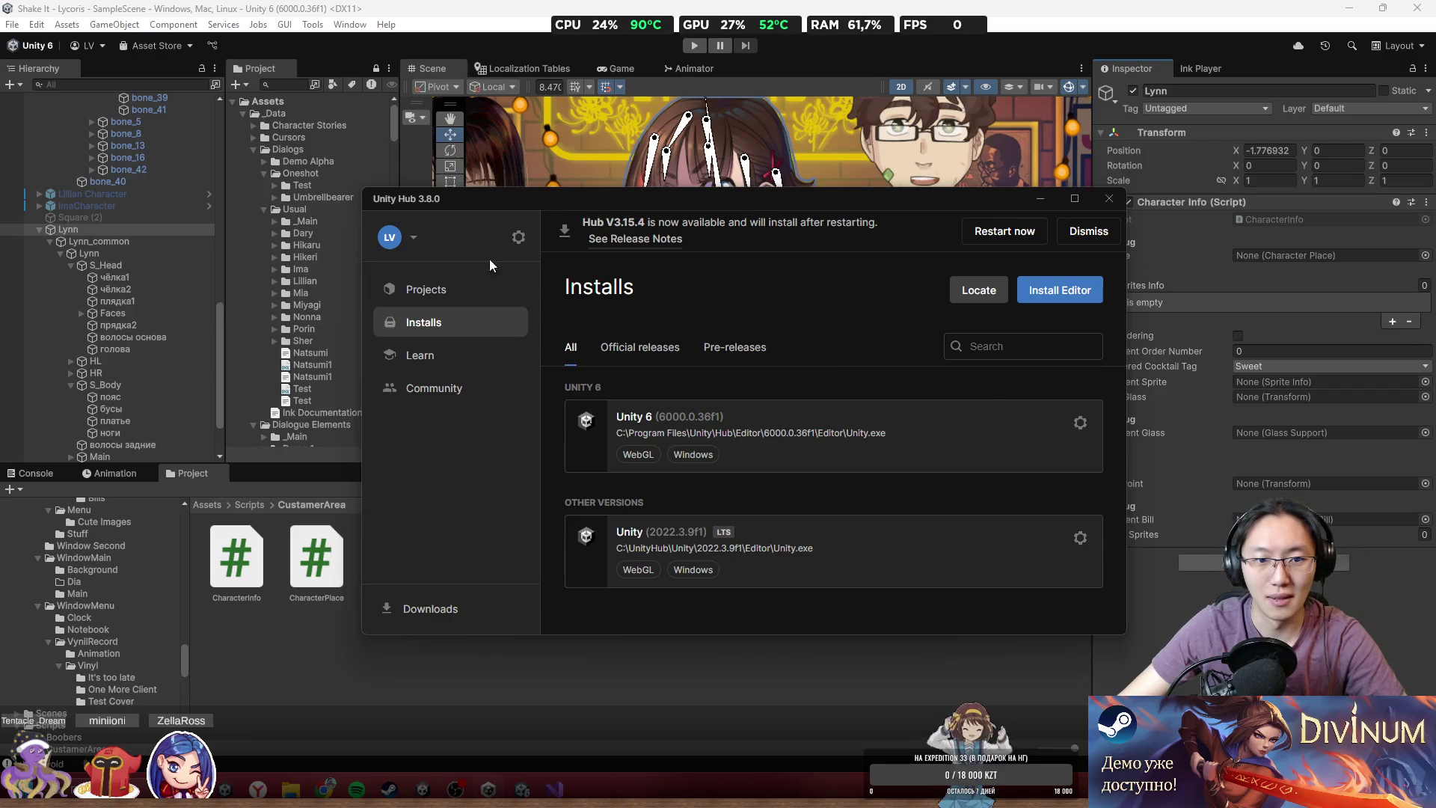
pyautogui.click(464, 303)
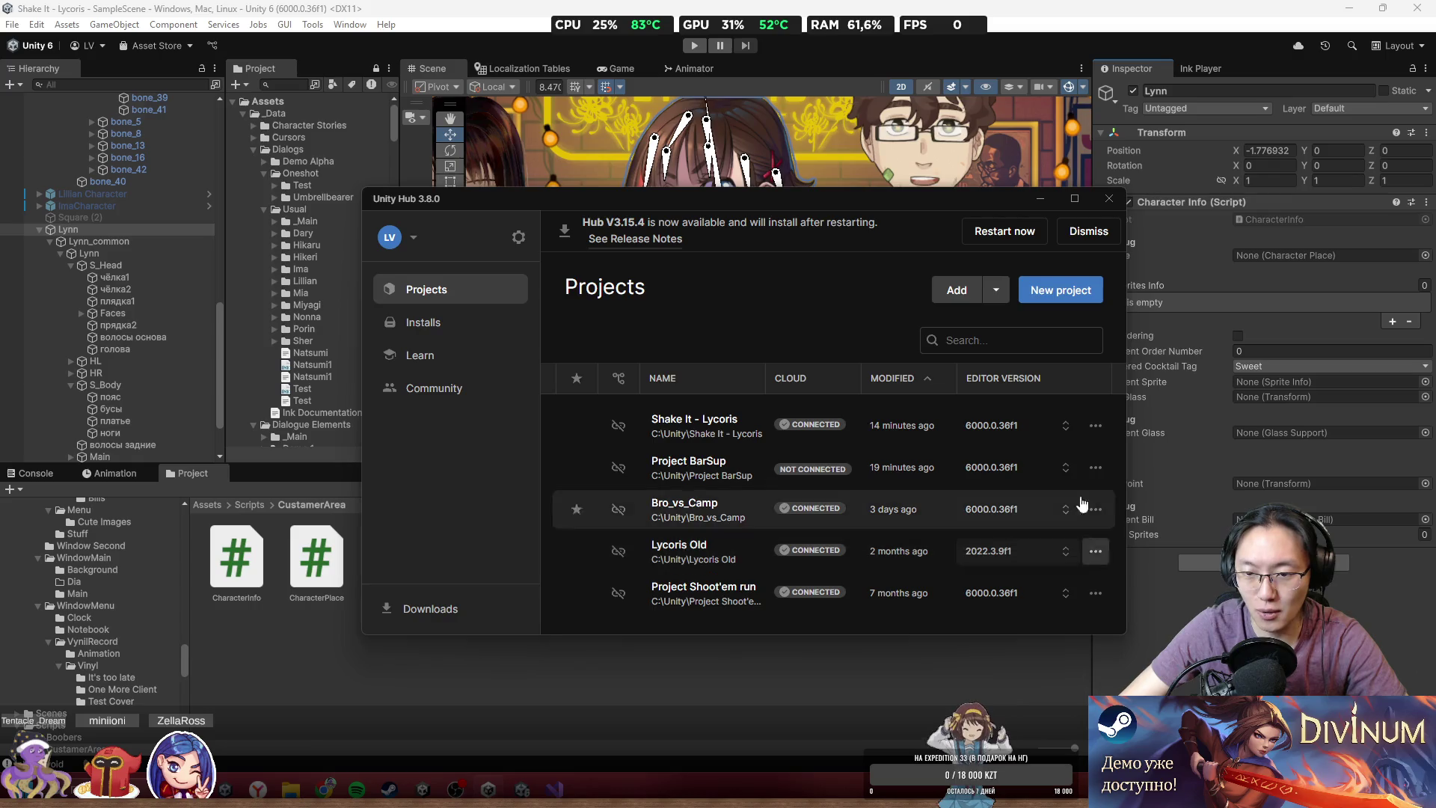
pyautogui.click(1097, 554)
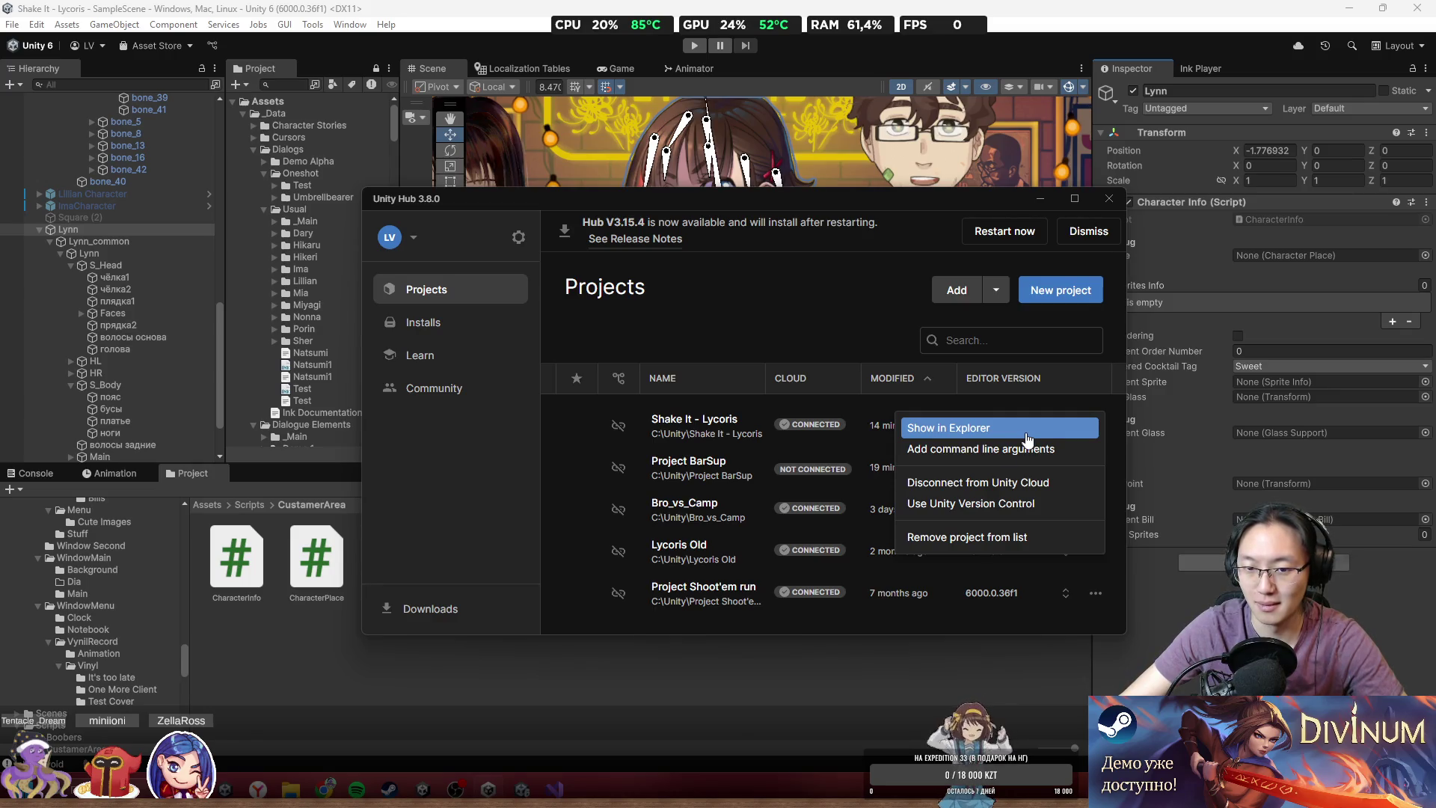
pyautogui.click(826, 386)
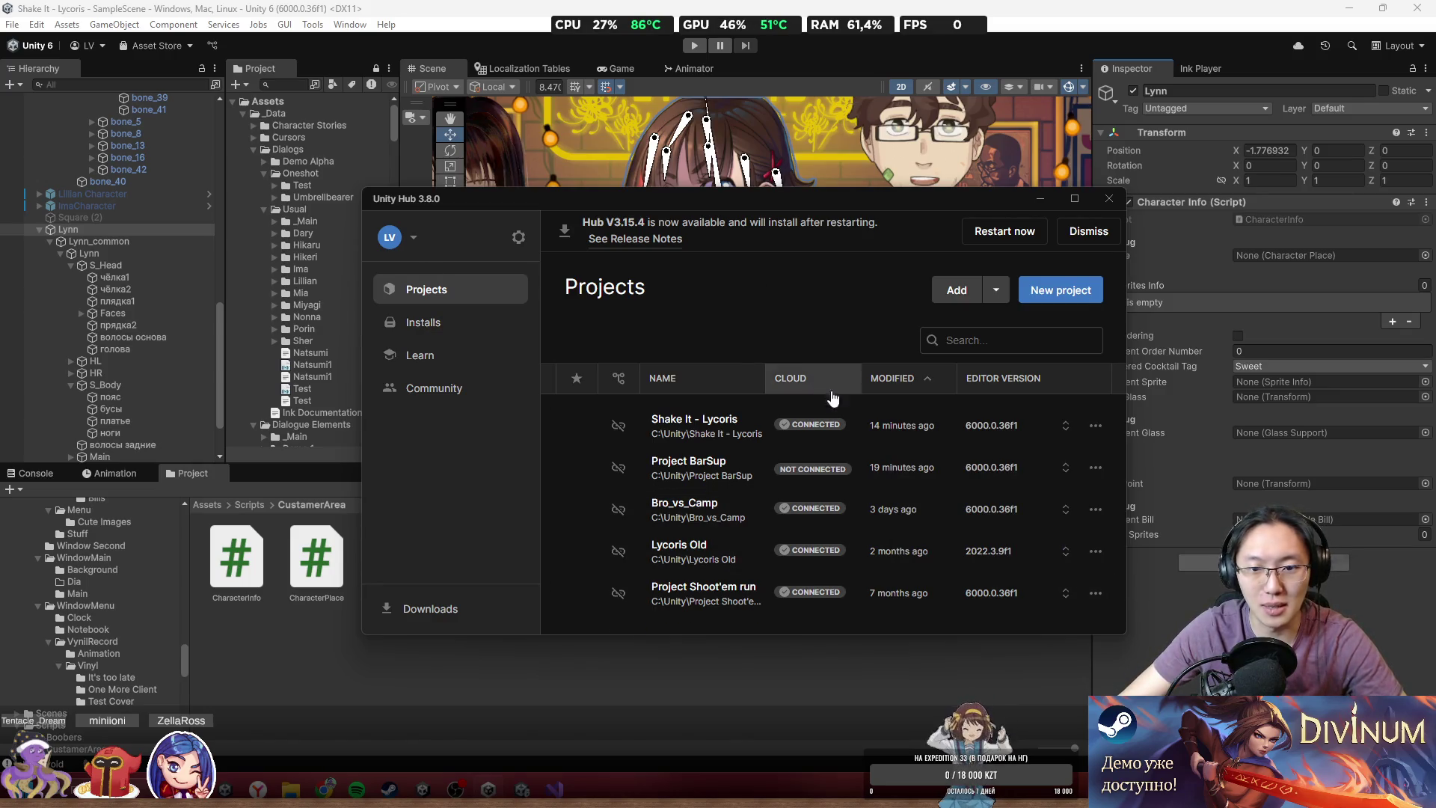
# - Remove Unity 2022.3.9f1 from the Hub, then bring up the Unity 6 install's options
pyautogui.click(441, 323)
pyautogui.click(1081, 539)
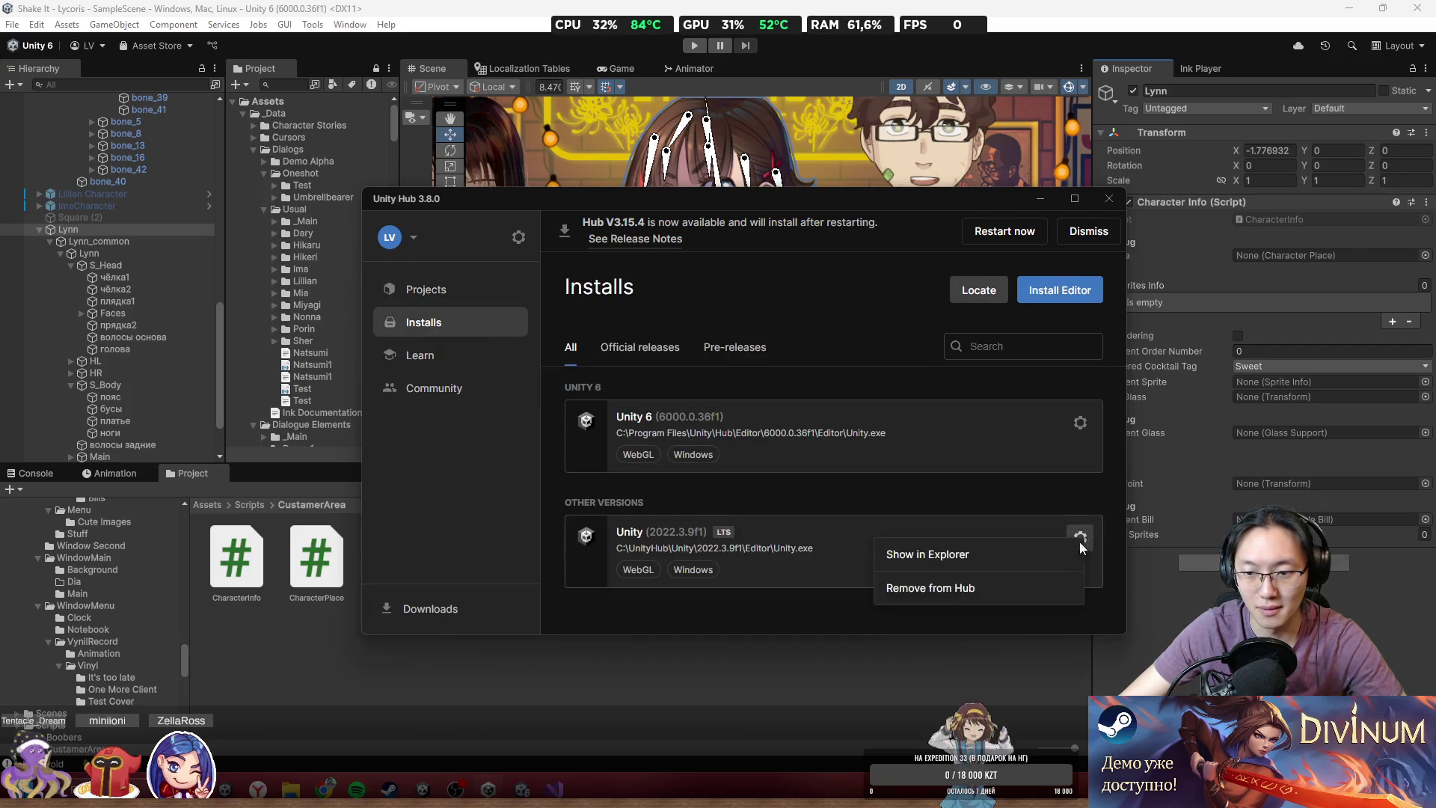
pyautogui.click(995, 591)
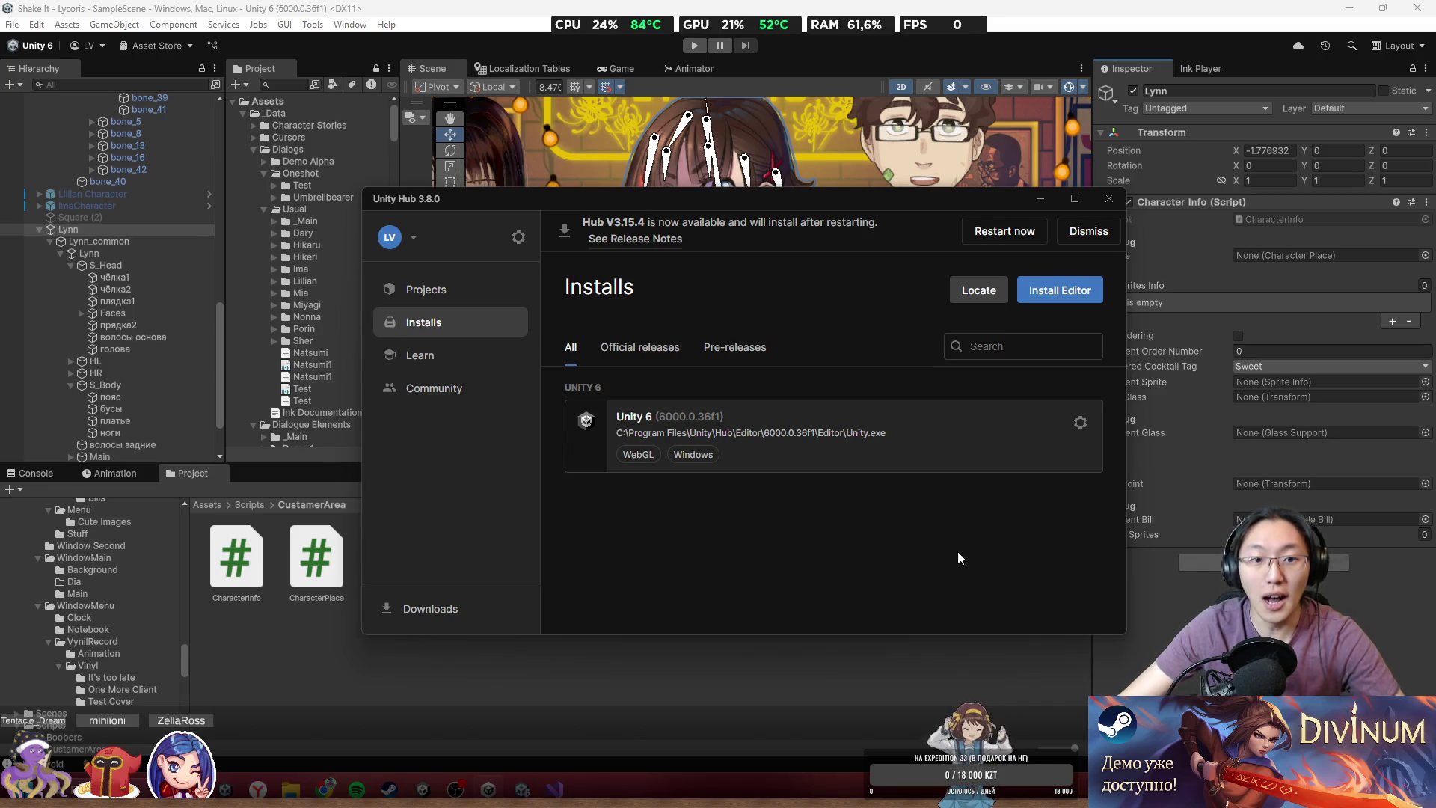
pyautogui.click(1080, 423)
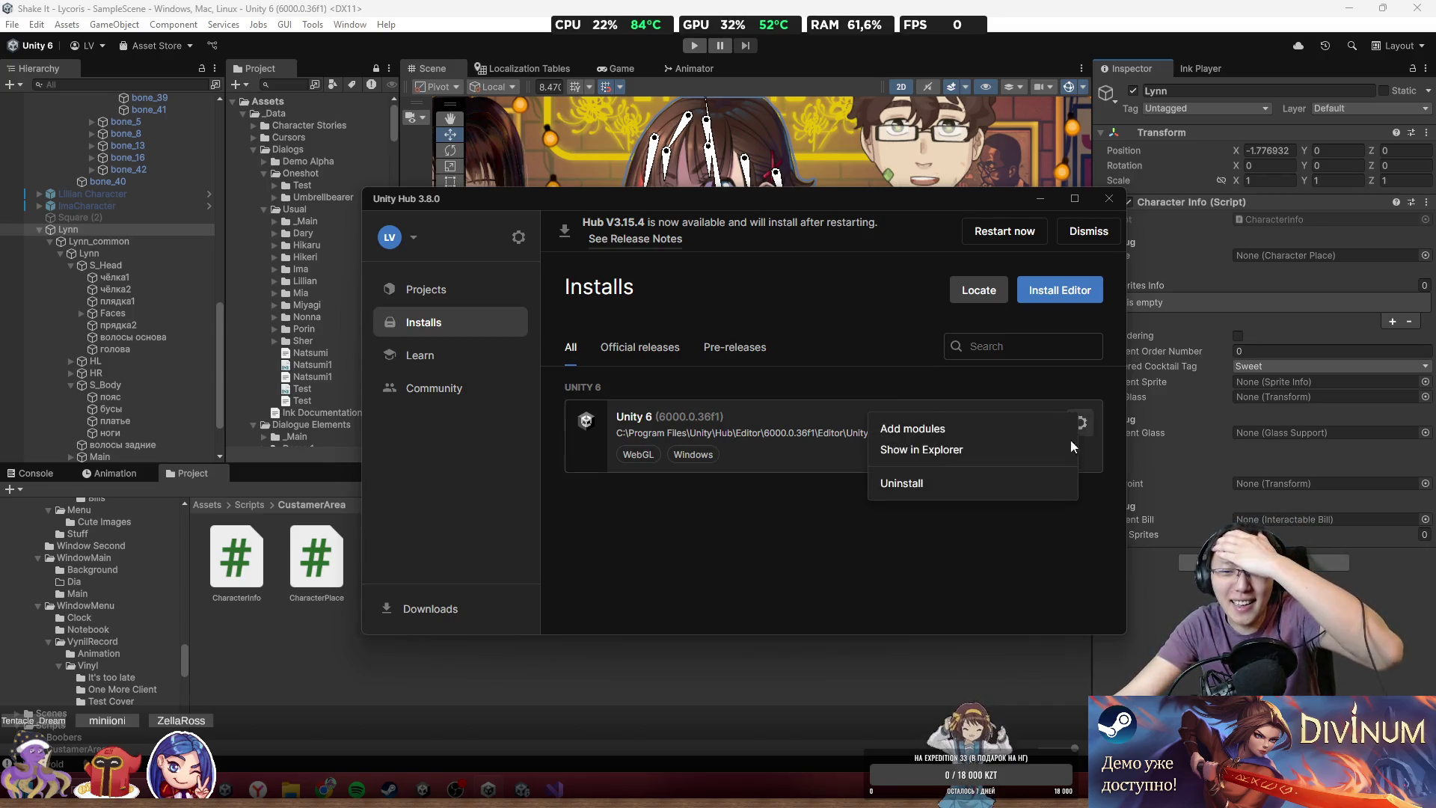
pyautogui.click(950, 582)
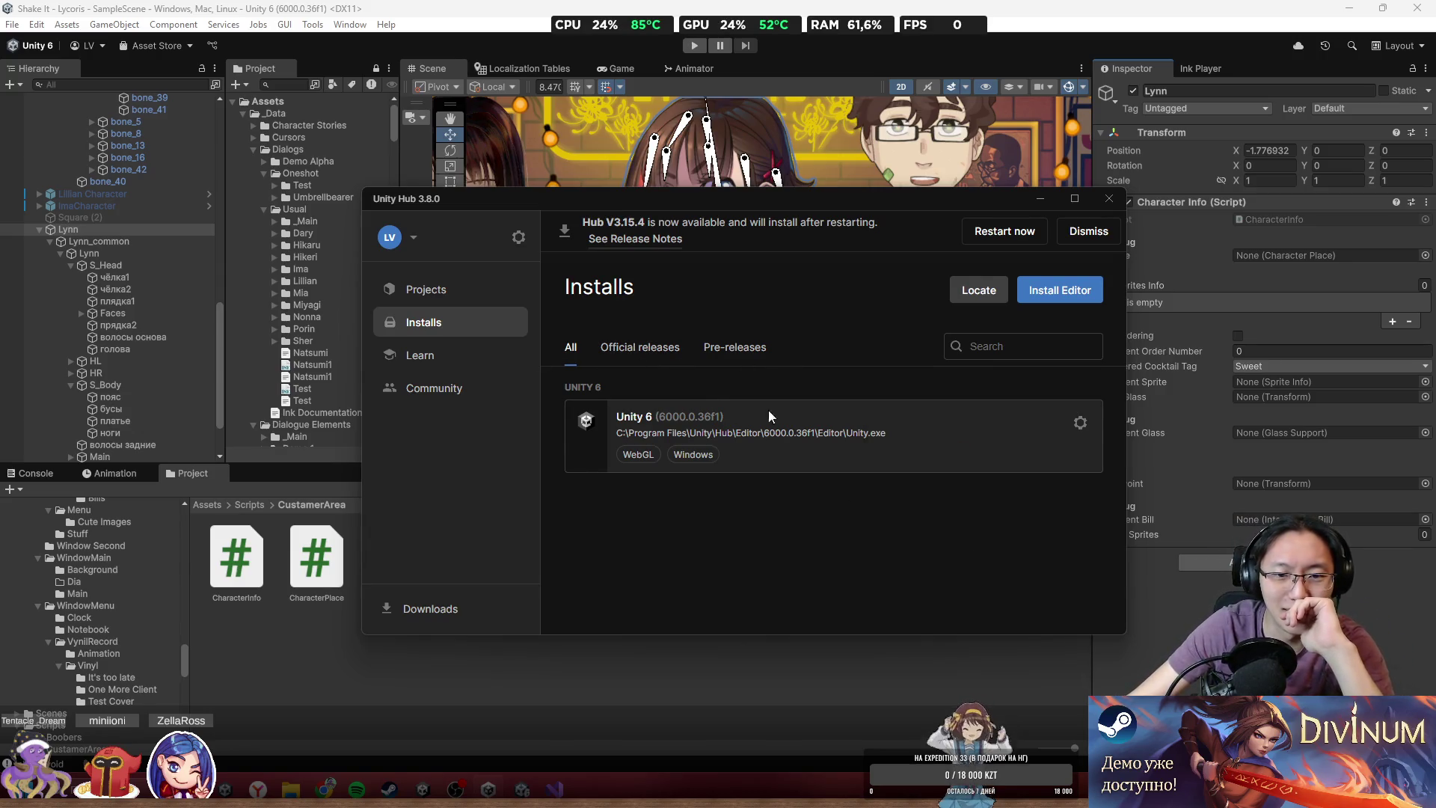
pyautogui.rightClick(685, 416)
# - Browse File Explorer from the Unity 6 editor folder up to the Unity Hub folder
pyautogui.click(716, 459)
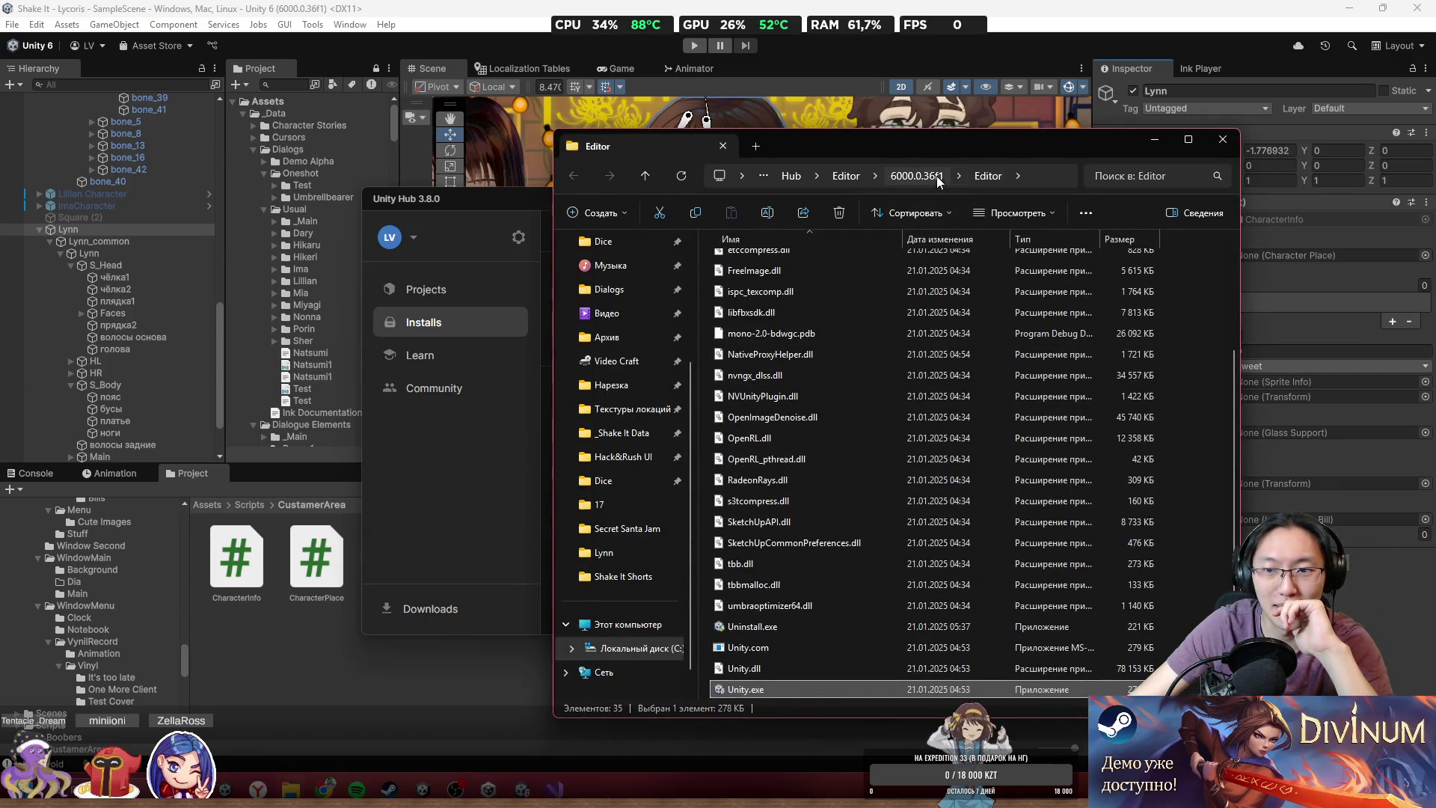
pyautogui.click(941, 178)
pyautogui.moveTo(997, 155)
pyautogui.mouseDown()
pyautogui.moveTo(573, 141)
pyautogui.moveTo(404, 154)
pyautogui.mouseUp()
pyautogui.click(322, 180)
pyautogui.click(311, 171)
pyautogui.doubleClick(221, 254)
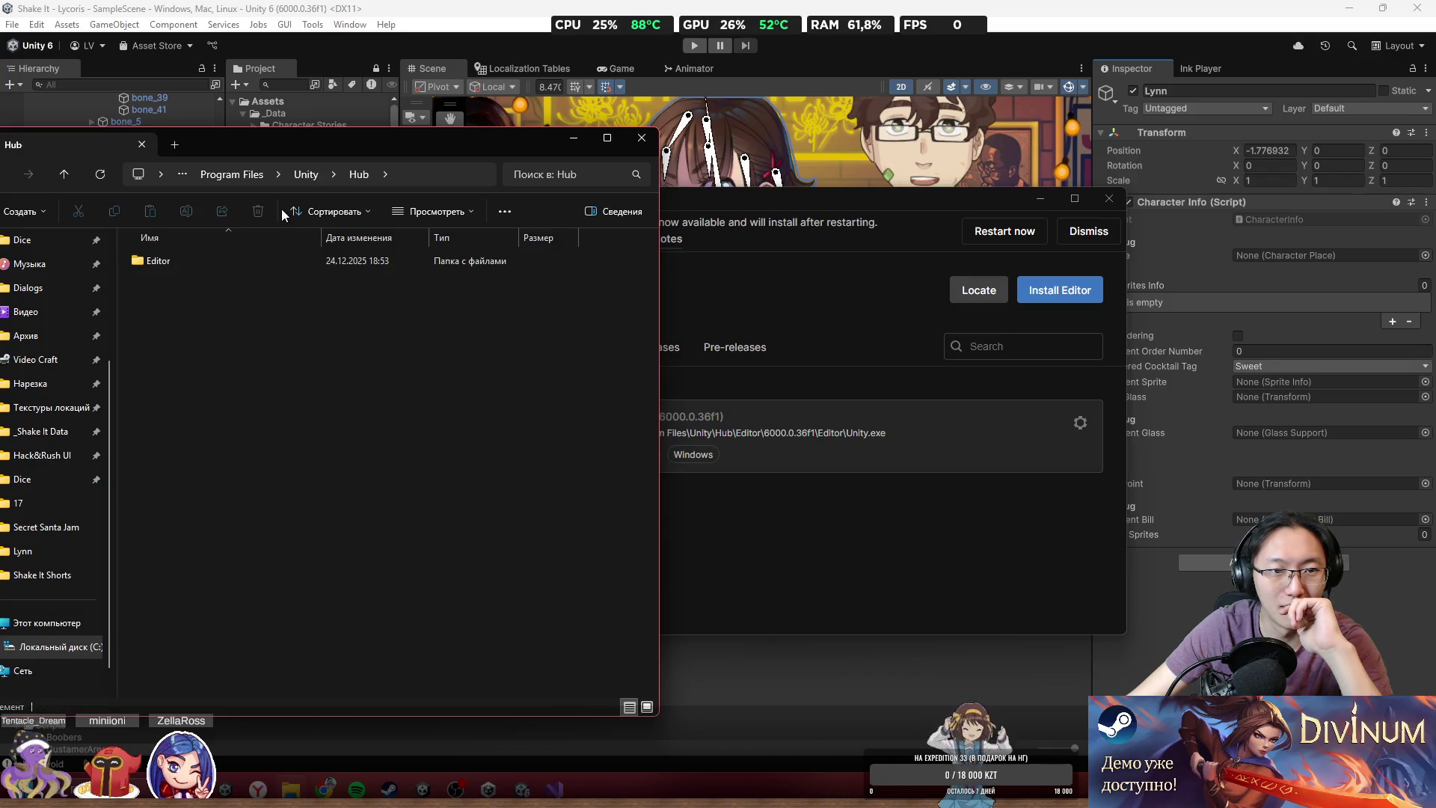
# - Use Locate to browse the Unity Hub program folder under Program Files for an editor
pyautogui.click(859, 549)
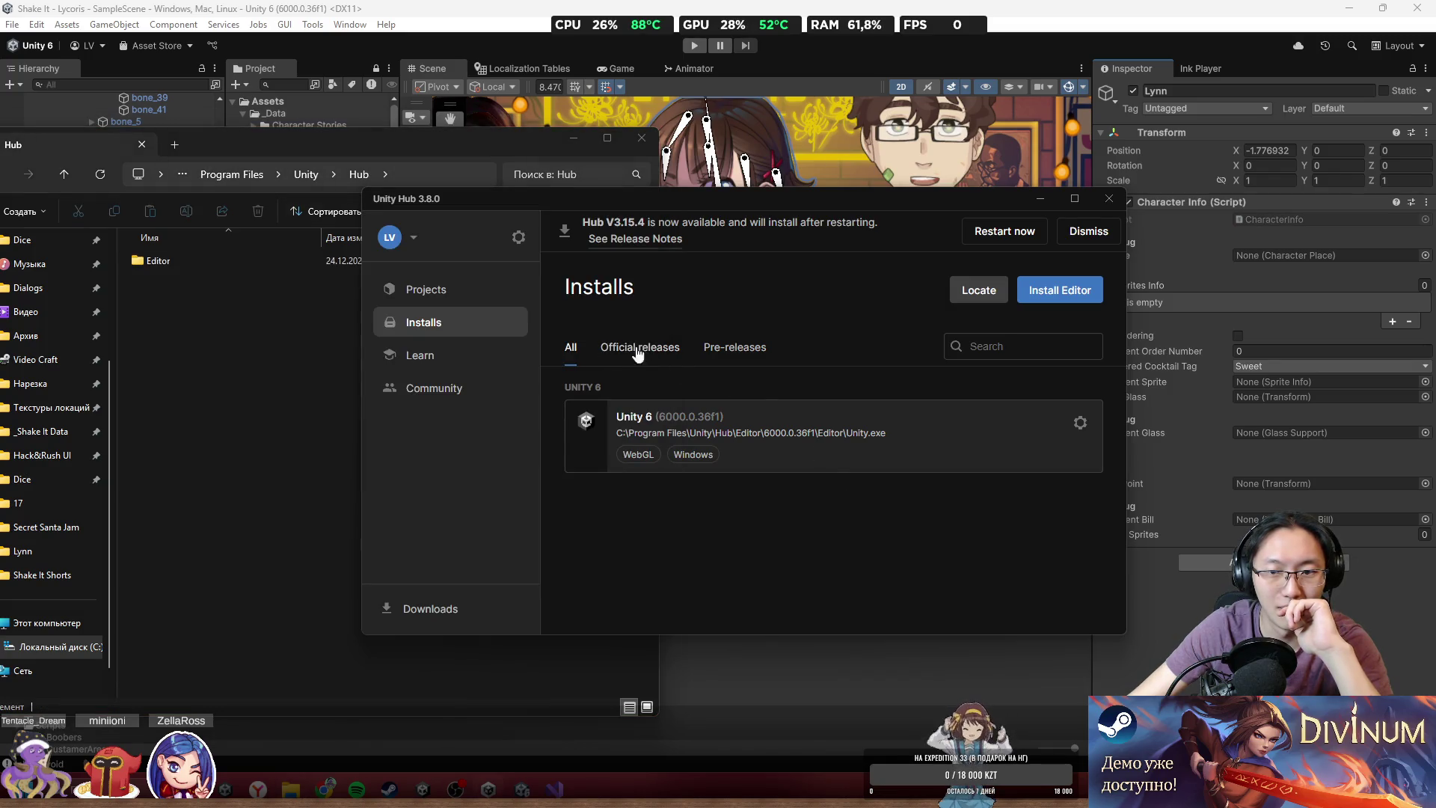
pyautogui.click(983, 293)
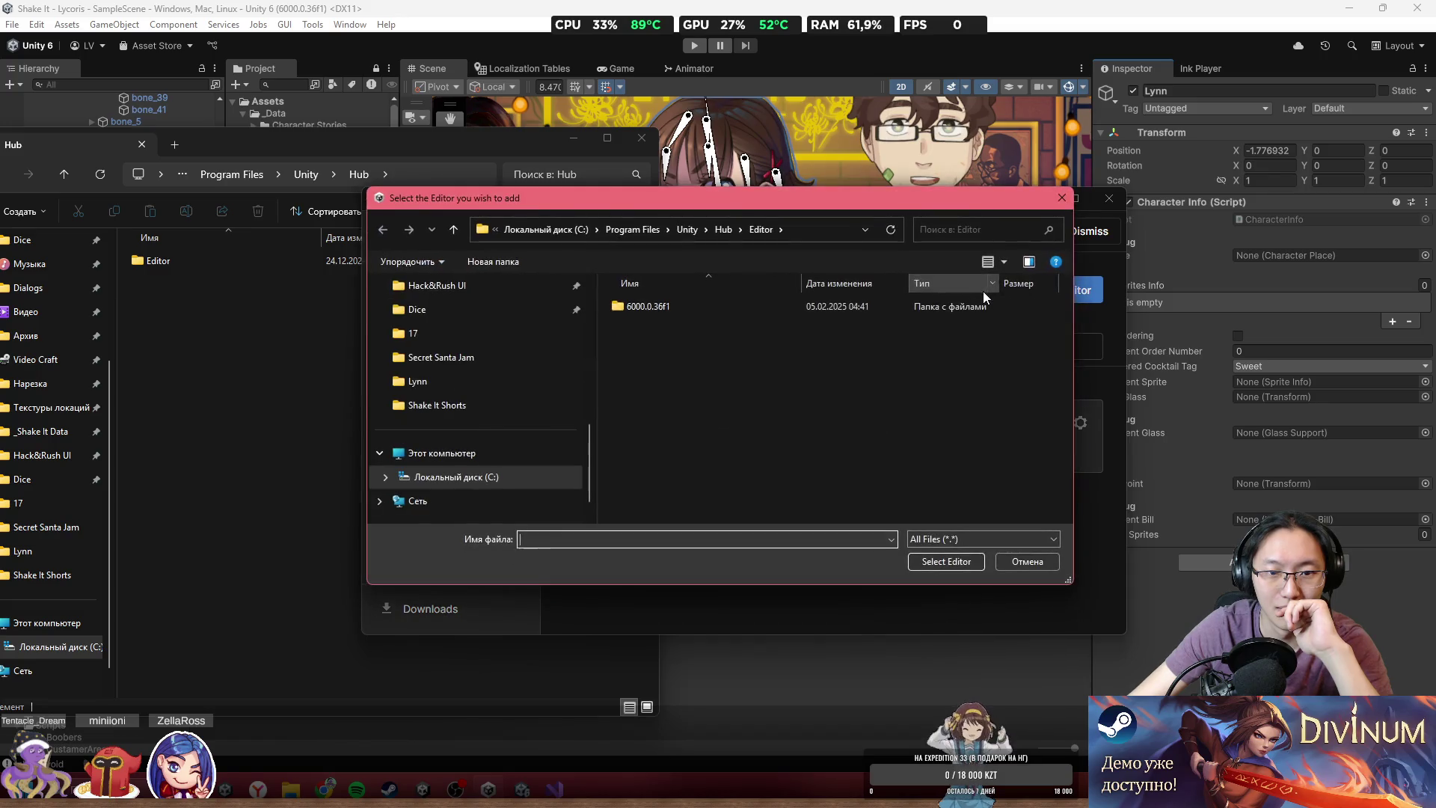
pyautogui.click(725, 229)
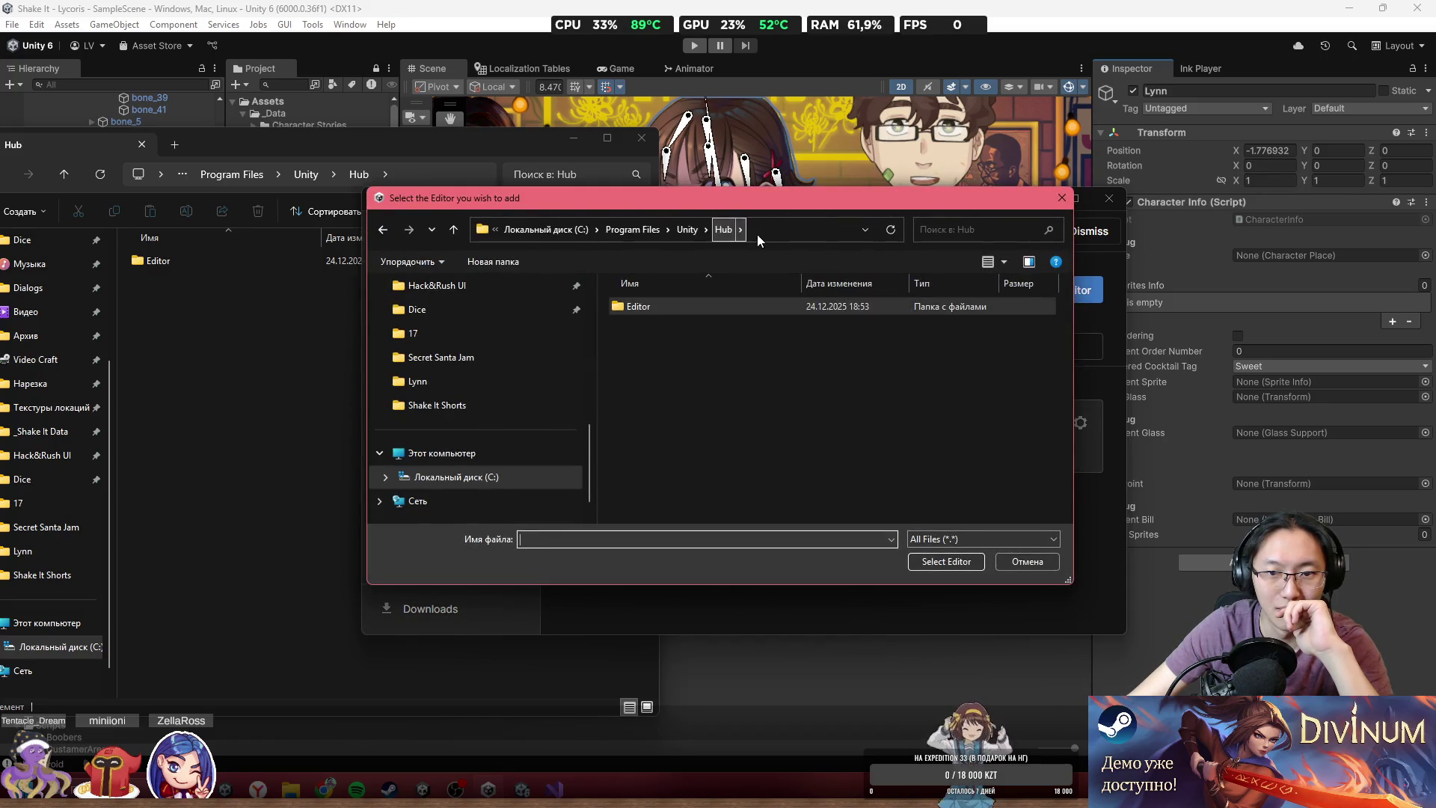
pyautogui.click(696, 234)
pyautogui.click(702, 232)
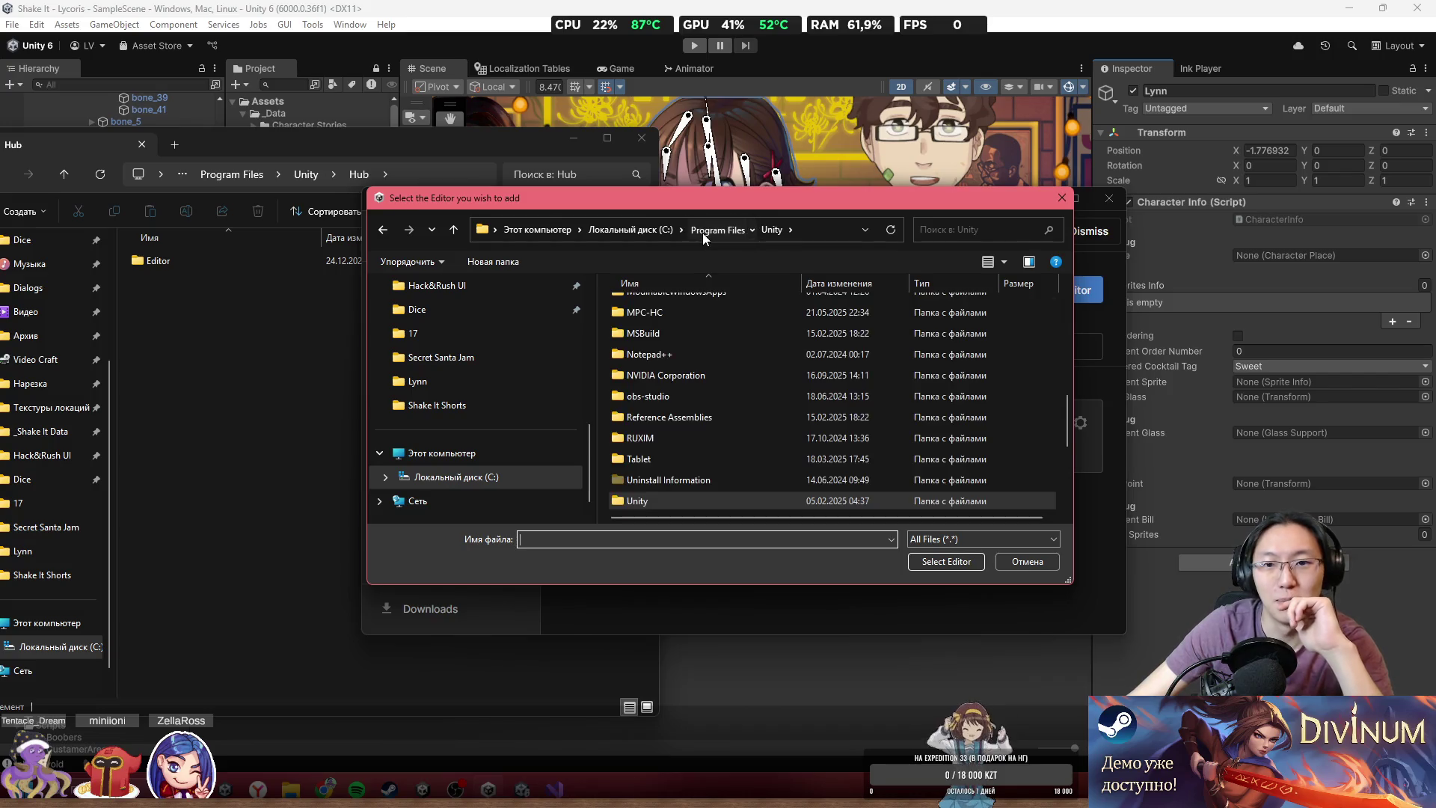
pyautogui.scroll(2, 678, 362)
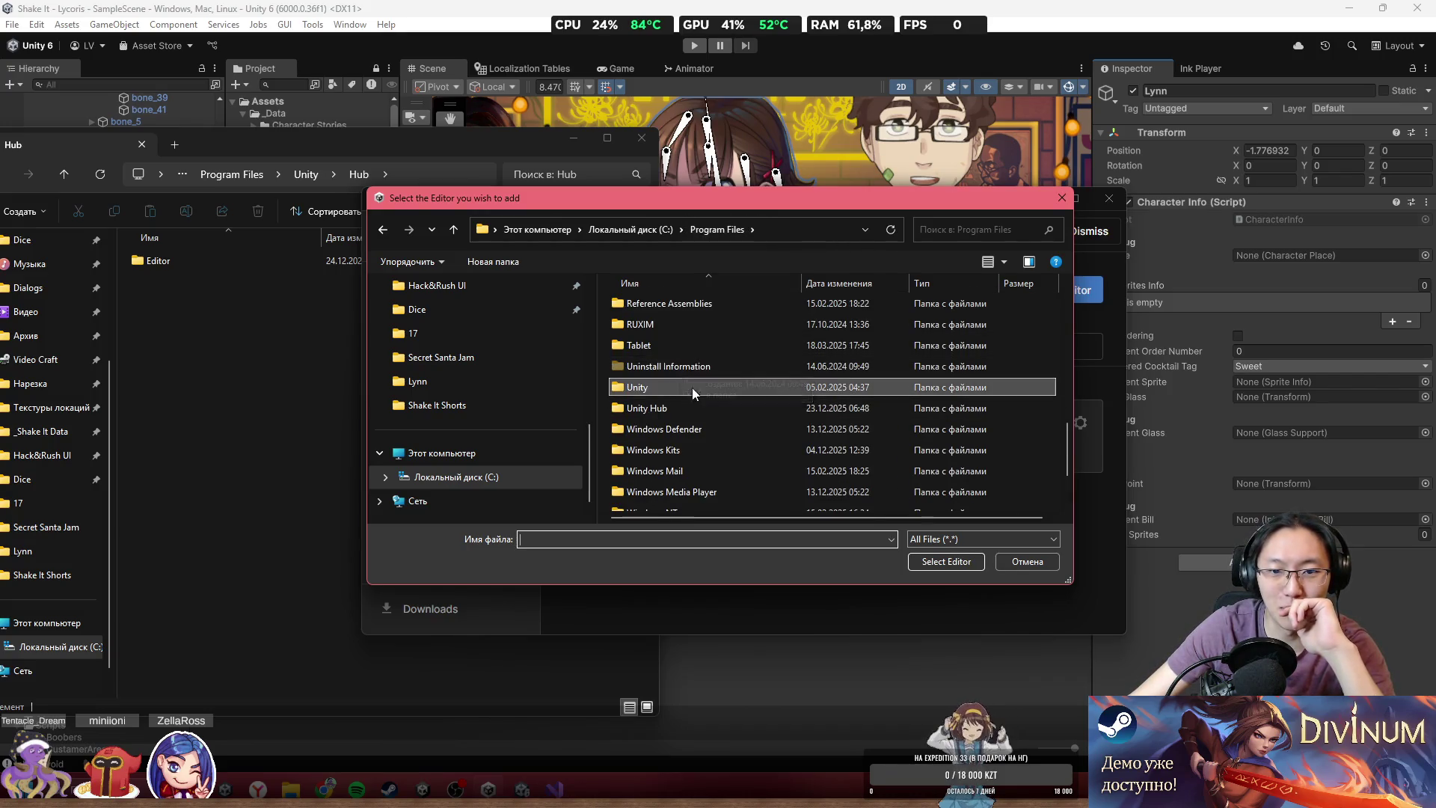
pyautogui.doubleClick(693, 409)
pyautogui.doubleClick(685, 308)
pyautogui.press('BackSpace')
pyautogui.scroll(-4, 712, 352)
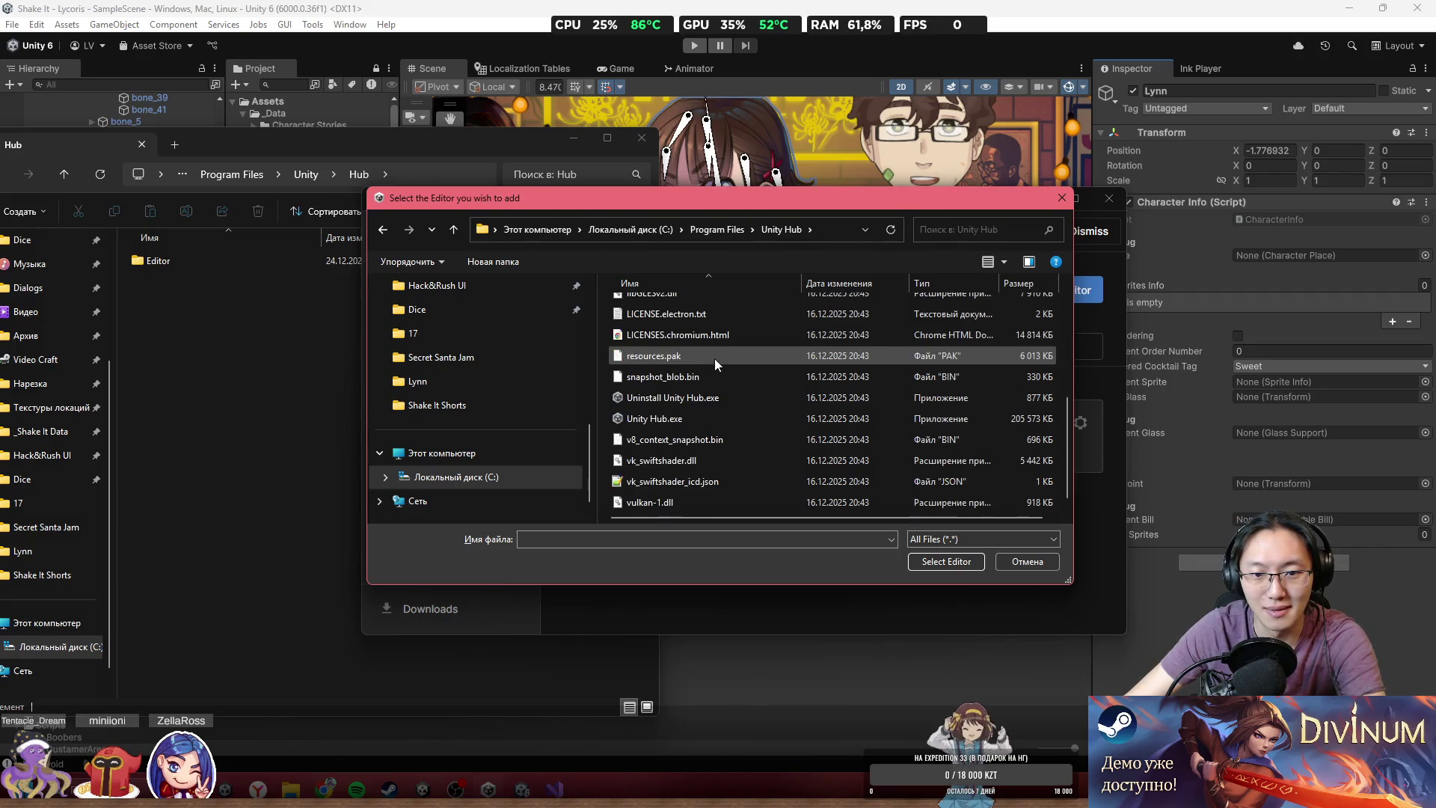
pyautogui.scroll(5, 715, 358)
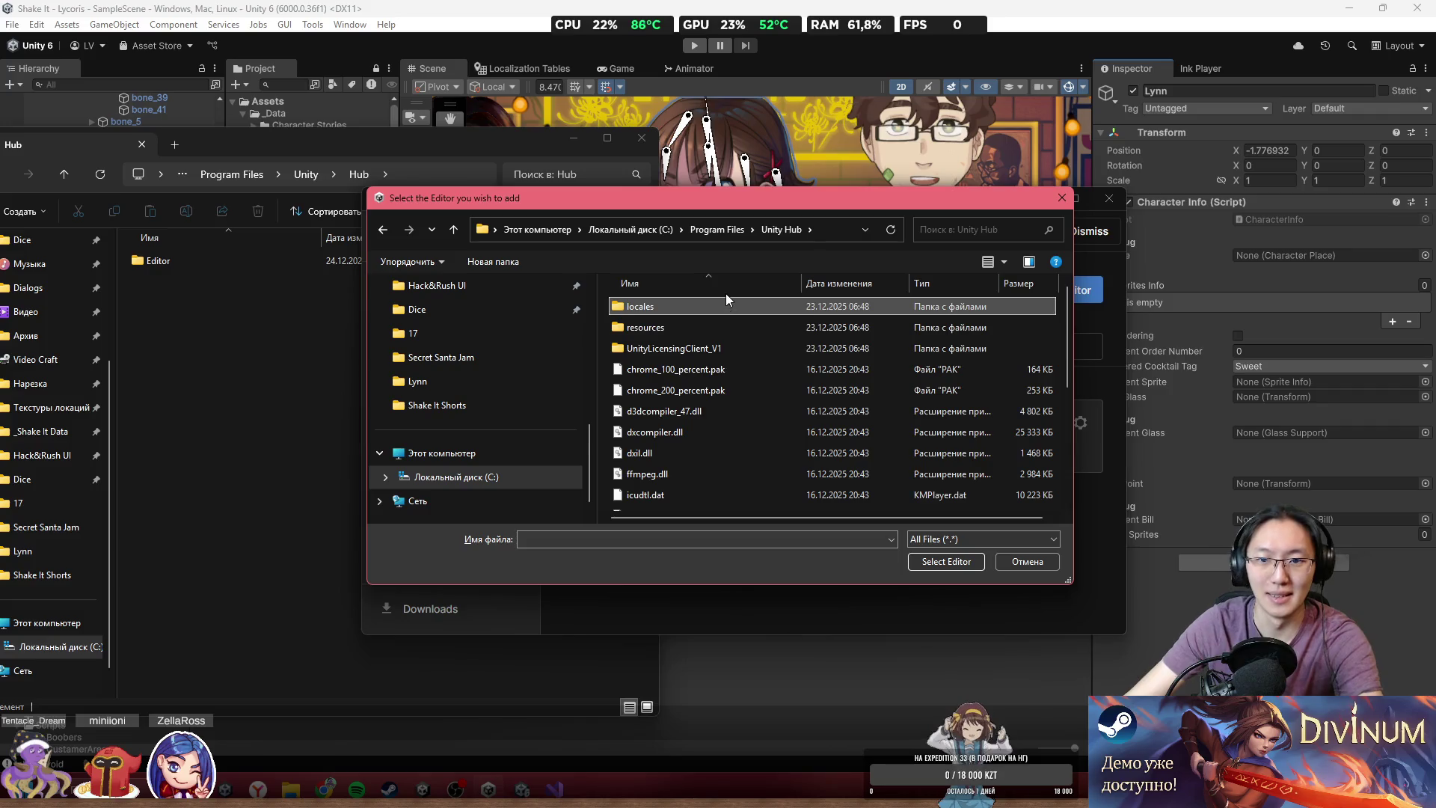
pyautogui.press('BackSpace')
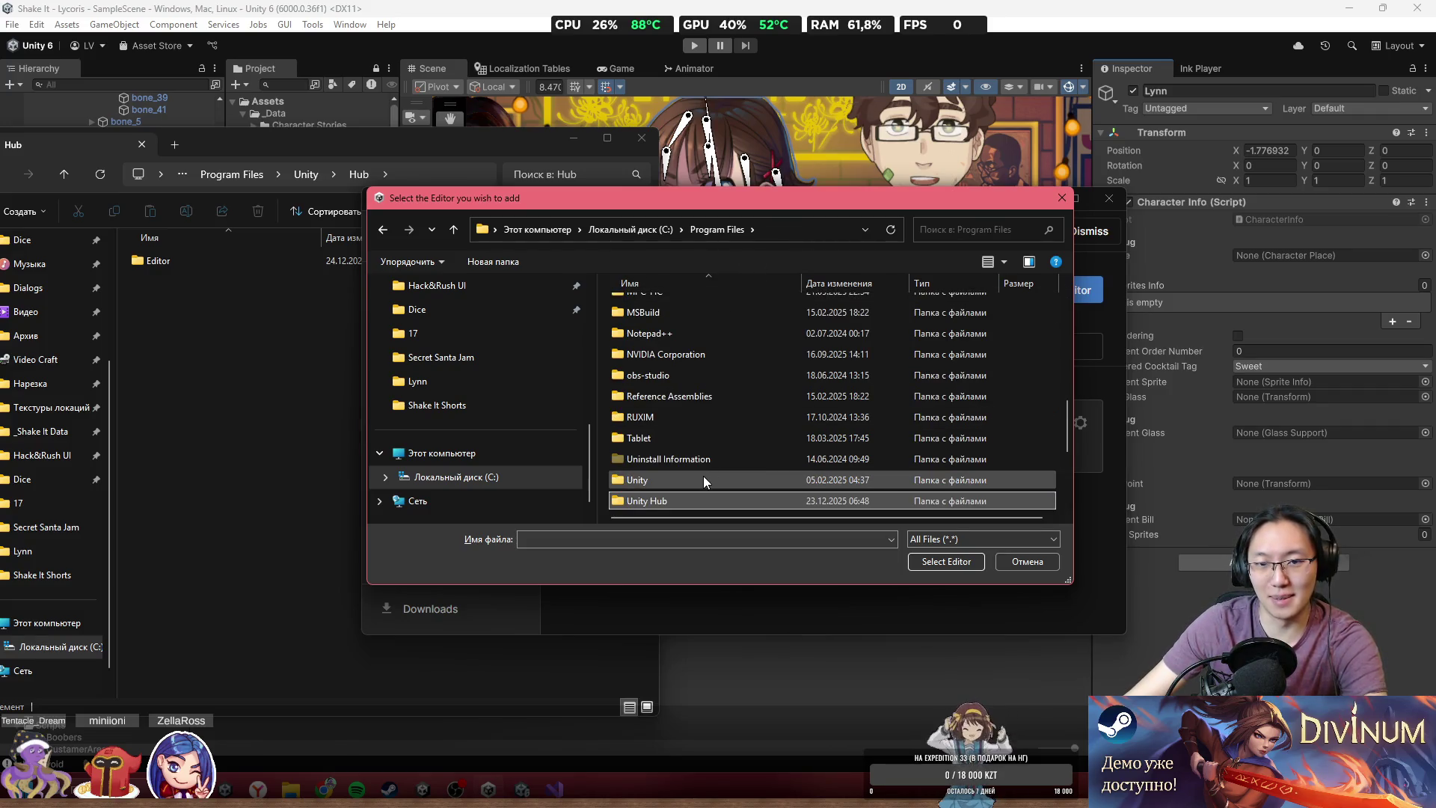
# - Check the Unity folder and Program Files (x86), then cancel locating an editor
pyautogui.doubleClick(704, 479)
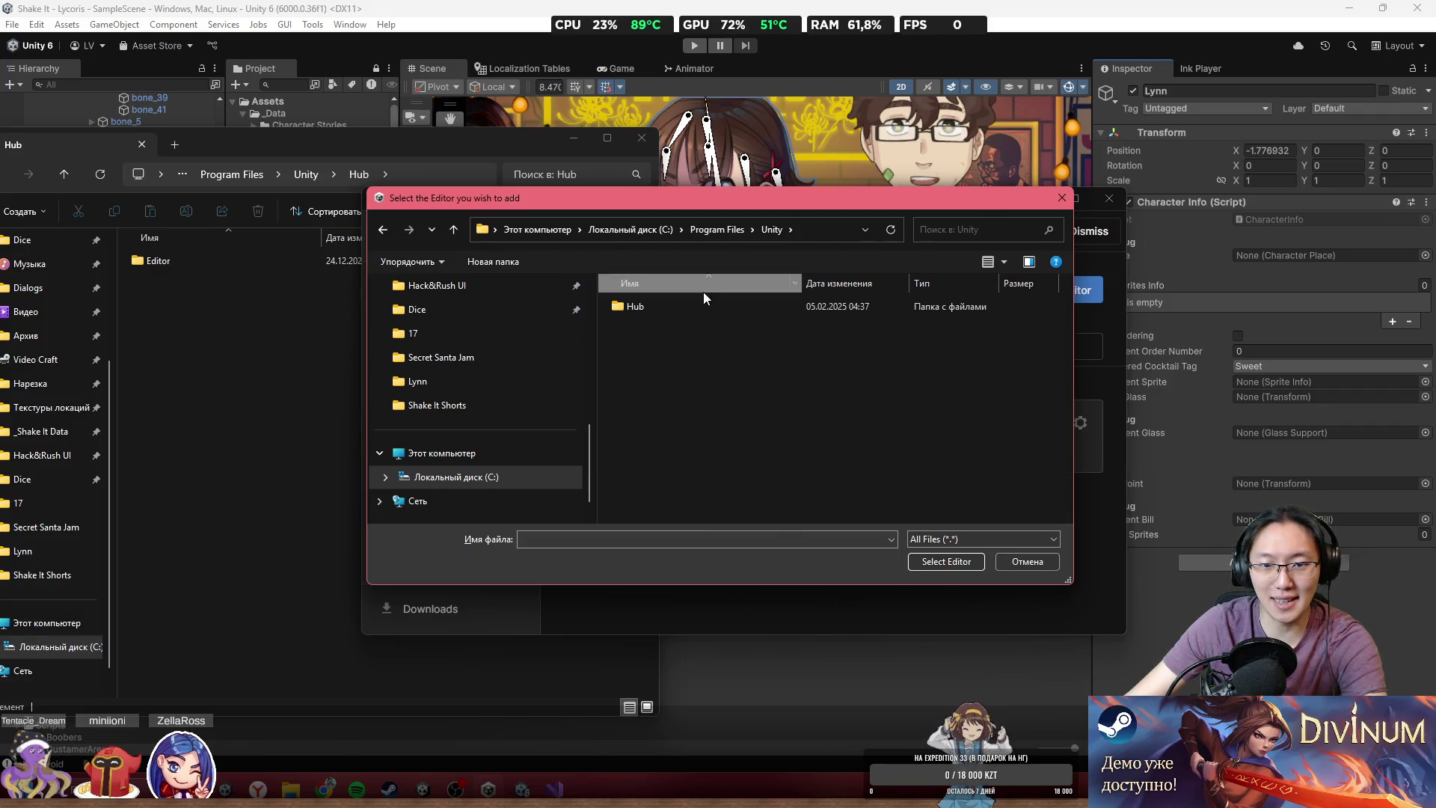
pyautogui.click(651, 232)
pyautogui.doubleClick(673, 473)
pyautogui.scroll(-7, 693, 461)
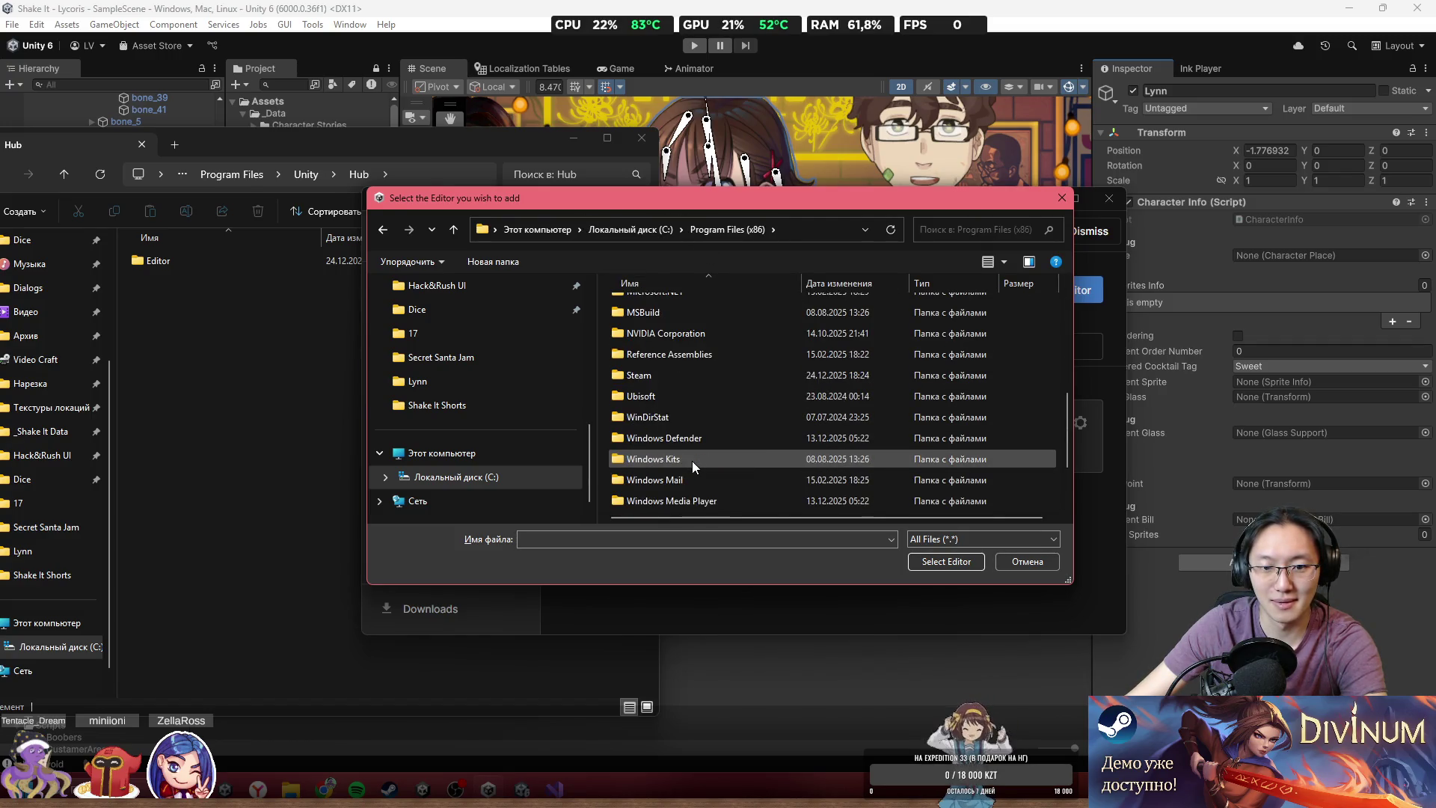
pyautogui.scroll(5, 681, 417)
pyautogui.press('BackSpace')
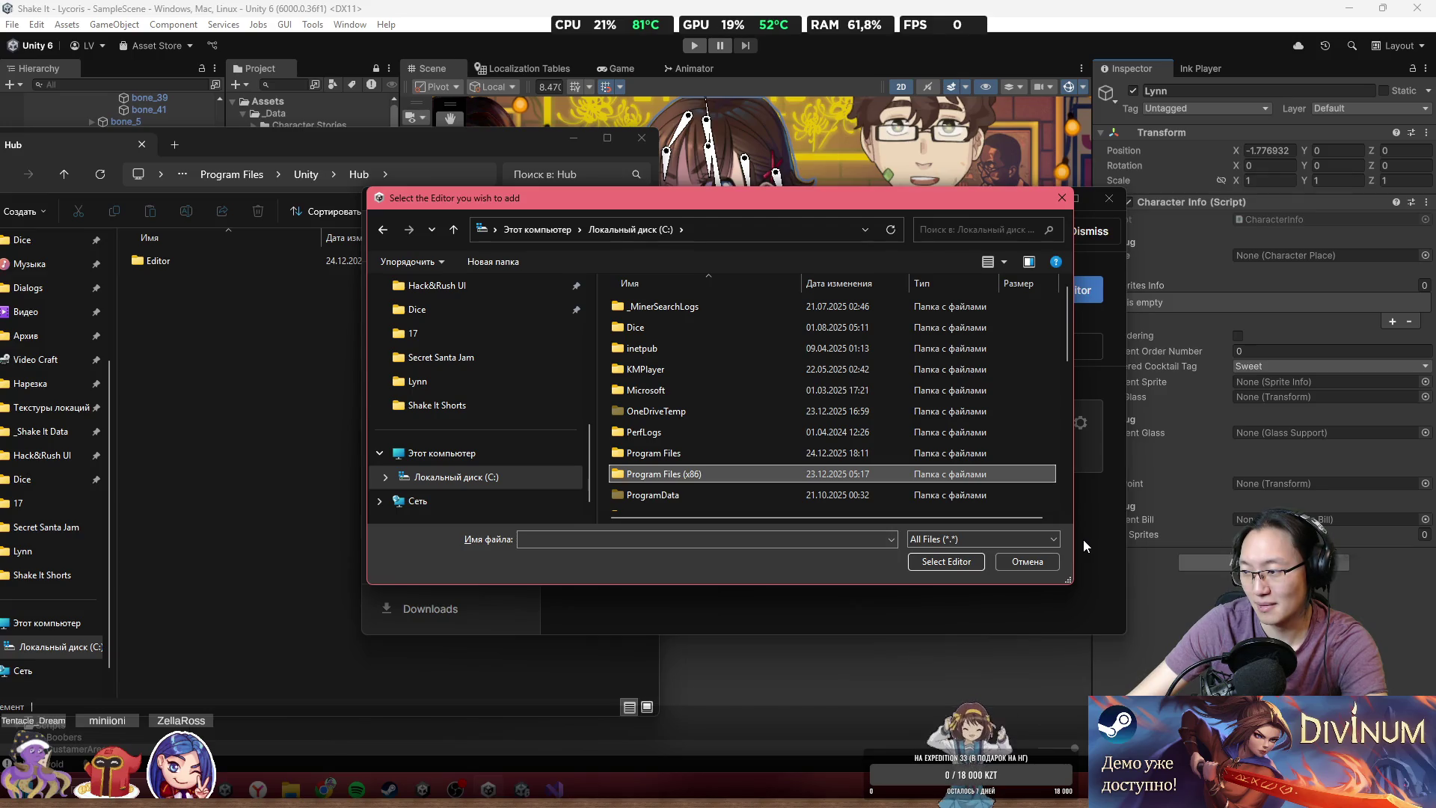
pyautogui.click(1028, 561)
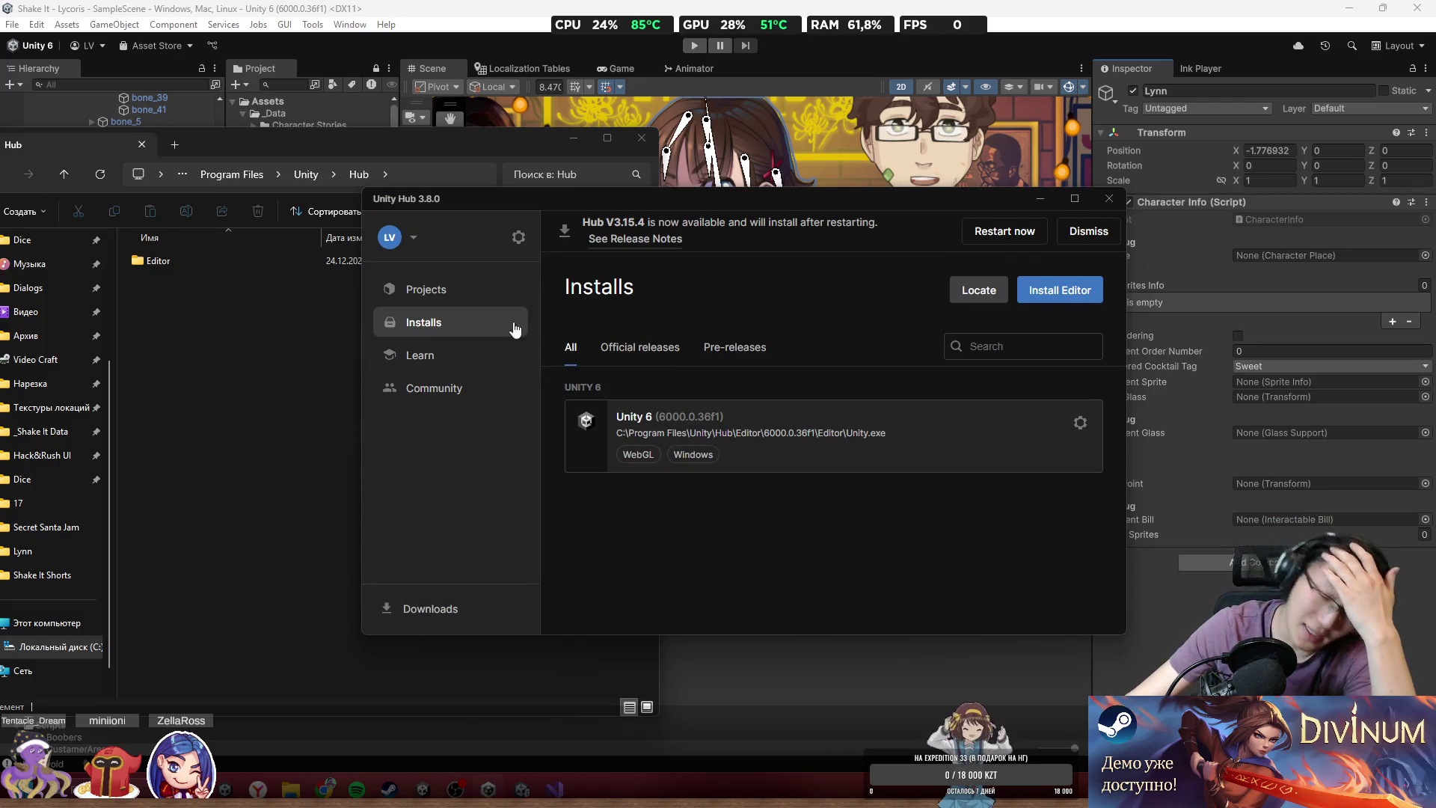
# - Restart Unity Hub for the 3.15.4 update, closing the Hub folder and relaunching from Start
pyautogui.click(1029, 232)
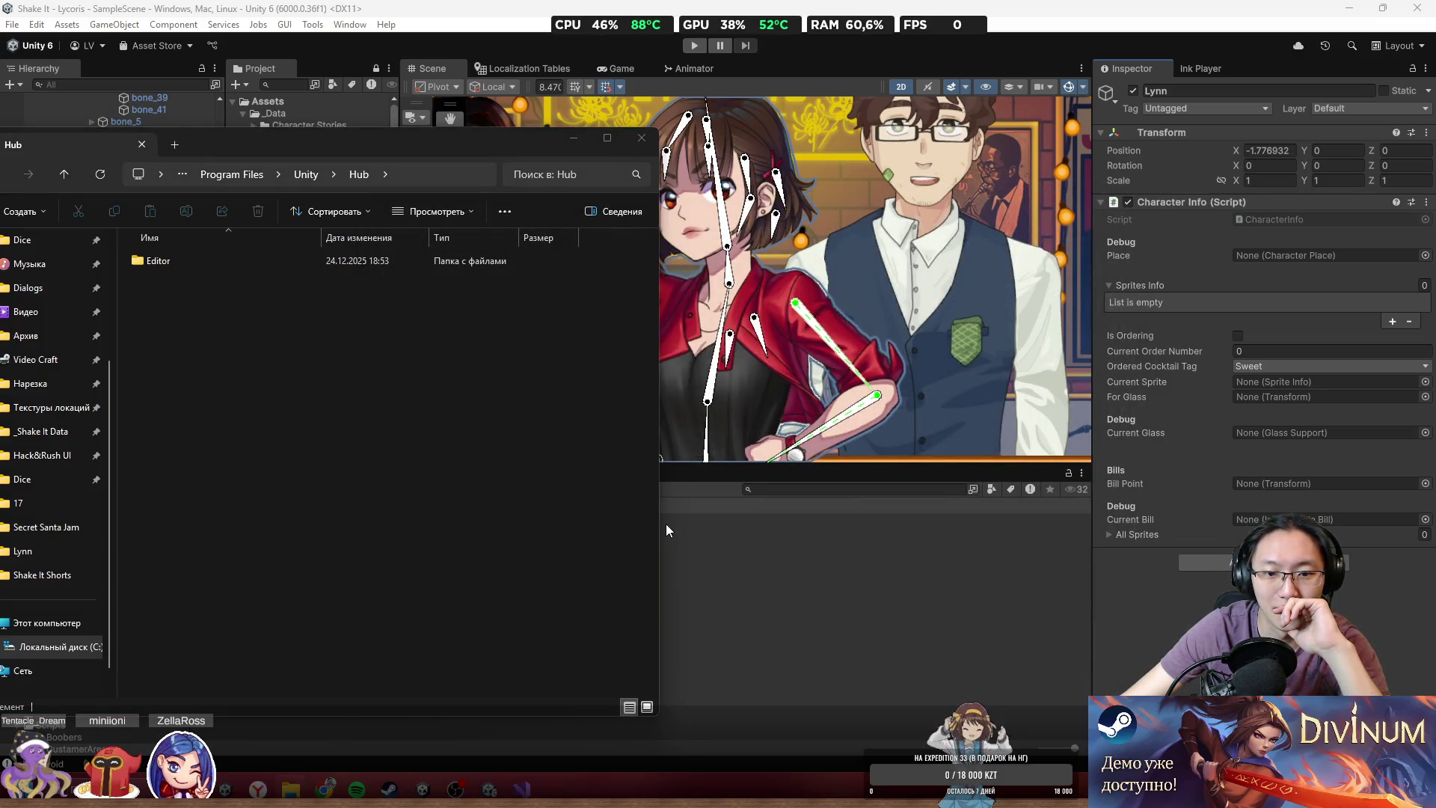
pyautogui.click(642, 138)
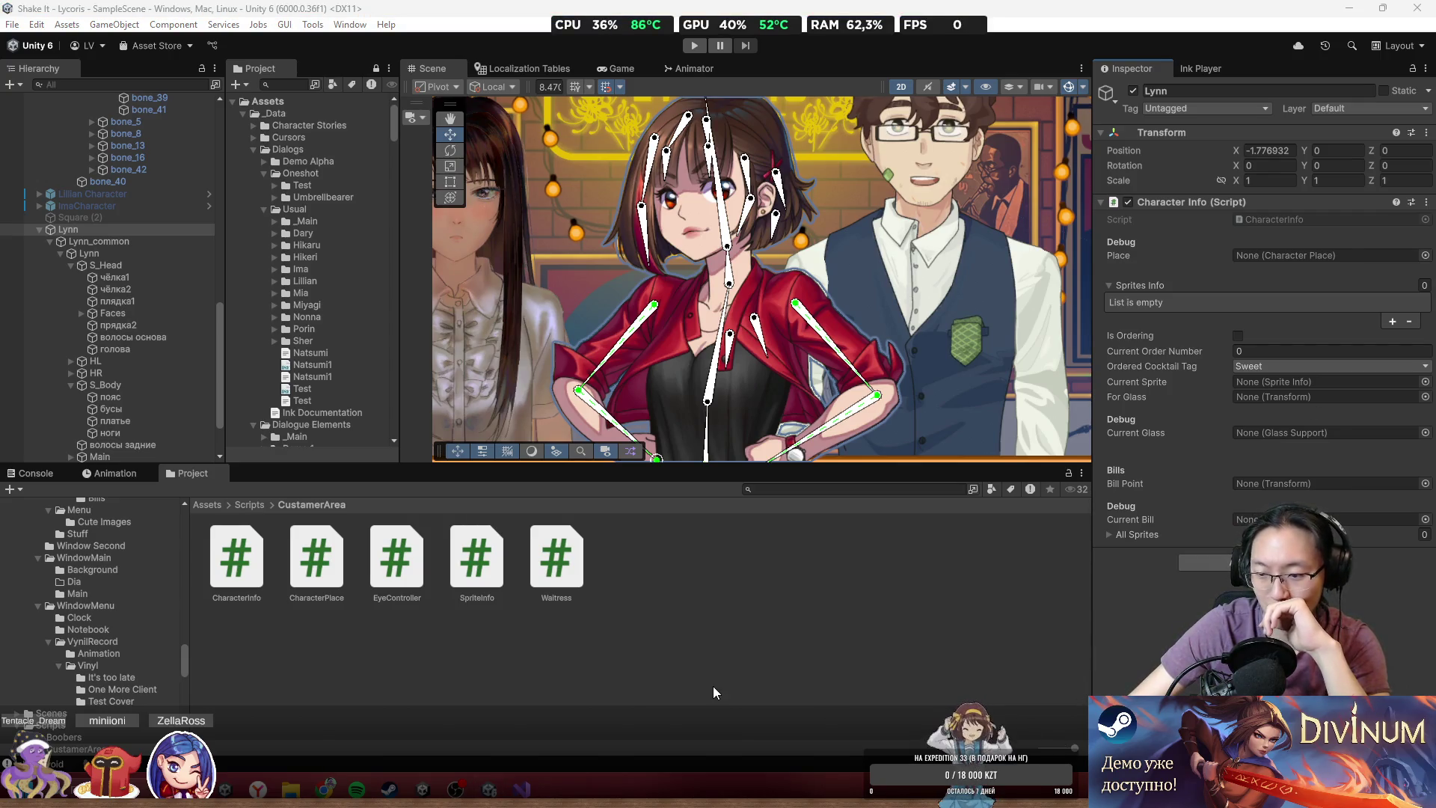
pyautogui.press('super')
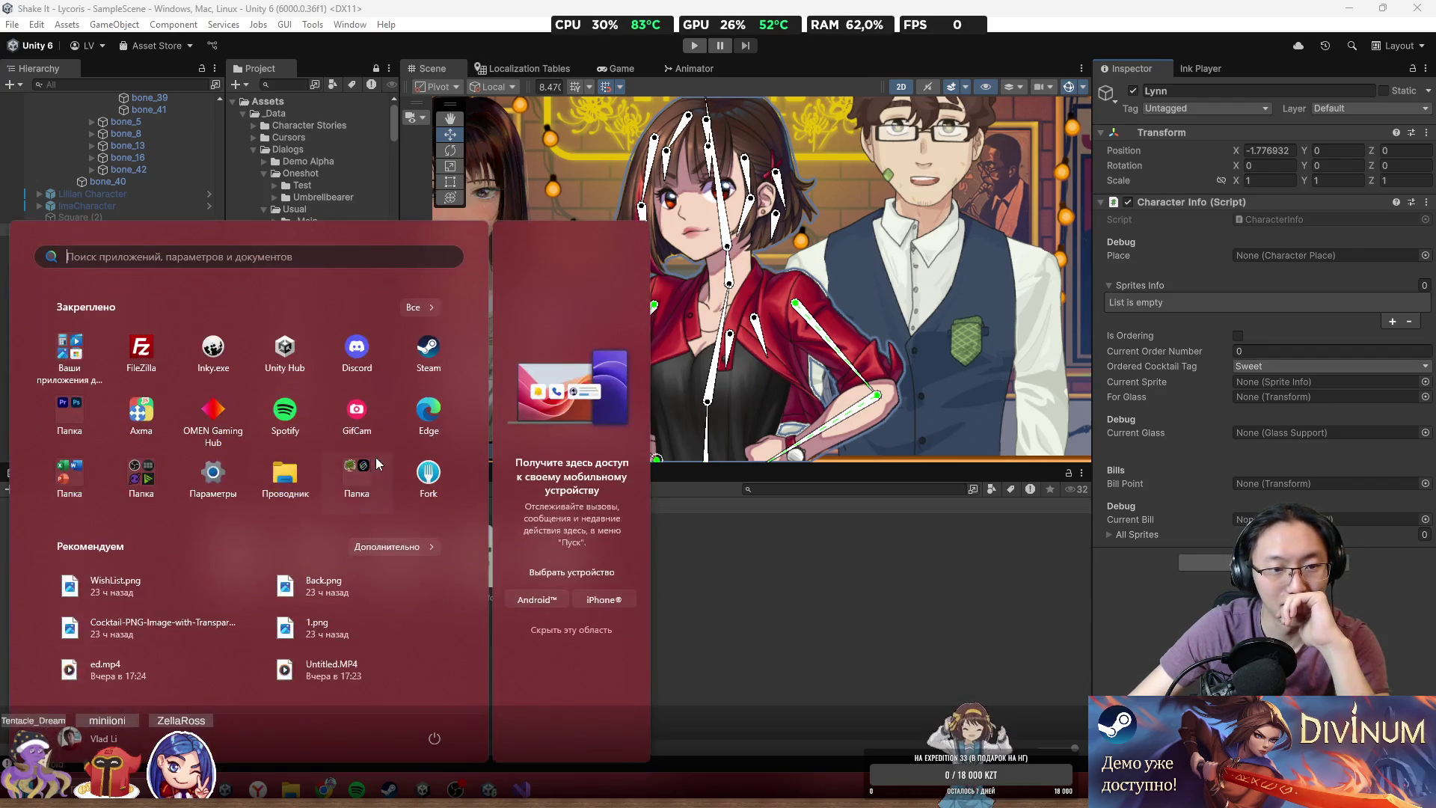
pyautogui.click(269, 362)
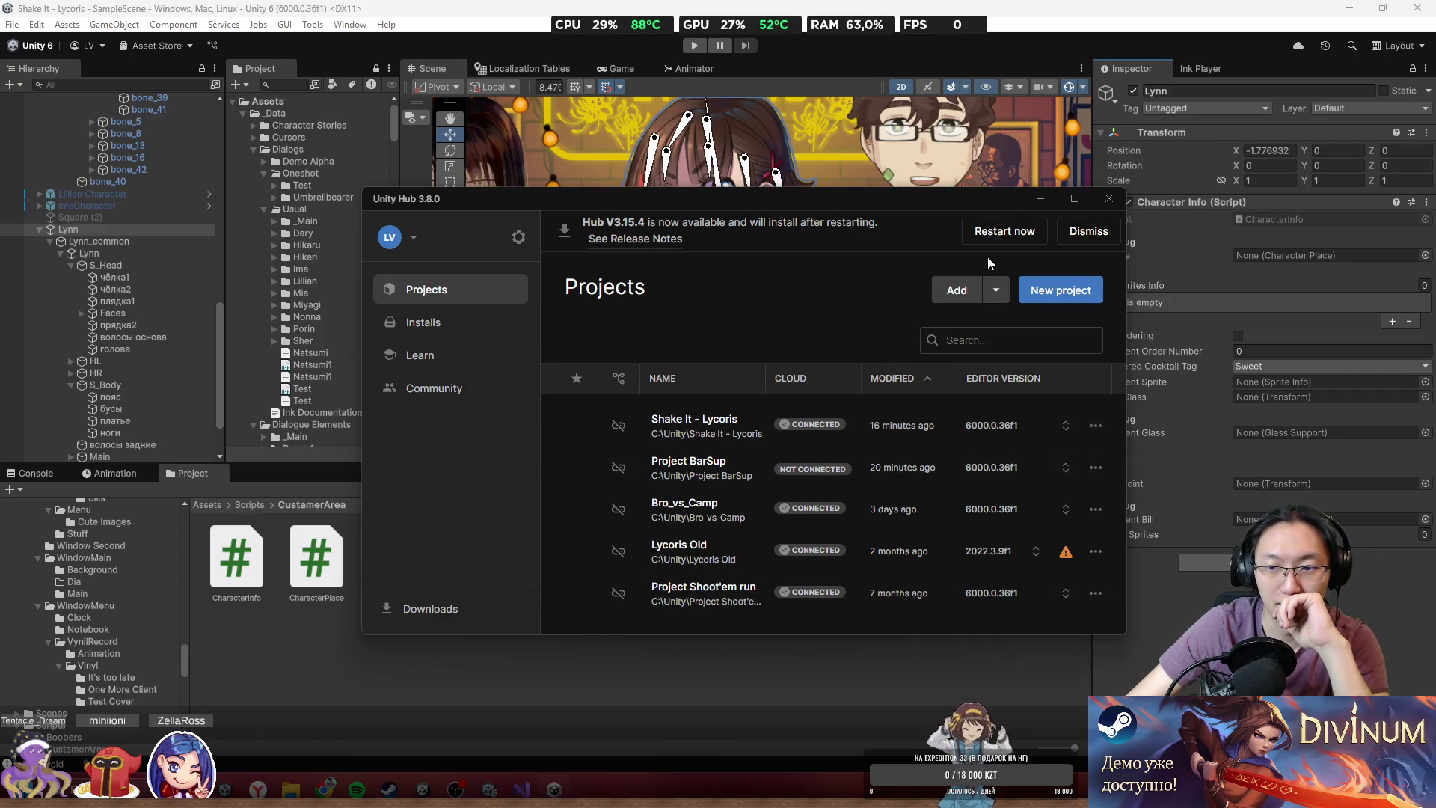
pyautogui.click(1005, 231)
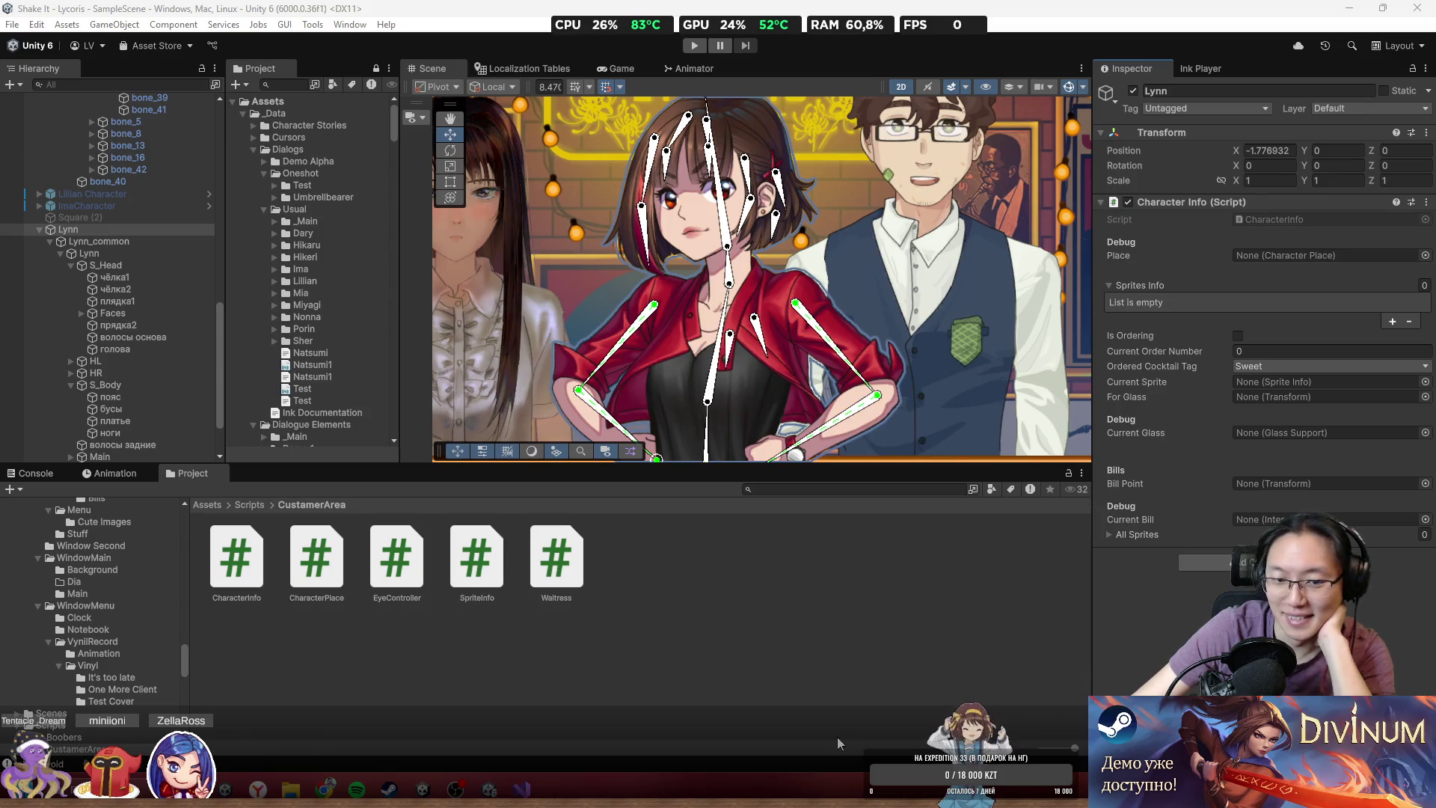
# - Highlight the new 3.15.4 Hub version number, then switch between the editor and browser windows
pyautogui.press('super')
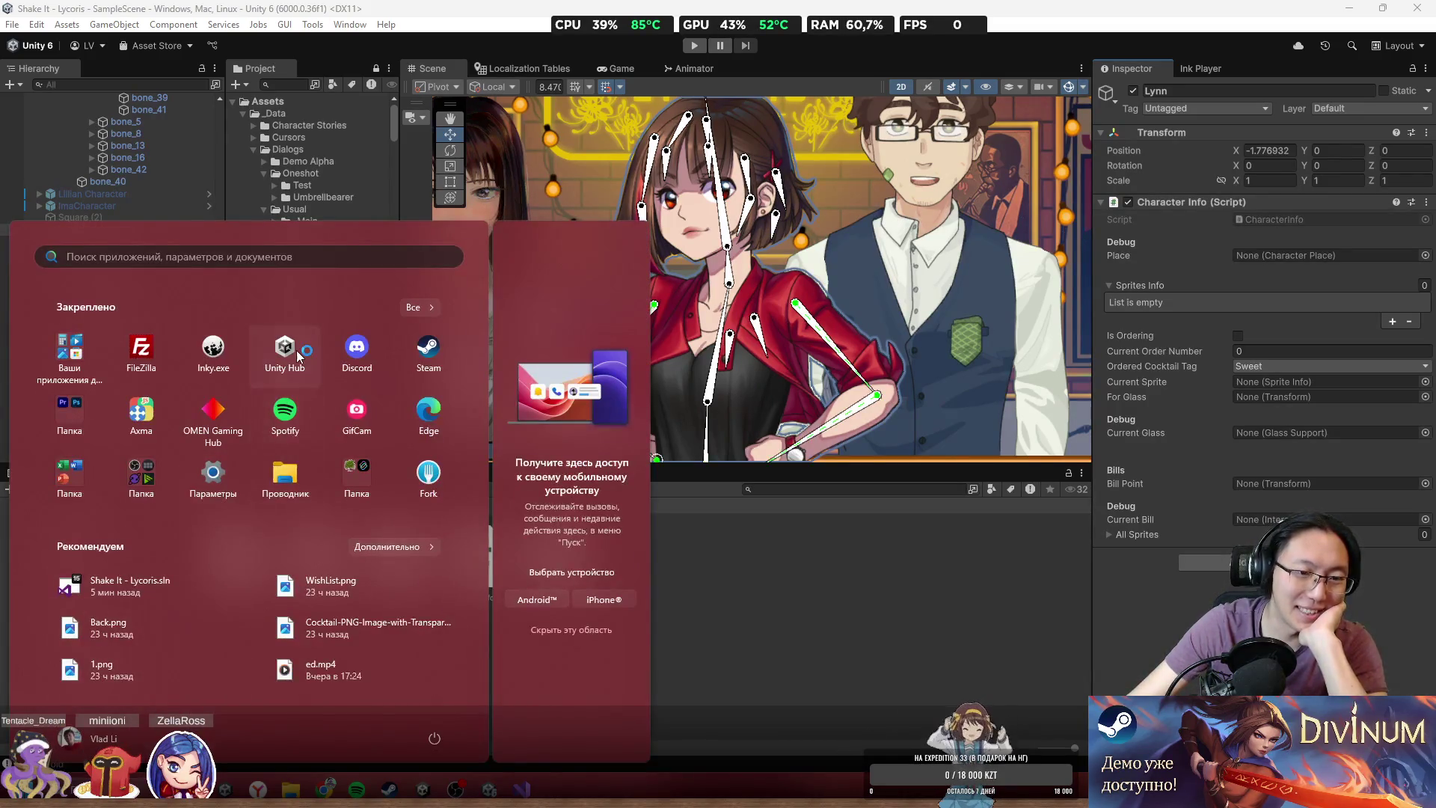
pyautogui.press('super')
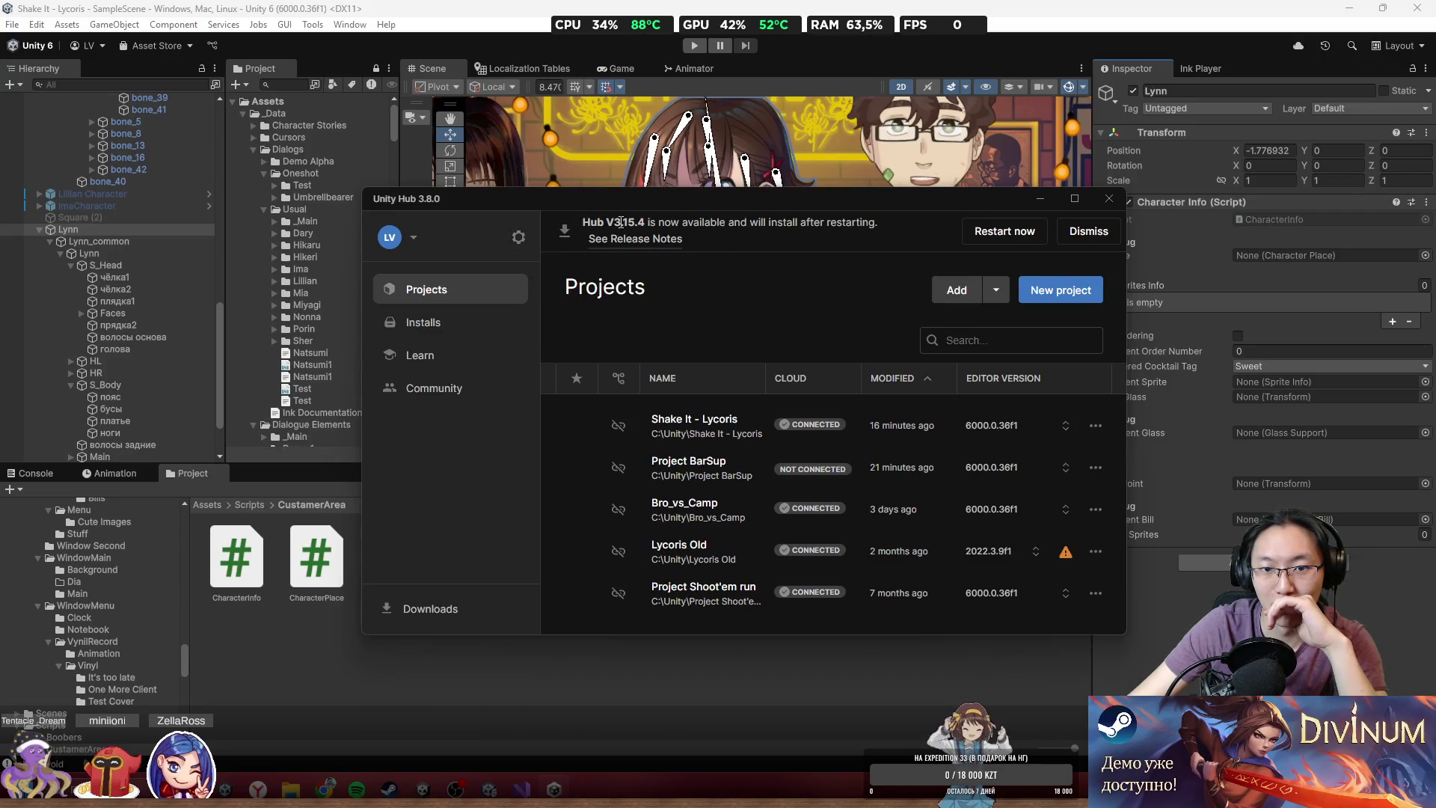
pyautogui.moveTo(615, 222); pyautogui.dragTo(705, 223)
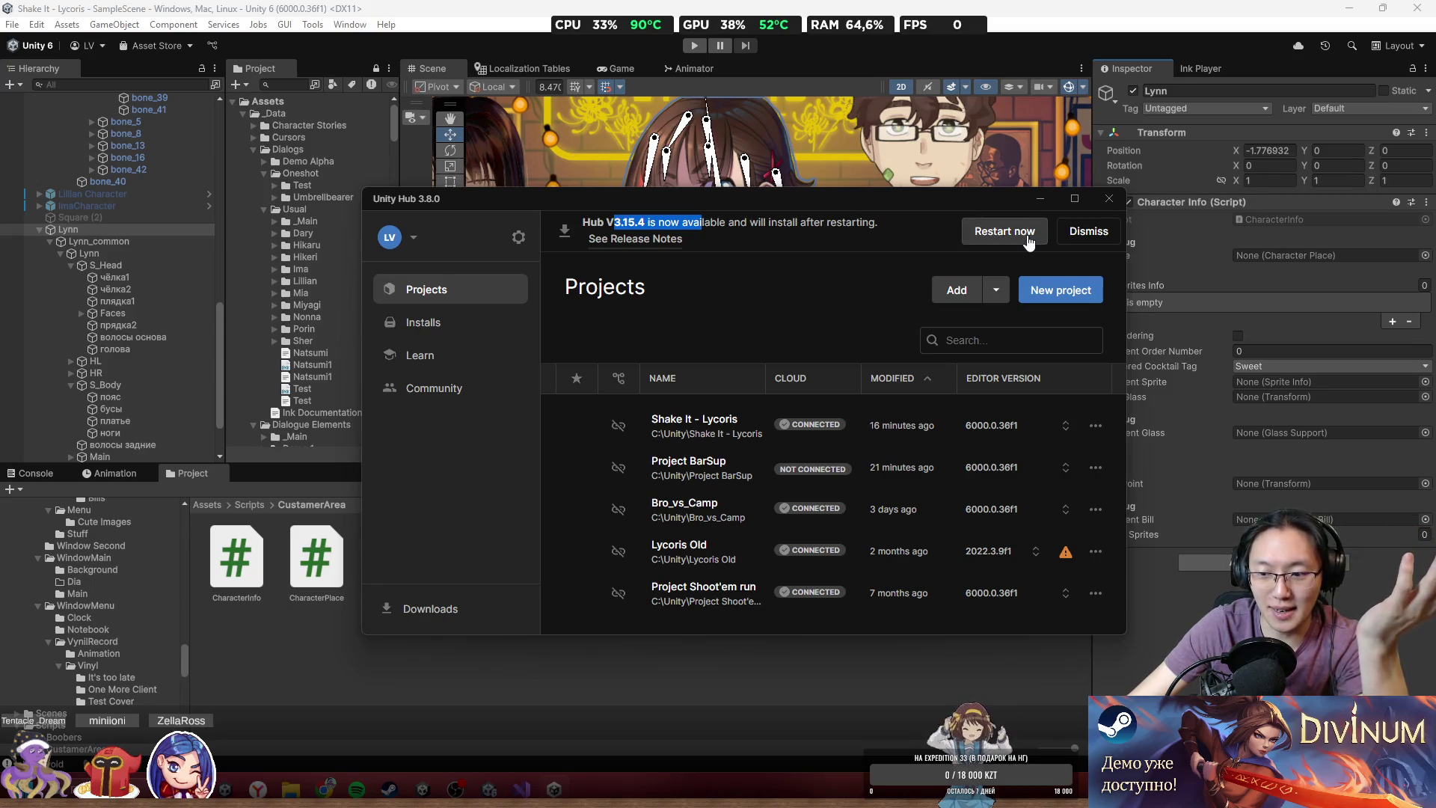
pyautogui.hotkey('alt', 'Tab')
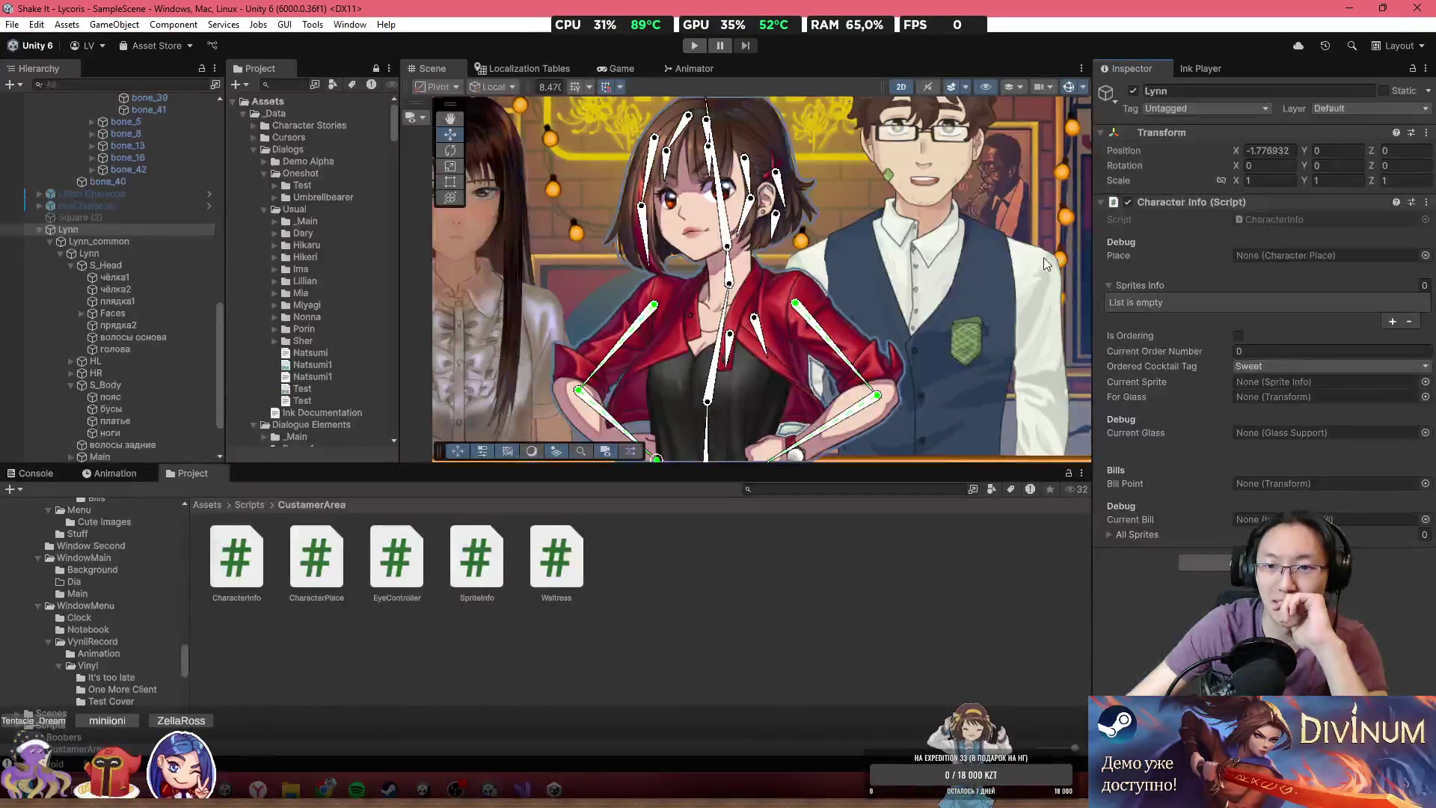
pyautogui.hotkey('alt', 'Tab')
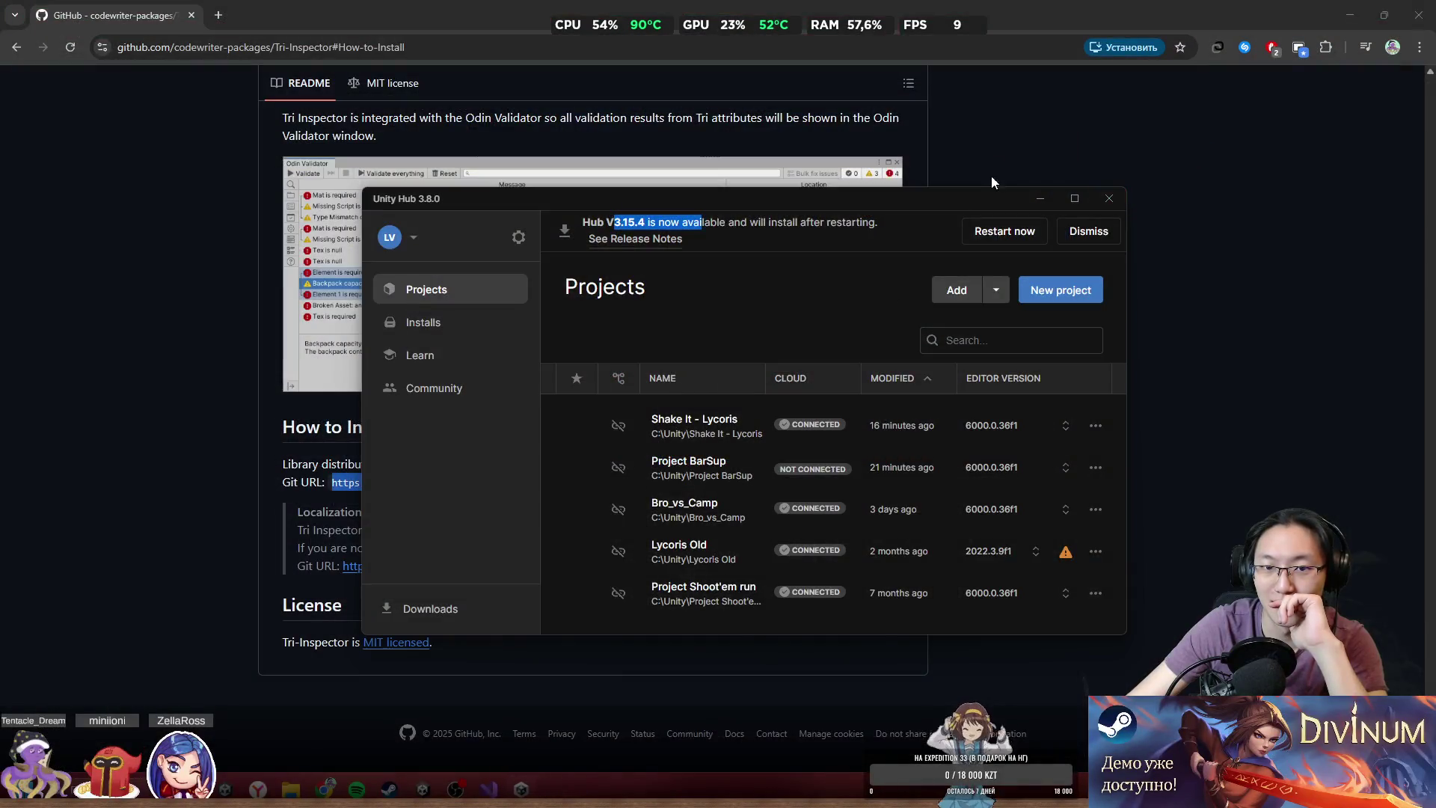
# - Search 'unityhub' in a new Chrome tab and download the Windows Unity Hub installer from unity.com
pyautogui.click(1026, 235)
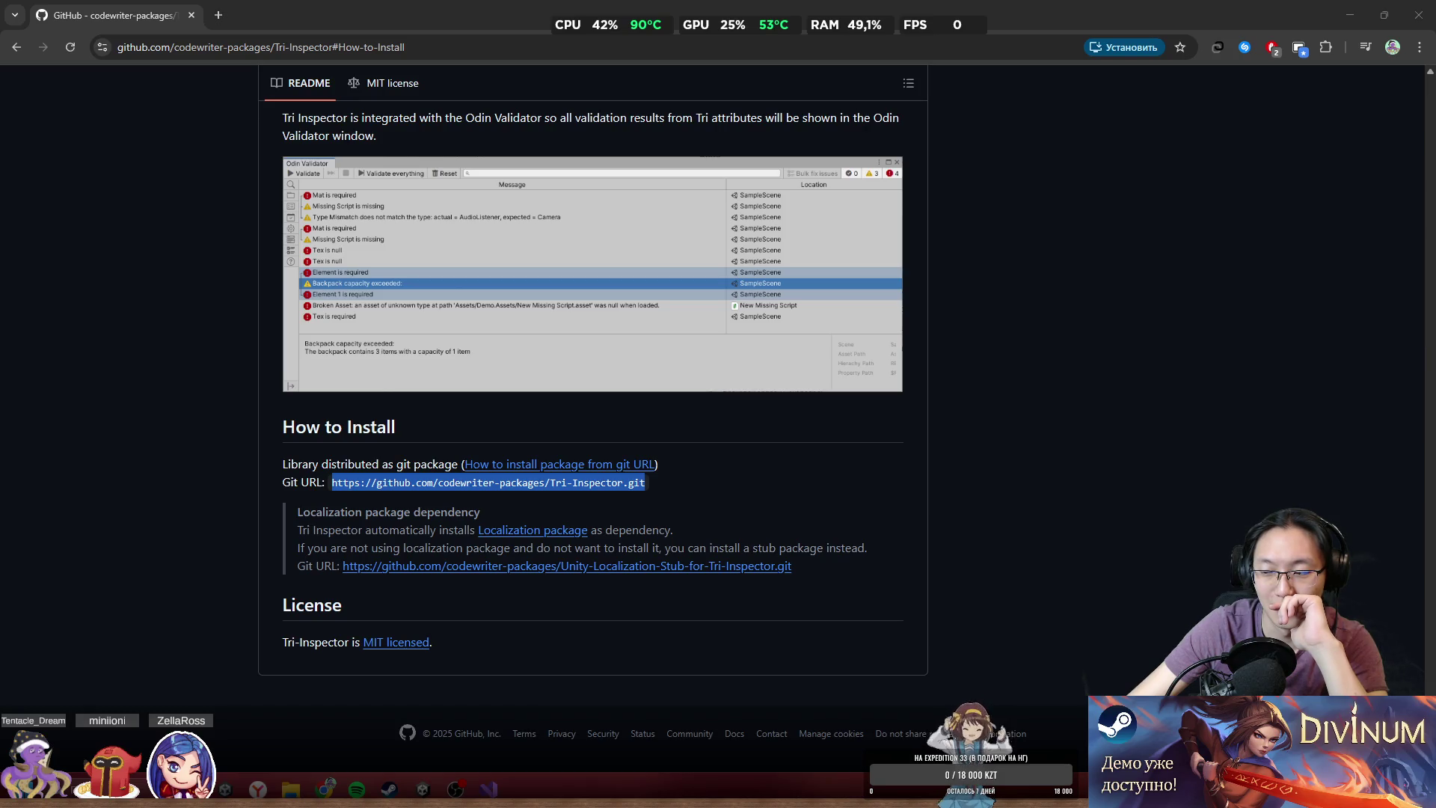
pyautogui.click(215, 21)
pyautogui.write('u')
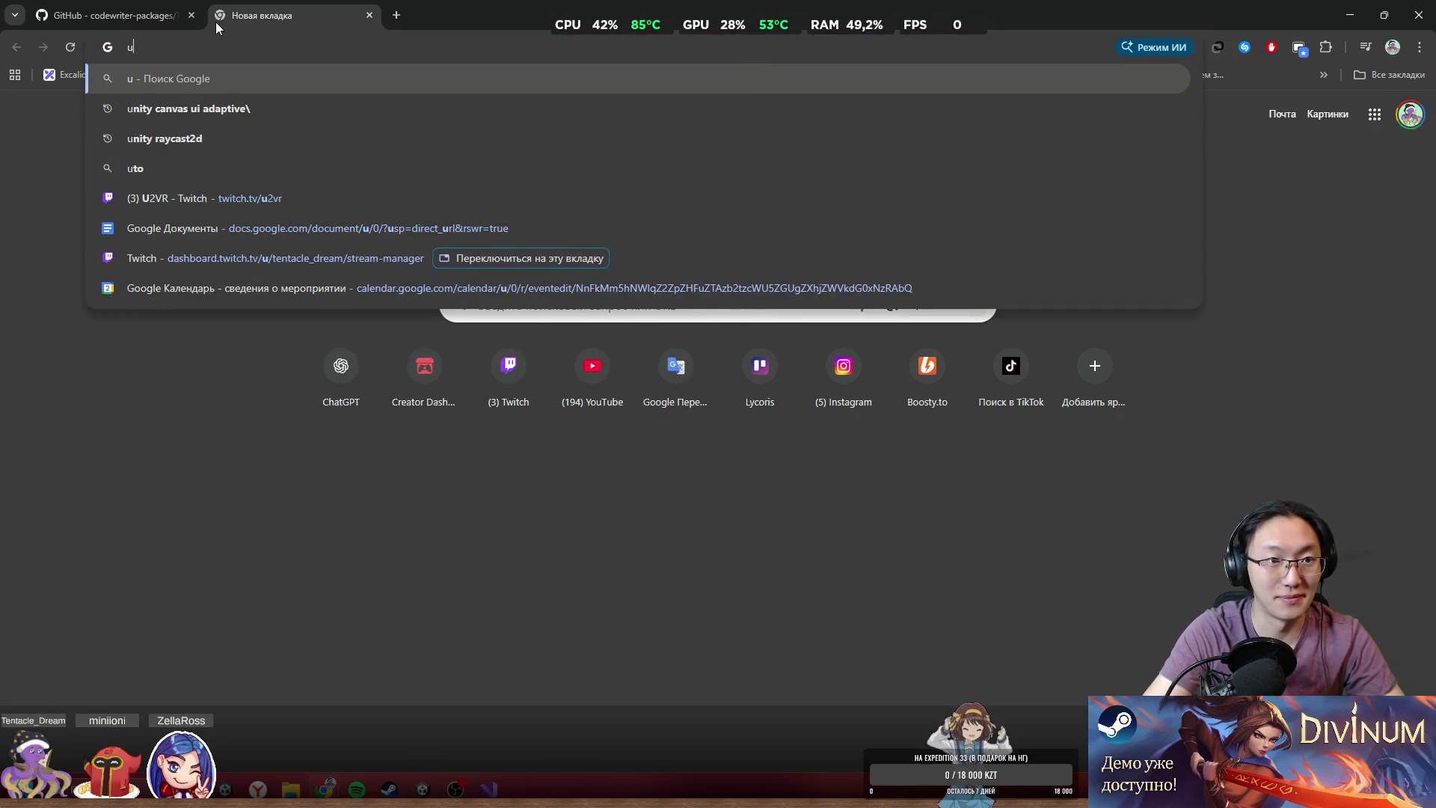
pyautogui.write('nity')
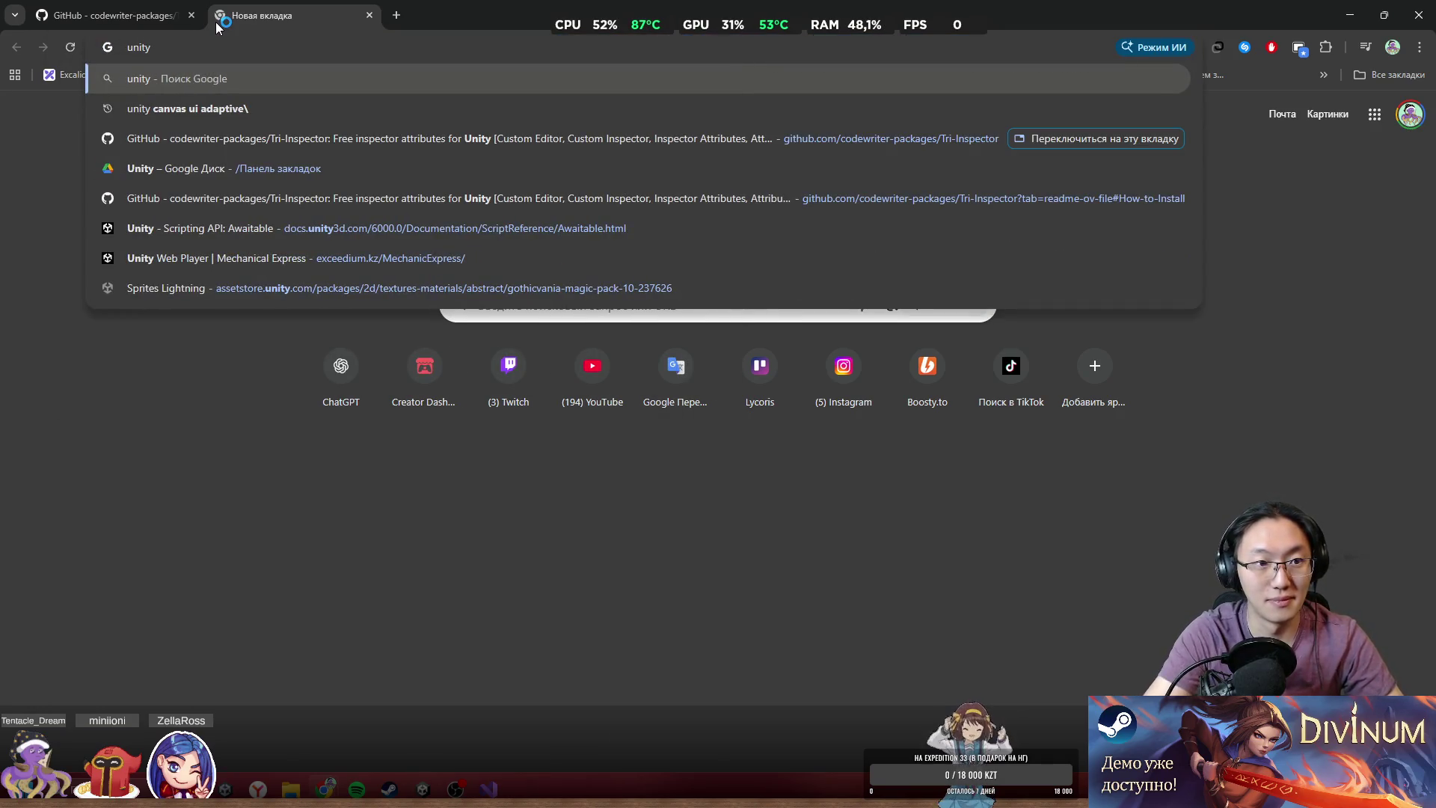
pyautogui.write('hub')
pyautogui.press('Return')
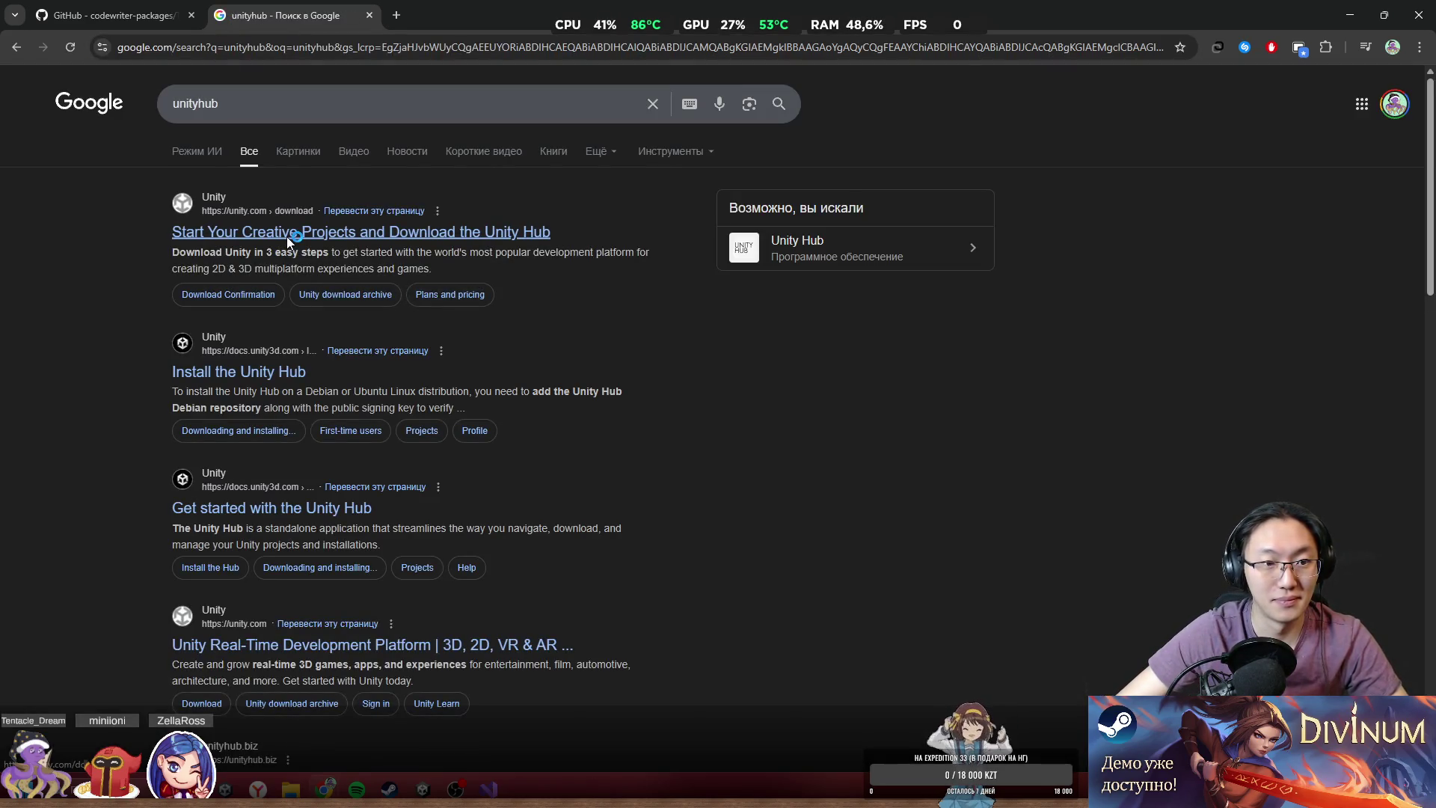
pyautogui.click(287, 236)
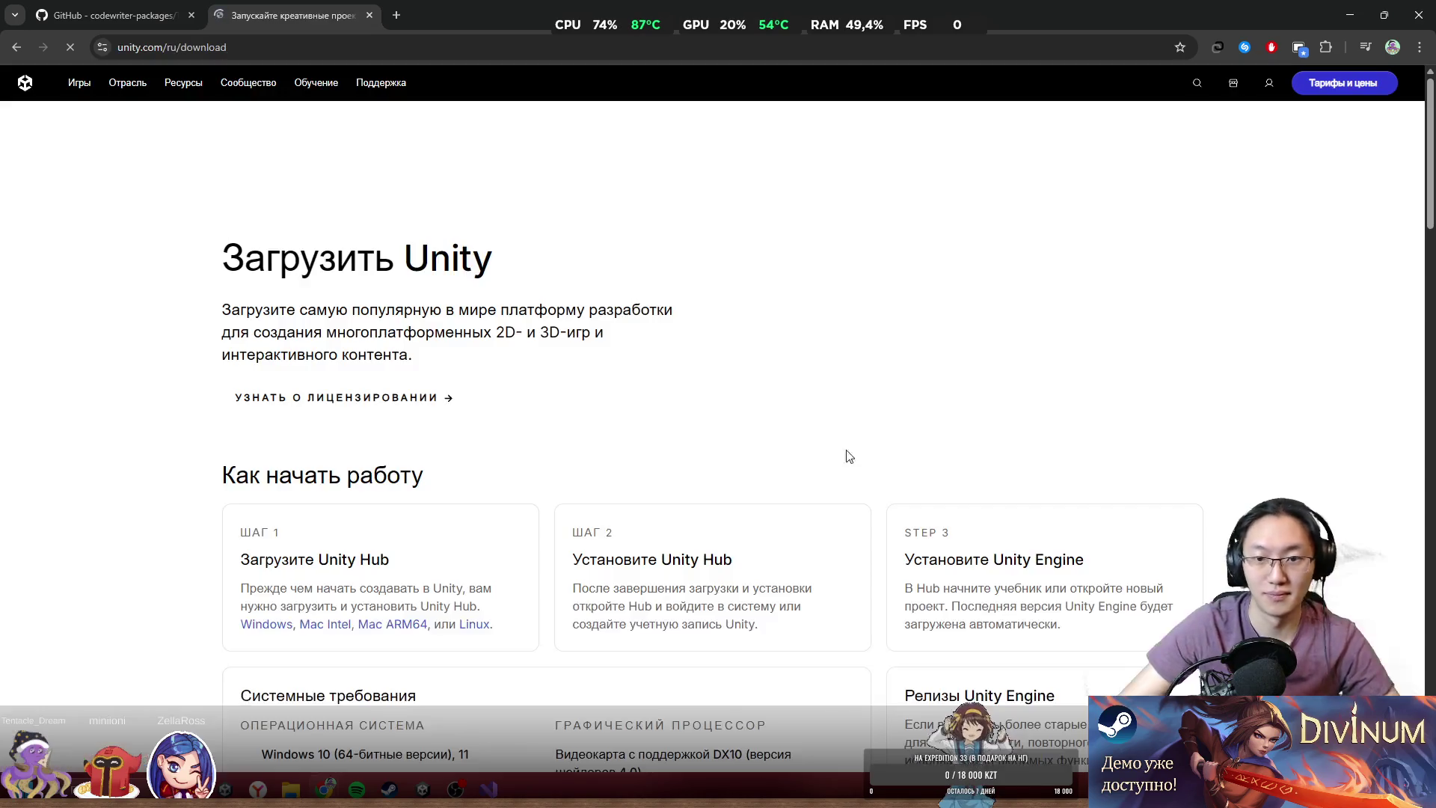
pyautogui.scroll(-2, 446, 429)
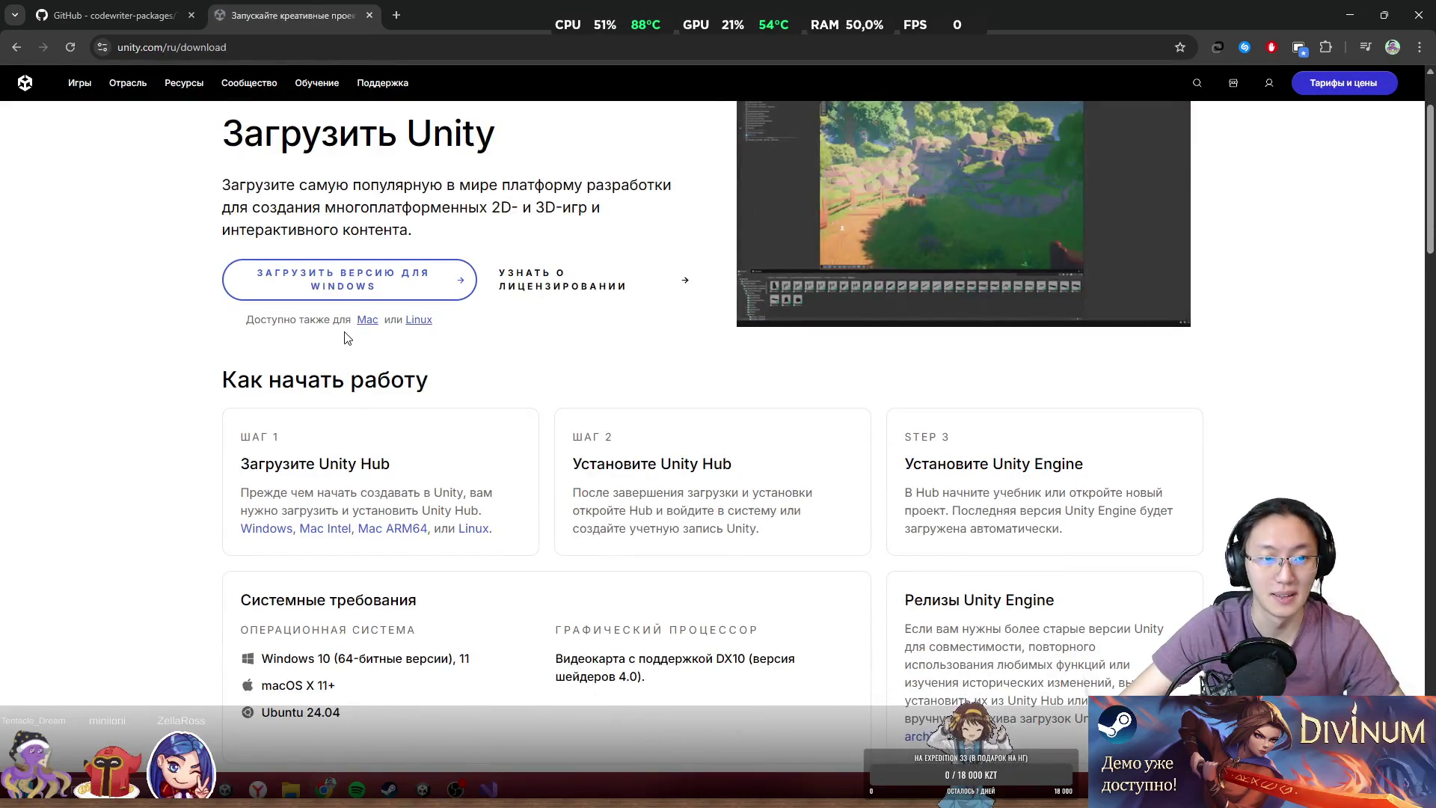
pyautogui.click(343, 279)
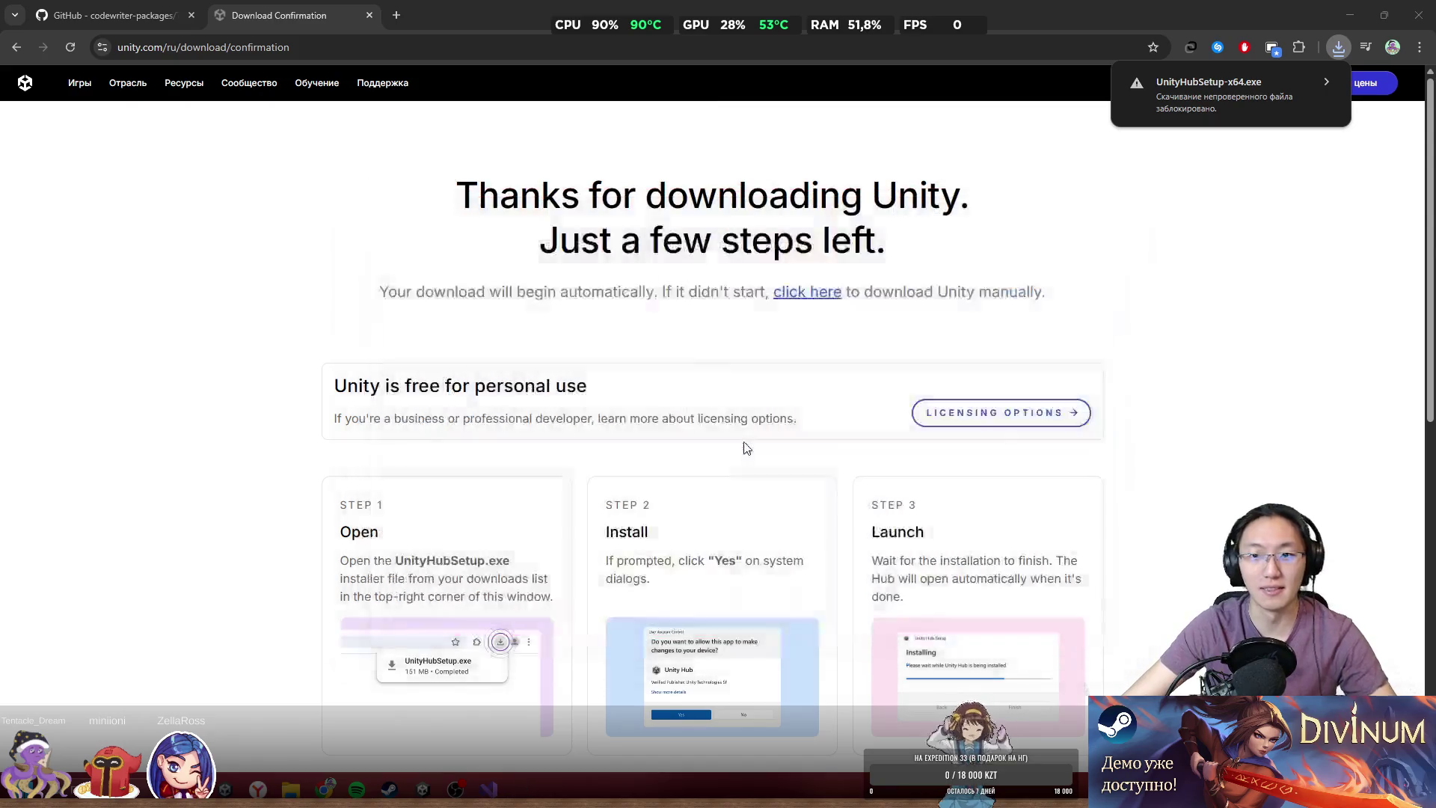
pyautogui.press('super+Down')
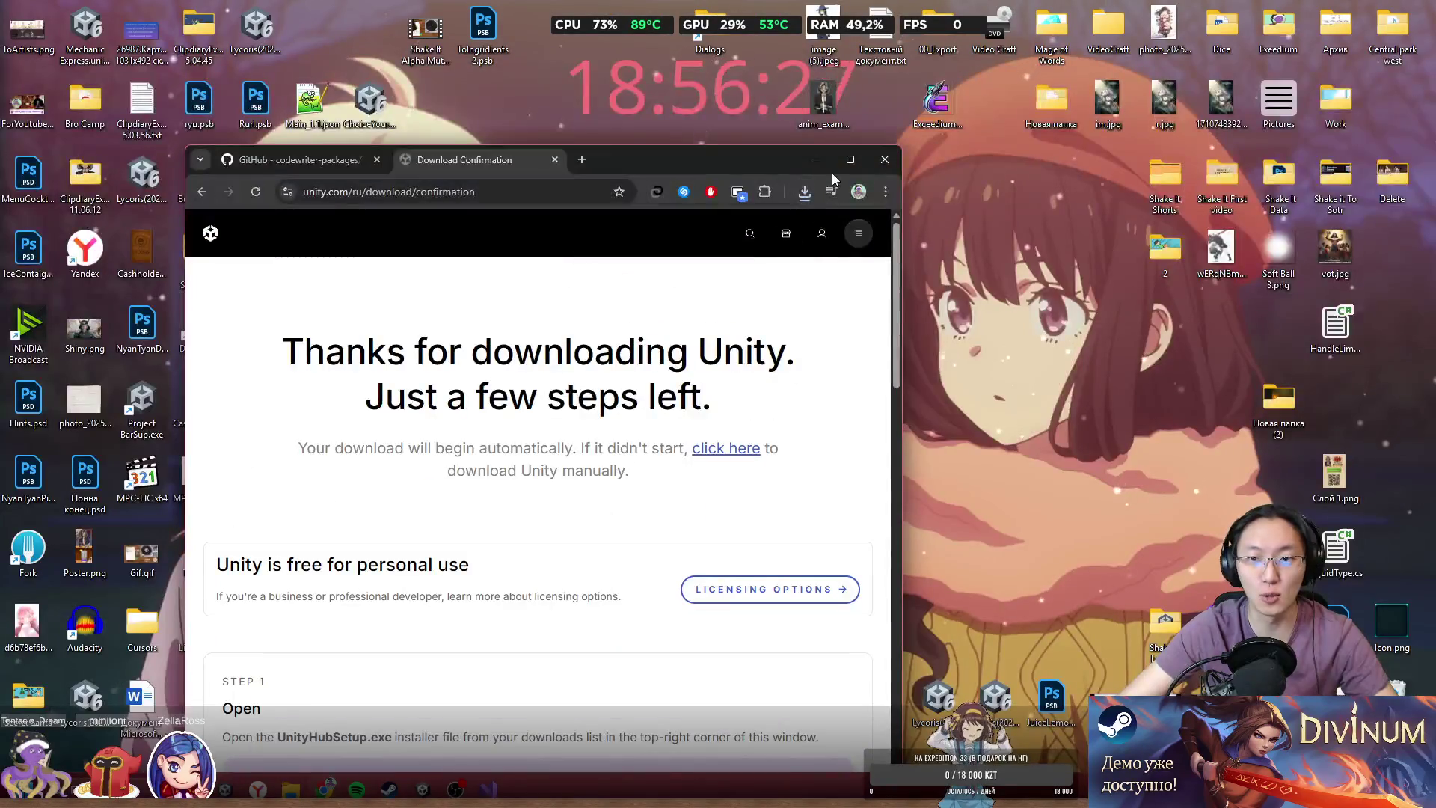
# - Close the browser, dismiss the platform protection and Unity 6.3 notices, and show Installs
pyautogui.click(885, 161)
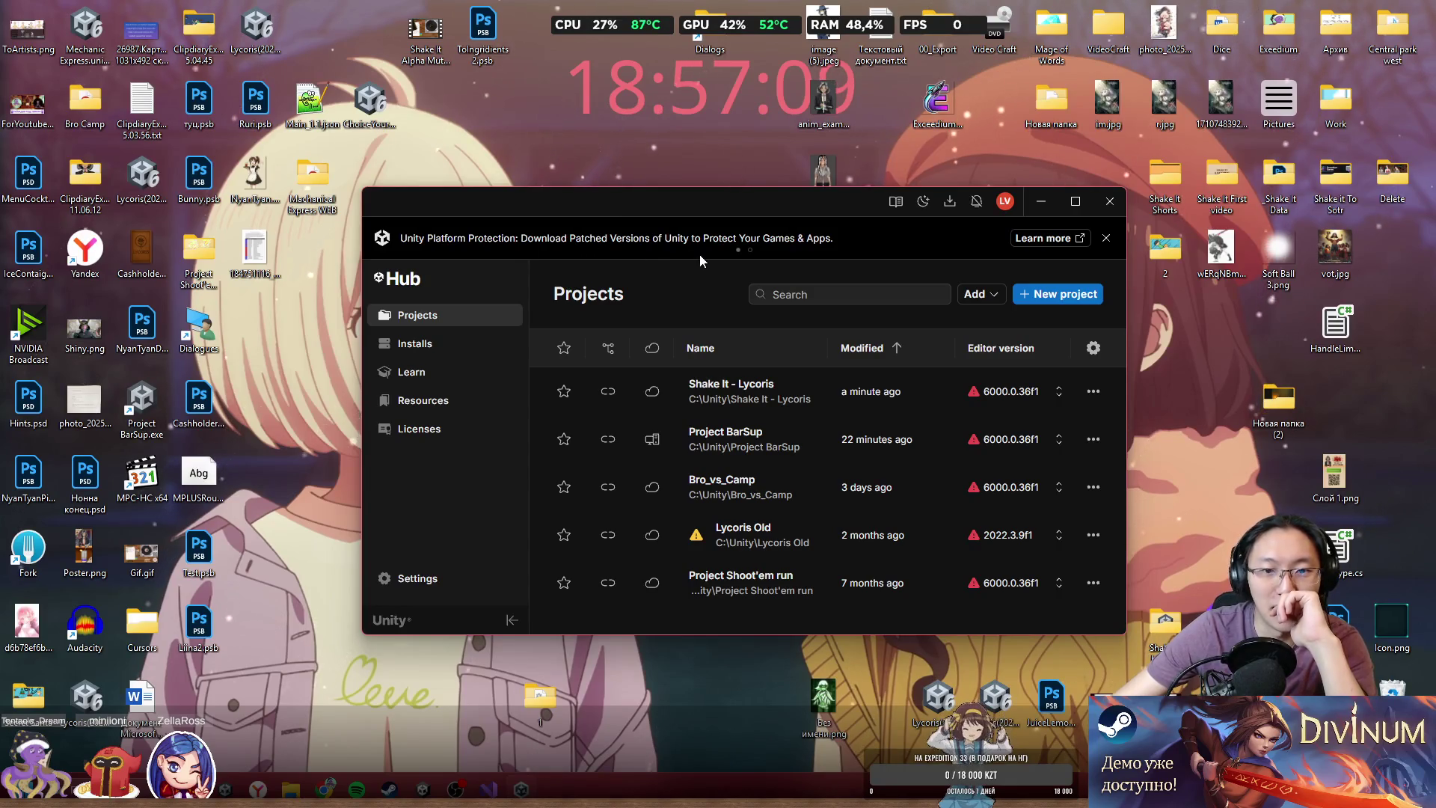
pyautogui.click(1107, 240)
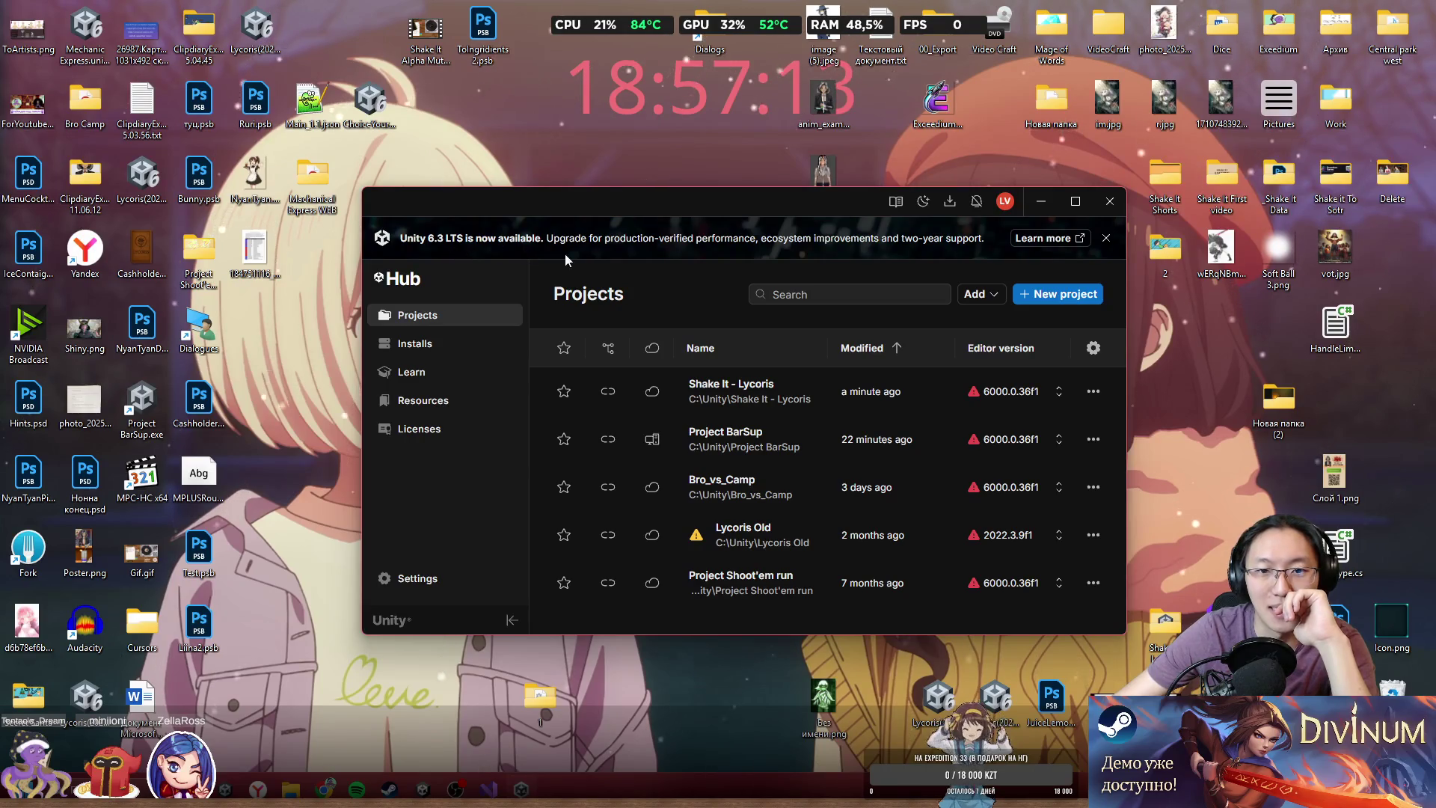
pyautogui.click(1106, 237)
pyautogui.moveTo(831, 196); pyautogui.dragTo(810, 132)
pyautogui.moveTo(976, 297)
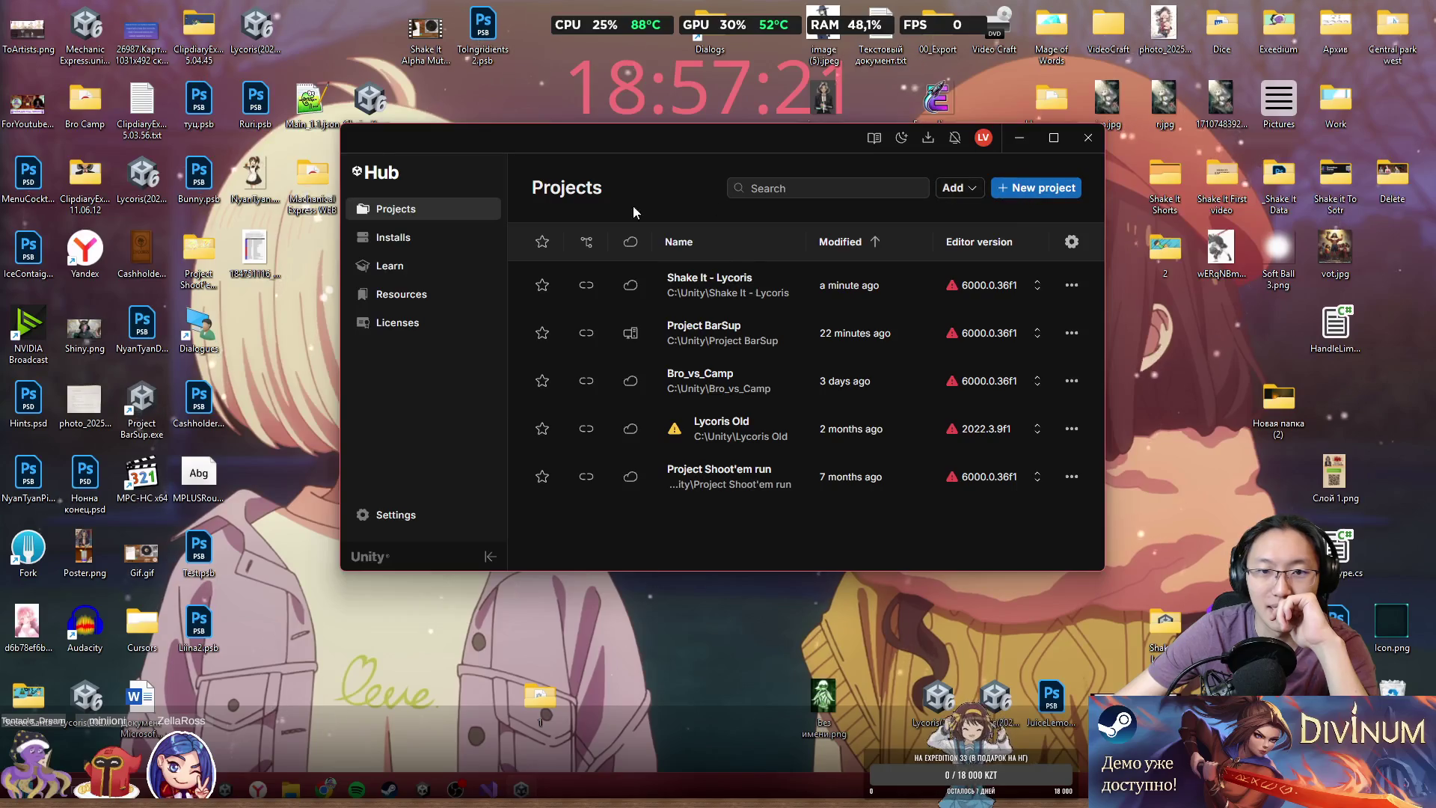
pyautogui.click(387, 239)
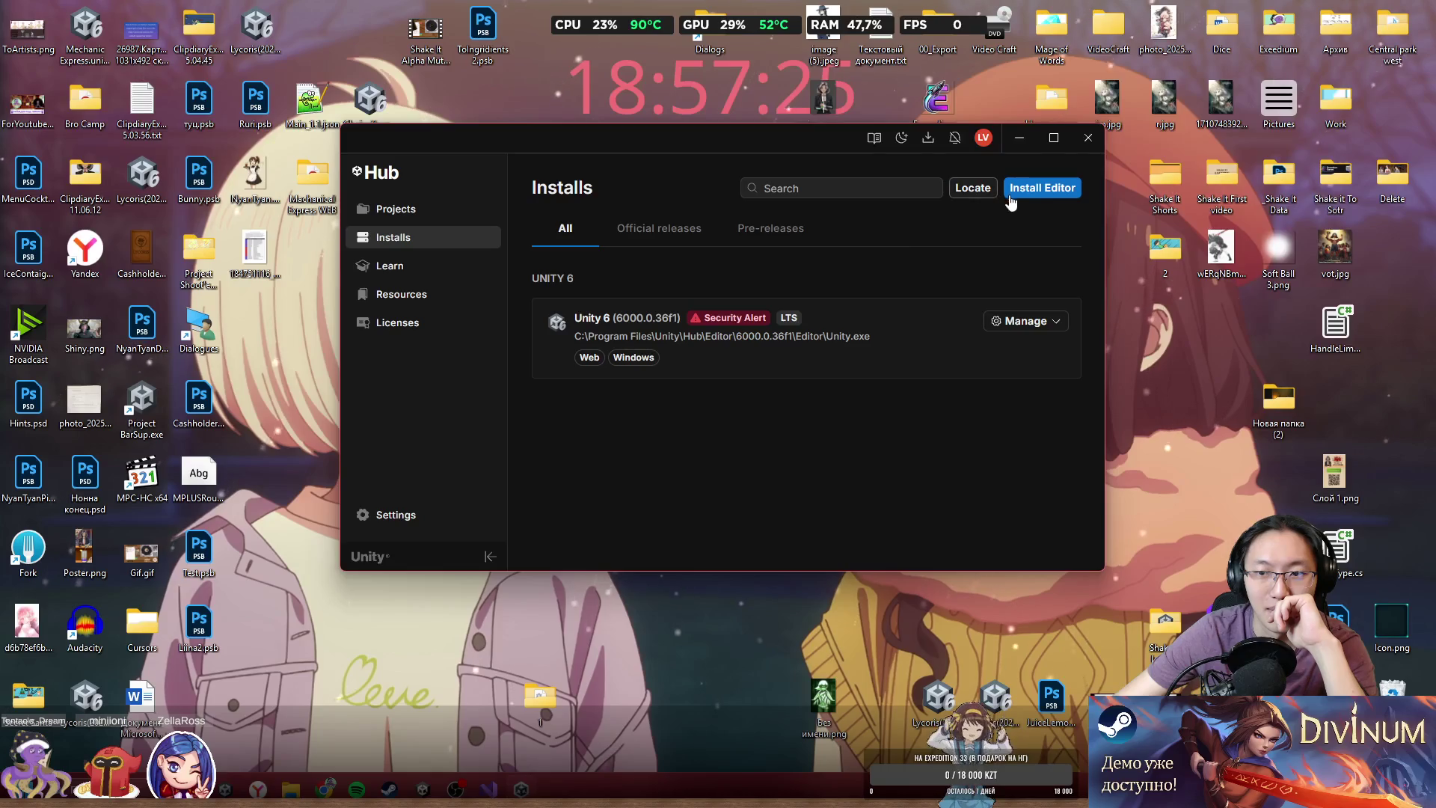
# - Bring up the Install Editor list offering 6.3 LTS, 6.0 and 2022.3.62f3, reopening it once
pyautogui.click(1048, 190)
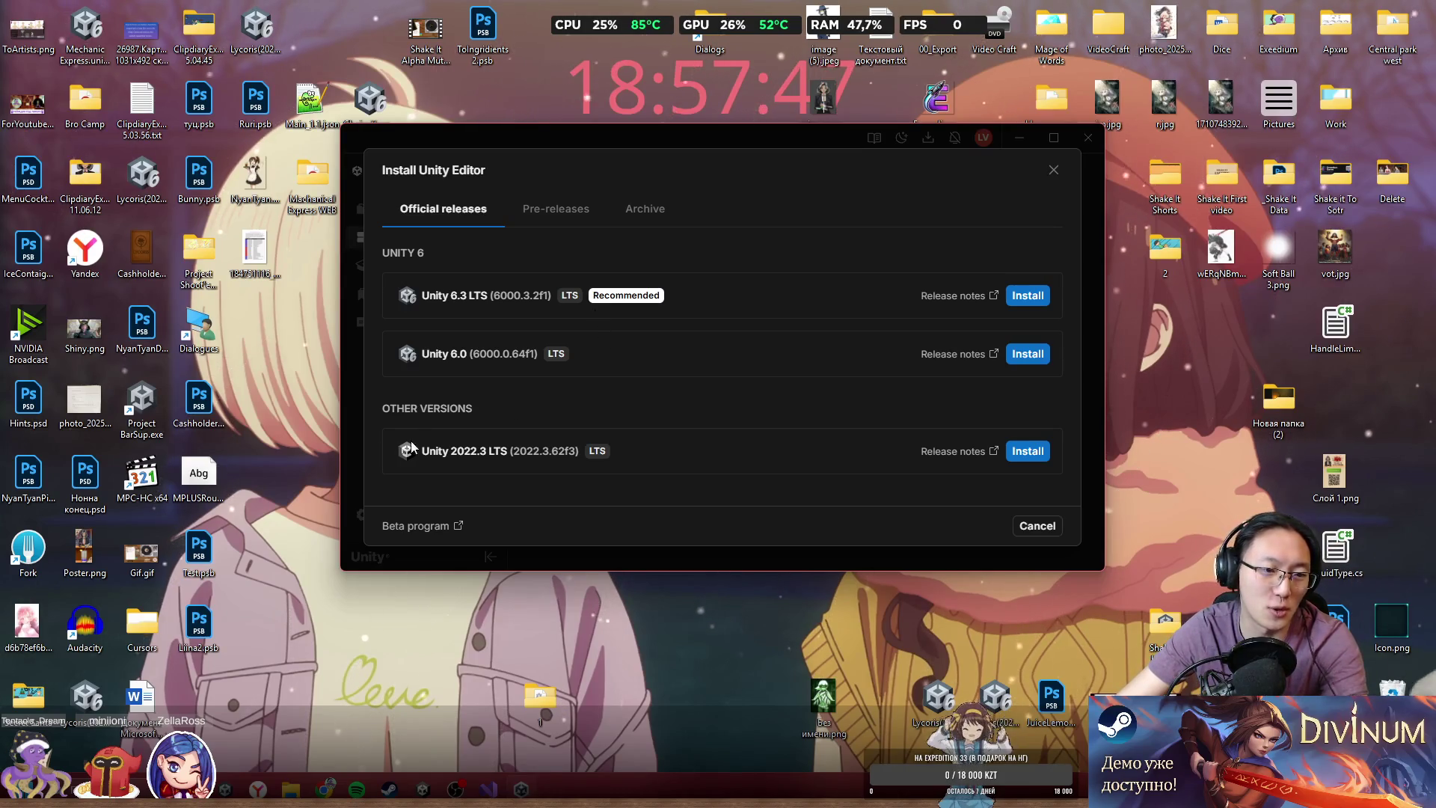
pyautogui.click(1053, 165)
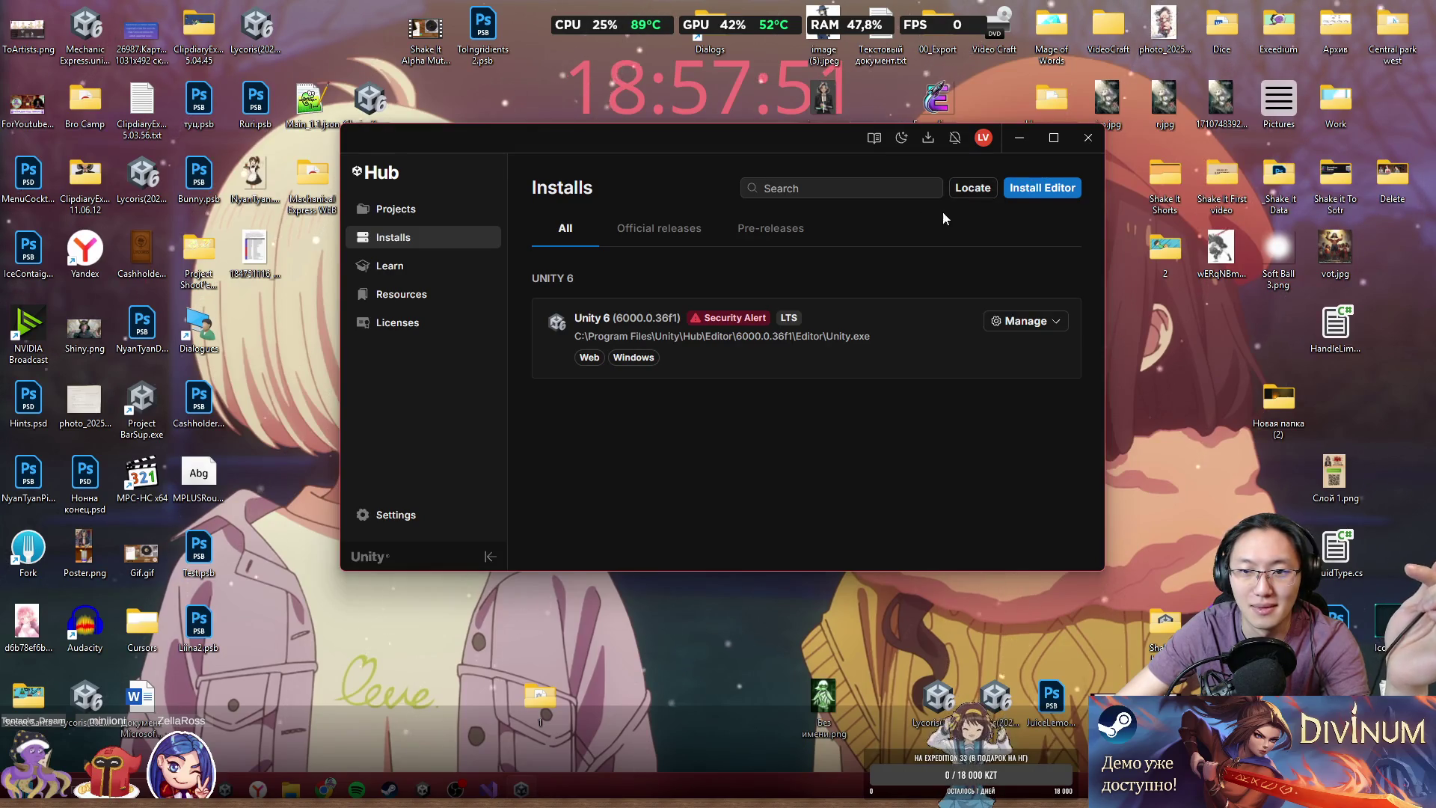
pyautogui.click(1027, 196)
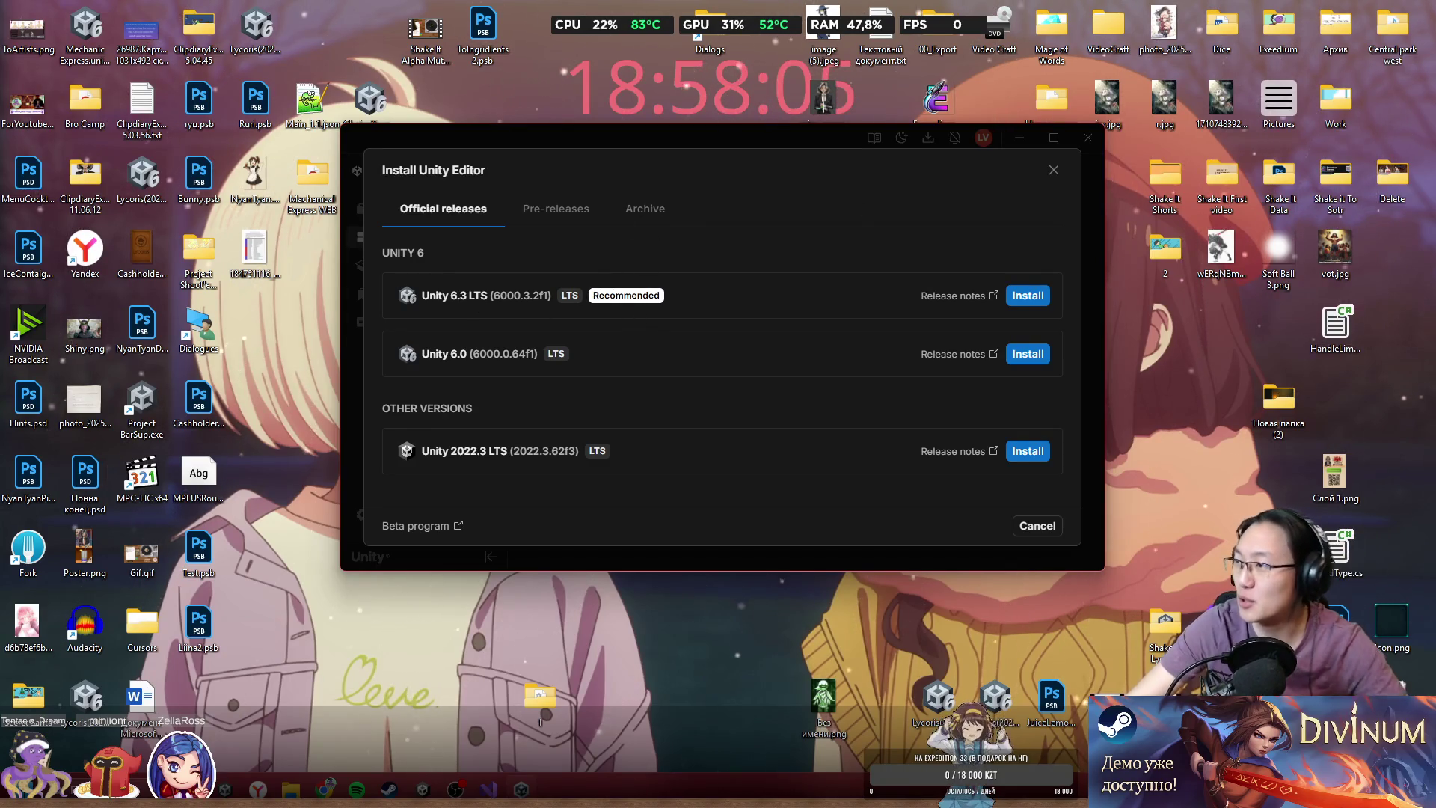
pyautogui.press('super+4')
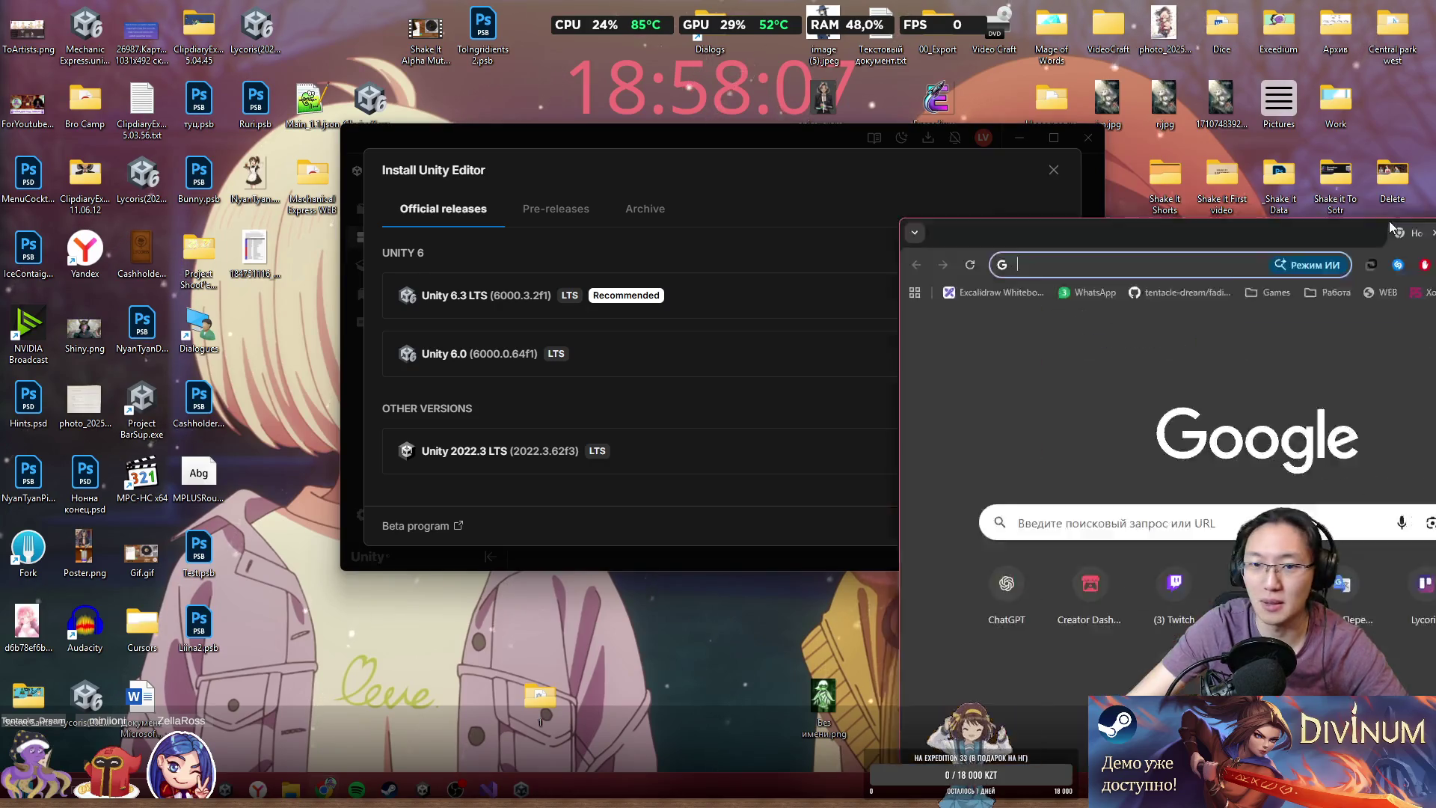
# - Go to chatgpt.com and ask how Unity 6.3 differs from Unity 6.0
pyautogui.write('f')
pyautogui.press('BackSpace')
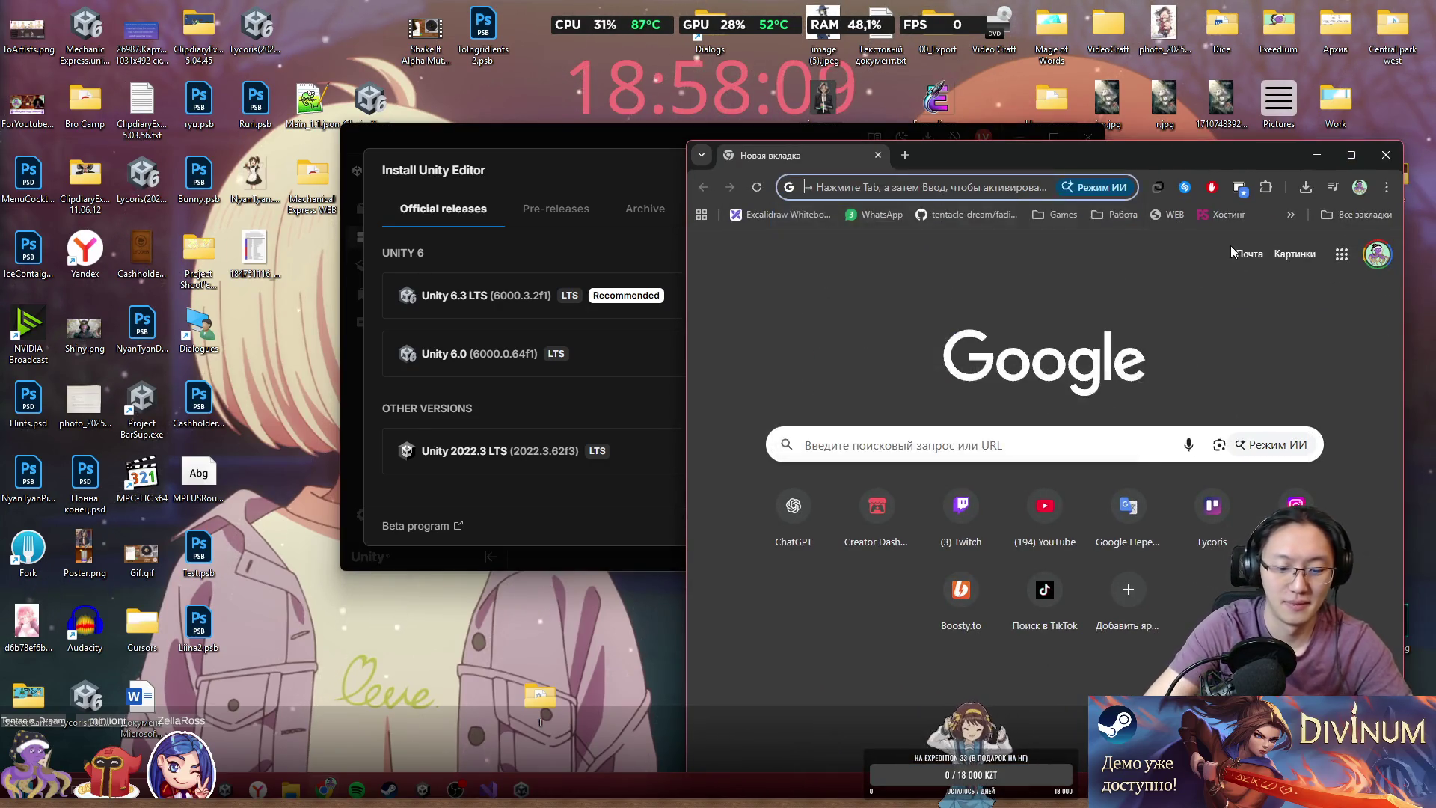
pyautogui.write('с')
pyautogui.press('BackSpace')
pyautogui.write('cha')
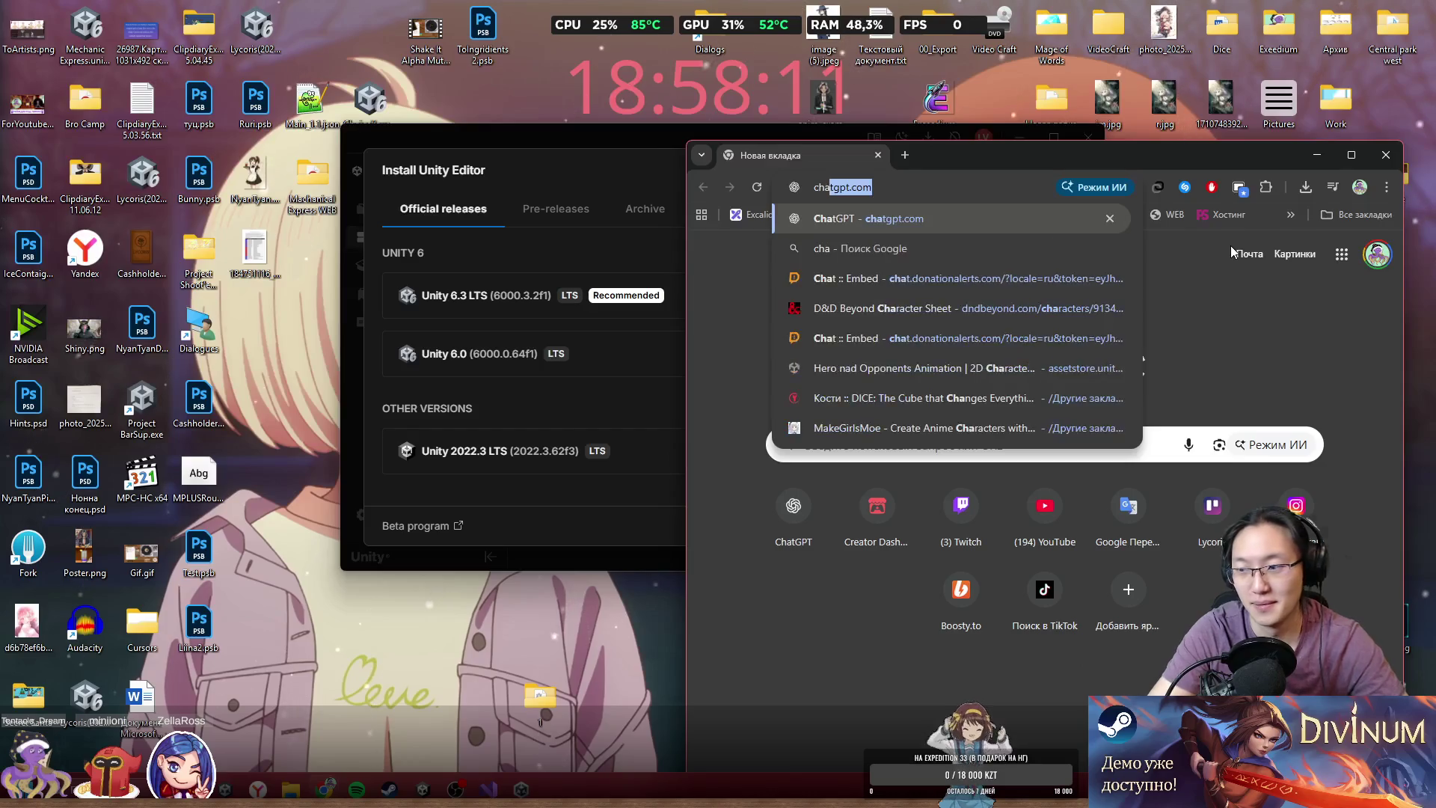
pyautogui.press('Return')
pyautogui.moveTo(595, 138); pyautogui.dragTo(341, 142)
pyautogui.click(1071, 163)
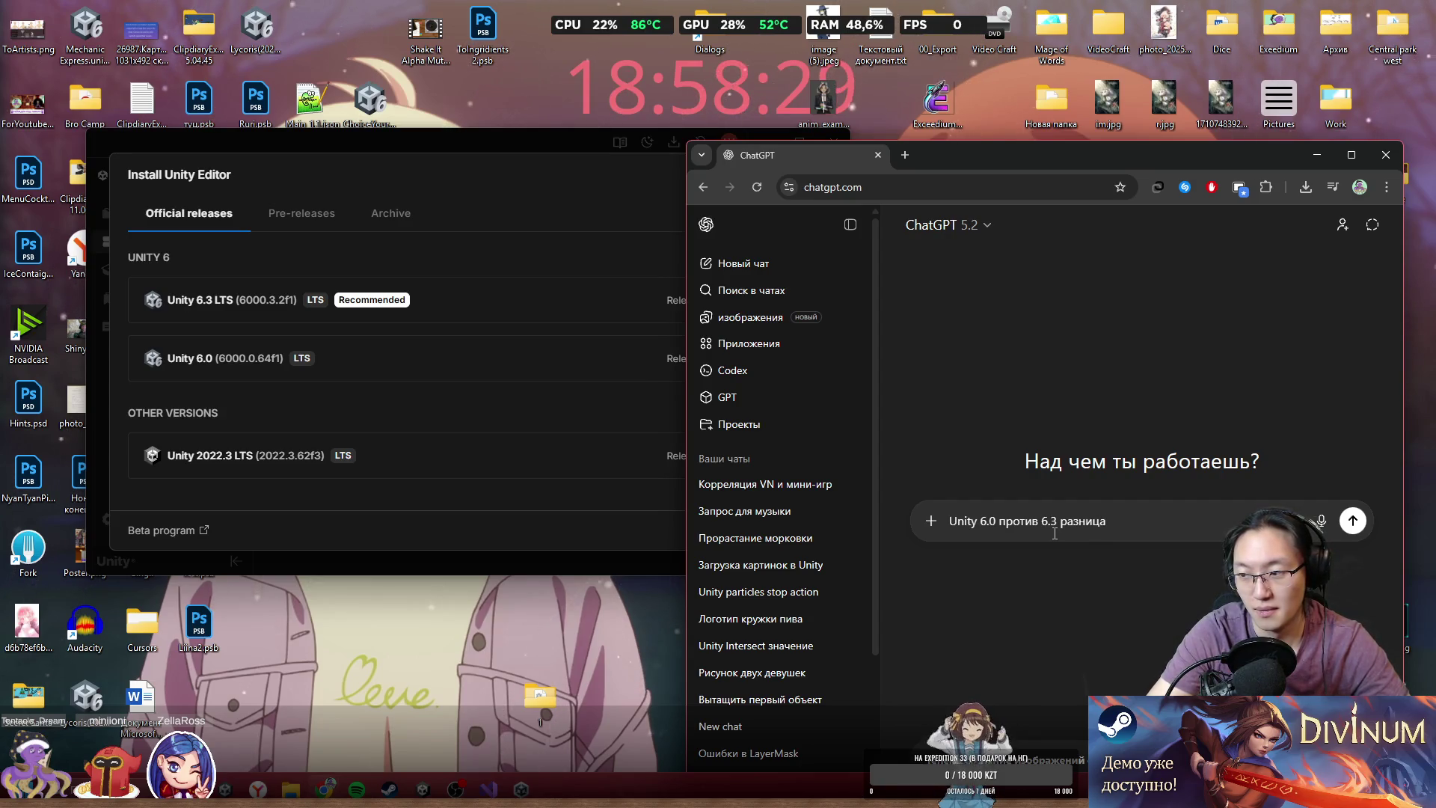
pyautogui.press('Return')
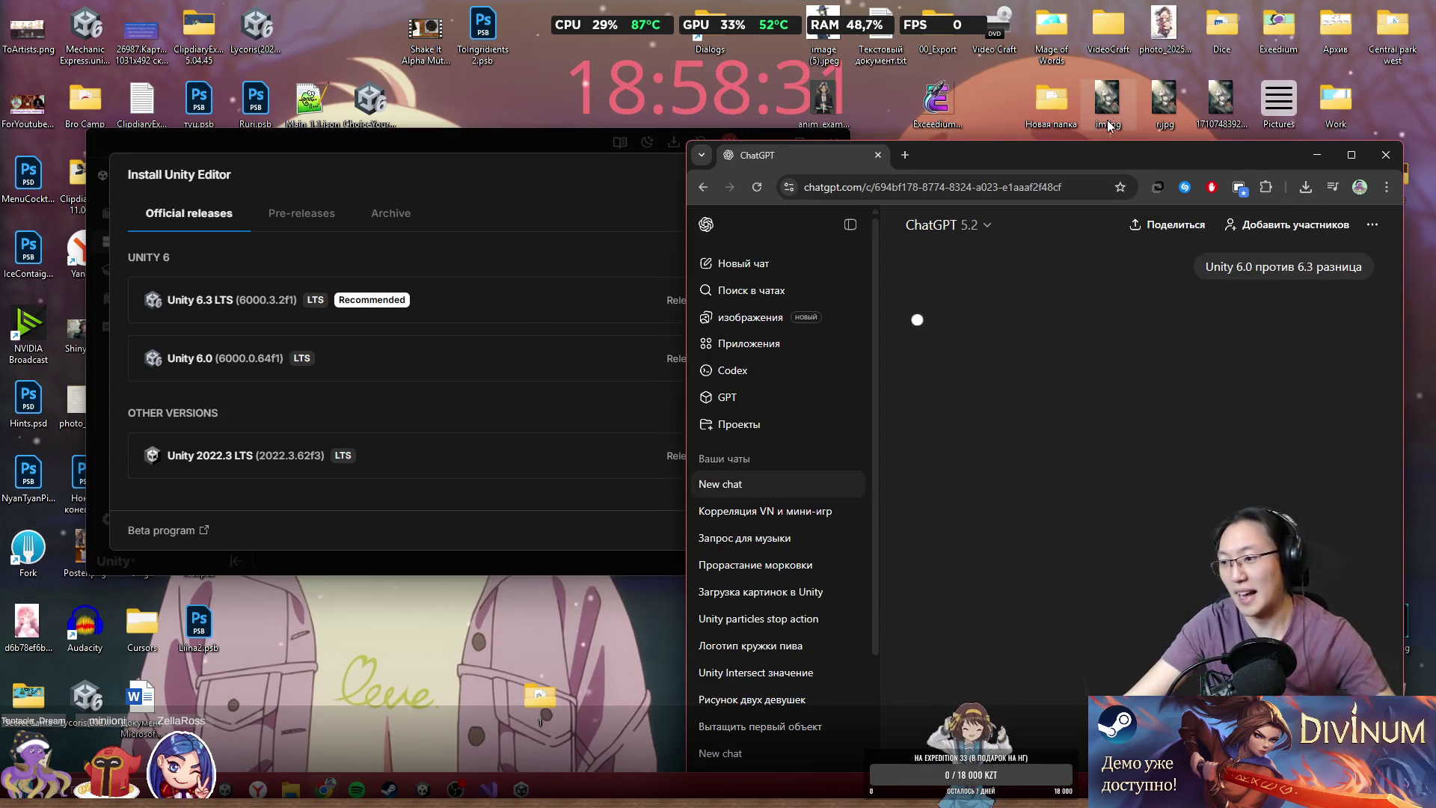
pyautogui.doubleClick(1032, 155)
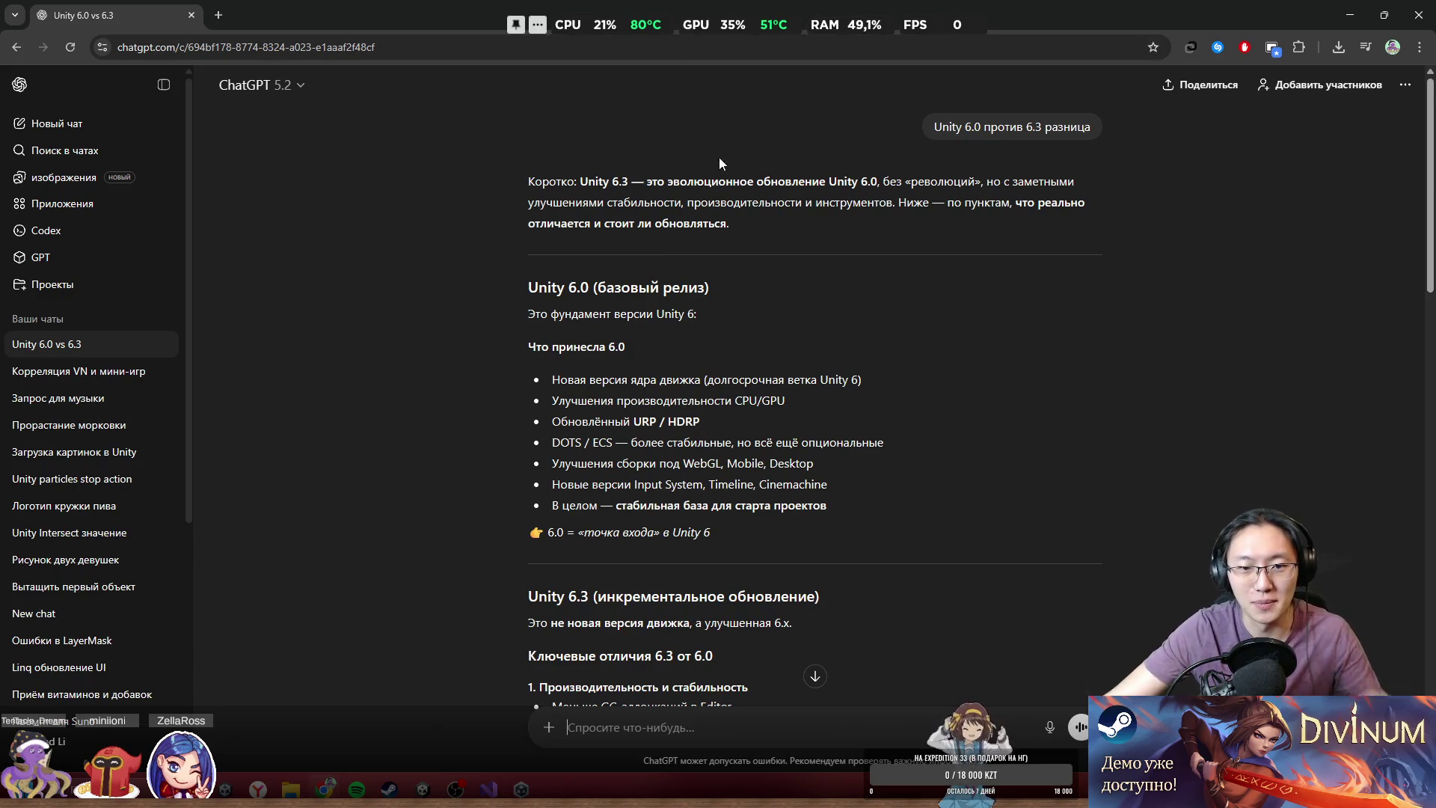
# - Read ChatGPT's Unity 6.0 features and the 6.3 performance and stability differences
pyautogui.scroll(-2, 946, 339)
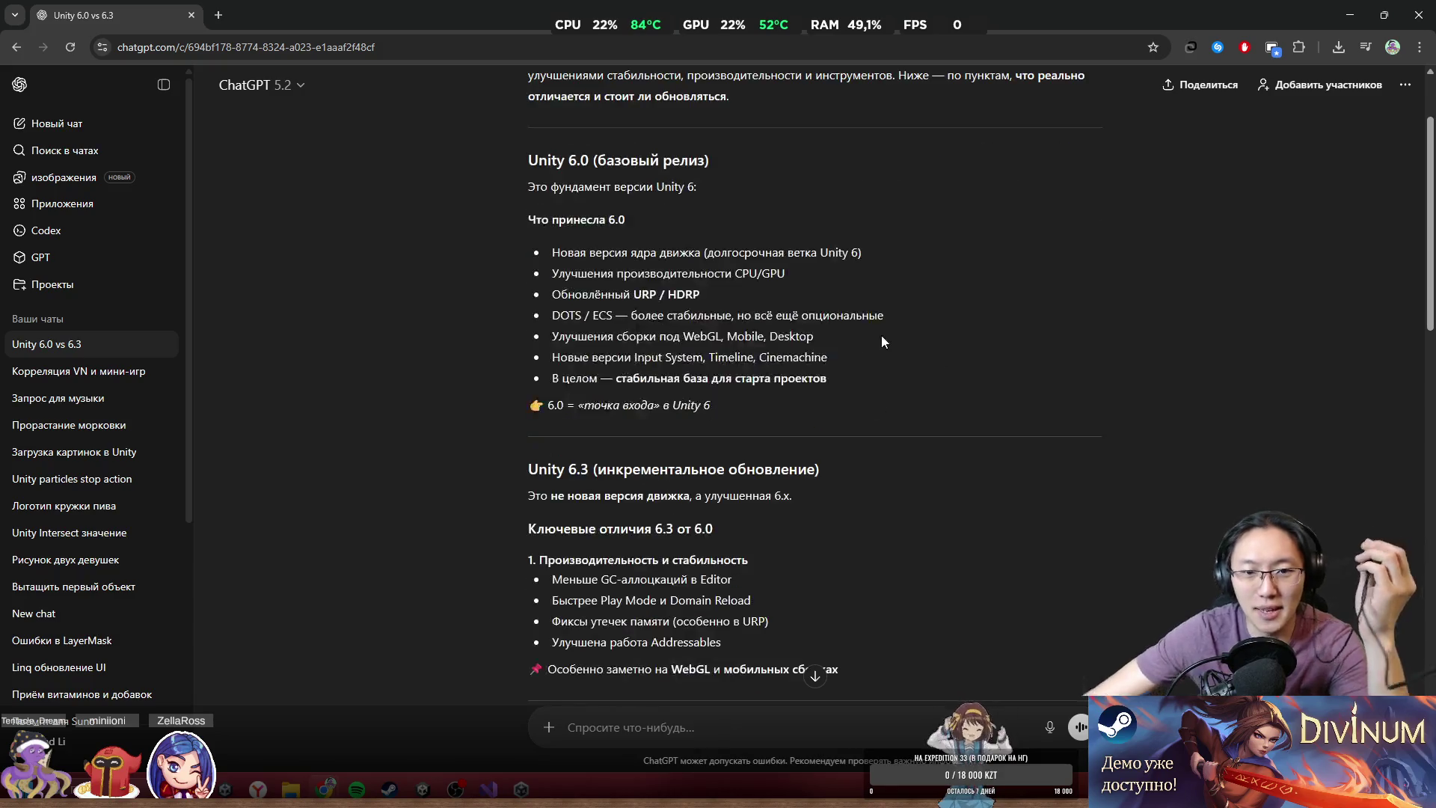
pyautogui.moveTo(591, 248); pyautogui.dragTo(712, 269)
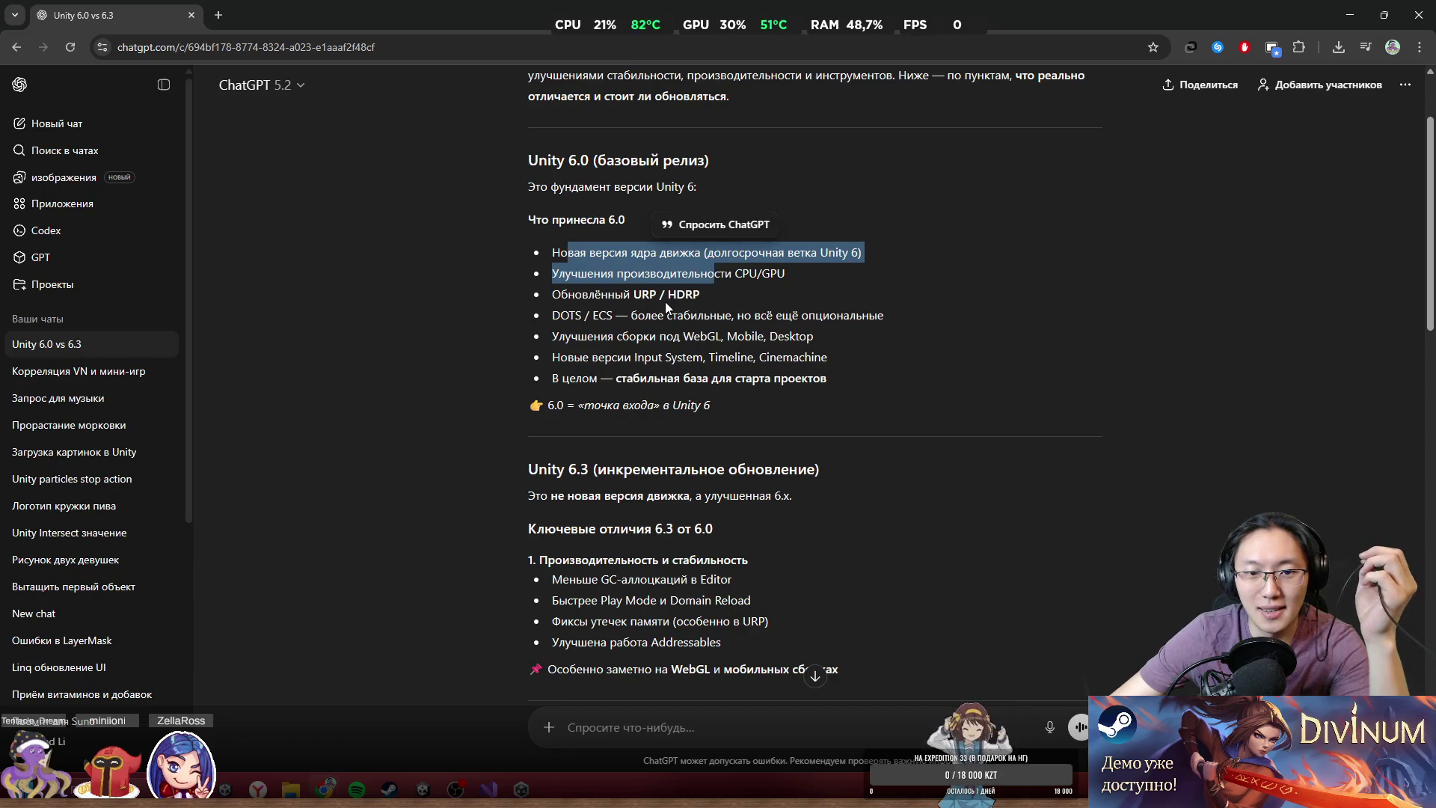
pyautogui.middleClick(936, 415)
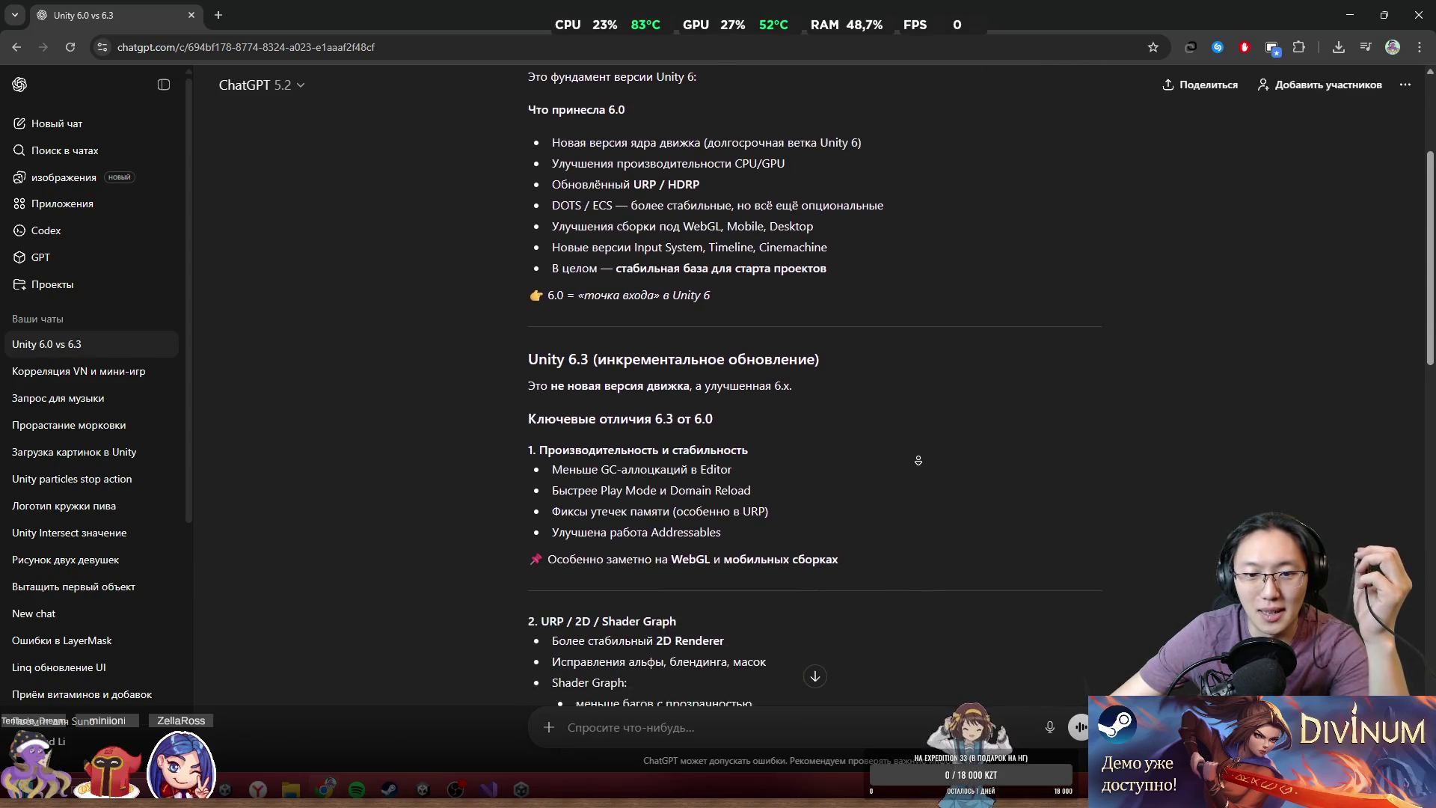
pyautogui.moveTo(618, 353); pyautogui.dragTo(773, 385)
pyautogui.click(576, 396)
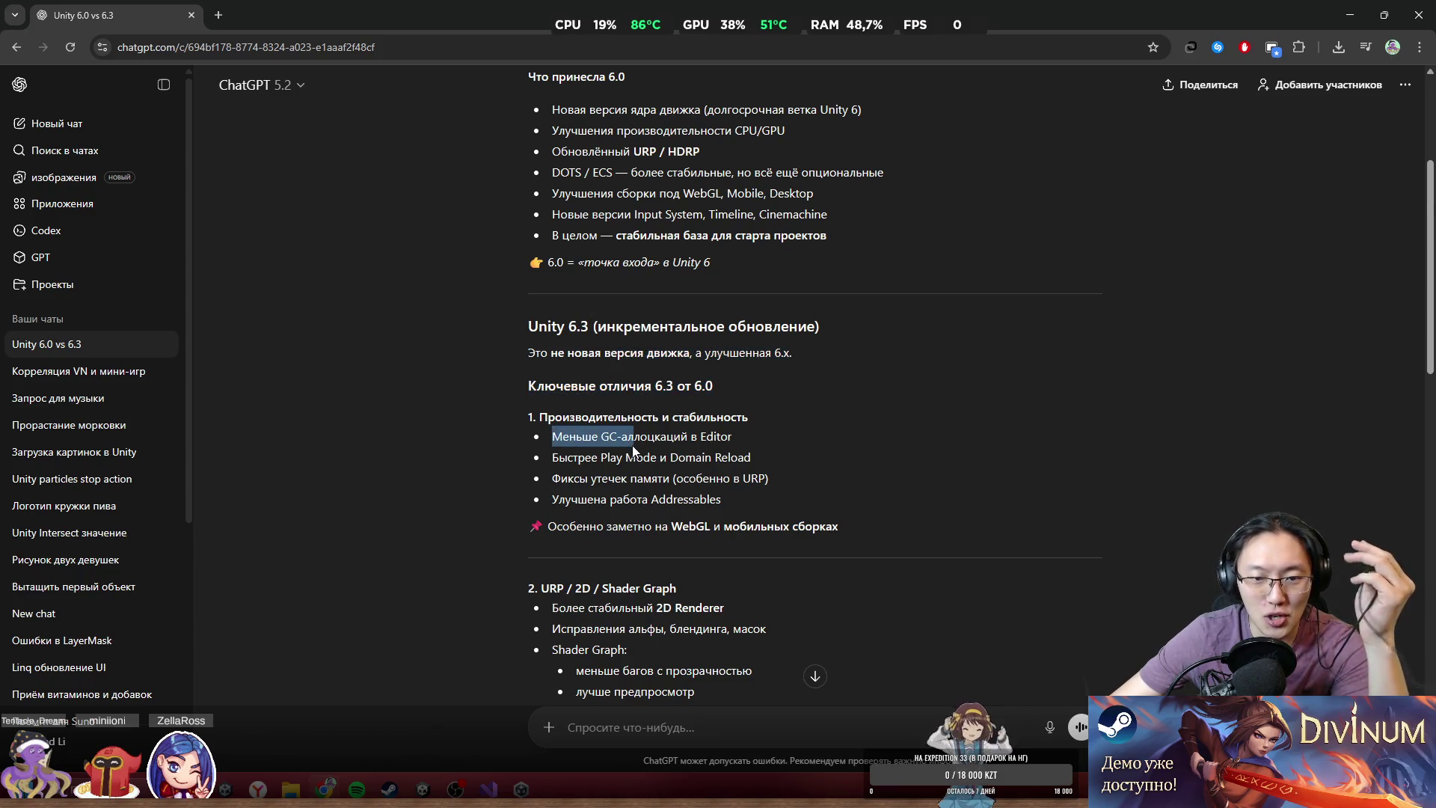
pyautogui.moveTo(634, 450)
pyautogui.mouseDown()
pyautogui.moveTo(757, 479)
pyautogui.moveTo(708, 478)
pyautogui.moveTo(738, 520)
pyautogui.mouseUp()
pyautogui.click(581, 461)
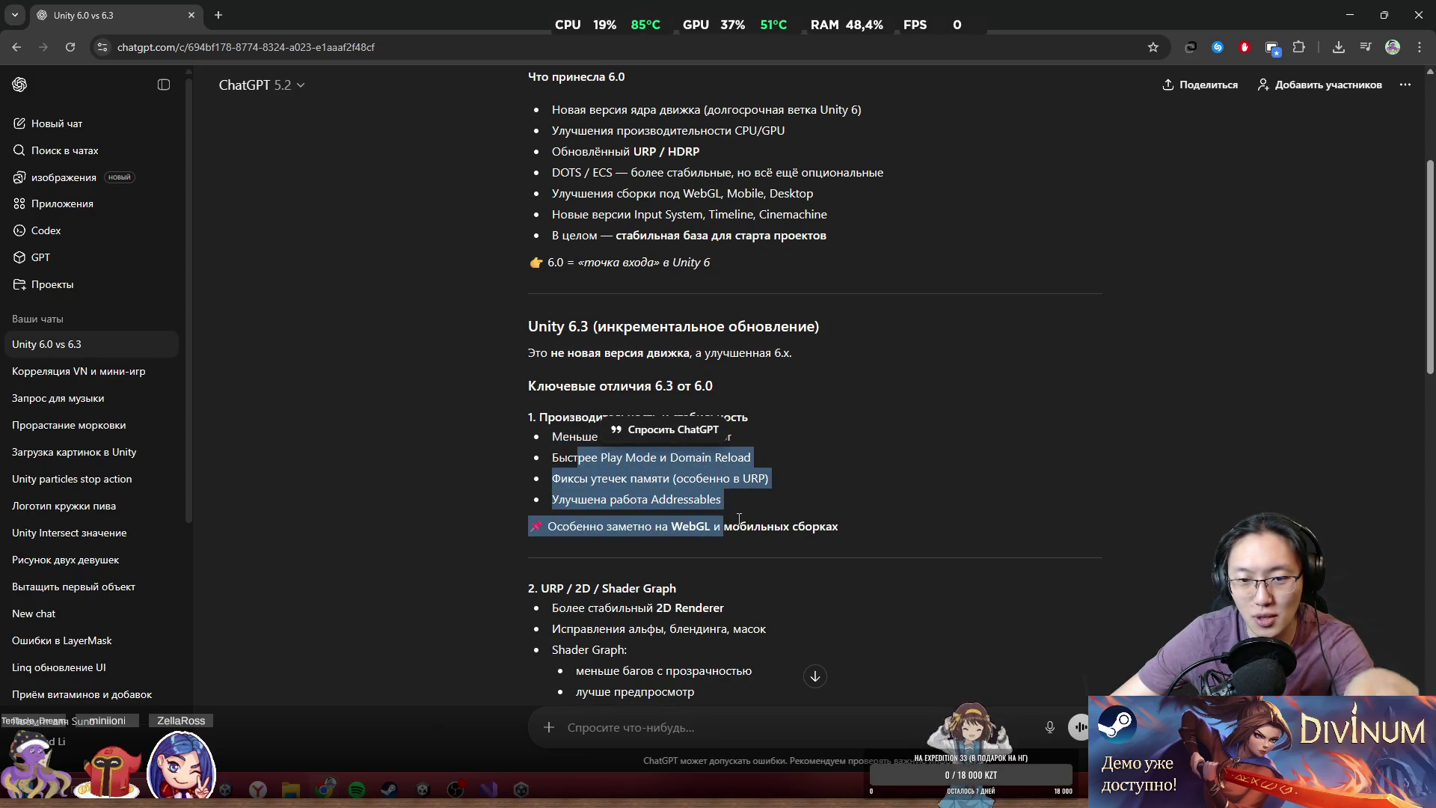
pyautogui.click(788, 542)
pyautogui.middleClick(823, 527)
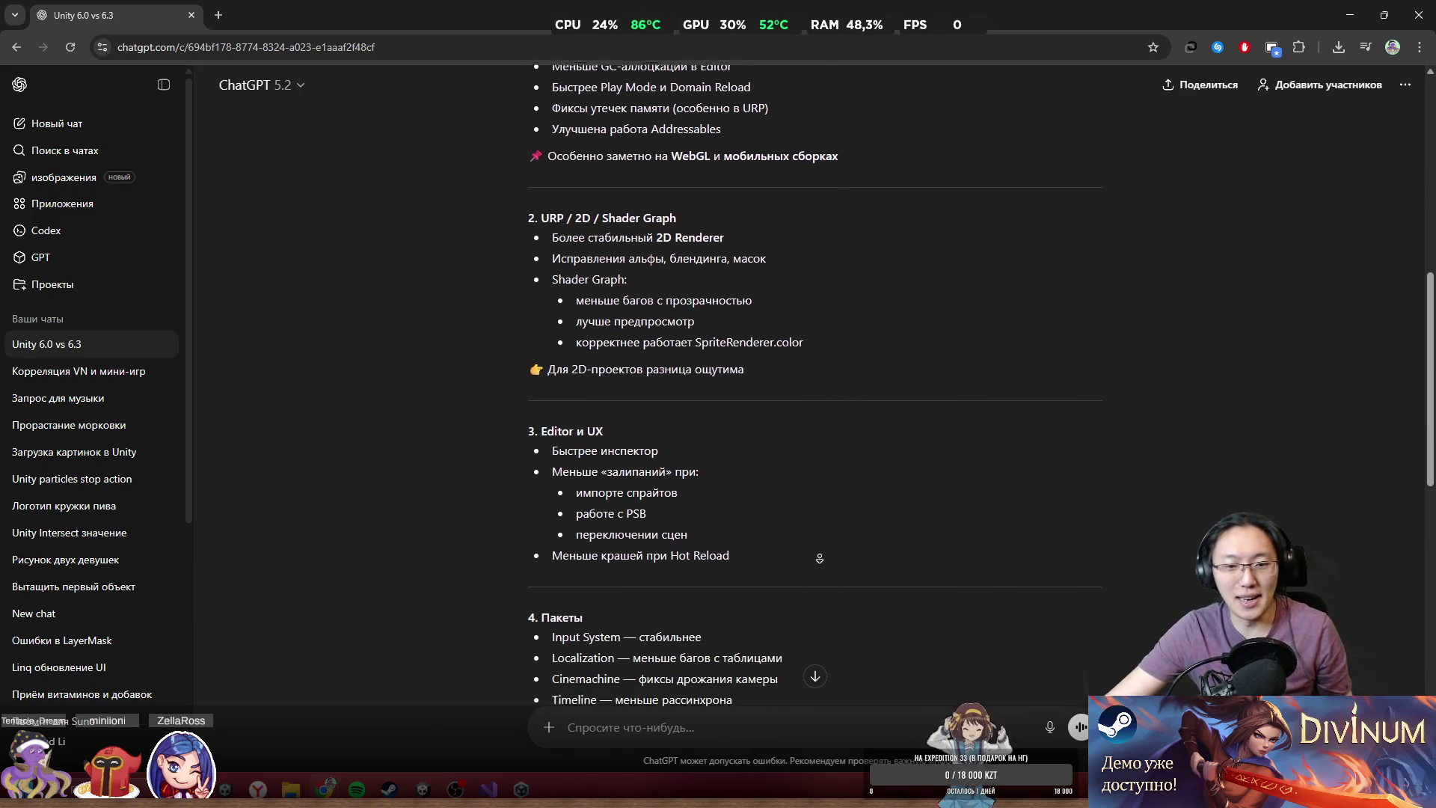
pyautogui.click(795, 526)
# - Review the reasons to choose 6.3 versus staying on 6.0, then minimize Chrome
pyautogui.scroll(5, 794, 527)
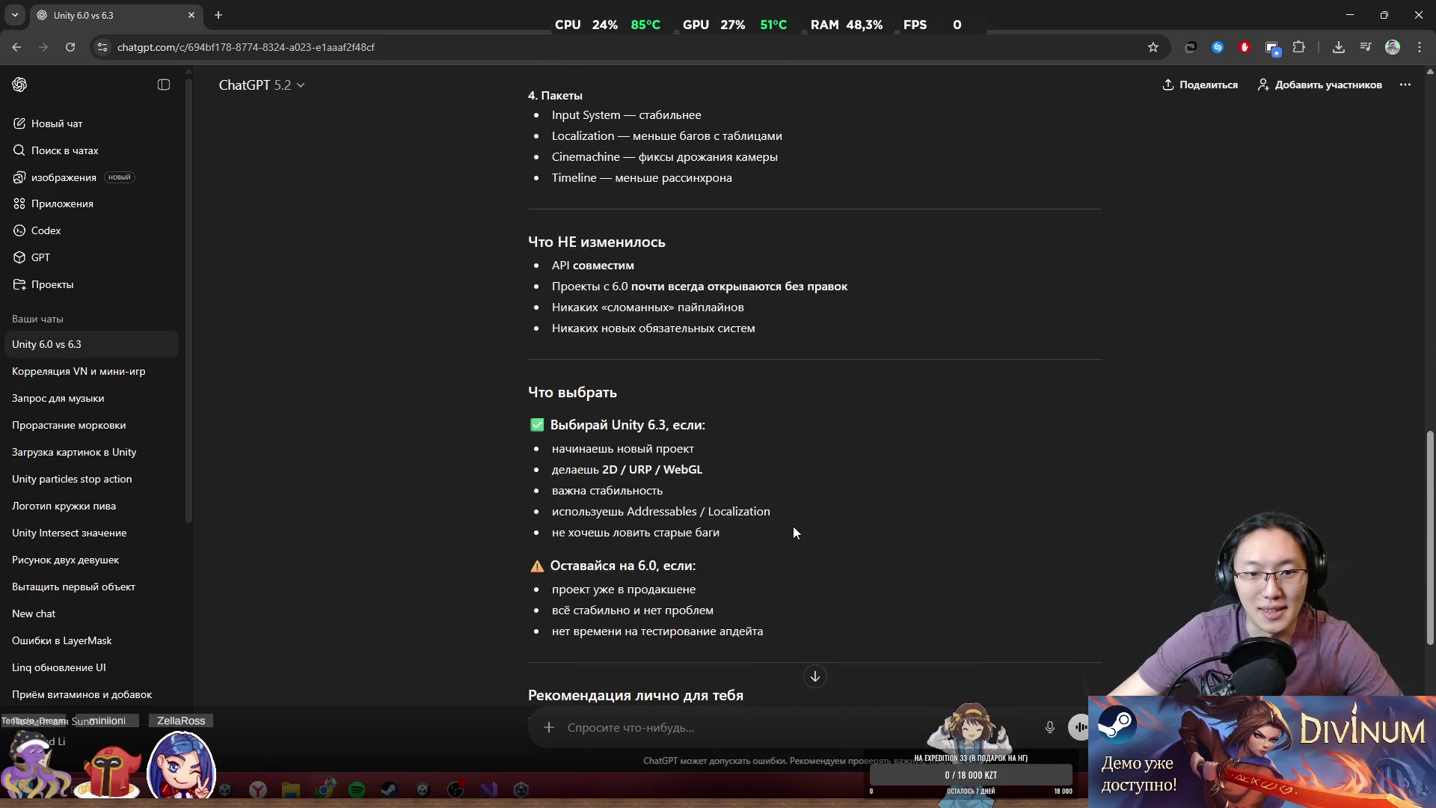
pyautogui.moveTo(589, 467); pyautogui.dragTo(712, 518)
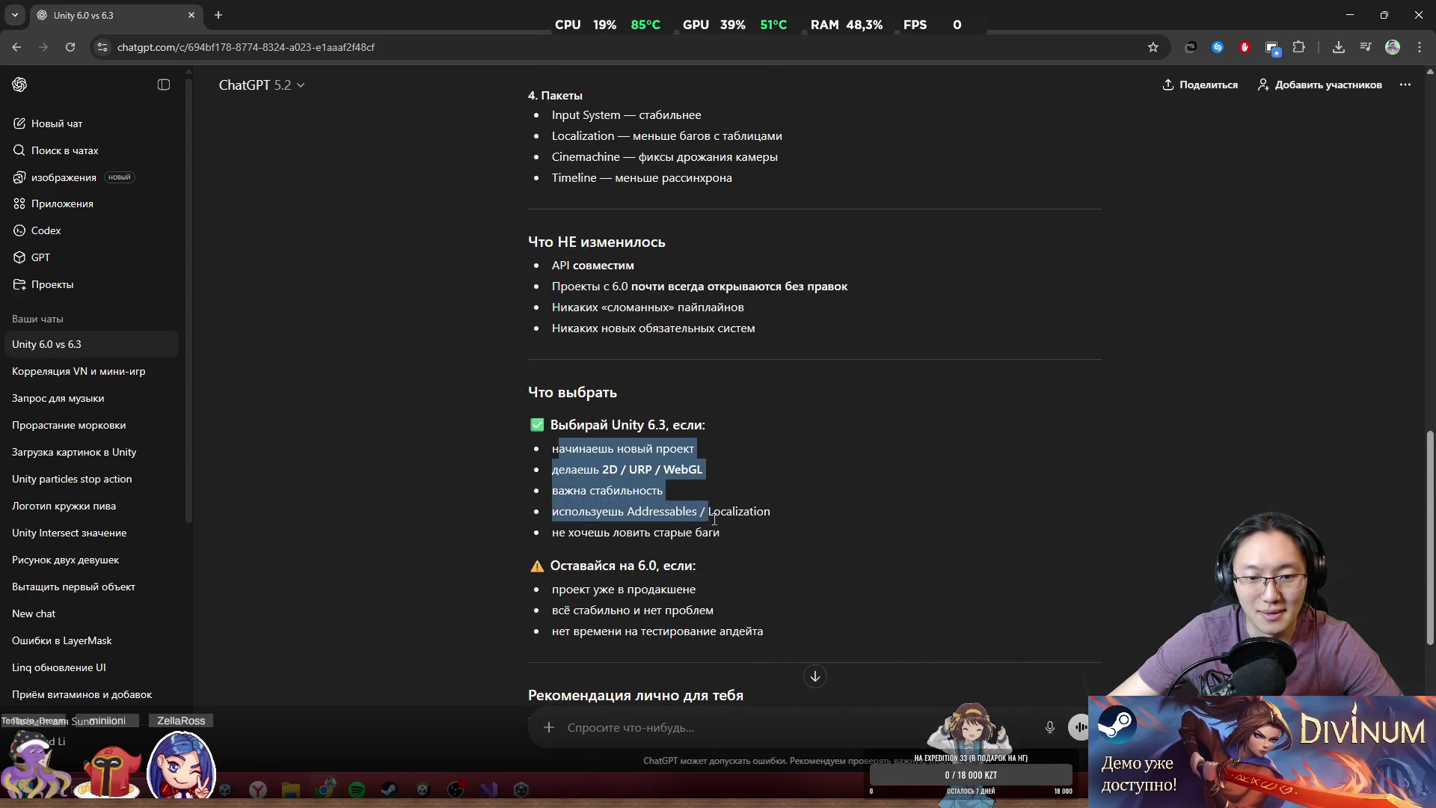
pyautogui.click(746, 555)
pyautogui.moveTo(555, 604); pyautogui.dragTo(705, 638)
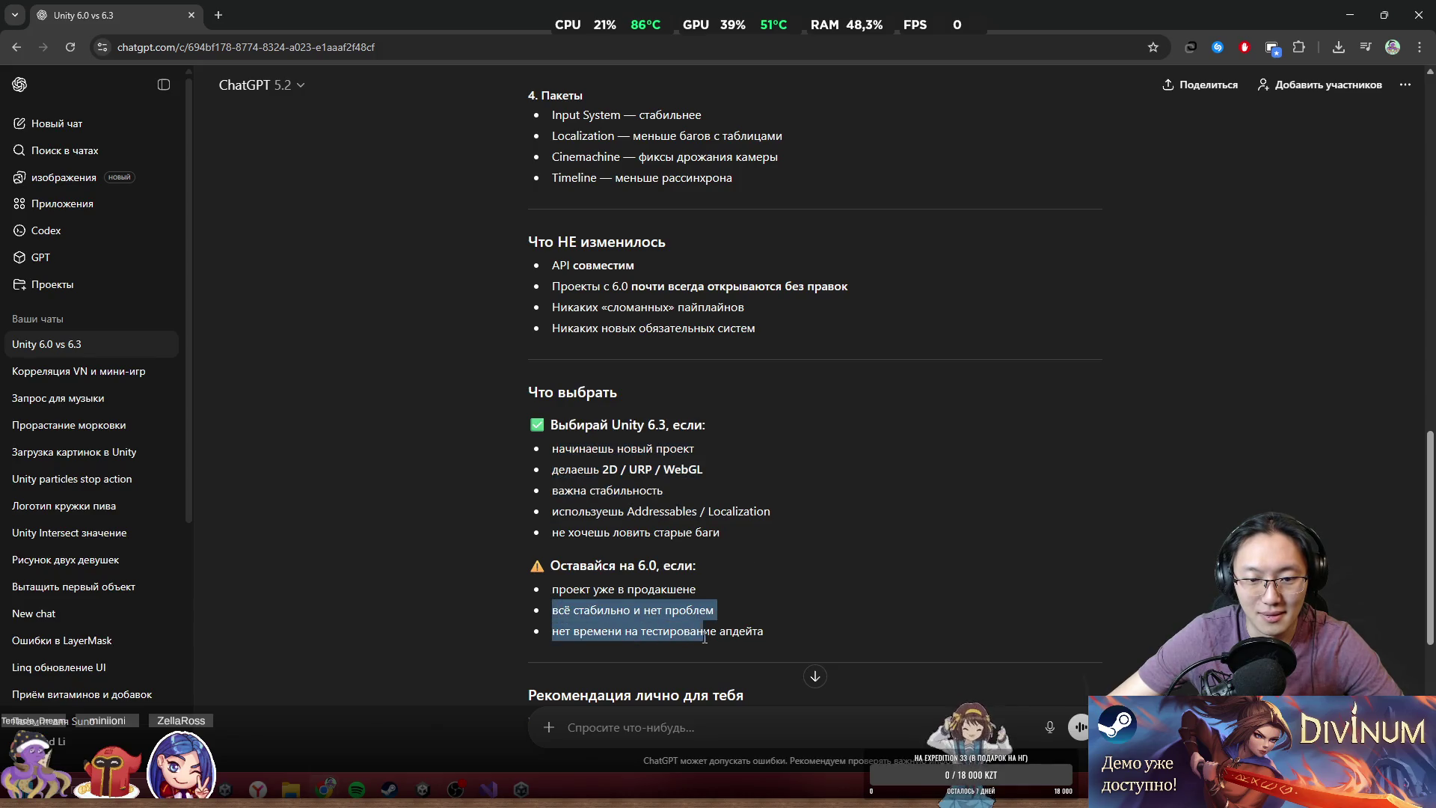
pyautogui.click(827, 613)
pyautogui.press('super+Down')
pyautogui.press('super+Down')
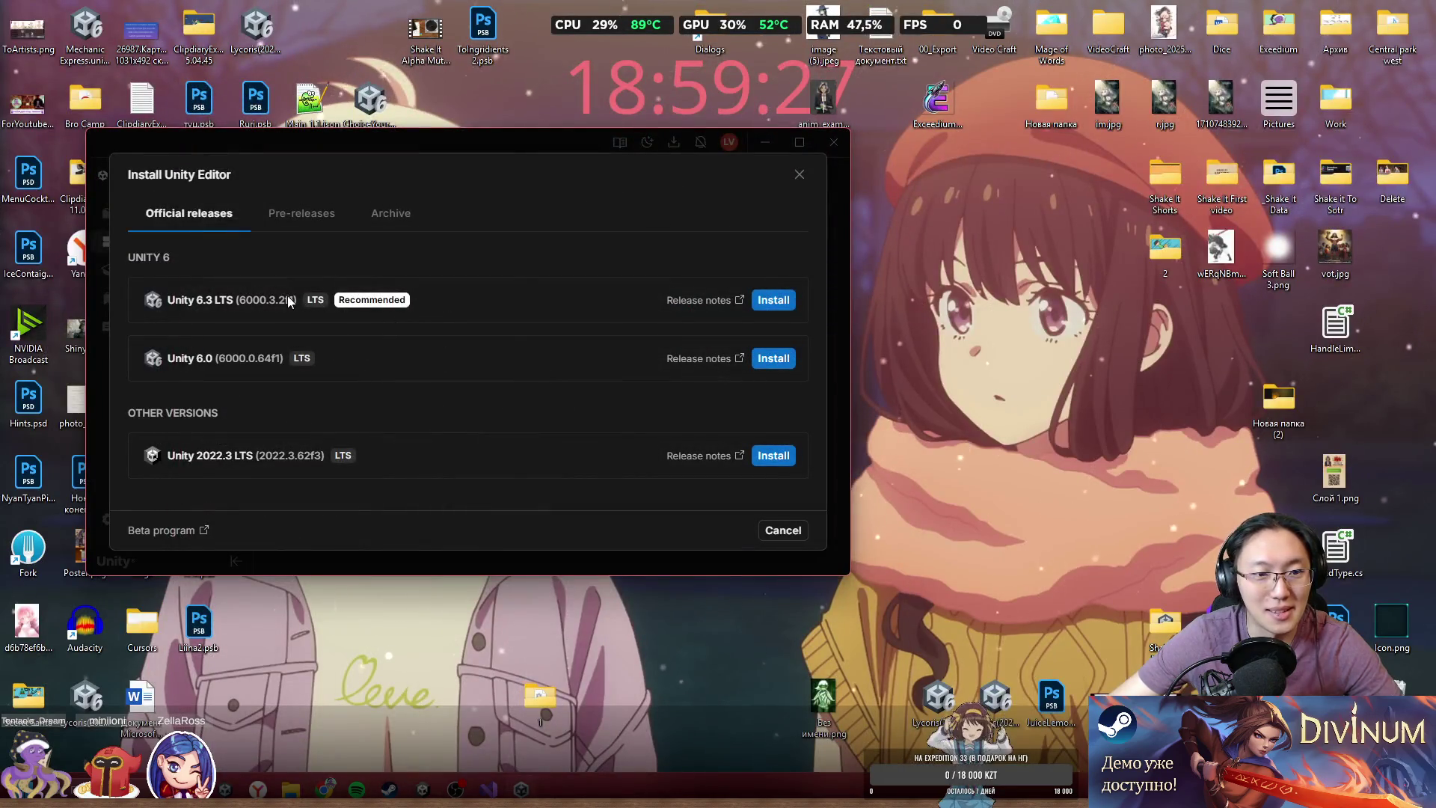
# - Choose Unity 6.3 LTS (6000.3.2f1) and review its module list, 7.53 GB required
pyautogui.click(774, 301)
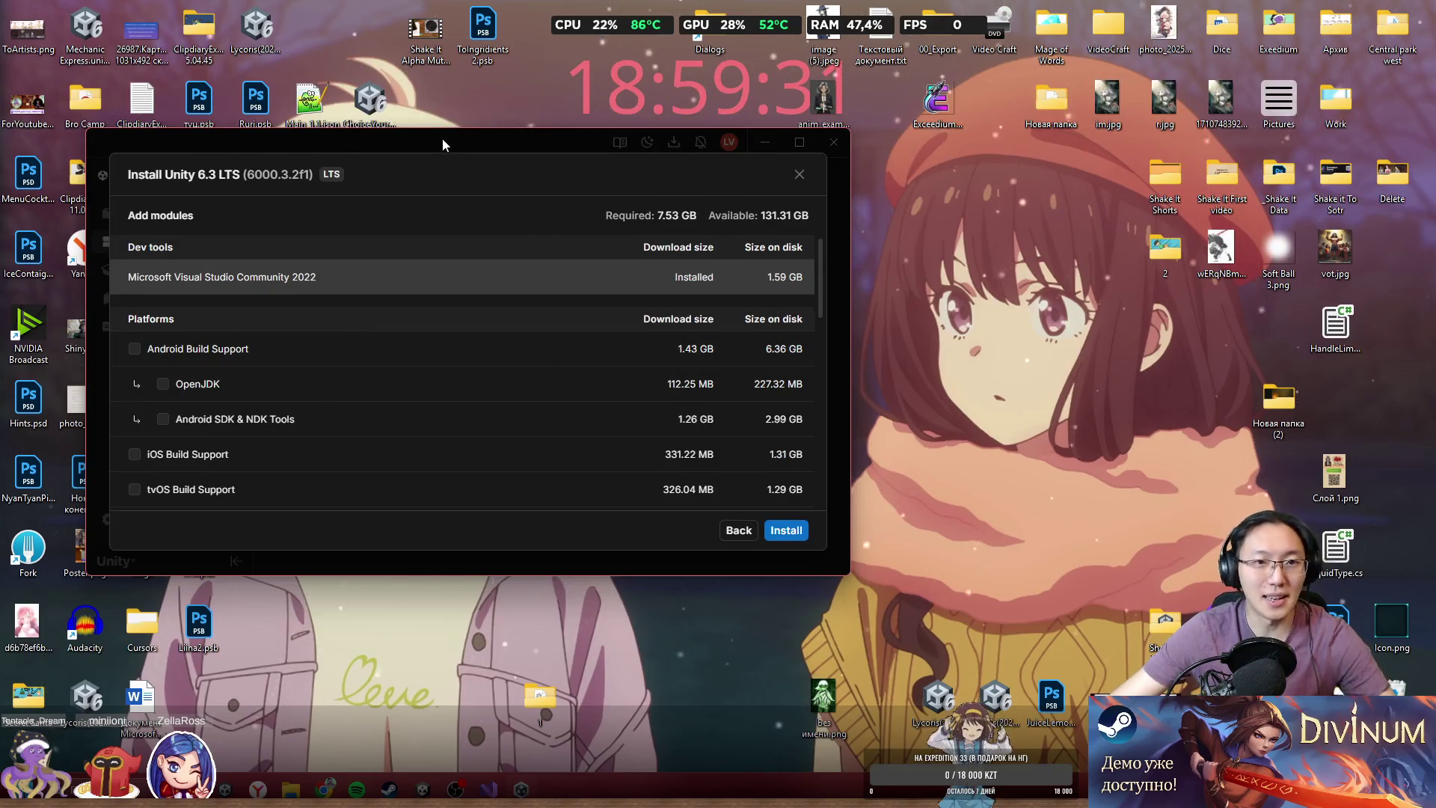
pyautogui.moveTo(442, 144); pyautogui.dragTo(796, 157)
pyautogui.scroll(-5, 603, 416)
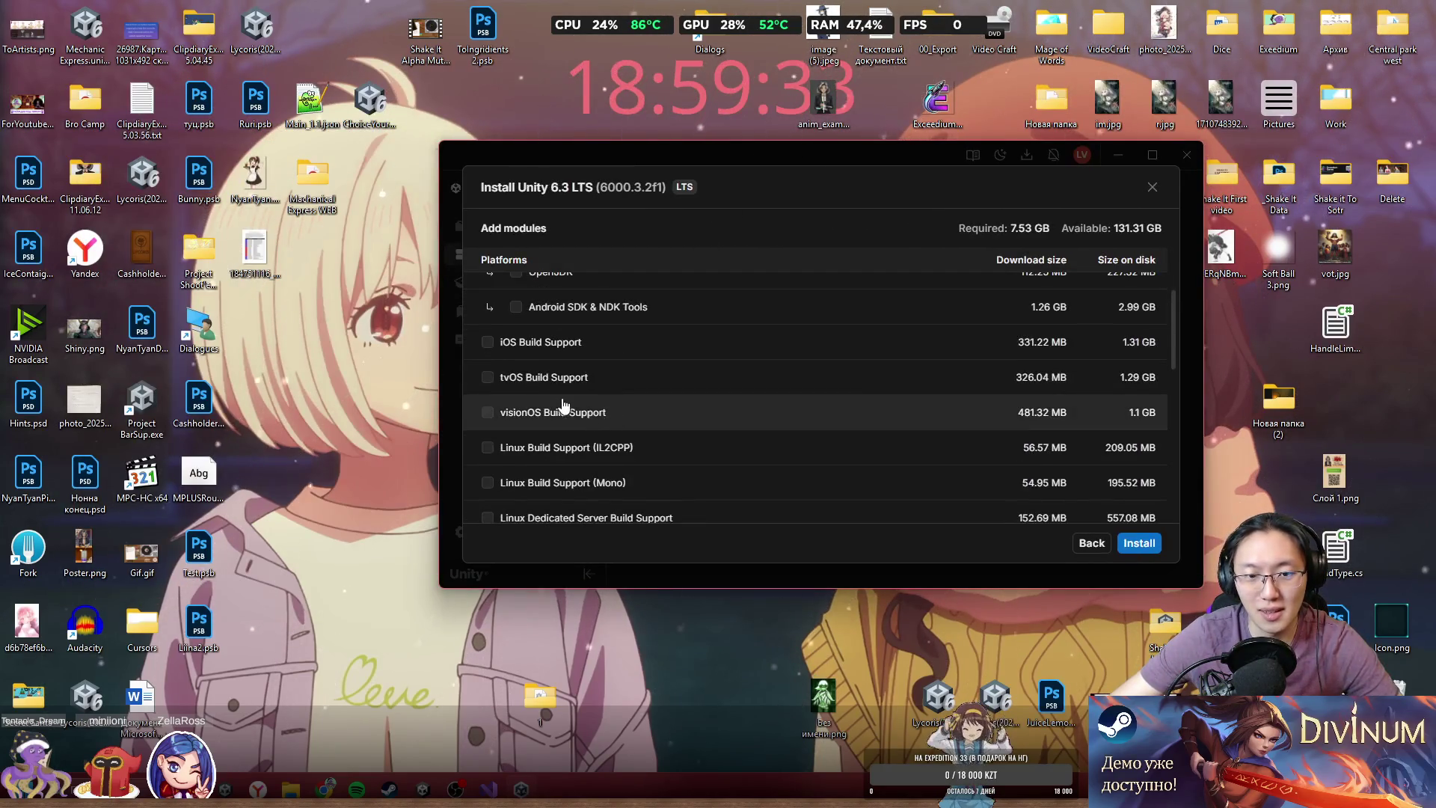
pyautogui.scroll(3, 558, 443)
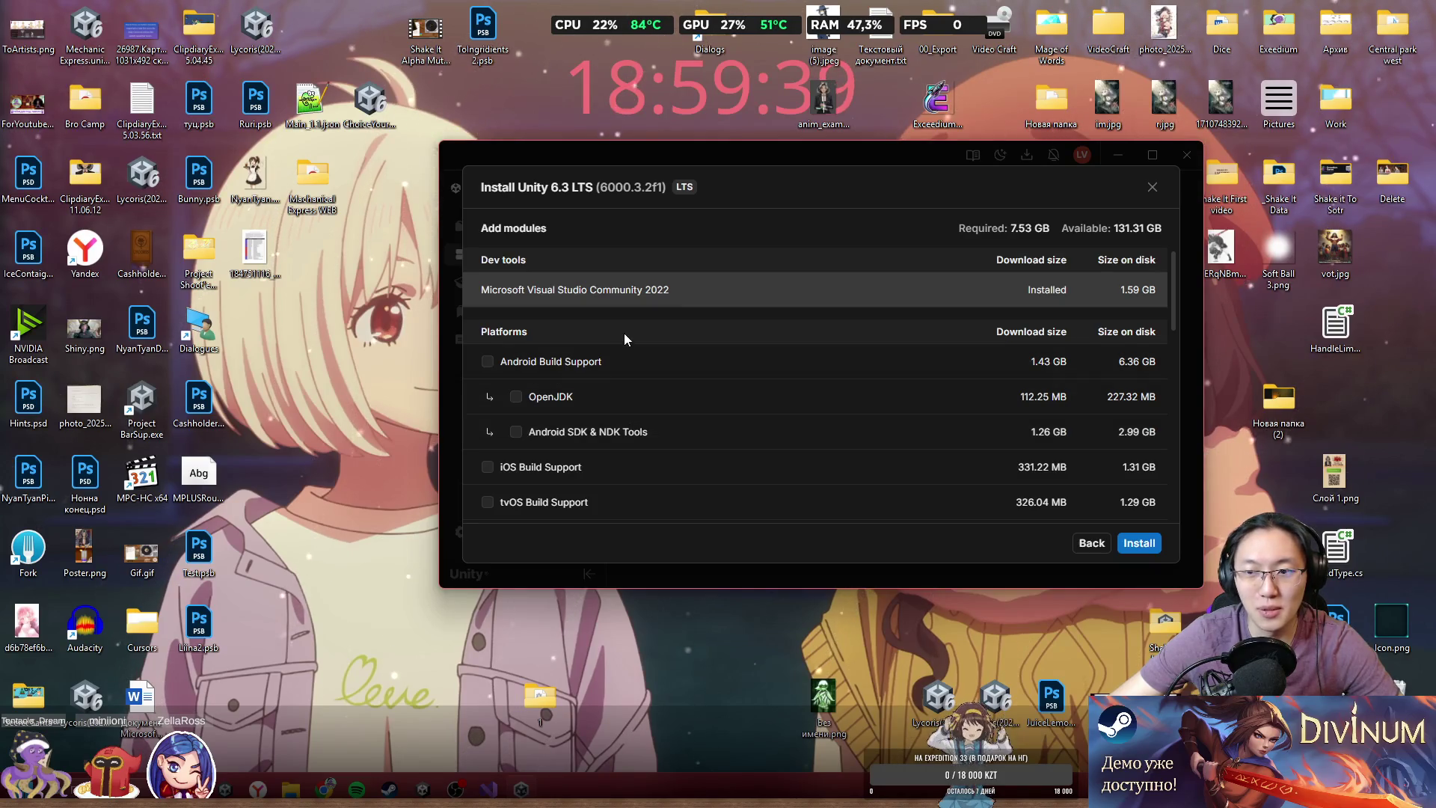
pyautogui.scroll(-2, 651, 326)
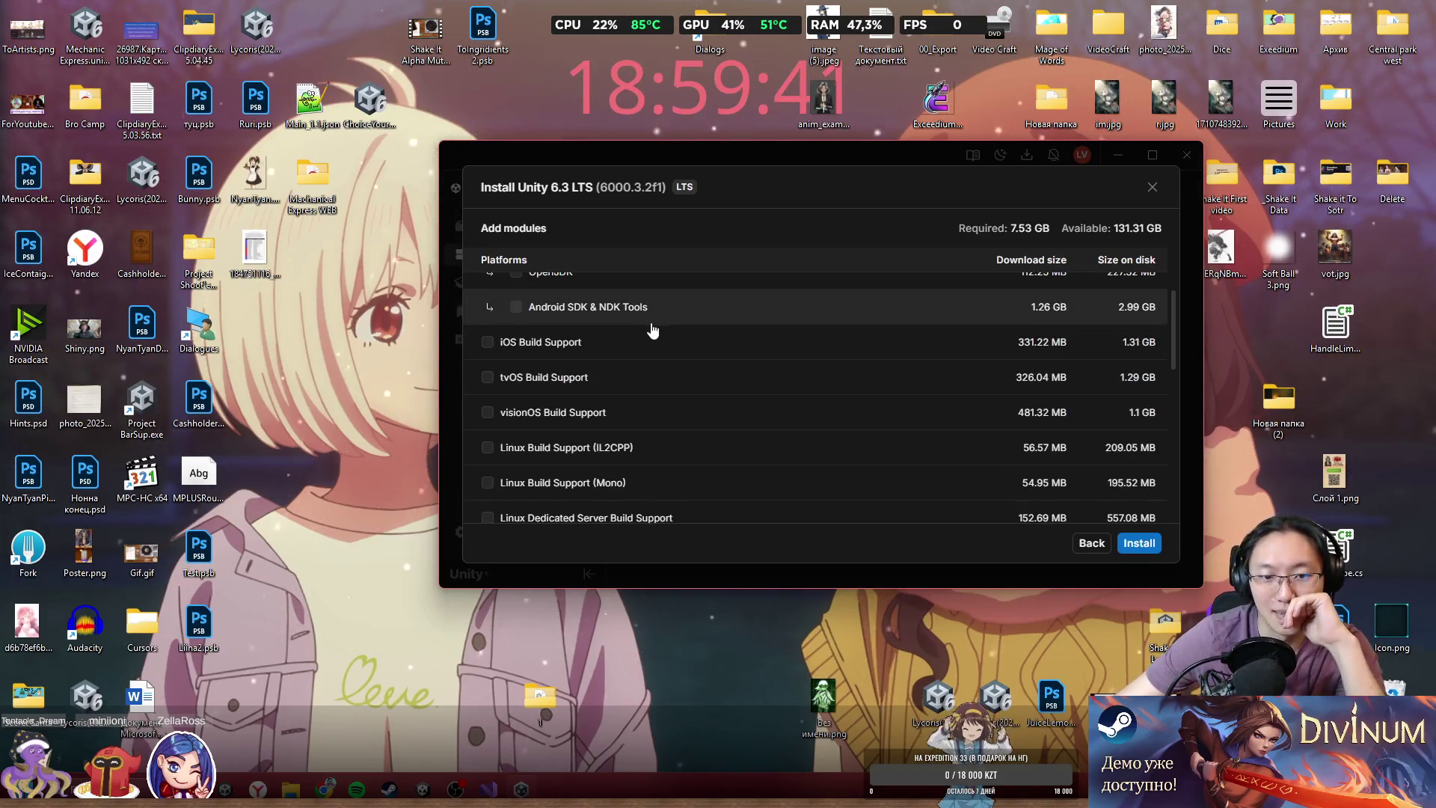
pyautogui.scroll(-2, 652, 336)
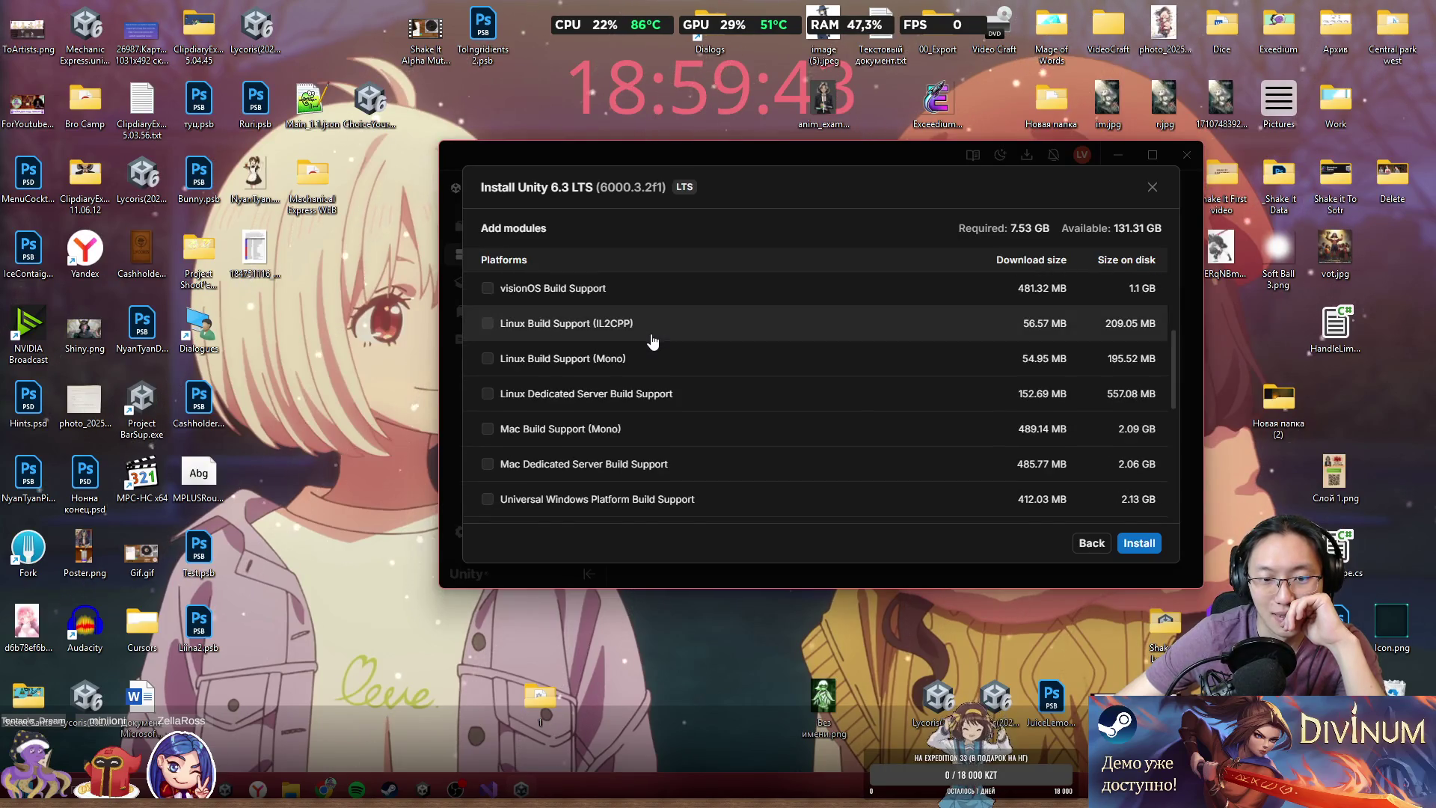
pyautogui.scroll(-3, 652, 341)
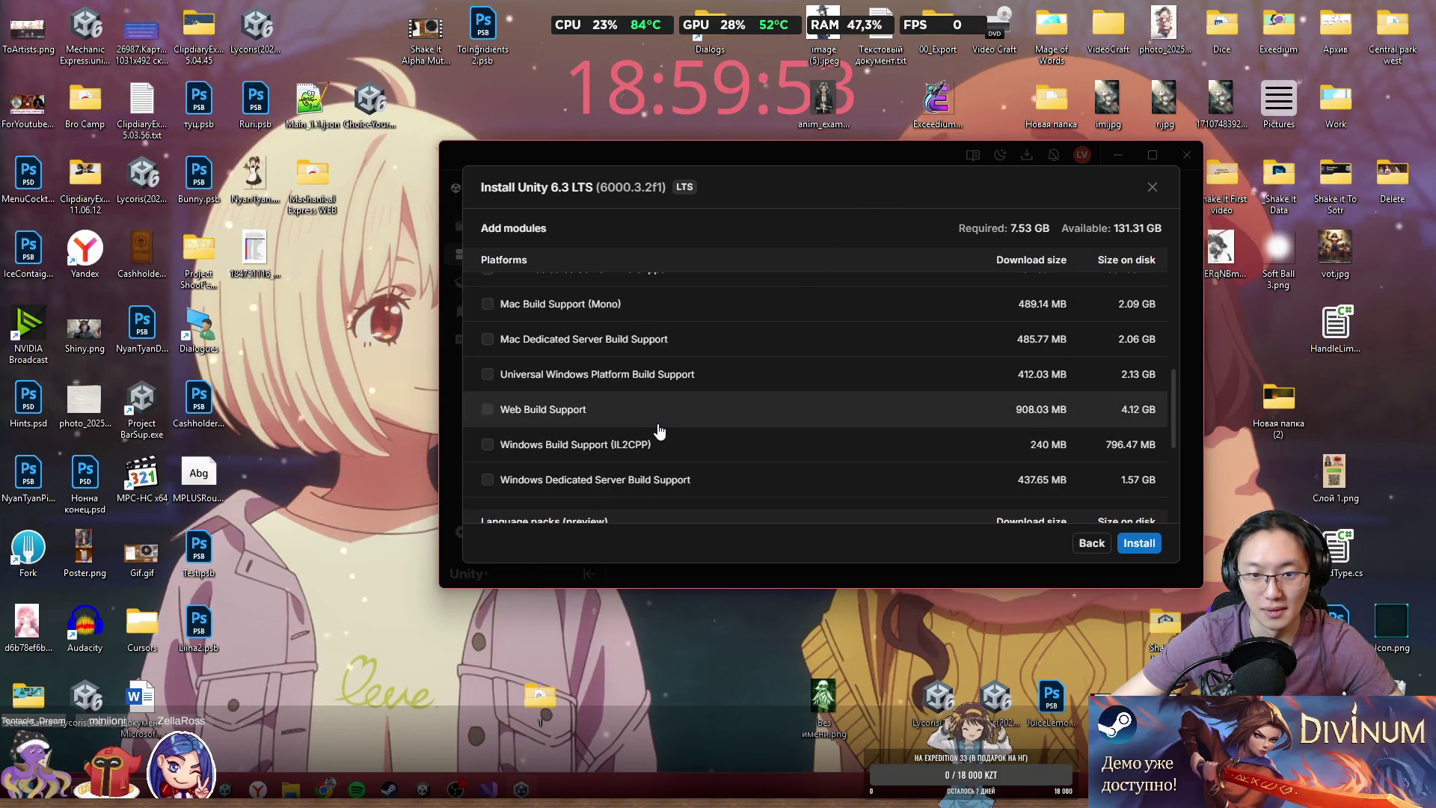
pyautogui.scroll(10, 659, 431)
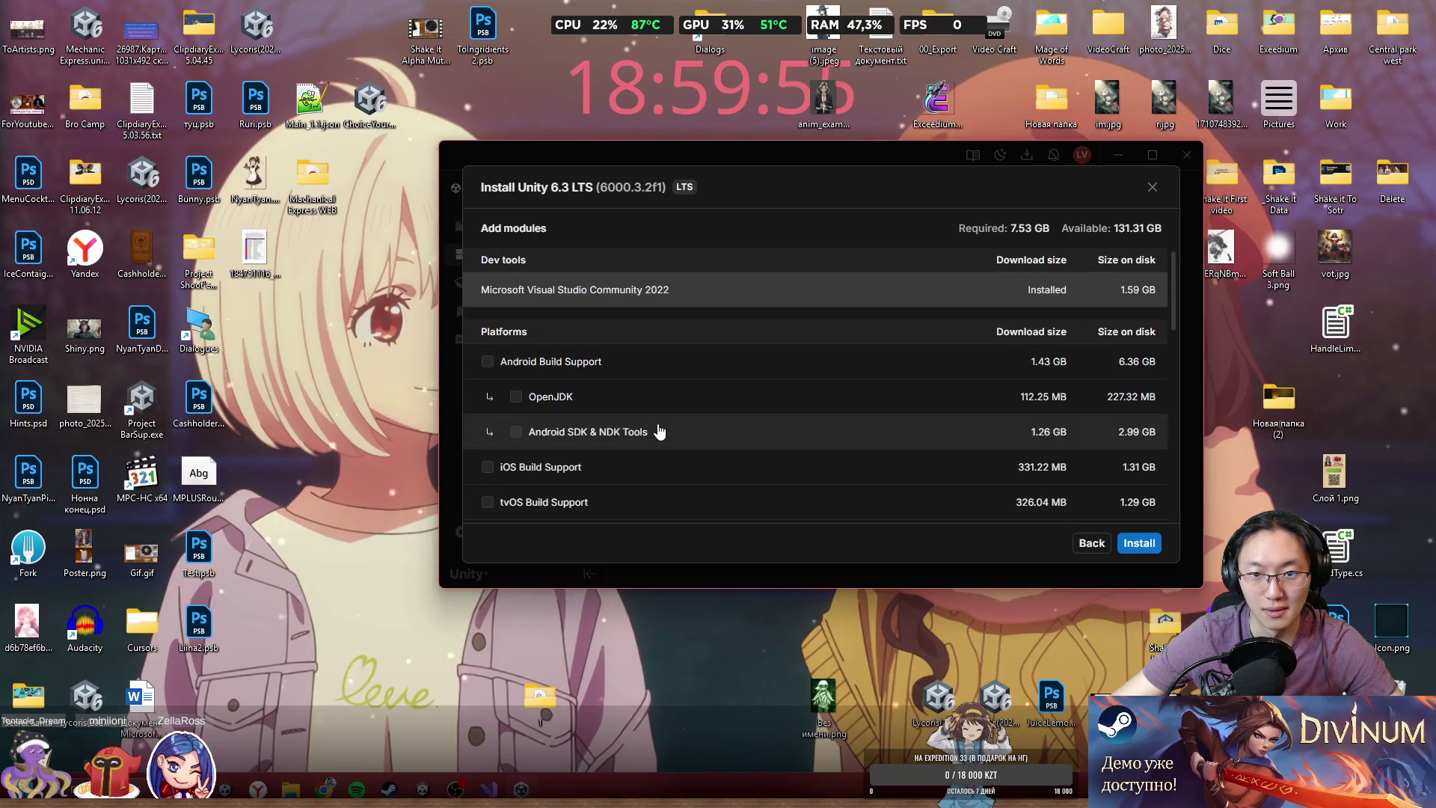
pyautogui.moveTo(1177, 299)
pyautogui.mouseDown()
pyautogui.moveTo(1198, 468)
pyautogui.moveTo(1189, 422)
pyautogui.mouseUp()
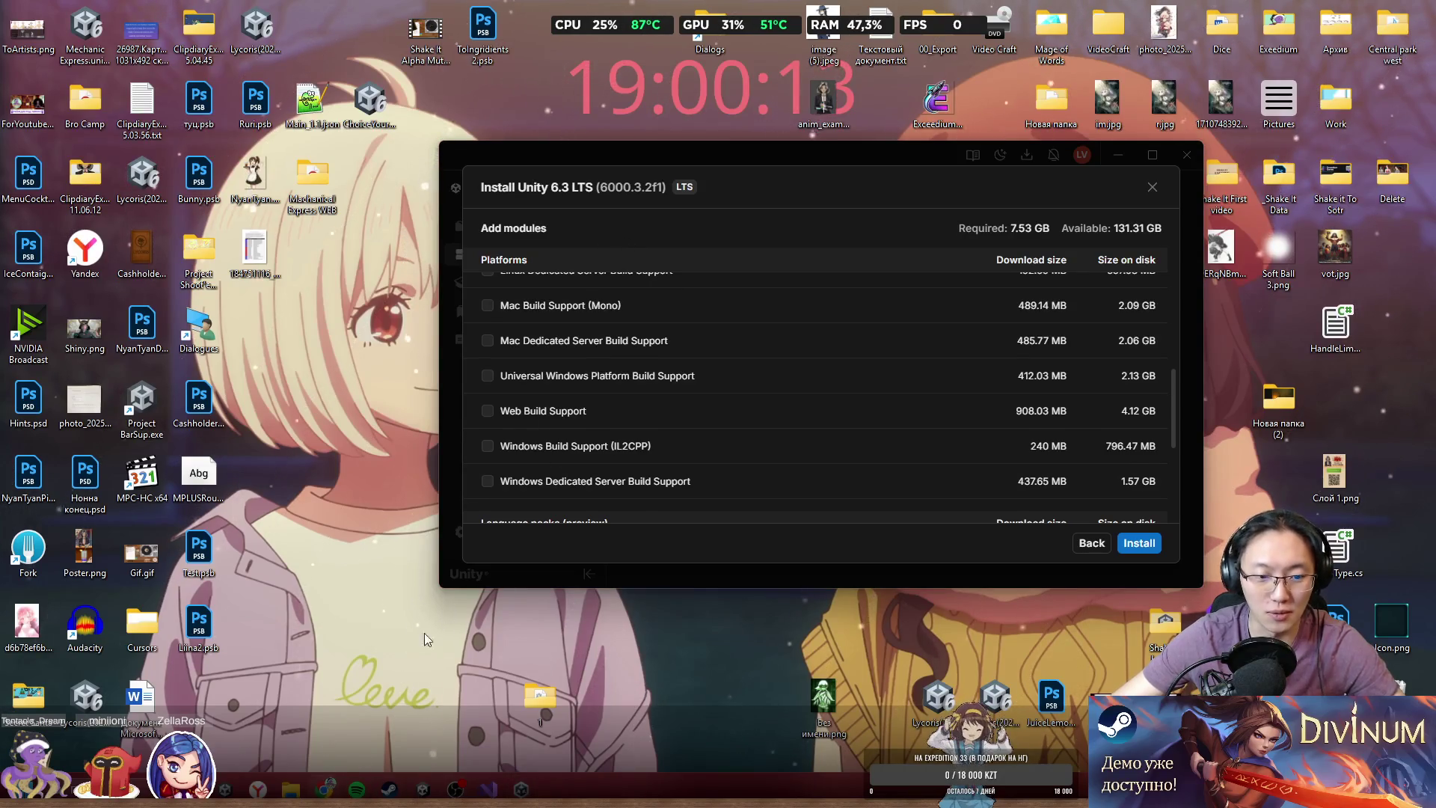
pyautogui.click(323, 789)
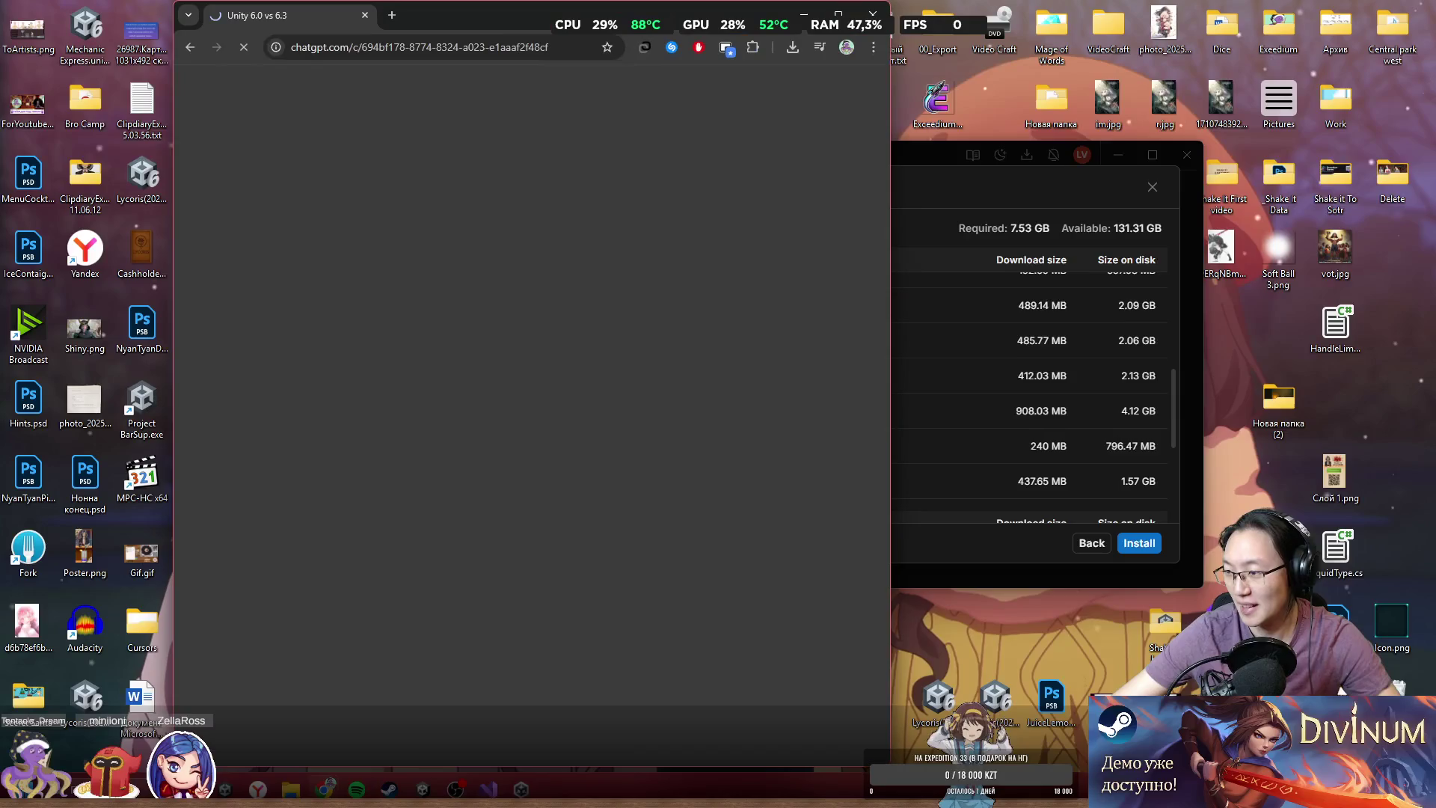
# - Reopen the Unity 6.3 LTS module list with Hub on the right and ChatGPT on the left
pyautogui.click(963, 155)
pyautogui.click(1153, 187)
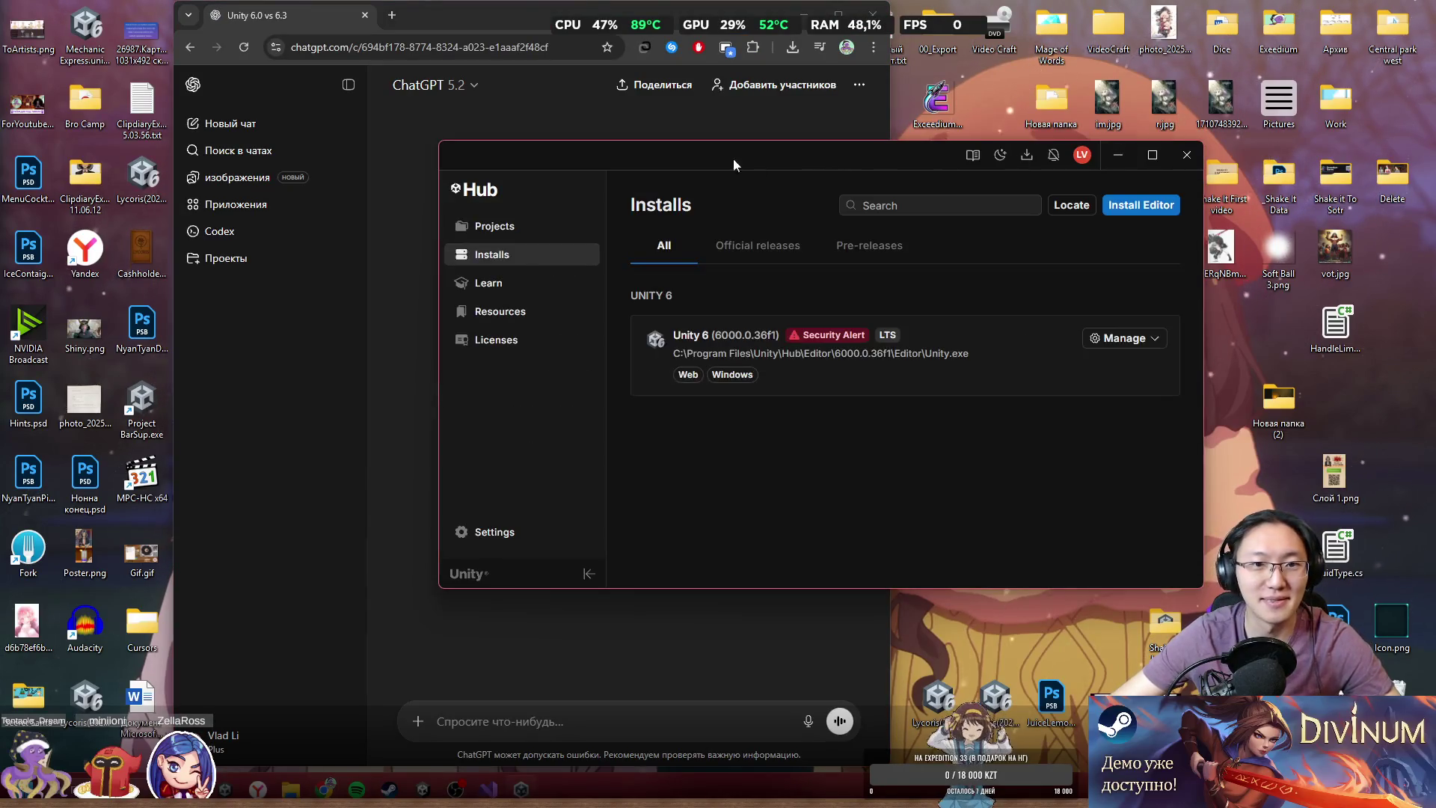
pyautogui.moveTo(820, 168); pyautogui.dragTo(1067, 169)
pyautogui.click(1383, 208)
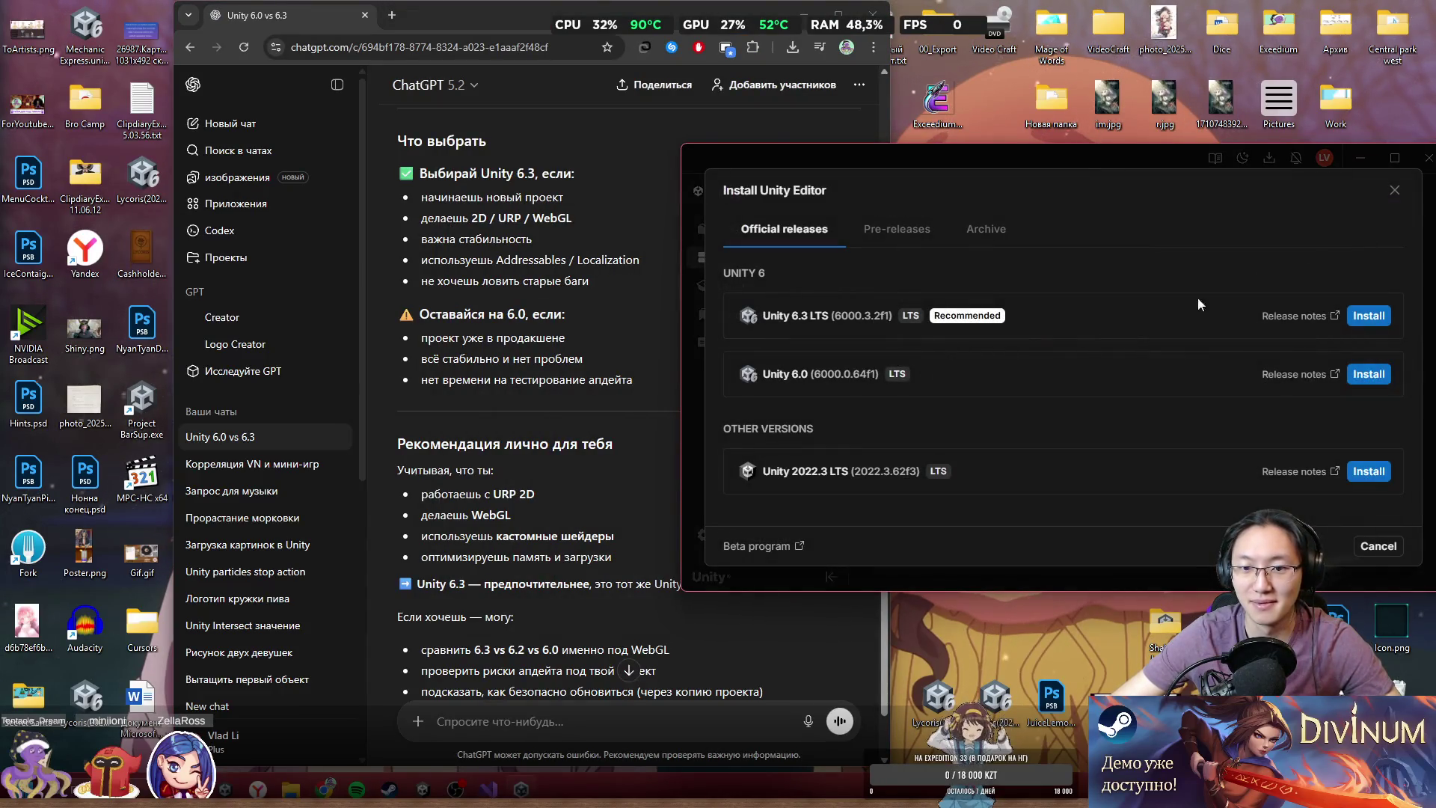
pyautogui.click(1371, 320)
pyautogui.scroll(-10, 1106, 458)
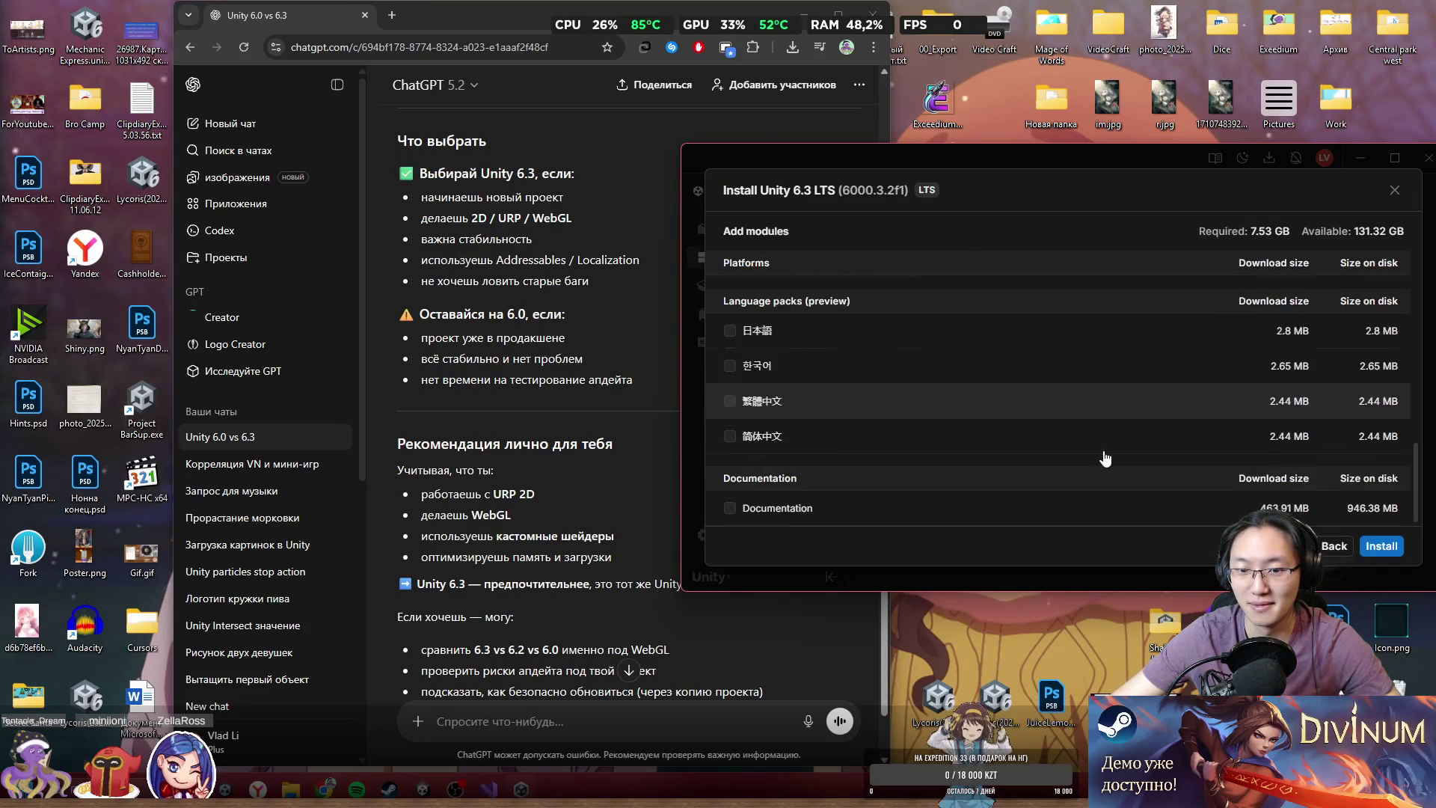
pyautogui.scroll(3, 1106, 457)
pyautogui.scroll(3, 1105, 458)
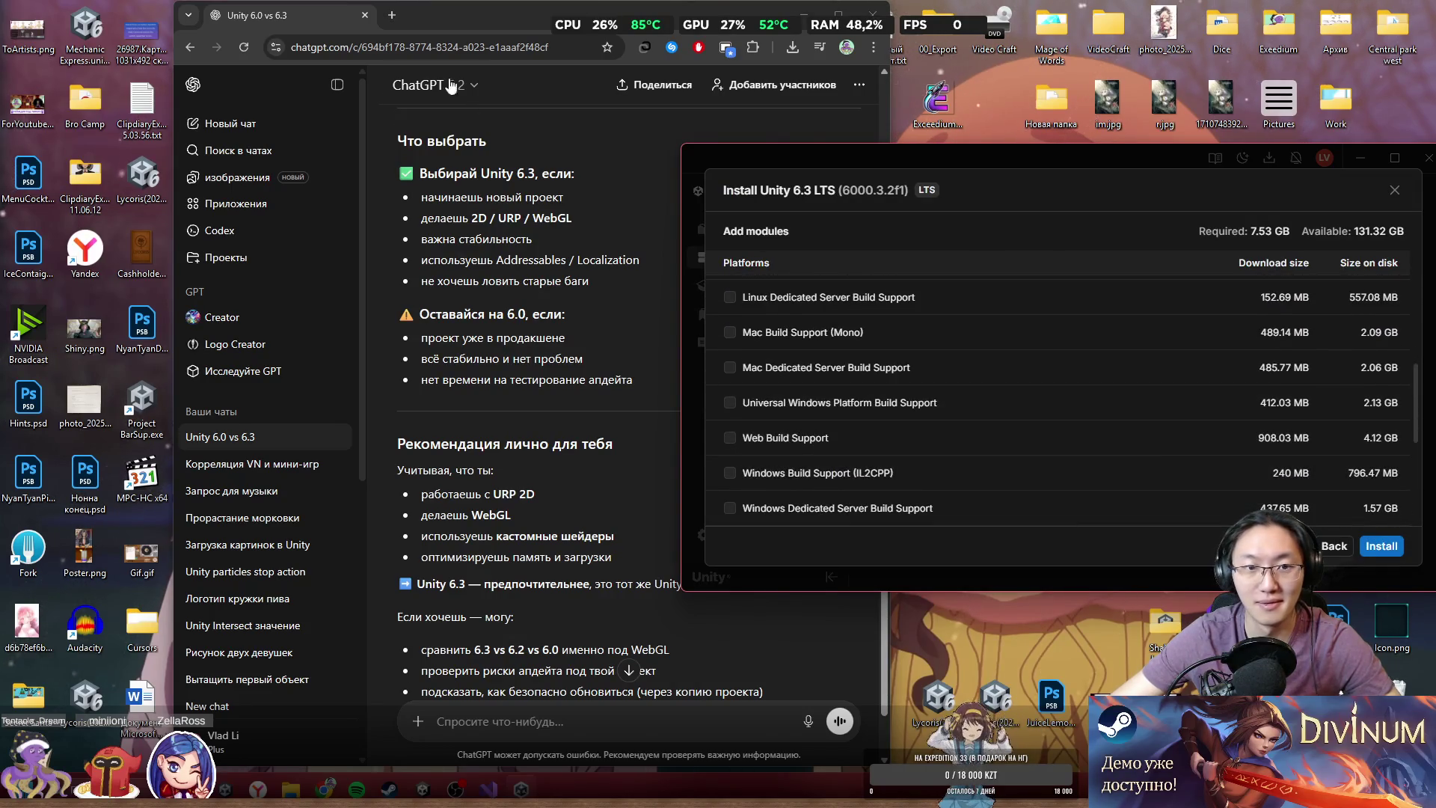
pyautogui.moveTo(524, 21); pyautogui.dragTo(366, 20)
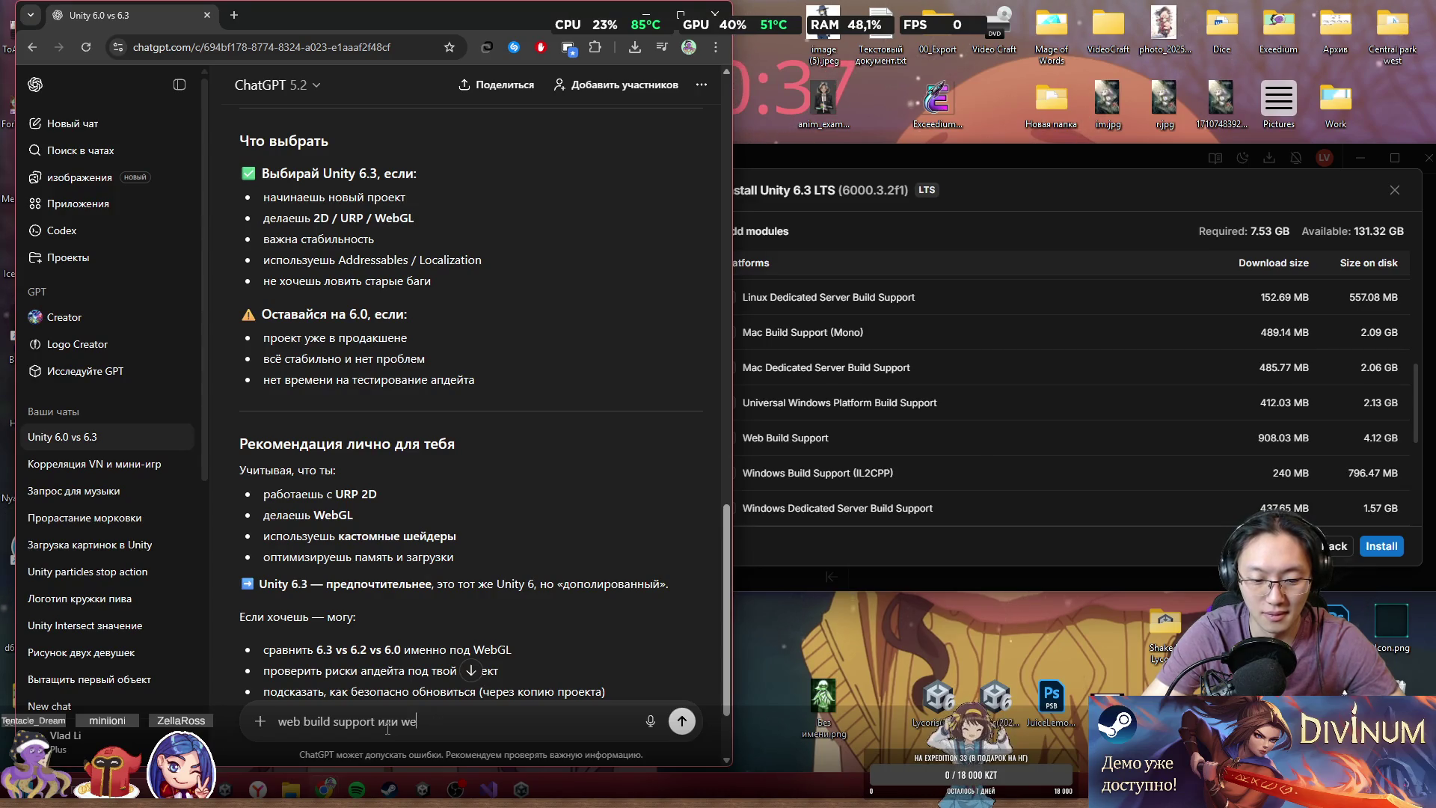
# - Ask ChatGPT how Web Build Support differs from Web Build Support (IL2CPP) and read the reply
pyautogui.write('b build support IL2')
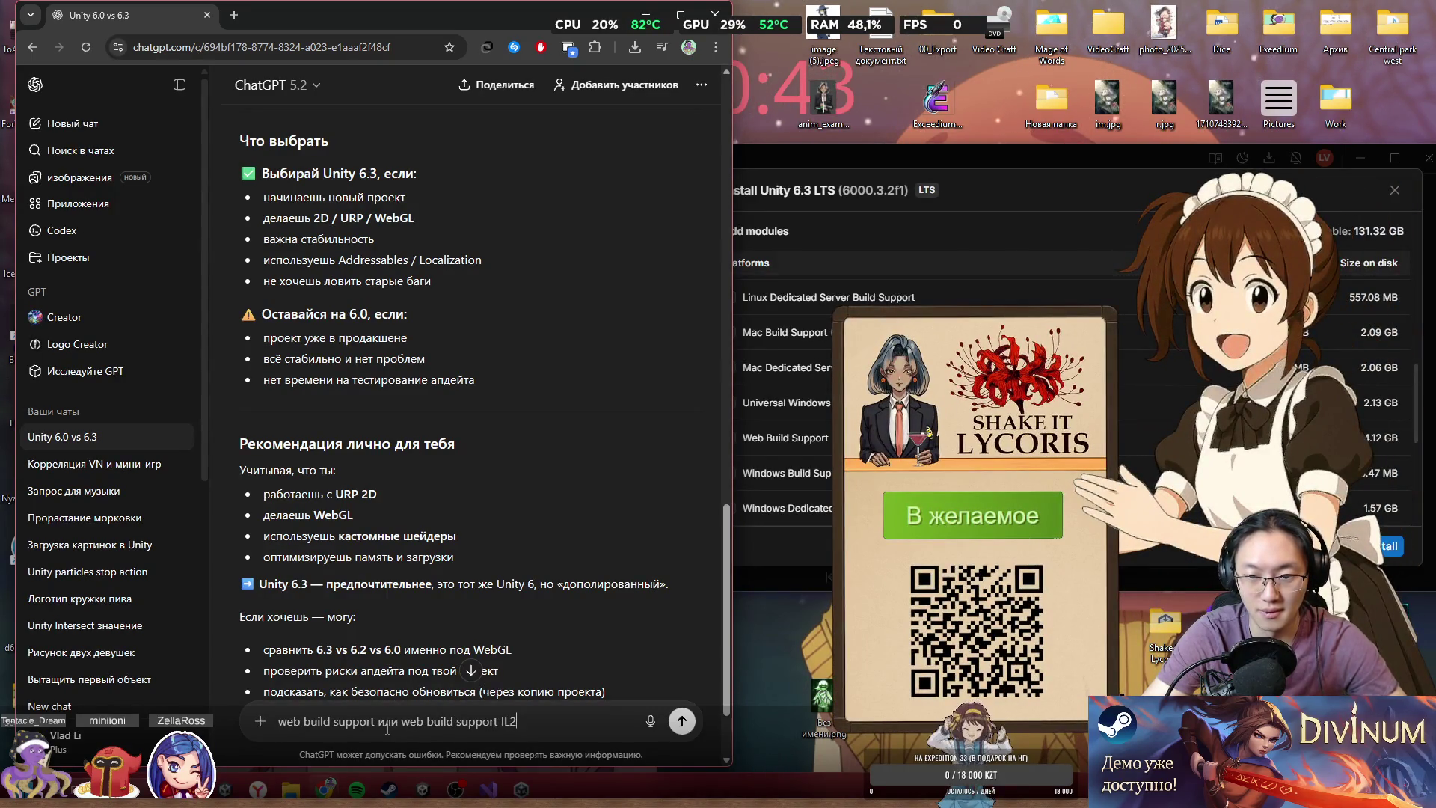
pyautogui.write('CPP?')
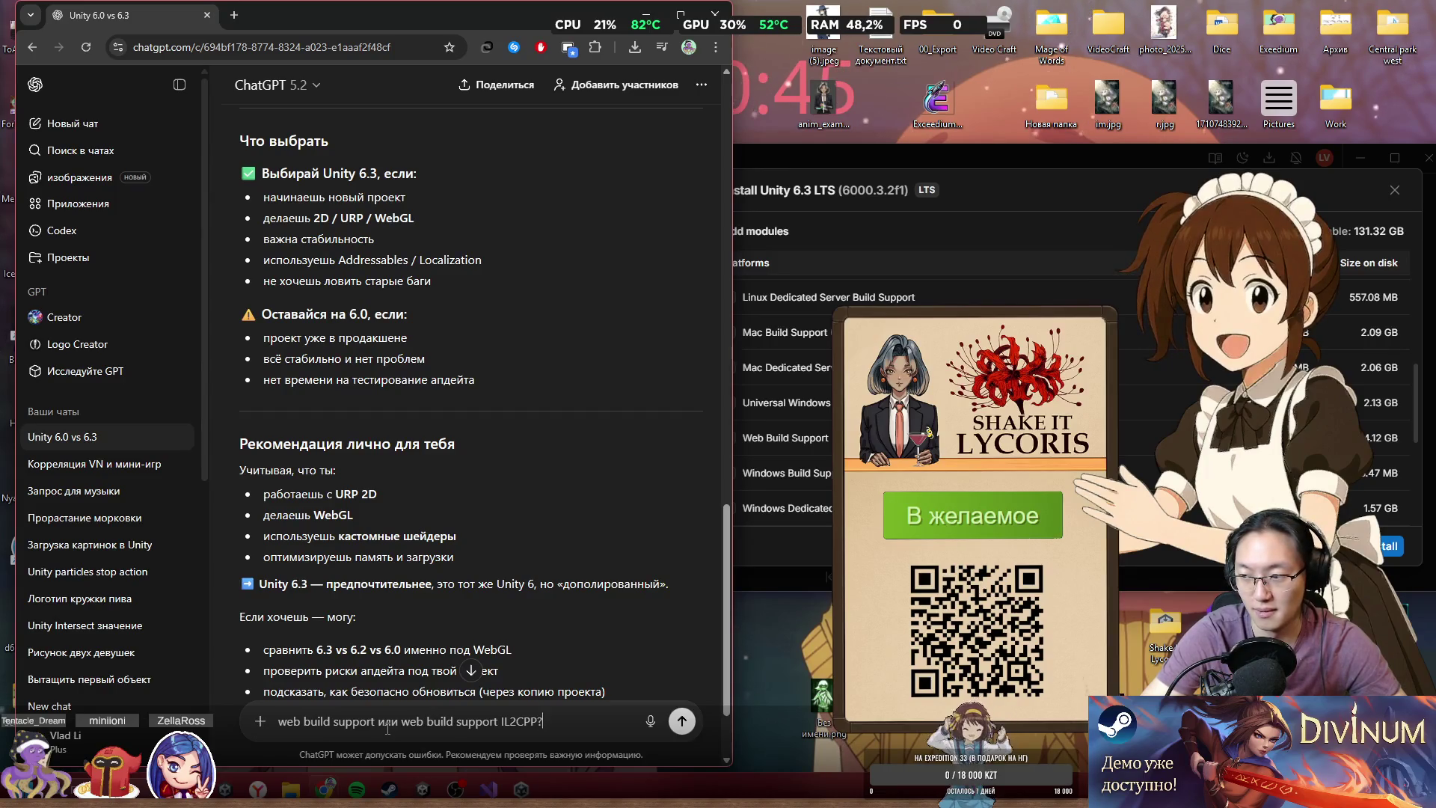
pyautogui.press('Return')
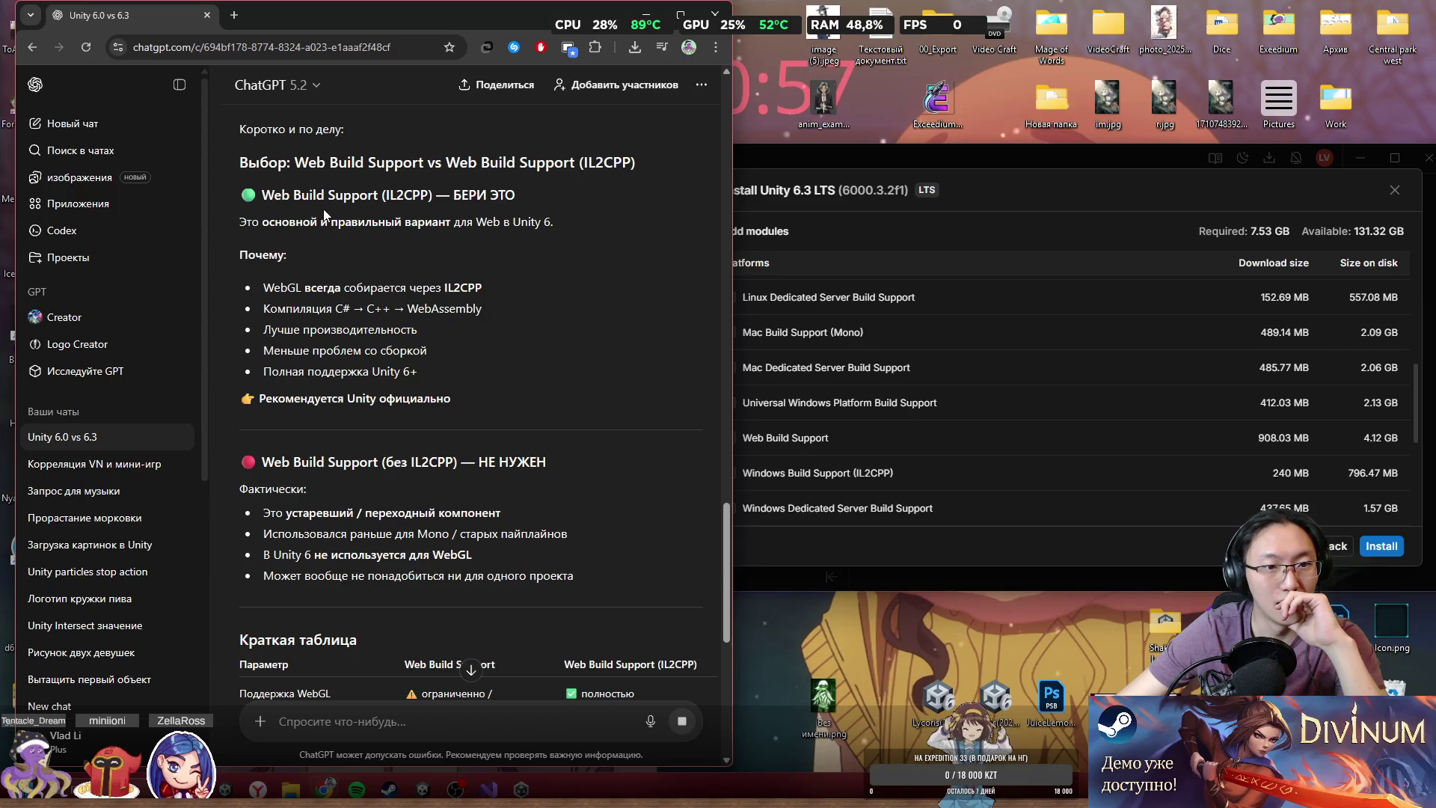
pyautogui.moveTo(251, 227); pyautogui.dragTo(487, 235)
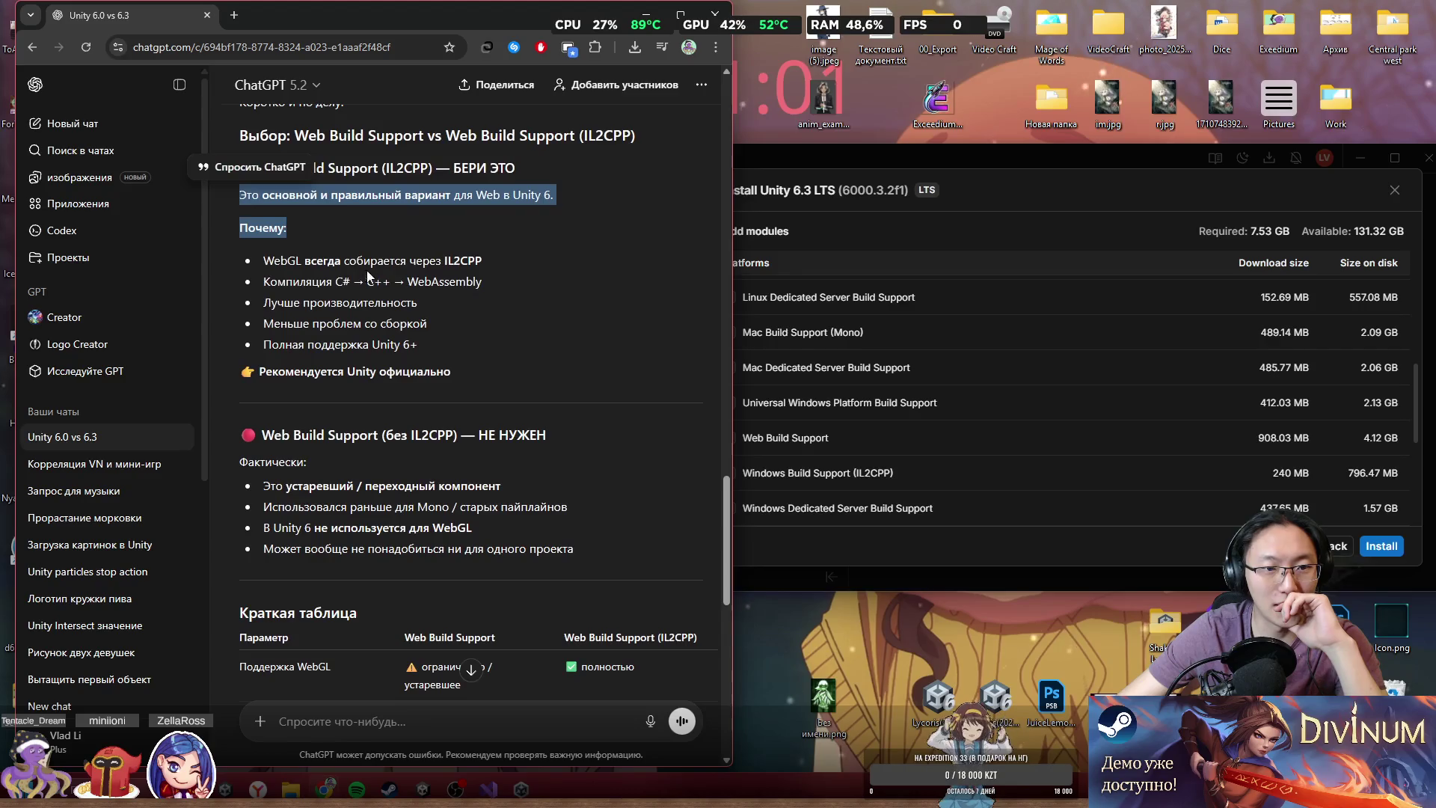
pyautogui.middleClick(320, 312)
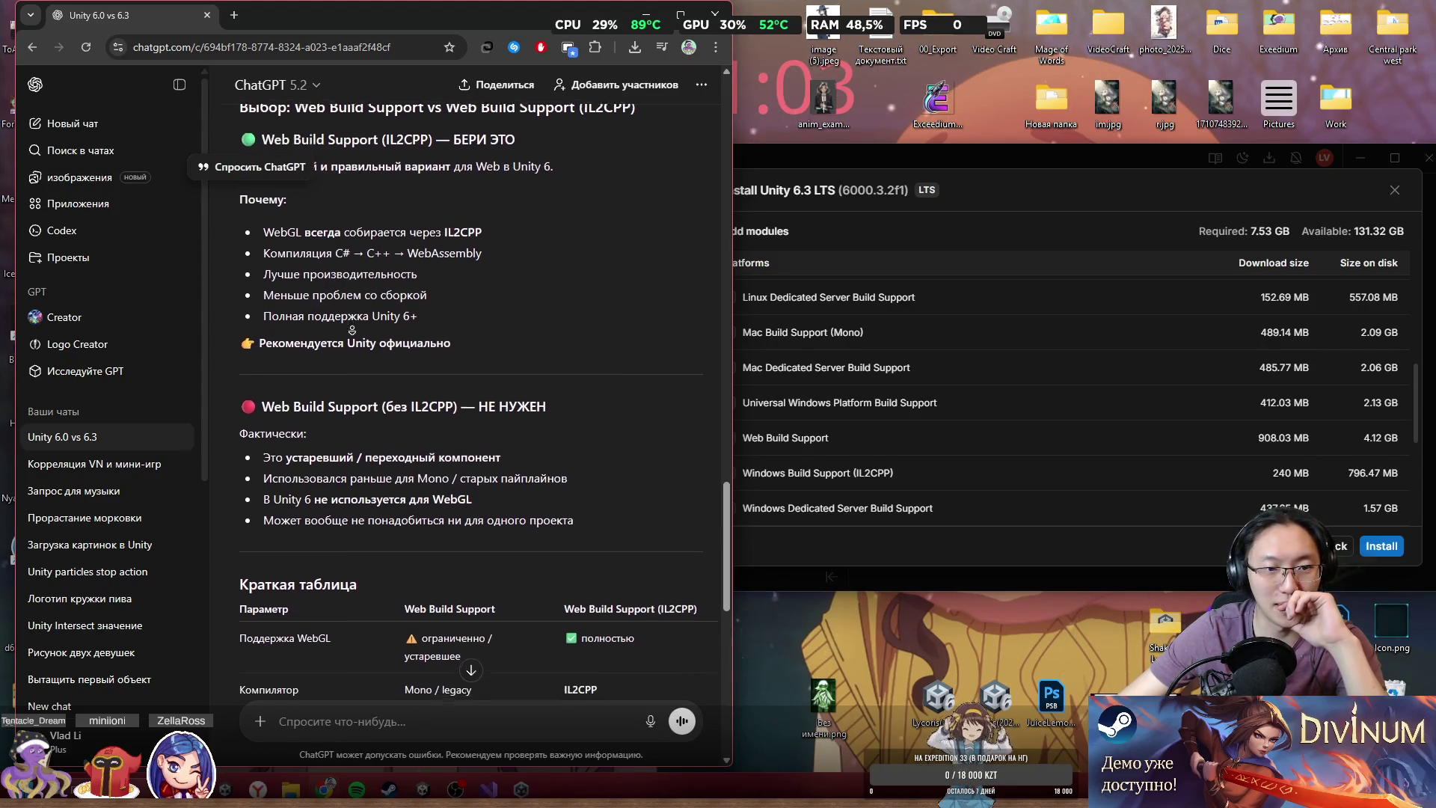
pyautogui.click(306, 285)
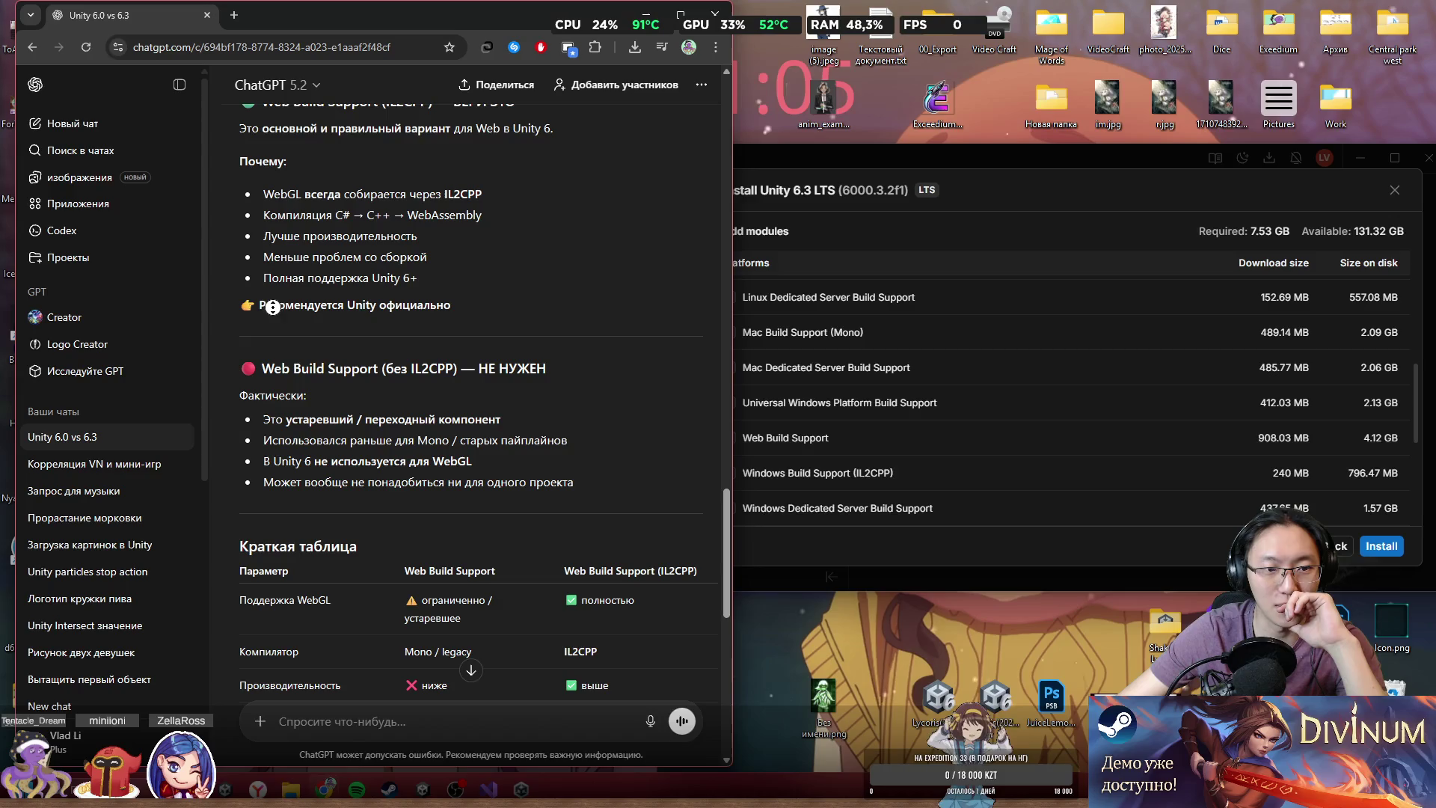
pyautogui.scroll(-2, 272, 306)
pyautogui.moveTo(313, 328)
pyautogui.mouseDown()
pyautogui.moveTo(292, 348)
pyautogui.moveTo(417, 404)
pyautogui.mouseUp()
pyautogui.click(383, 387)
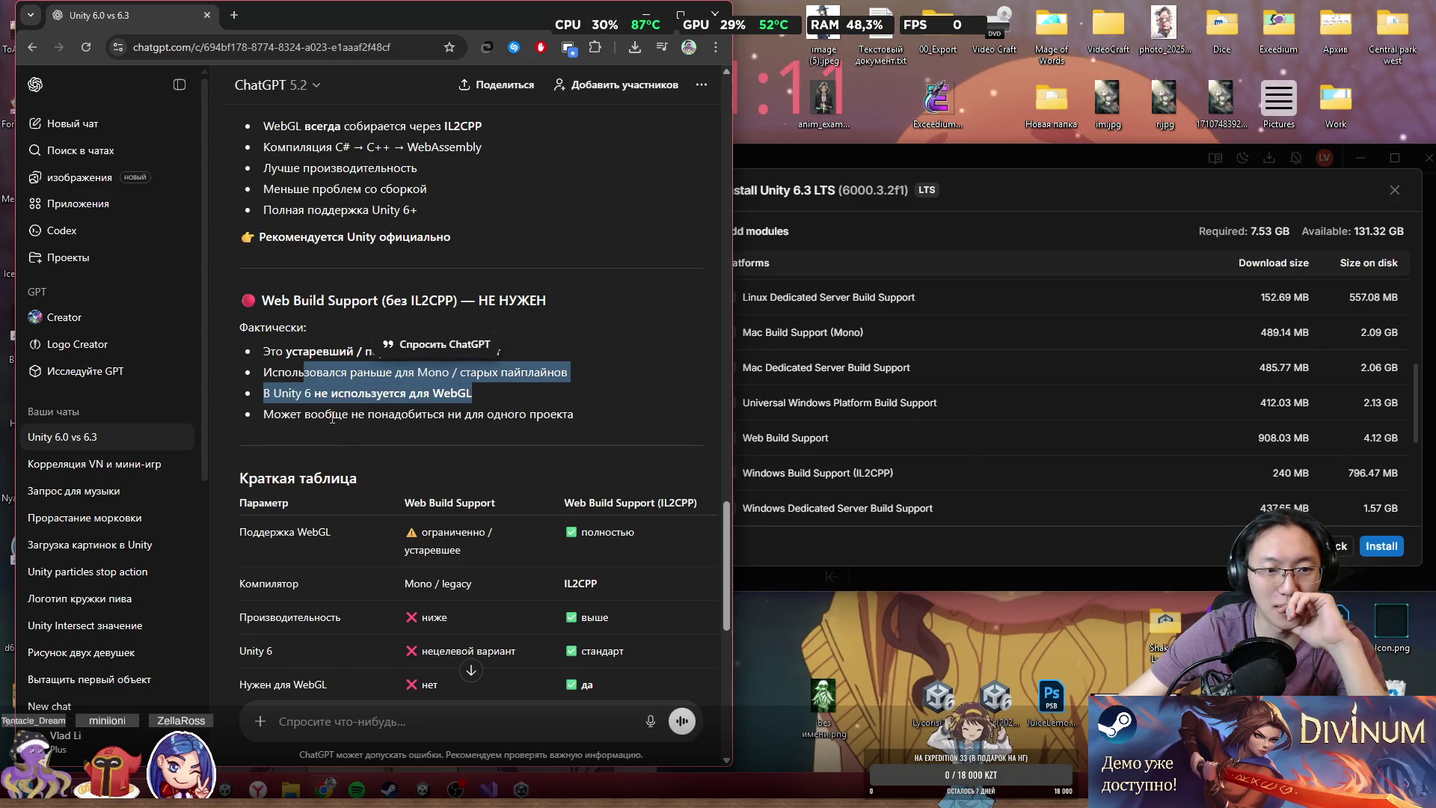
pyautogui.middleClick(330, 441)
pyautogui.scroll(-1, 403, 401)
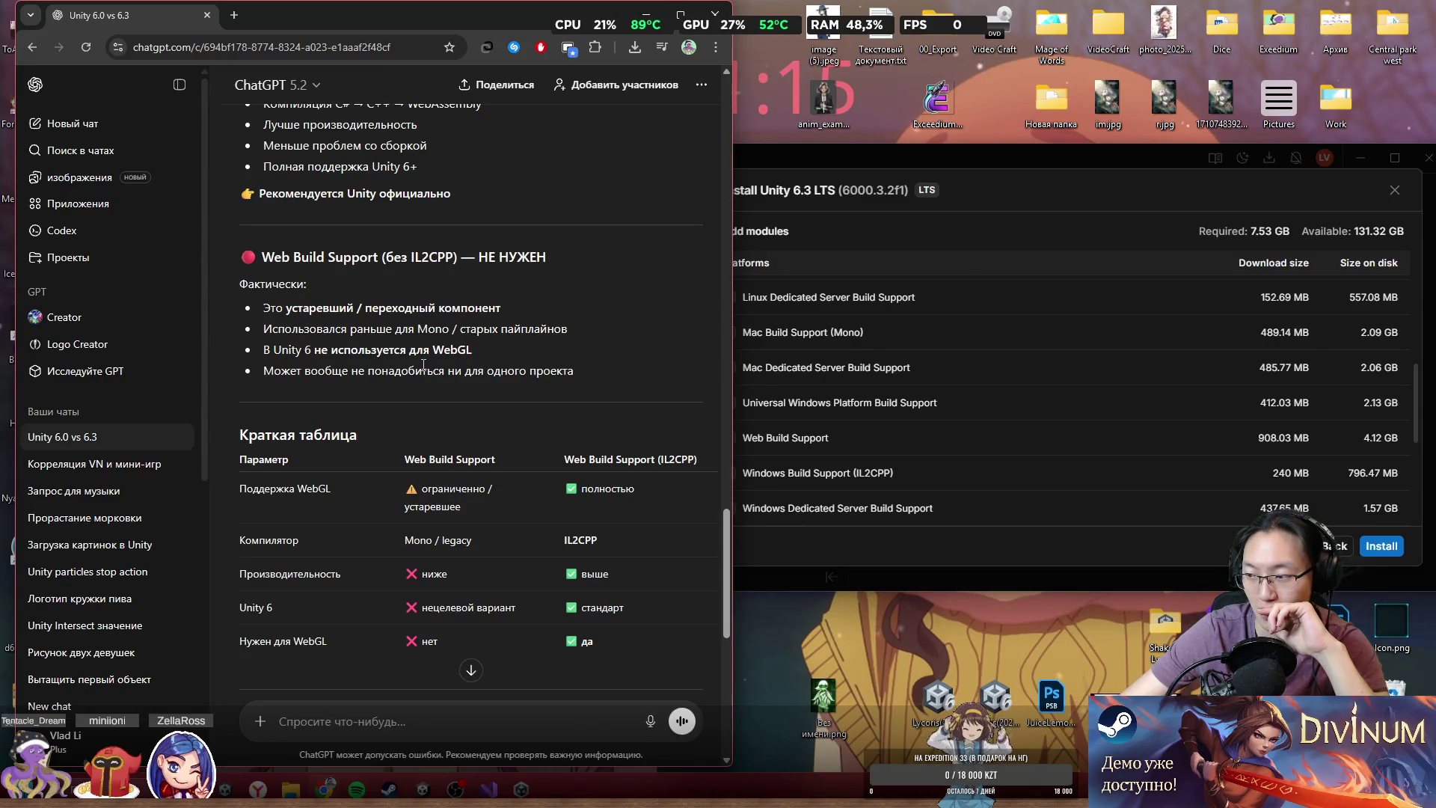
# - Look over the 6.3 LTS module list again, then close the ChatGPT window
pyautogui.click(938, 158)
pyautogui.scroll(4, 910, 359)
pyautogui.scroll(3, 910, 359)
pyautogui.scroll(-5, 806, 304)
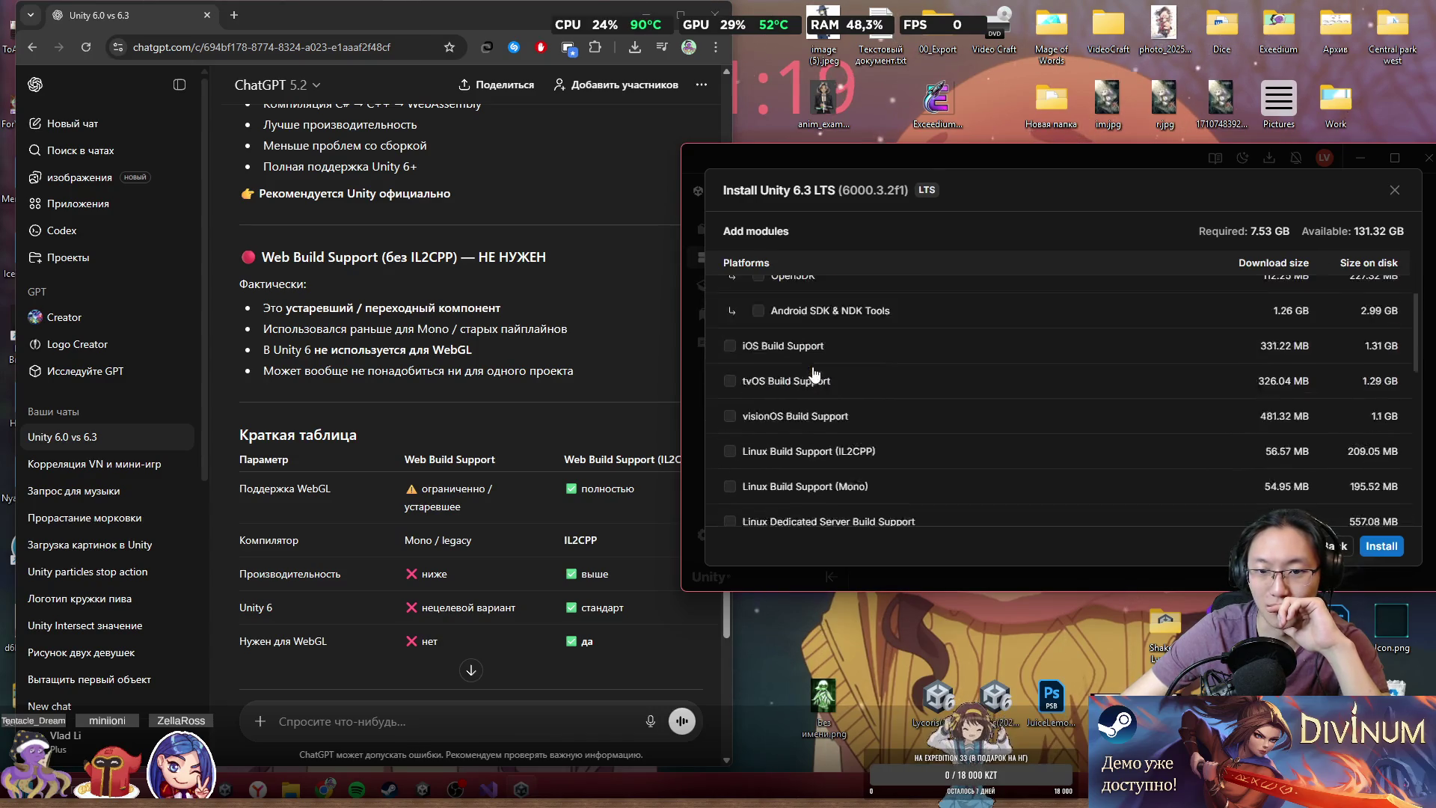
pyautogui.scroll(-5, 827, 404)
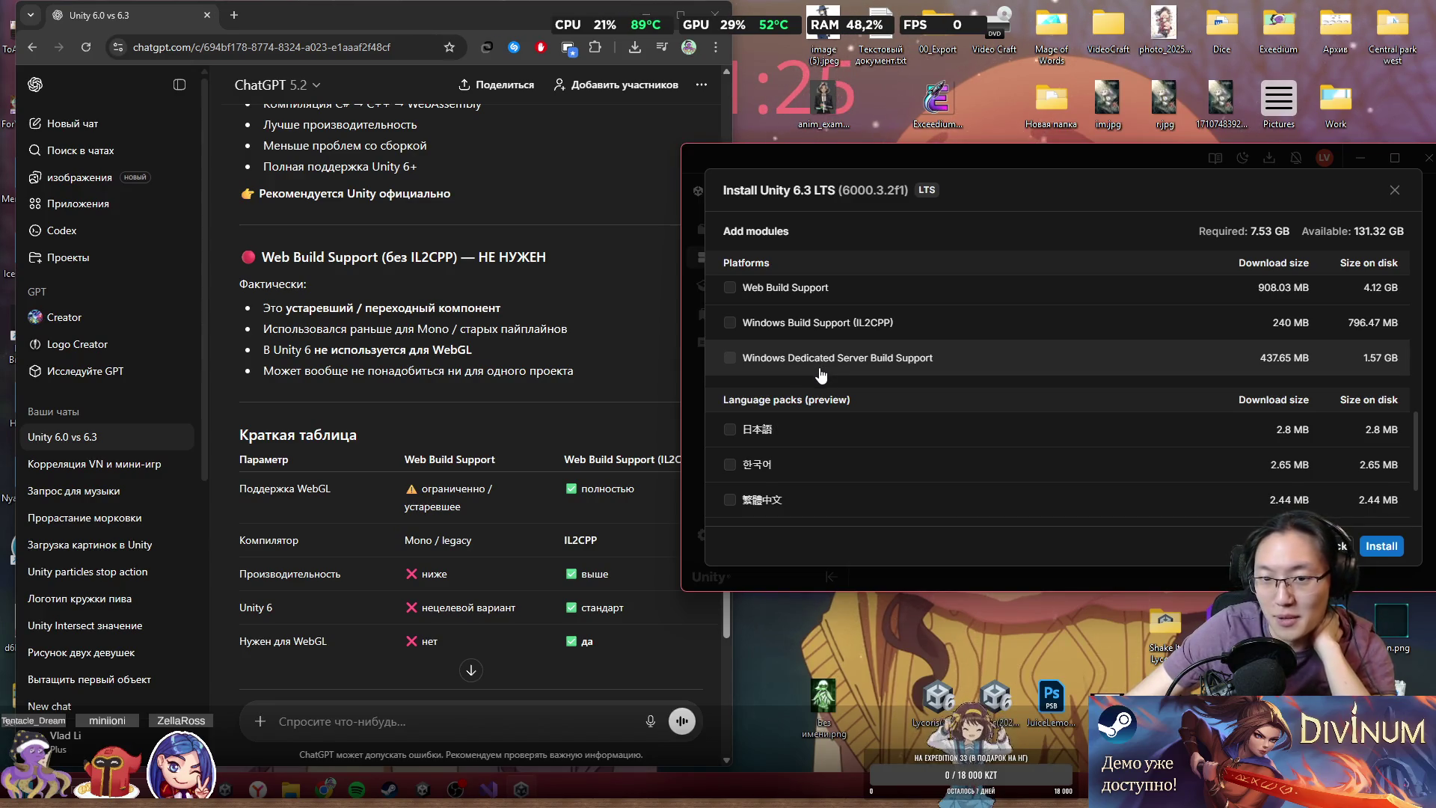
pyautogui.scroll(3, 831, 414)
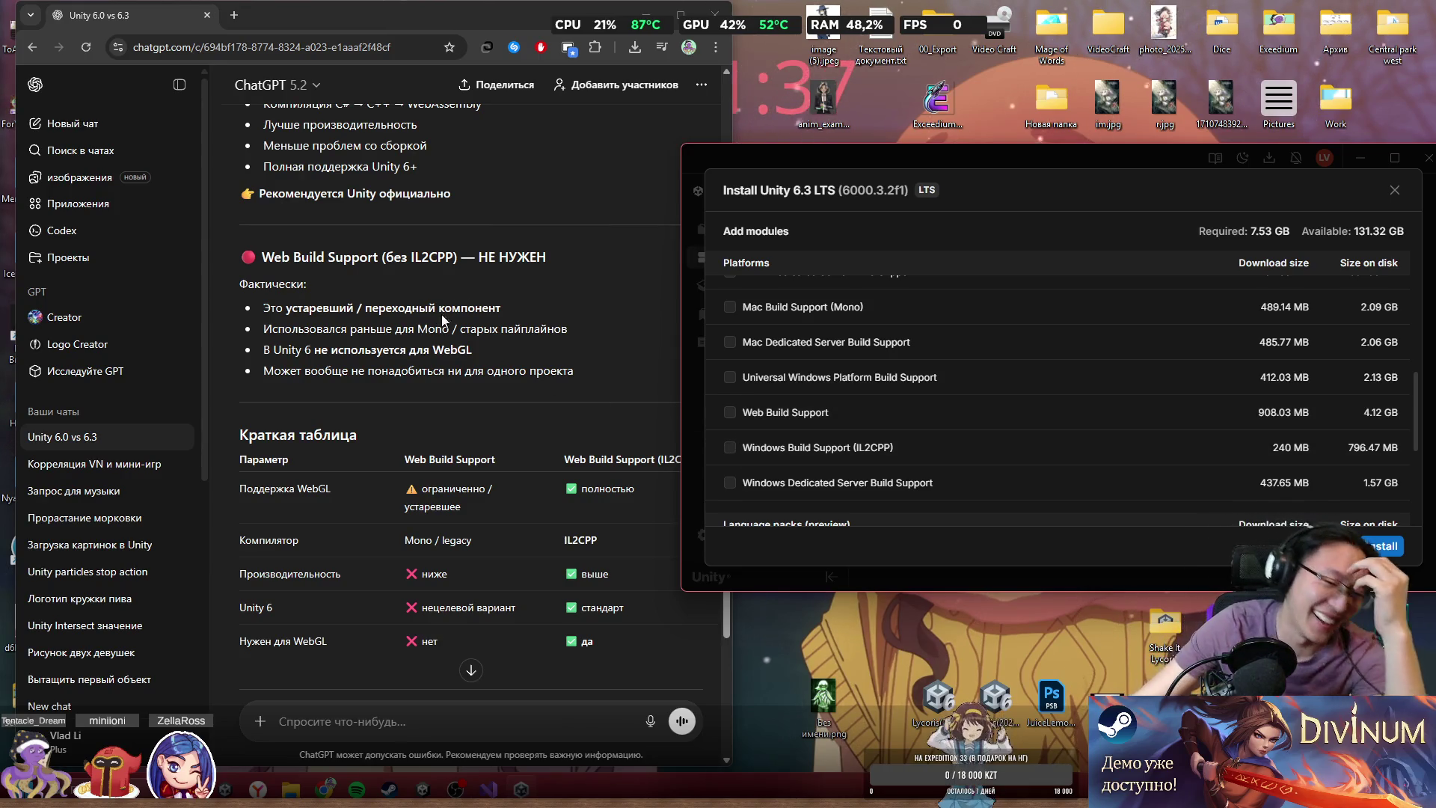
pyautogui.moveTo(701, 9); pyautogui.dragTo(719, 106)
pyautogui.click(731, 113)
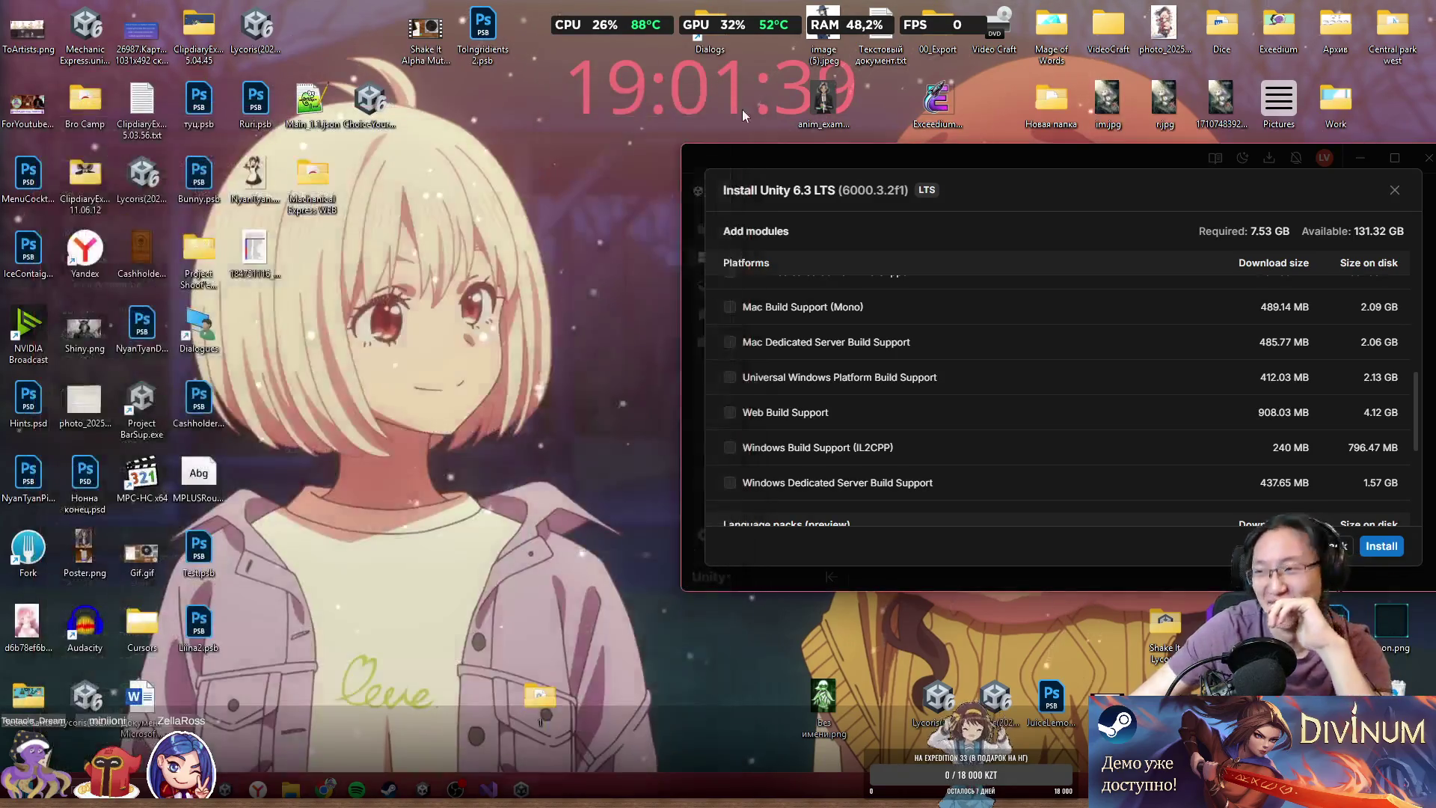
# - Add Web Build Support to the Unity 6.3 LTS modules and start the 11.64 GB install
pyautogui.click(731, 410)
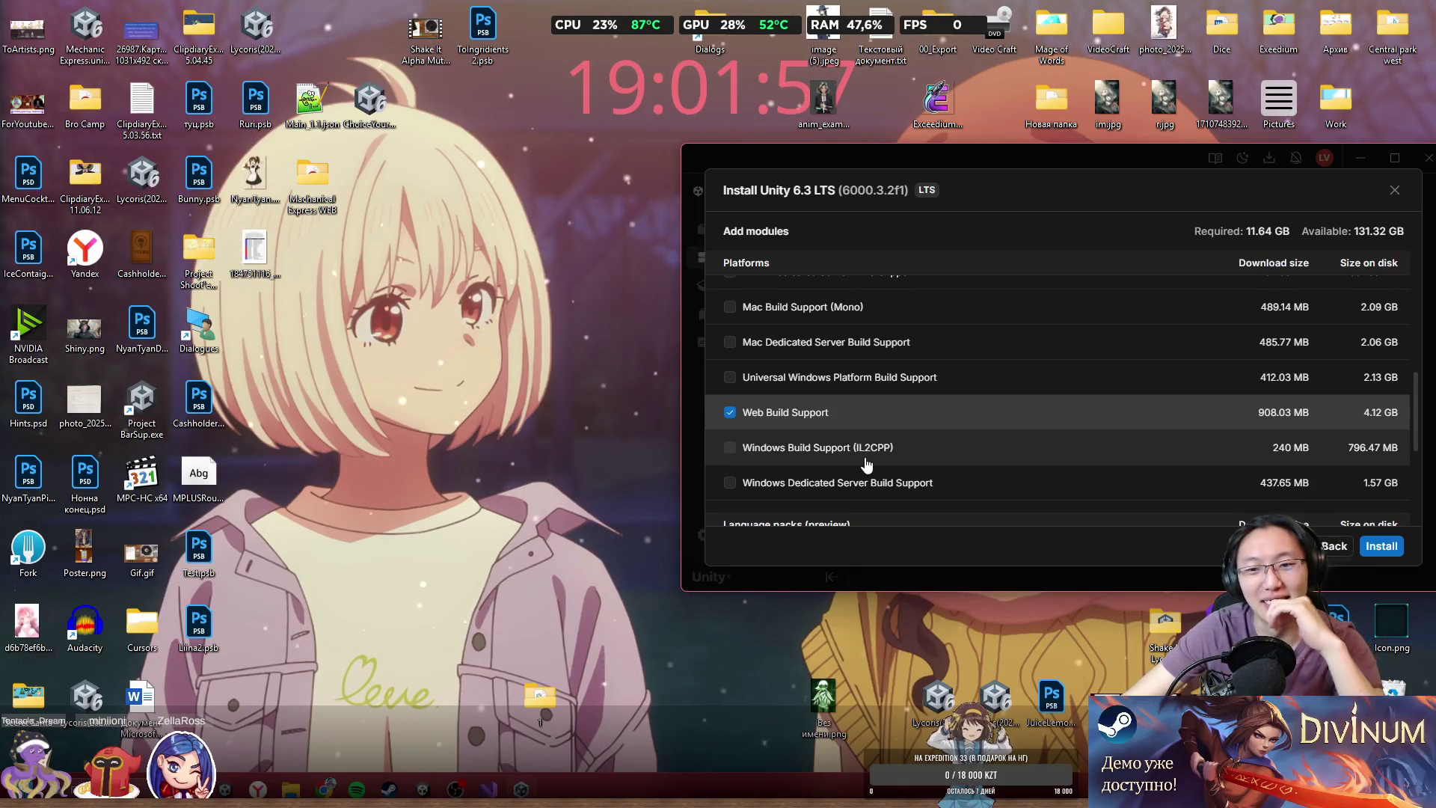
pyautogui.scroll(-3, 1184, 476)
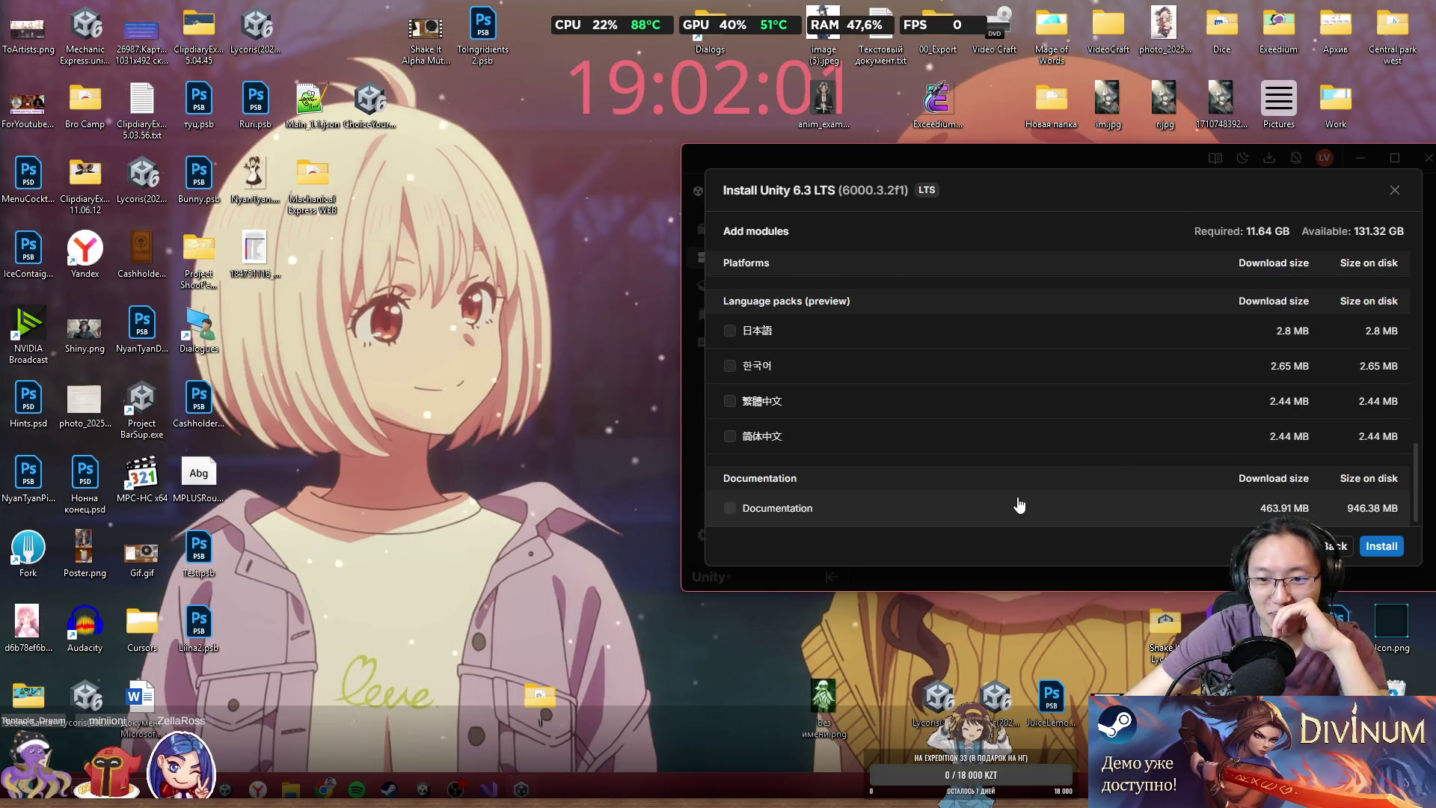
pyautogui.click(1374, 551)
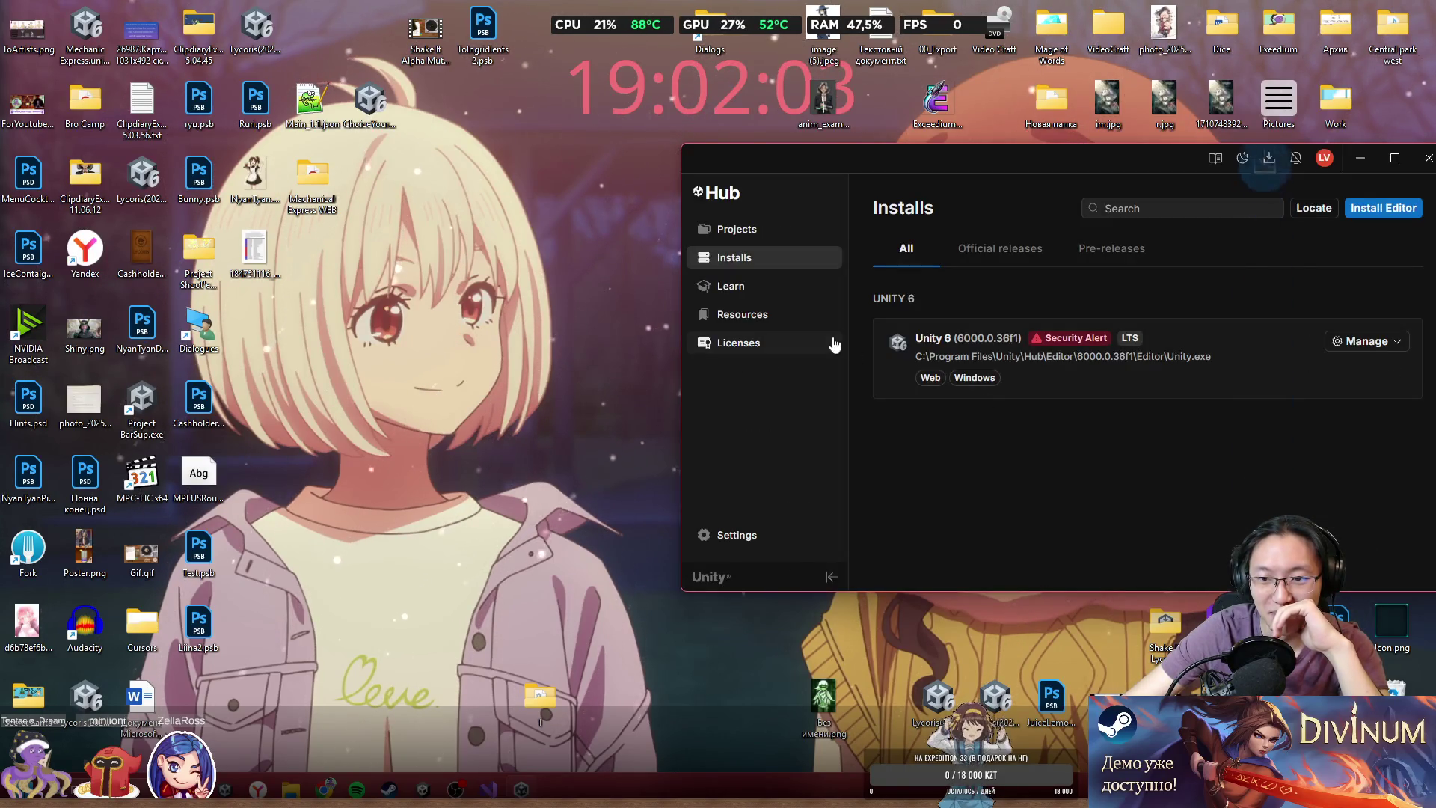
pyautogui.moveTo(1042, 159)
pyautogui.mouseDown()
pyautogui.moveTo(1040, 145)
pyautogui.moveTo(642, 136)
pyautogui.mouseUp()
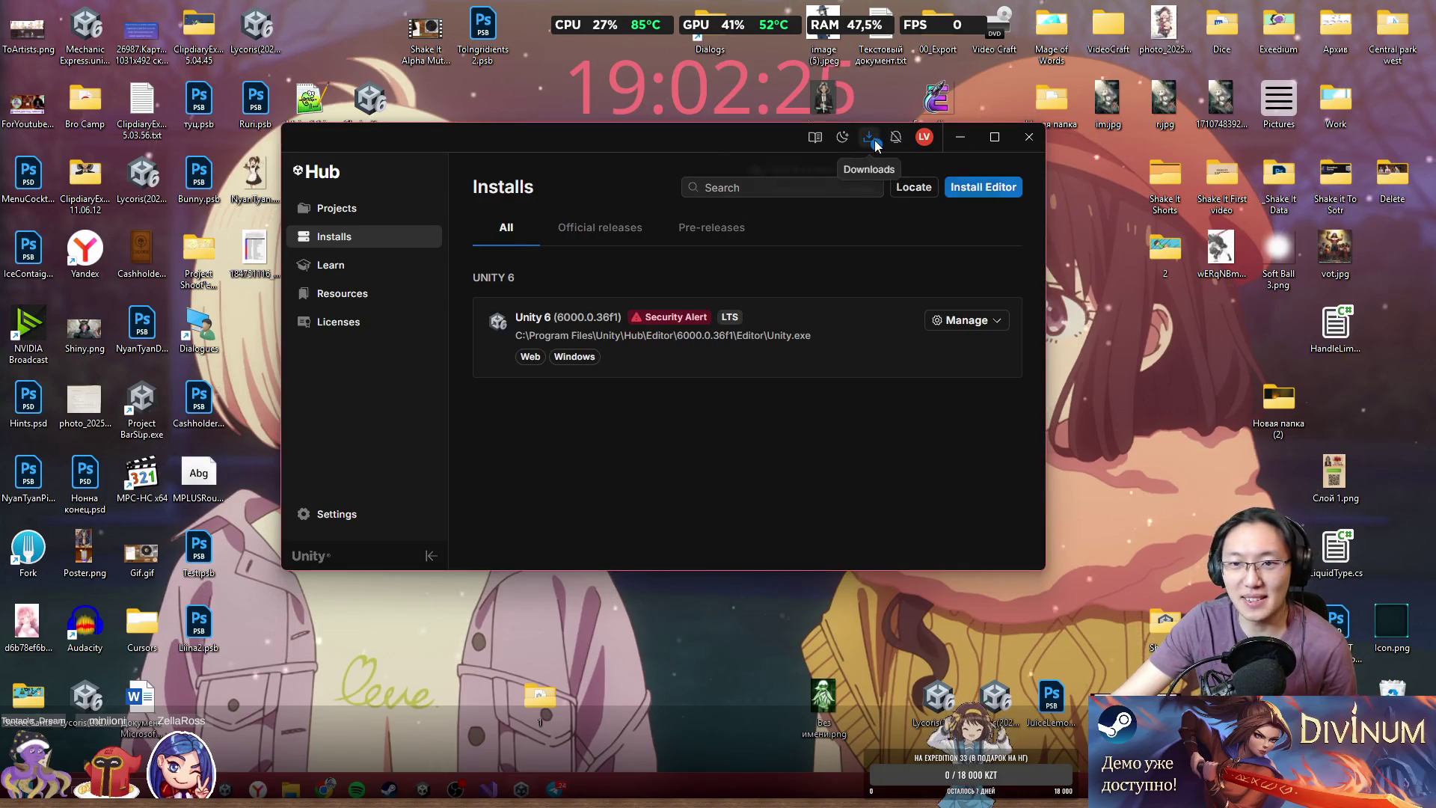
# - Check the Unity 6.3 LTS download progress, showing 0 of 2 completed
pyautogui.click(869, 139)
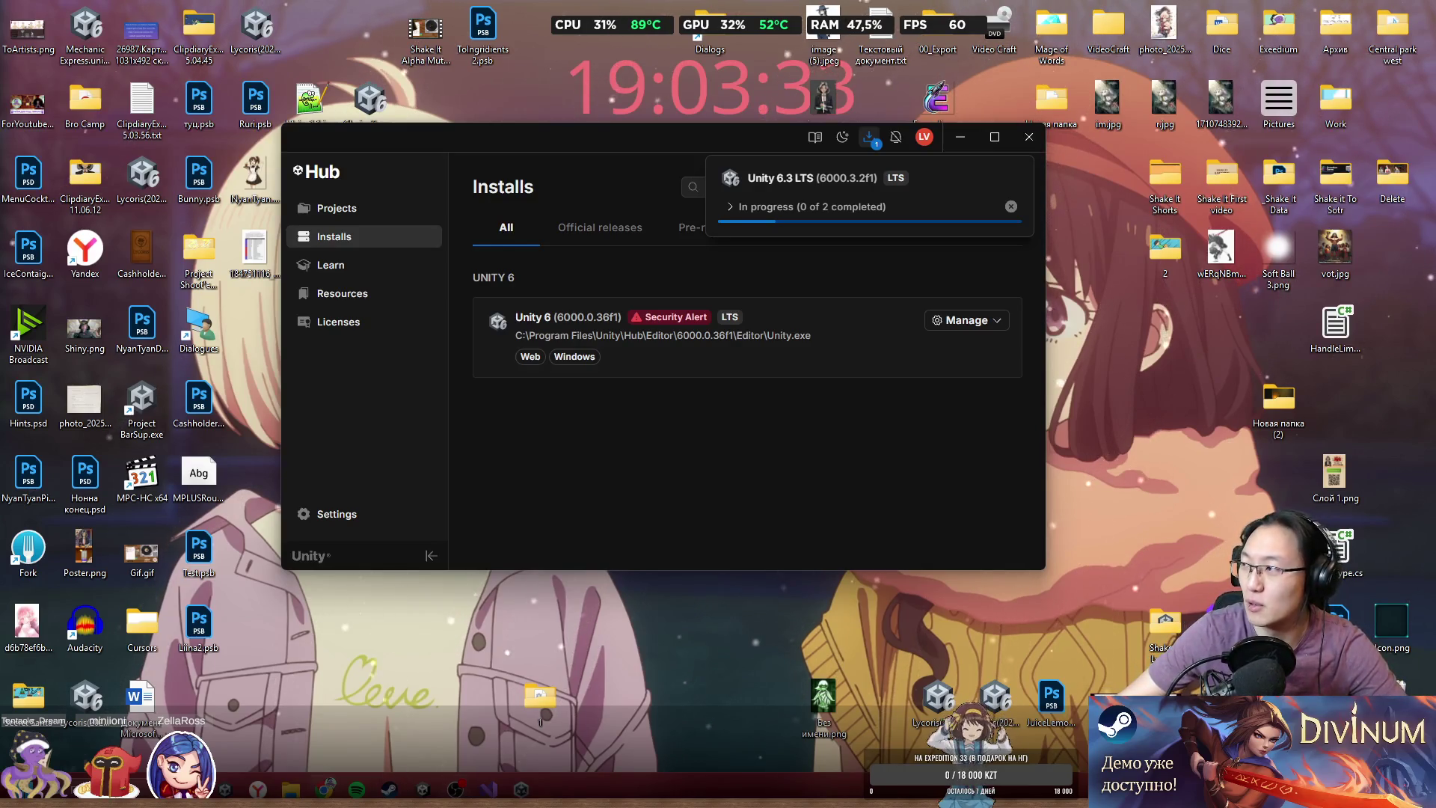
# - Open a new empty Chrome window
pyautogui.press('super+4')
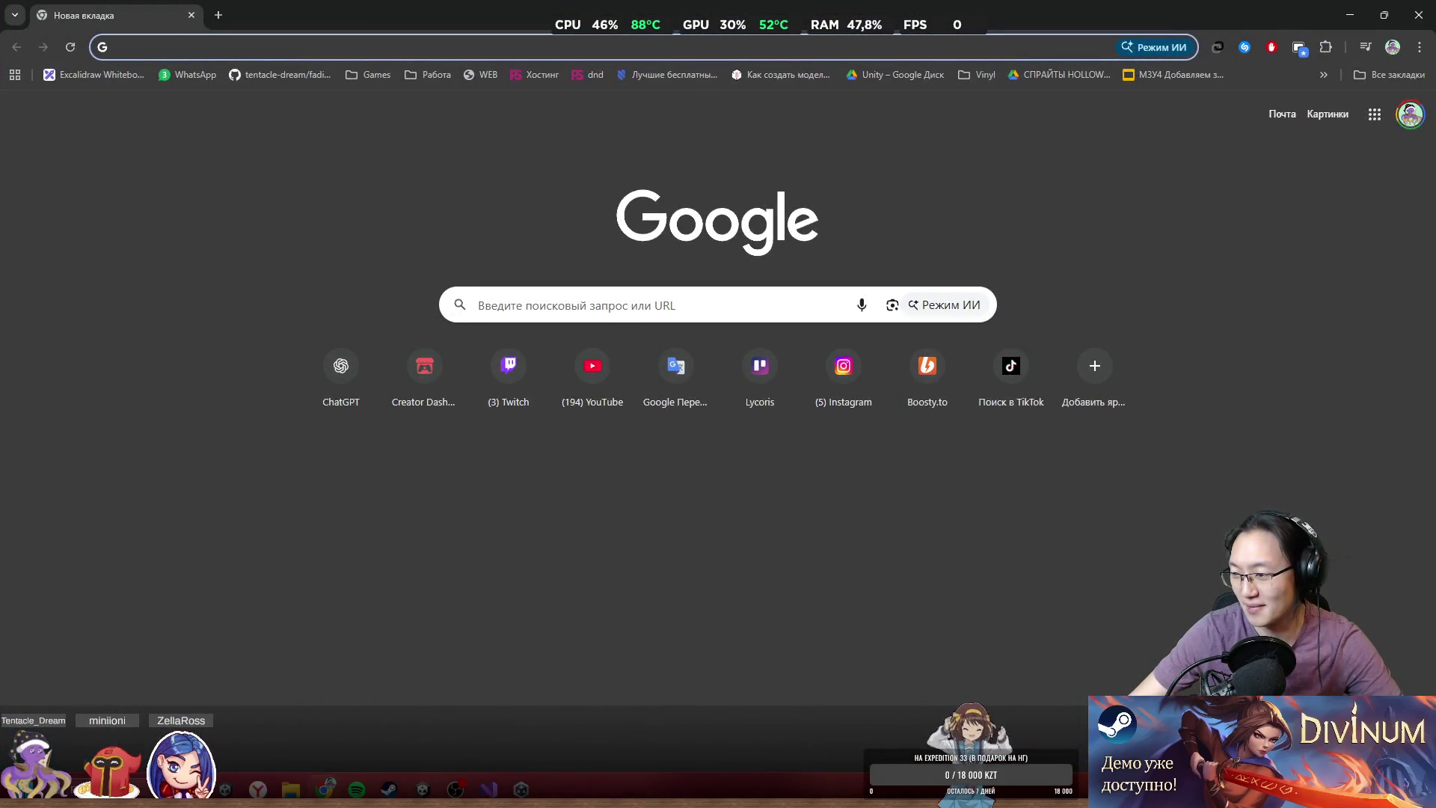
pyautogui.press('super+9')
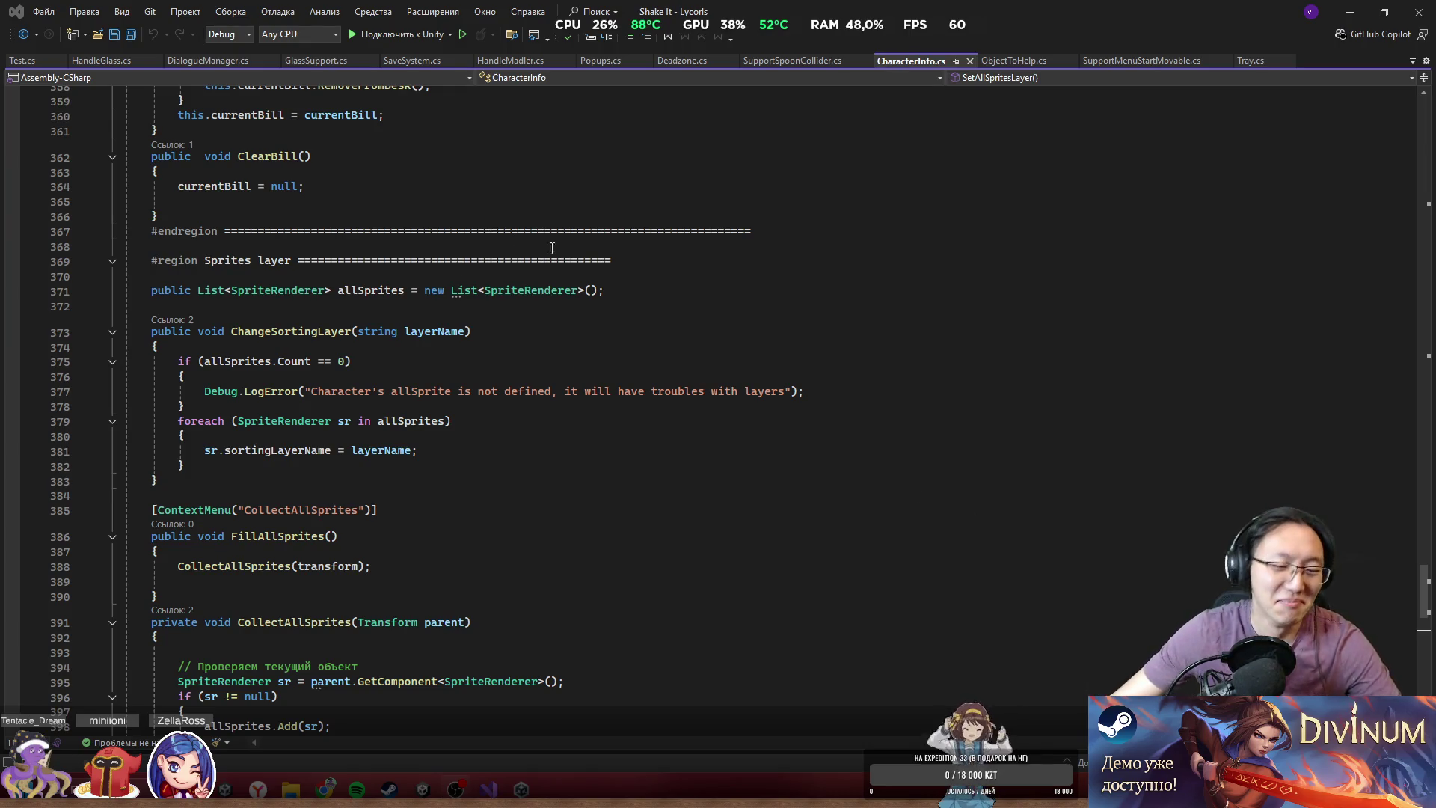
pyautogui.click(1350, 11)
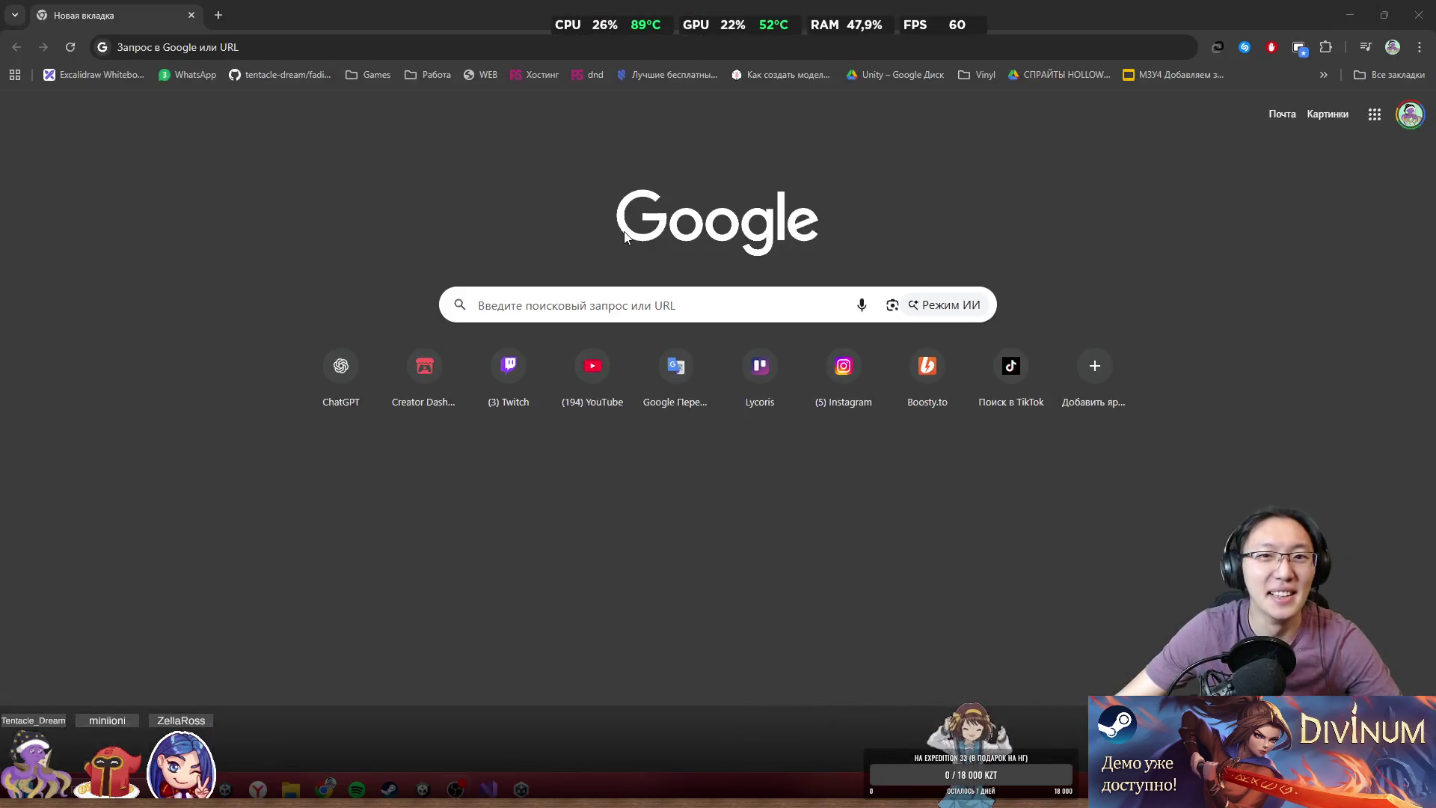
pyautogui.click(309, 47)
pyautogui.write('s')
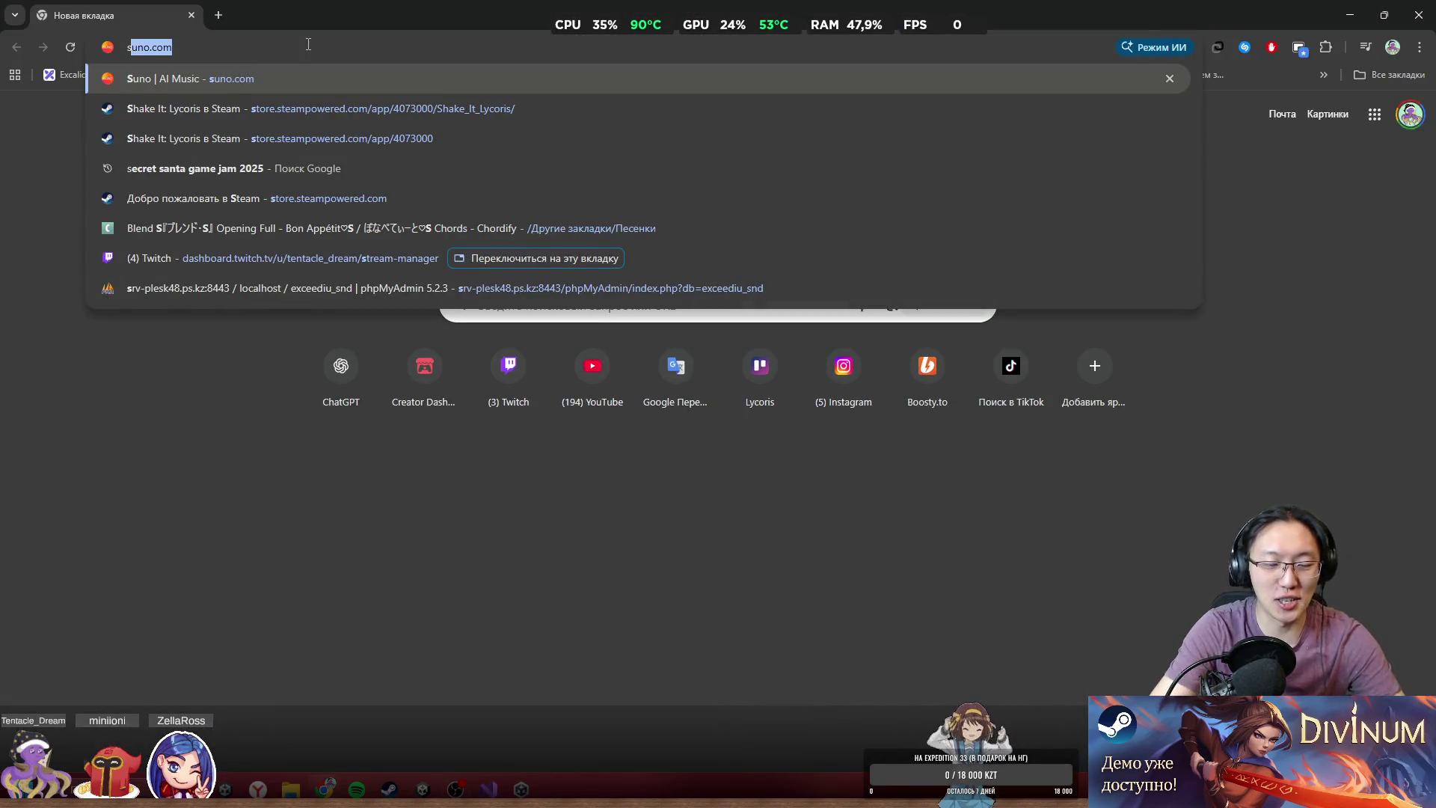
pyautogui.write('t')
pyautogui.press('Return')
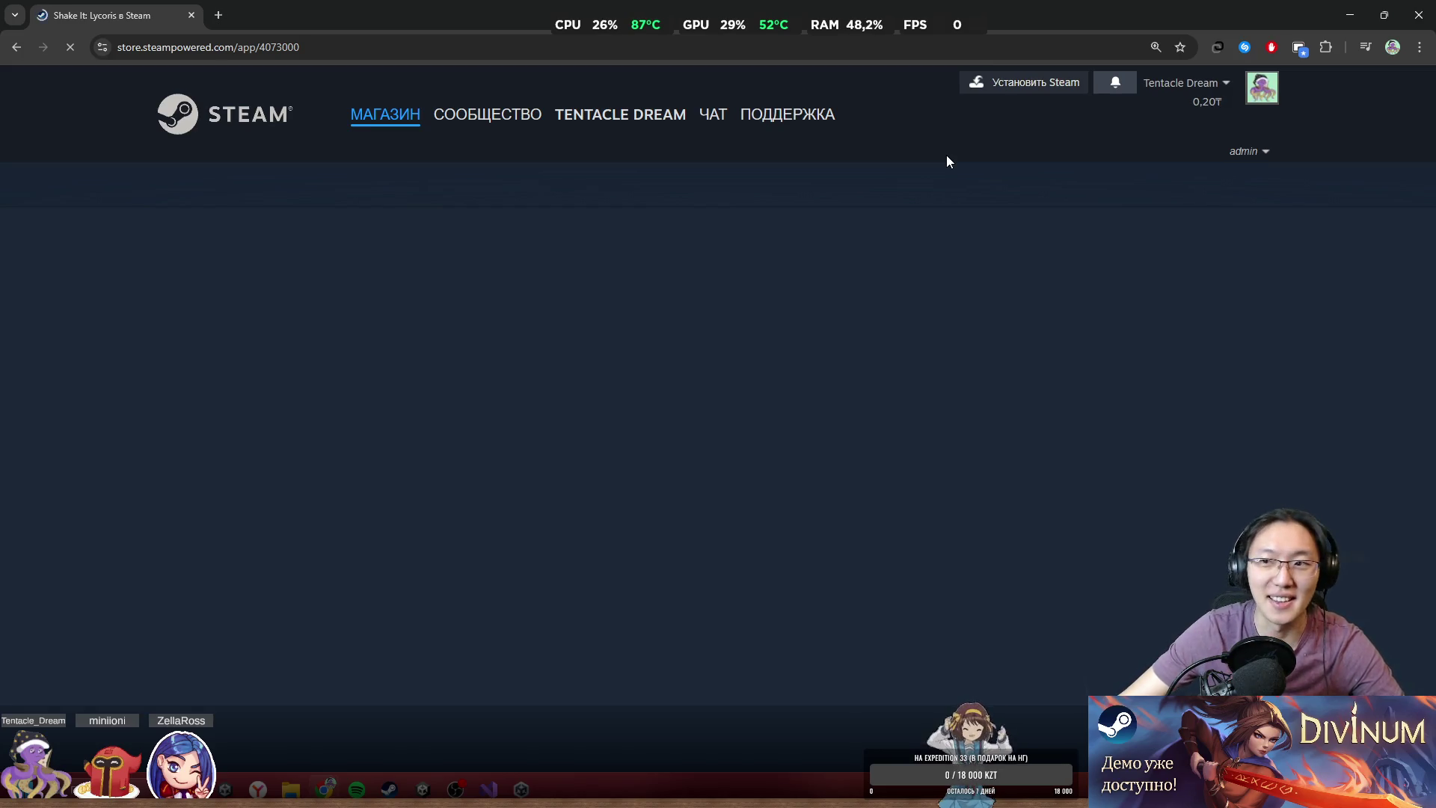
pyautogui.click(200, 91)
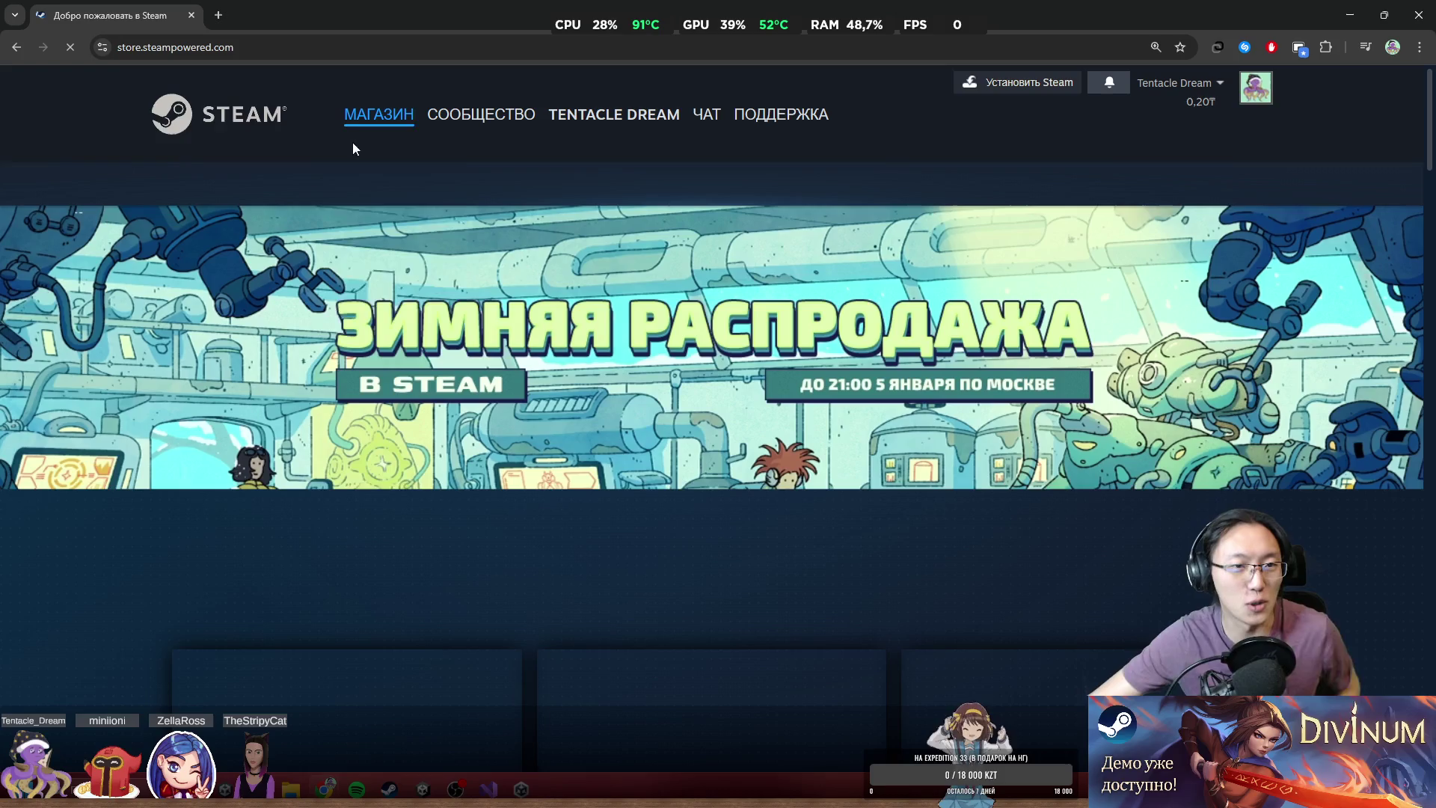
pyautogui.moveTo(409, 118)
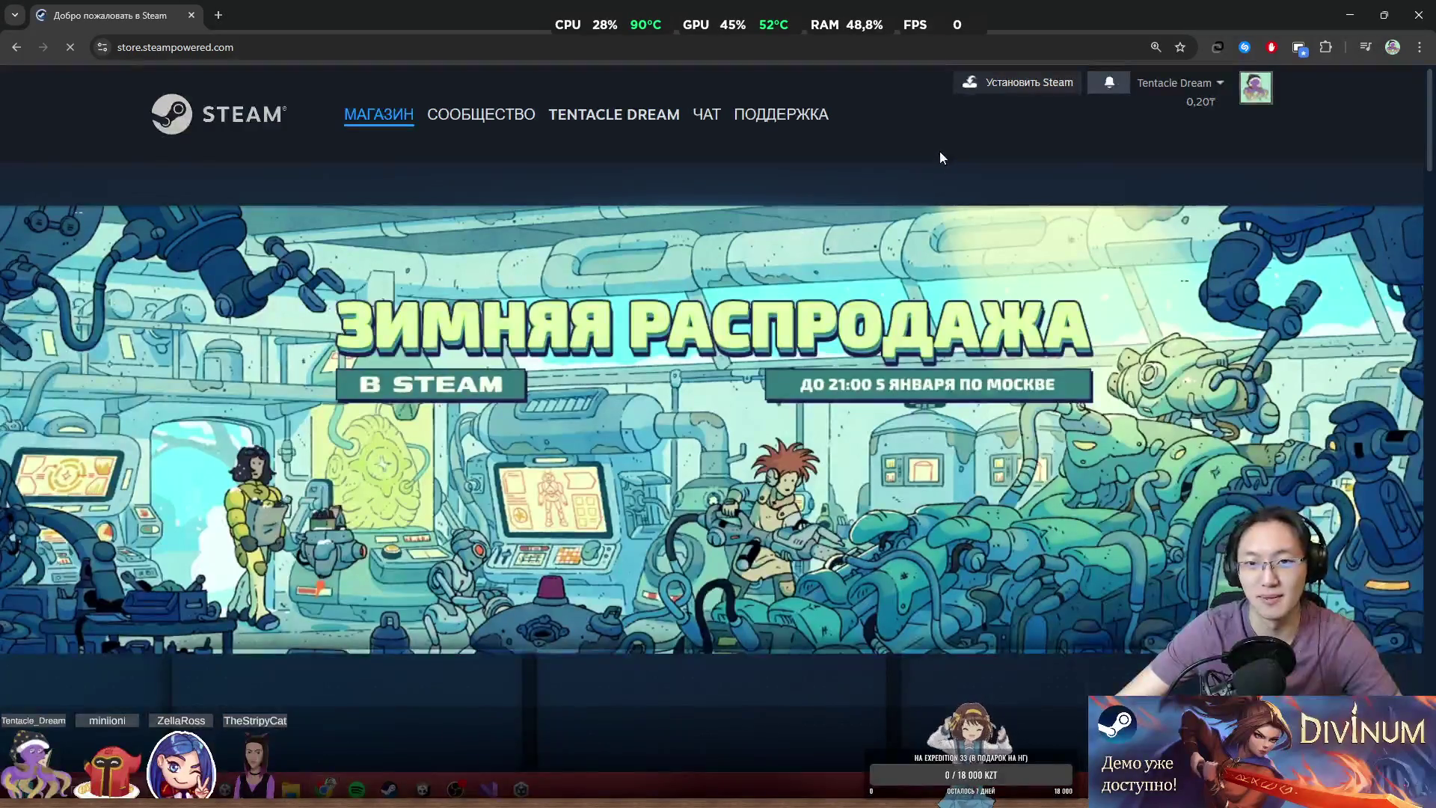
pyautogui.scroll(-5, 1015, 355)
pyautogui.scroll(5, 455, 180)
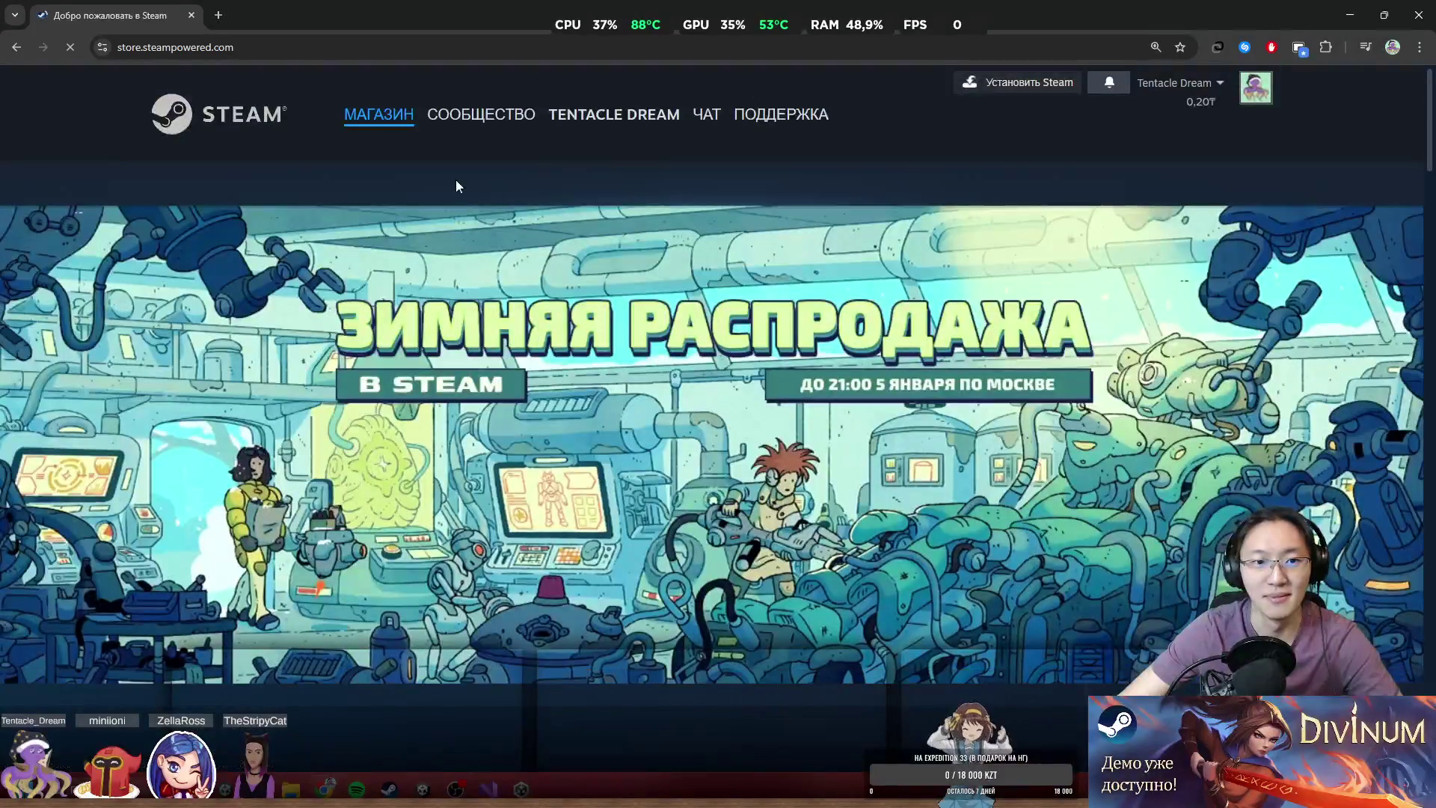
pyautogui.scroll(-10, 718, 389)
pyautogui.scroll(10, 1122, 434)
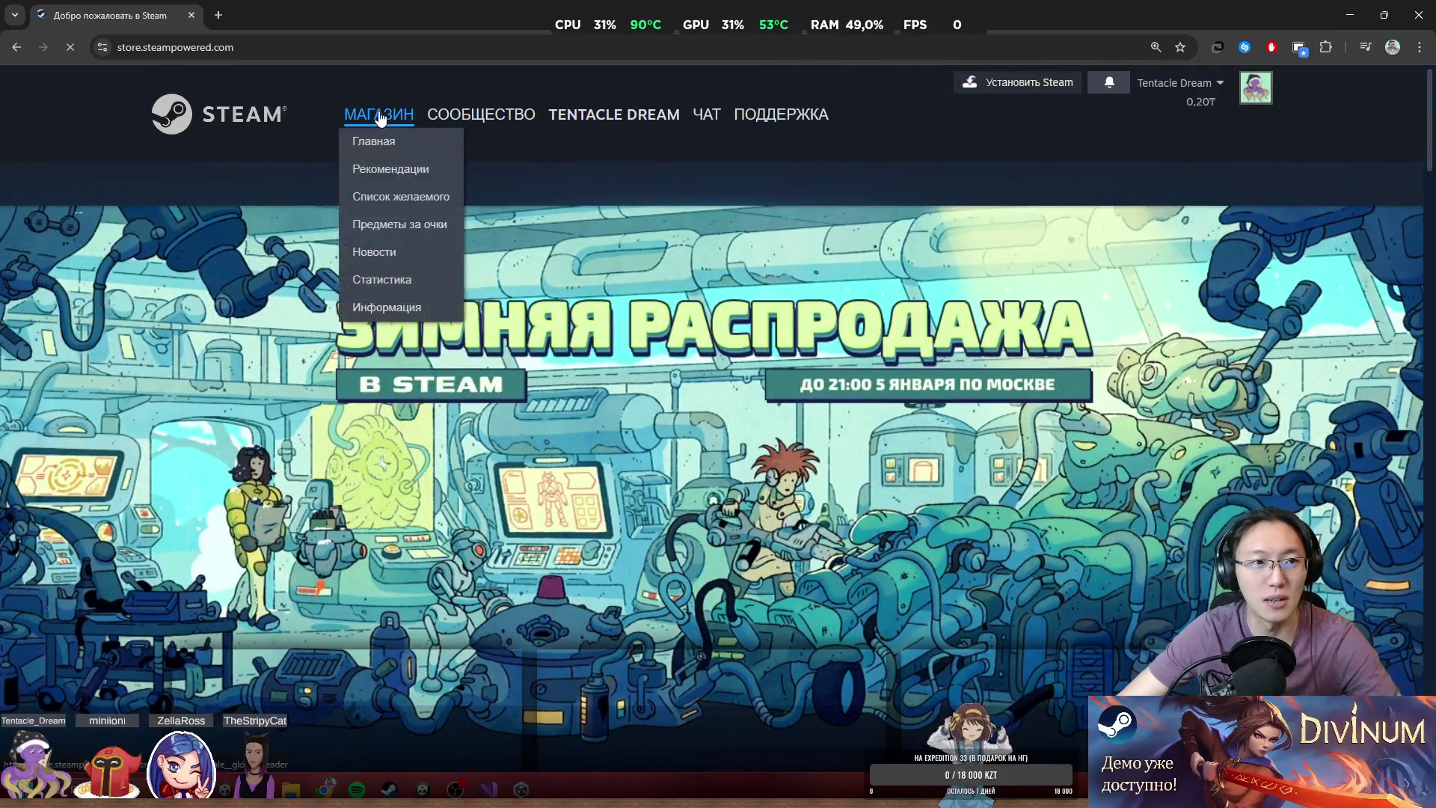
pyautogui.scroll(-15, 938, 357)
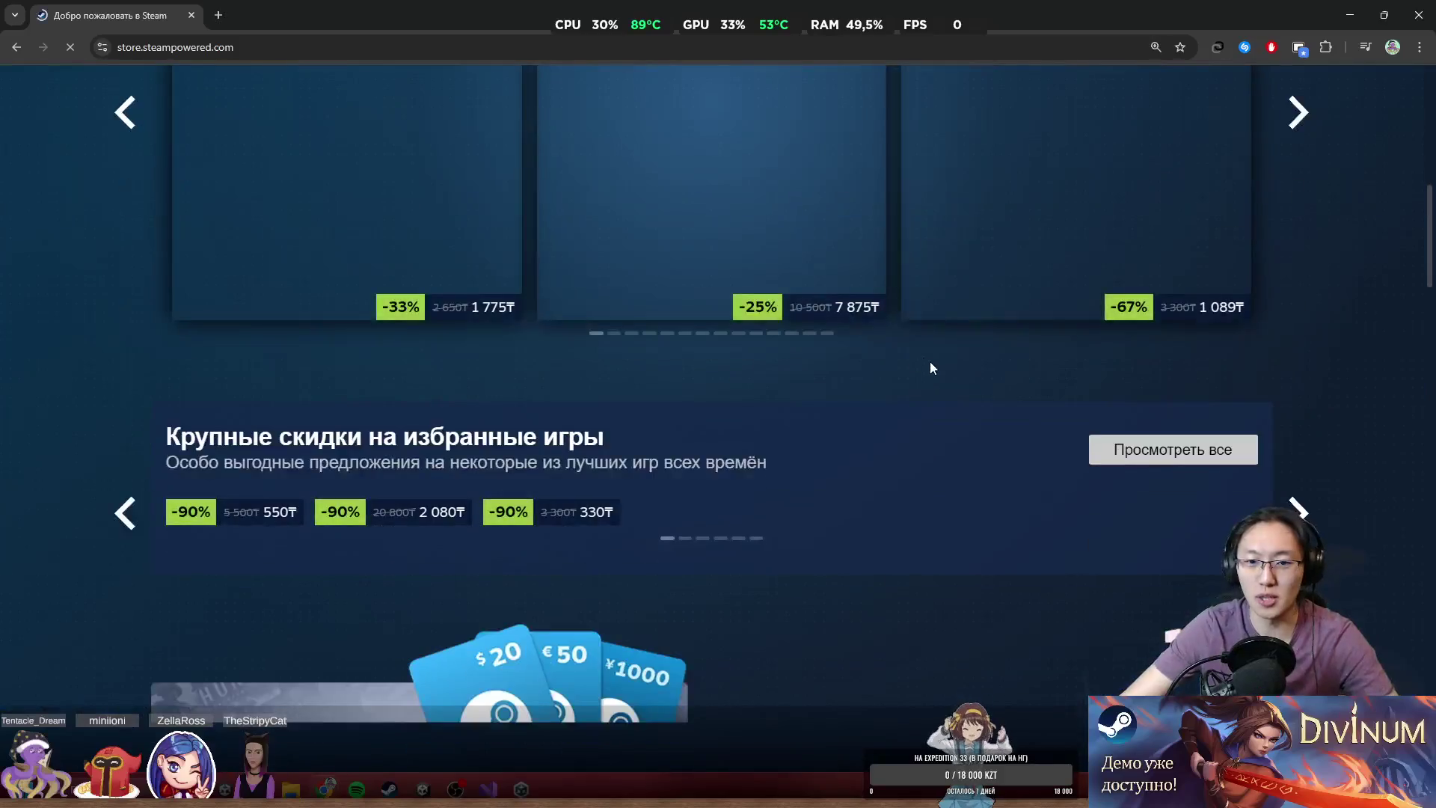
pyautogui.scroll(8, 1019, 383)
pyautogui.scroll(6, 1027, 376)
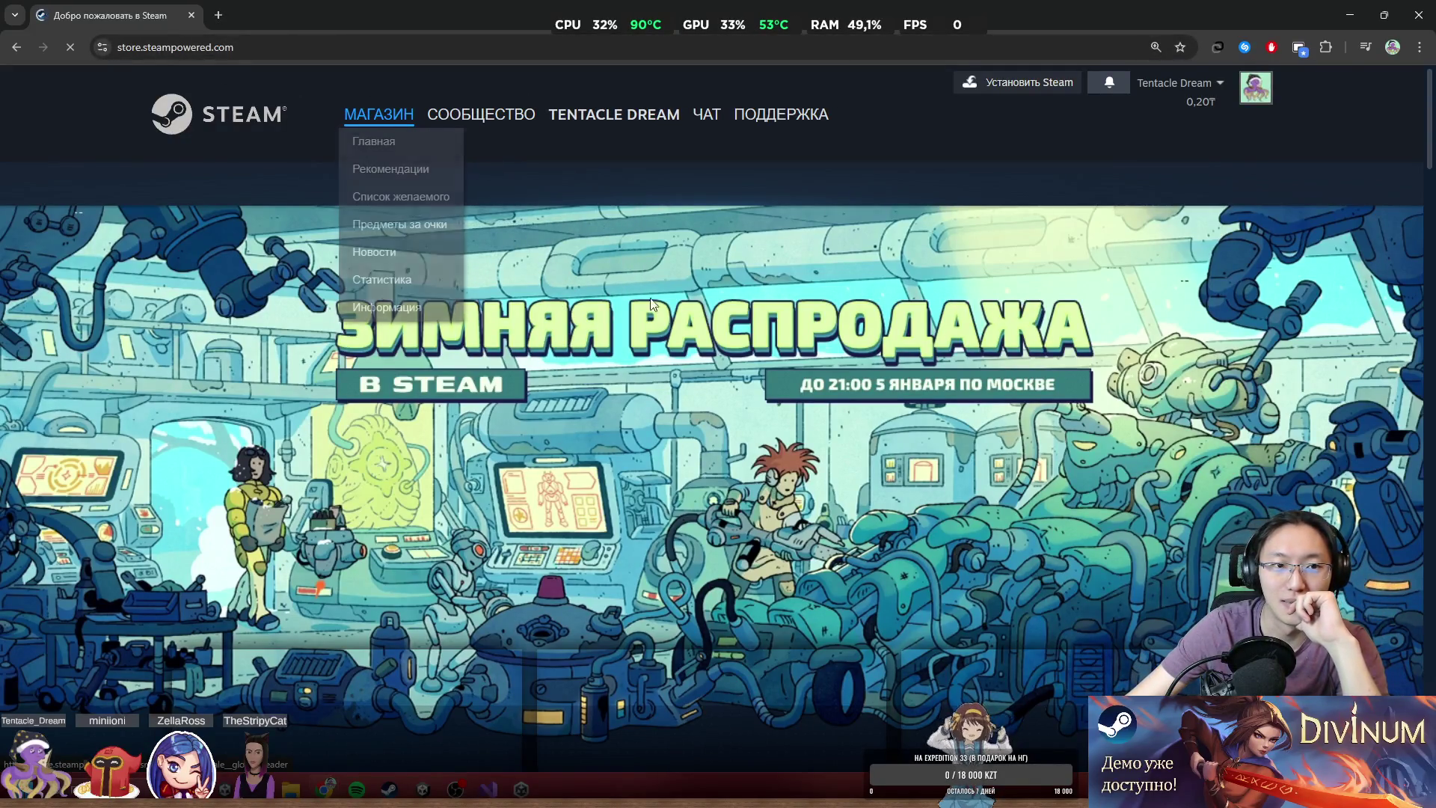
pyautogui.scroll(-10, 620, 266)
pyautogui.scroll(6, 671, 324)
pyautogui.scroll(4, 691, 330)
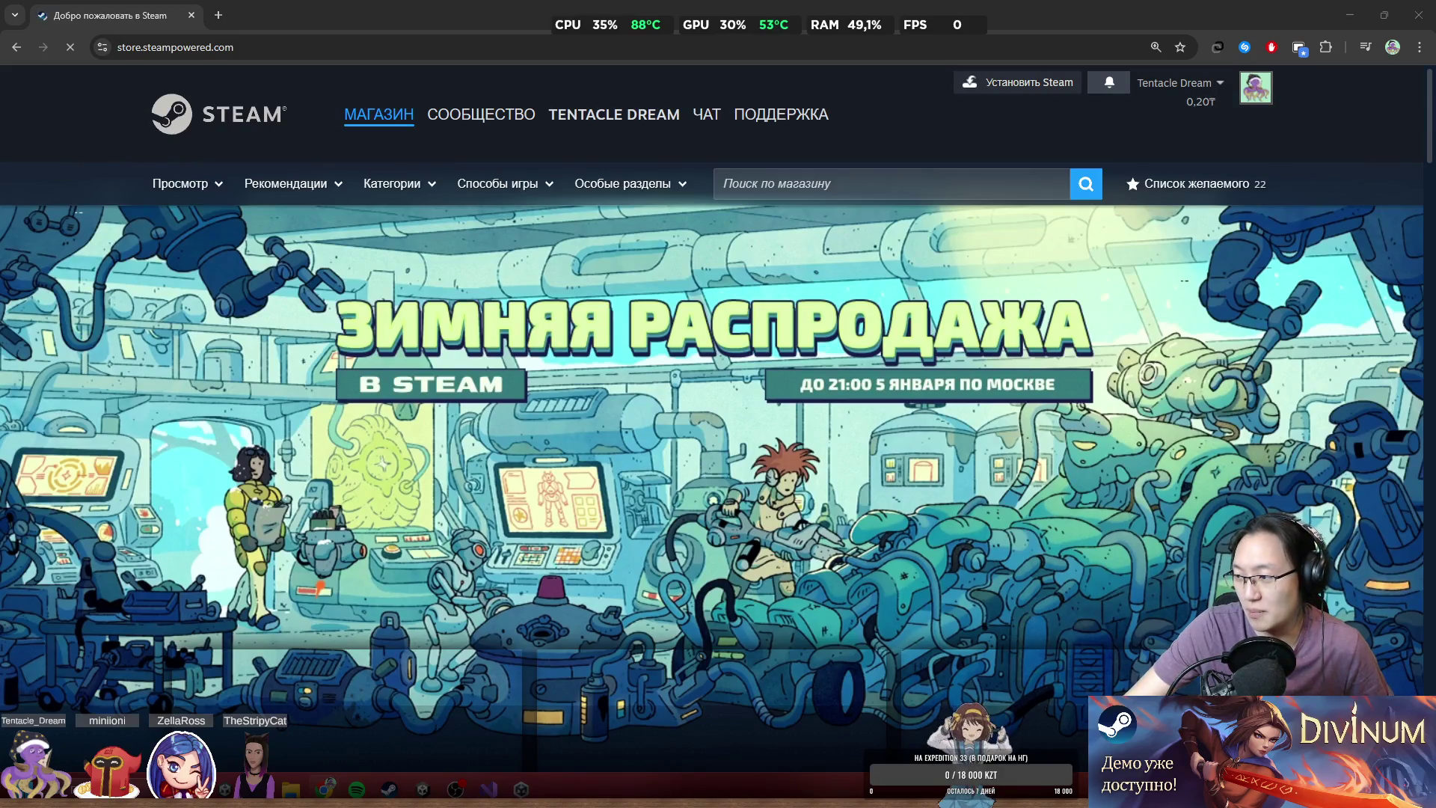
pyautogui.hotkey('alt', 'Tab')
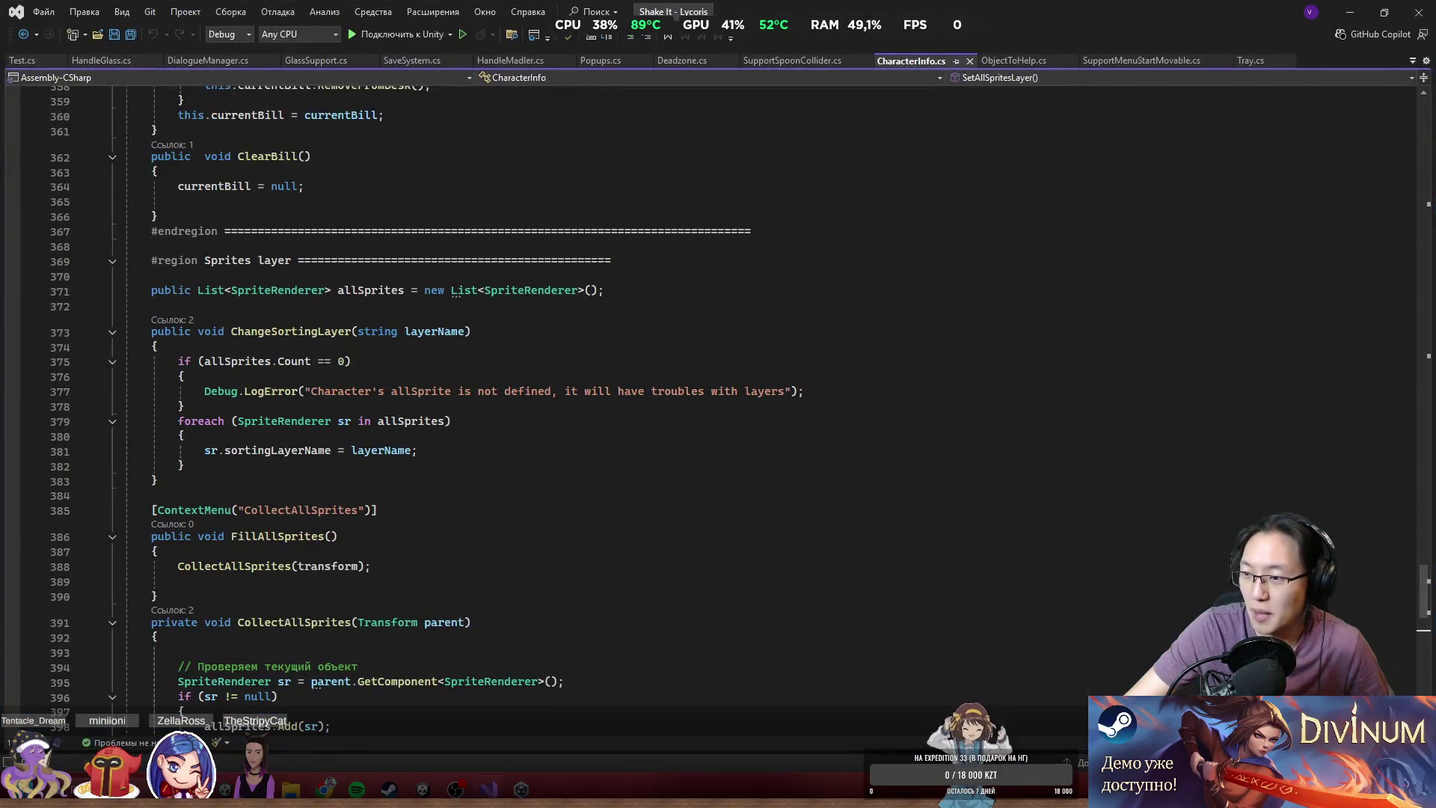
pyautogui.hotkey('alt', 'Tab')
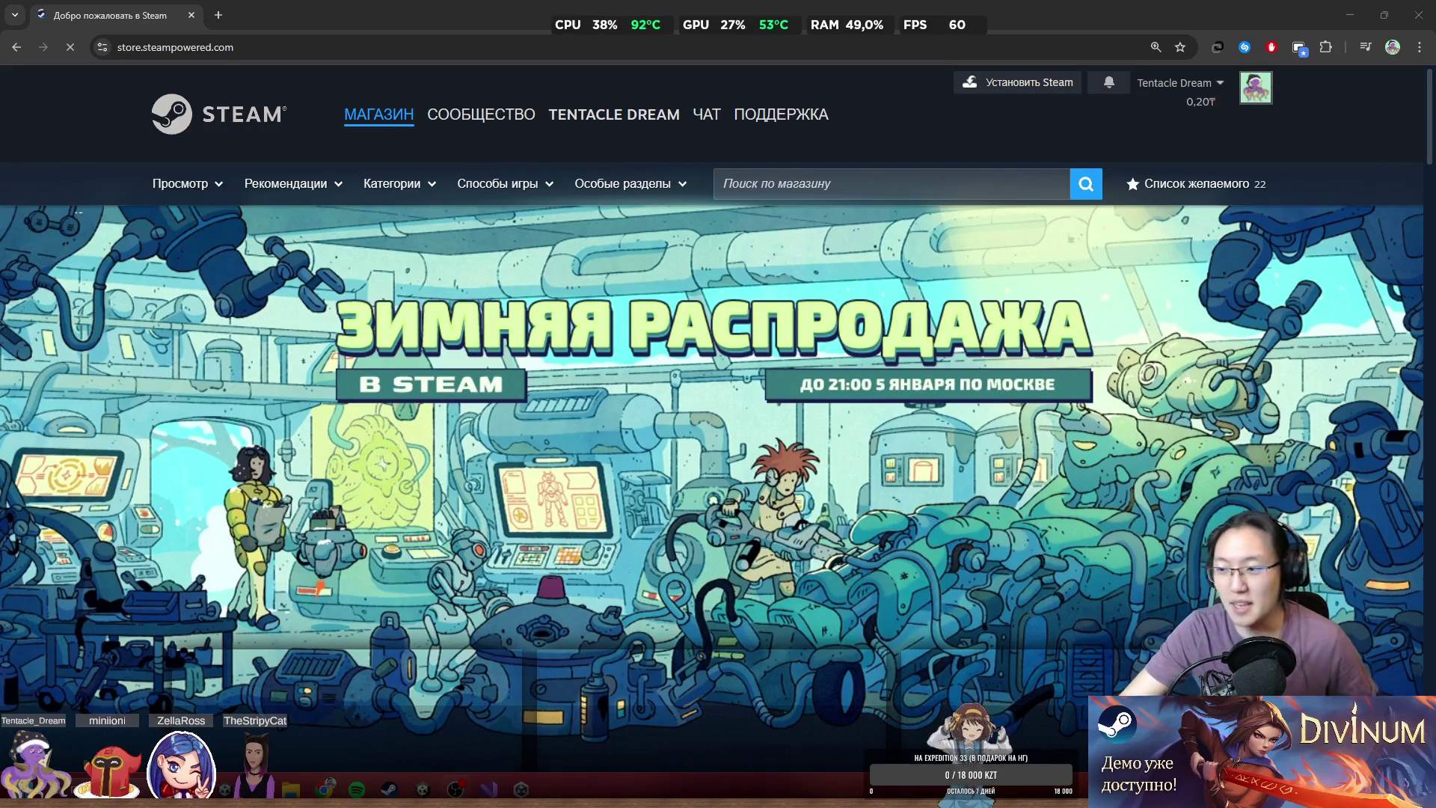
# - Search the Steam Store for 'shake'
pyautogui.click(914, 185)
pyautogui.write('shj')
pyautogui.press('BackSpace')
pyautogui.write('ake')
pyautogui.press('Return')
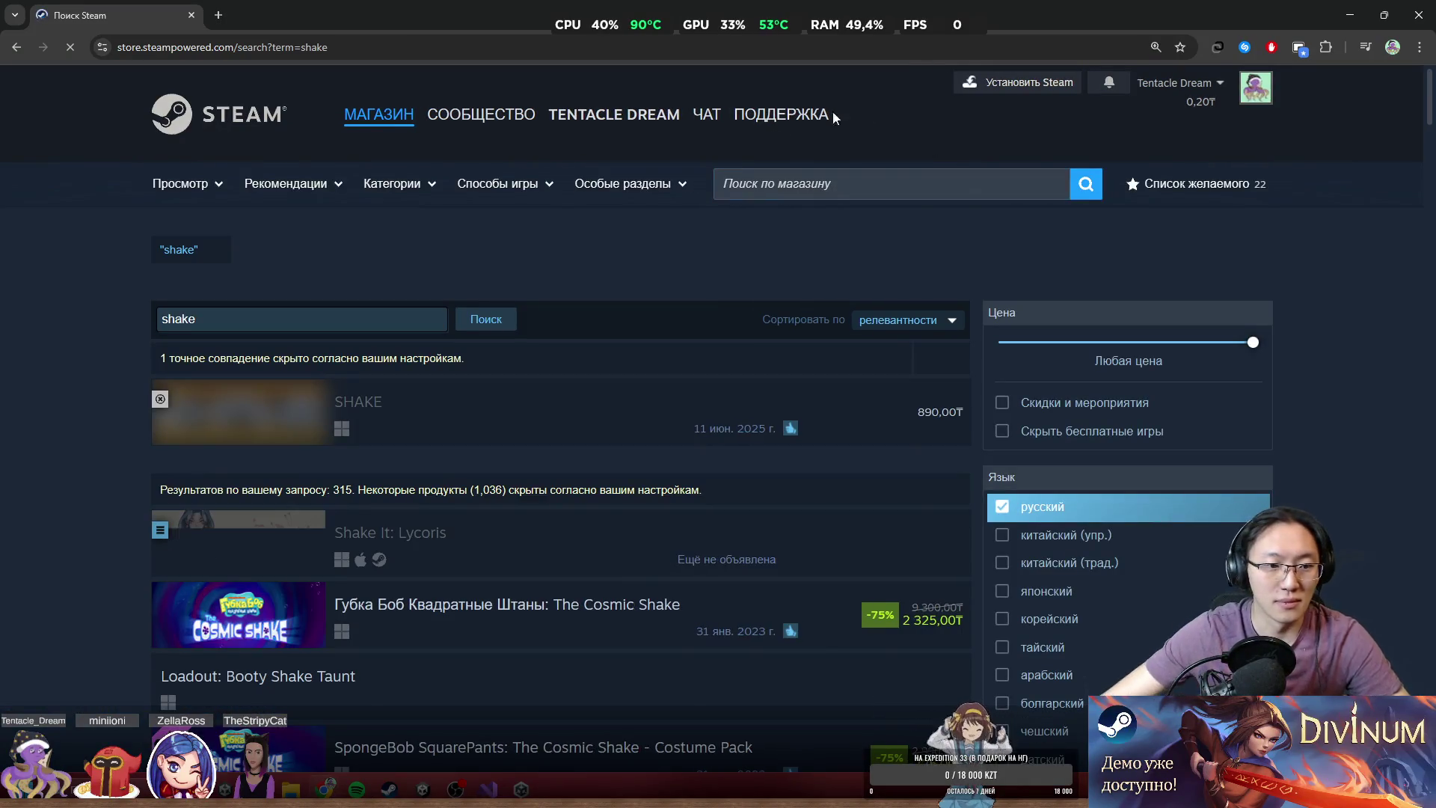
# - Scroll the 'shake' results, select the search page URL, and maximise the incognito window
pyautogui.scroll(-2, 591, 241)
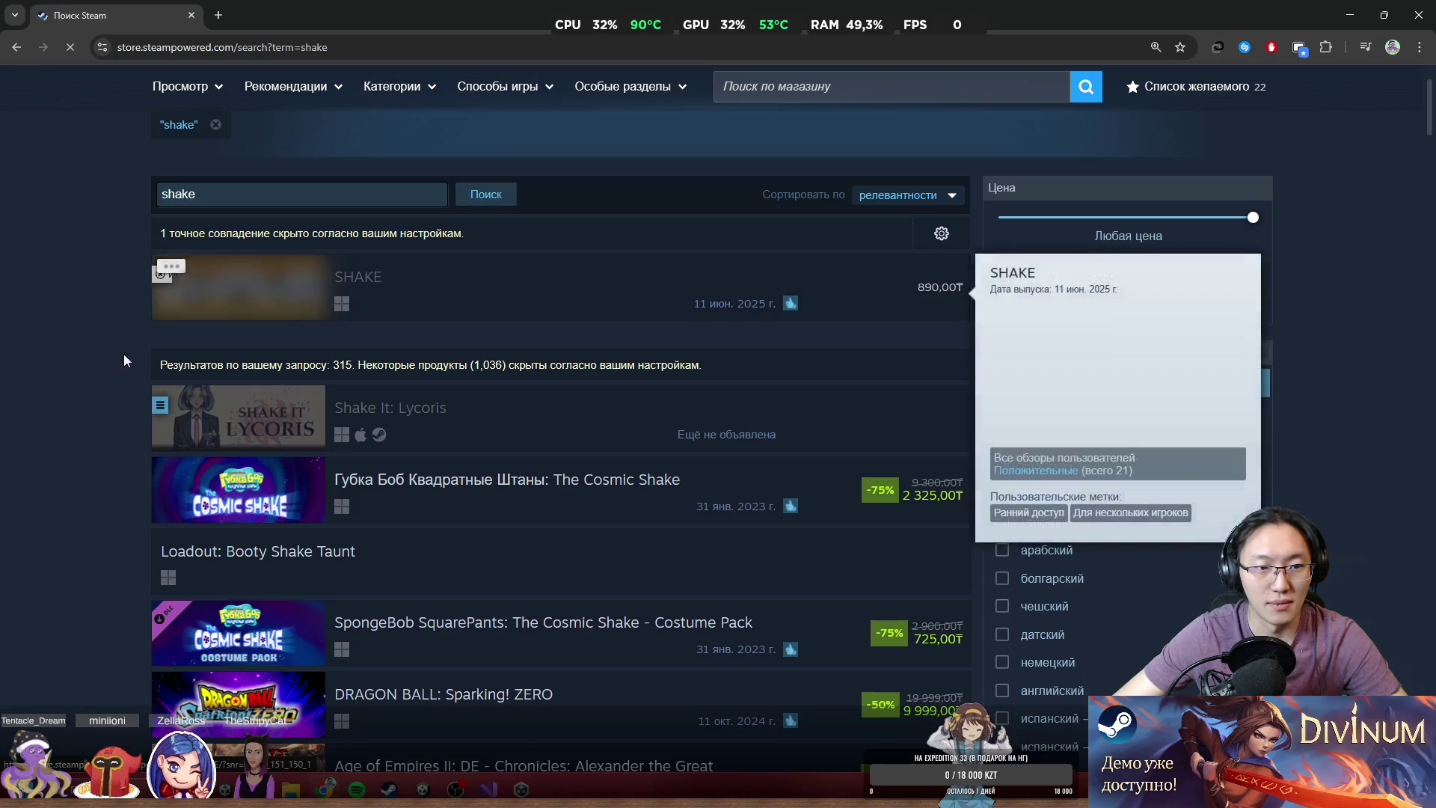
pyautogui.scroll(-2, 65, 380)
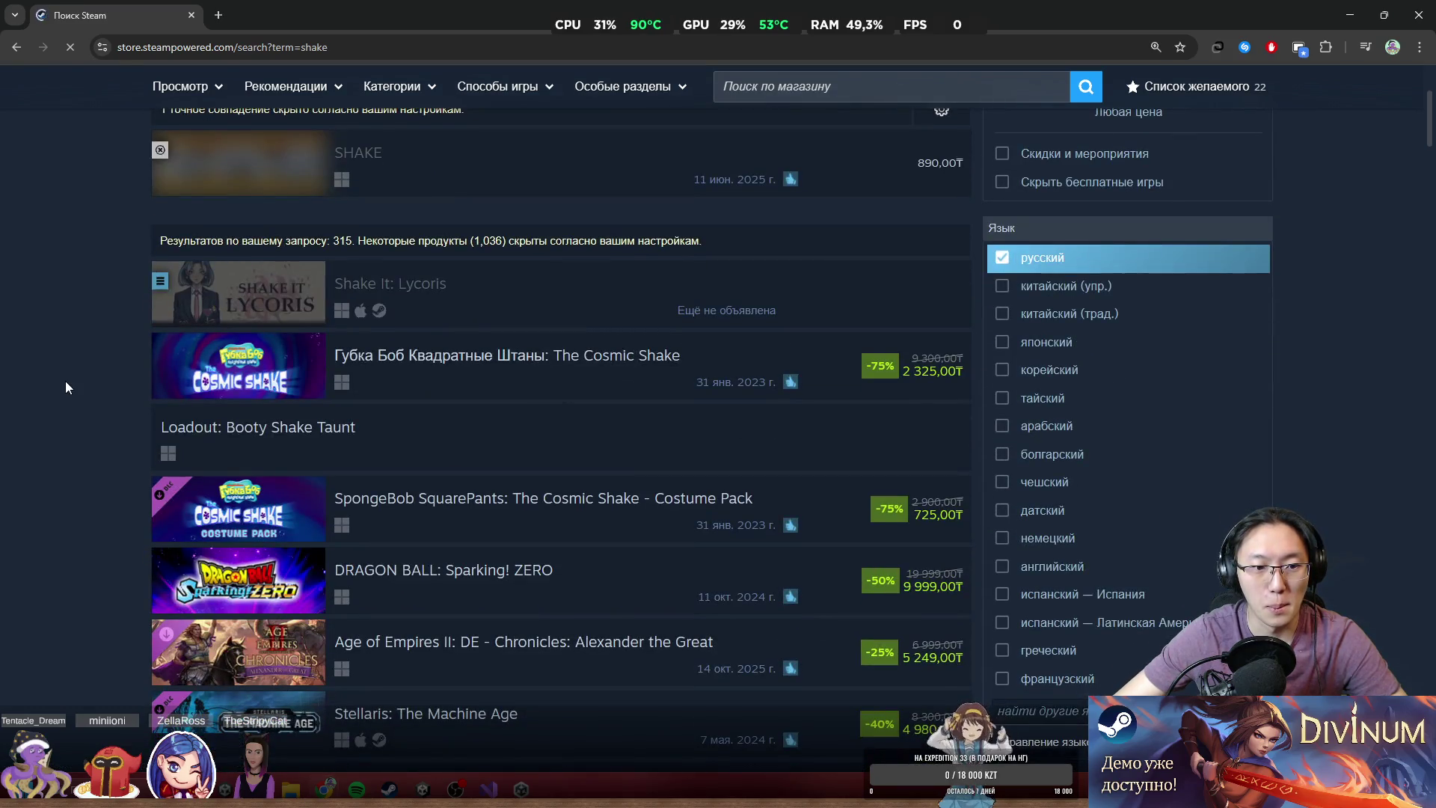
pyautogui.scroll(-2, 65, 380)
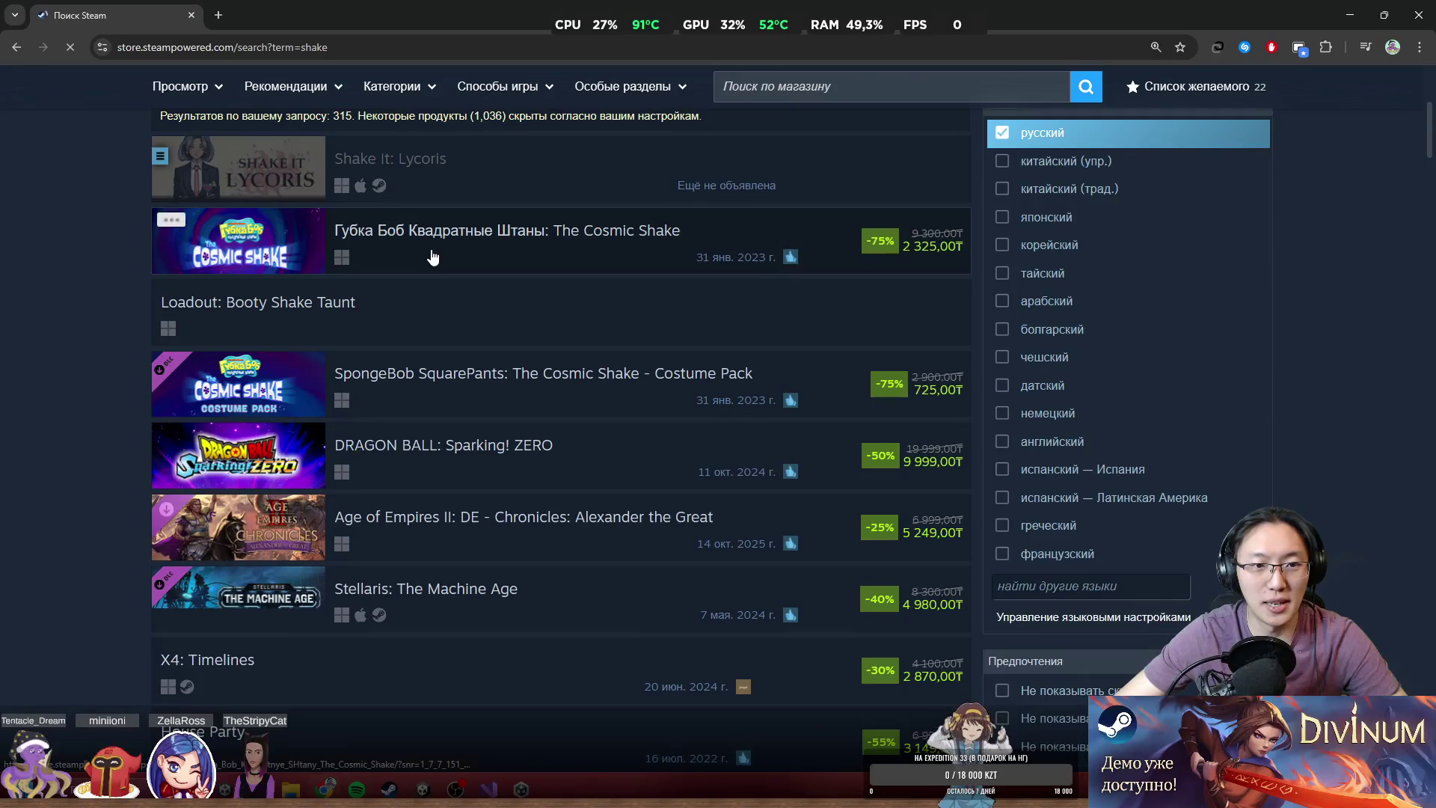
pyautogui.click(127, 49)
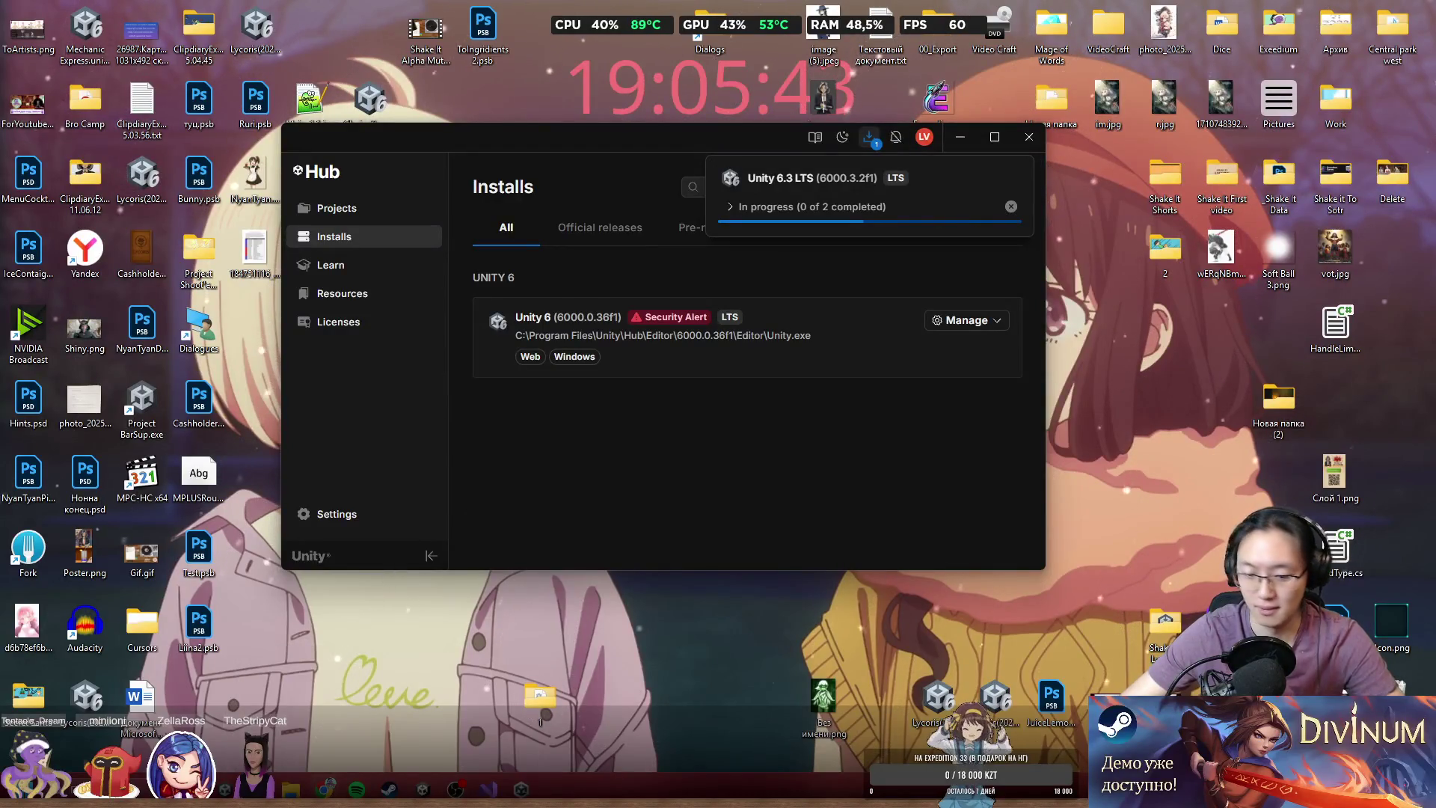
pyautogui.doubleClick(1241, 237)
# - Load the copied 'shake' search URL in the incognito window, then return to Unity Hub
pyautogui.write('https://store.steampowered.com/search?term=shake')
pyautogui.press('Return')
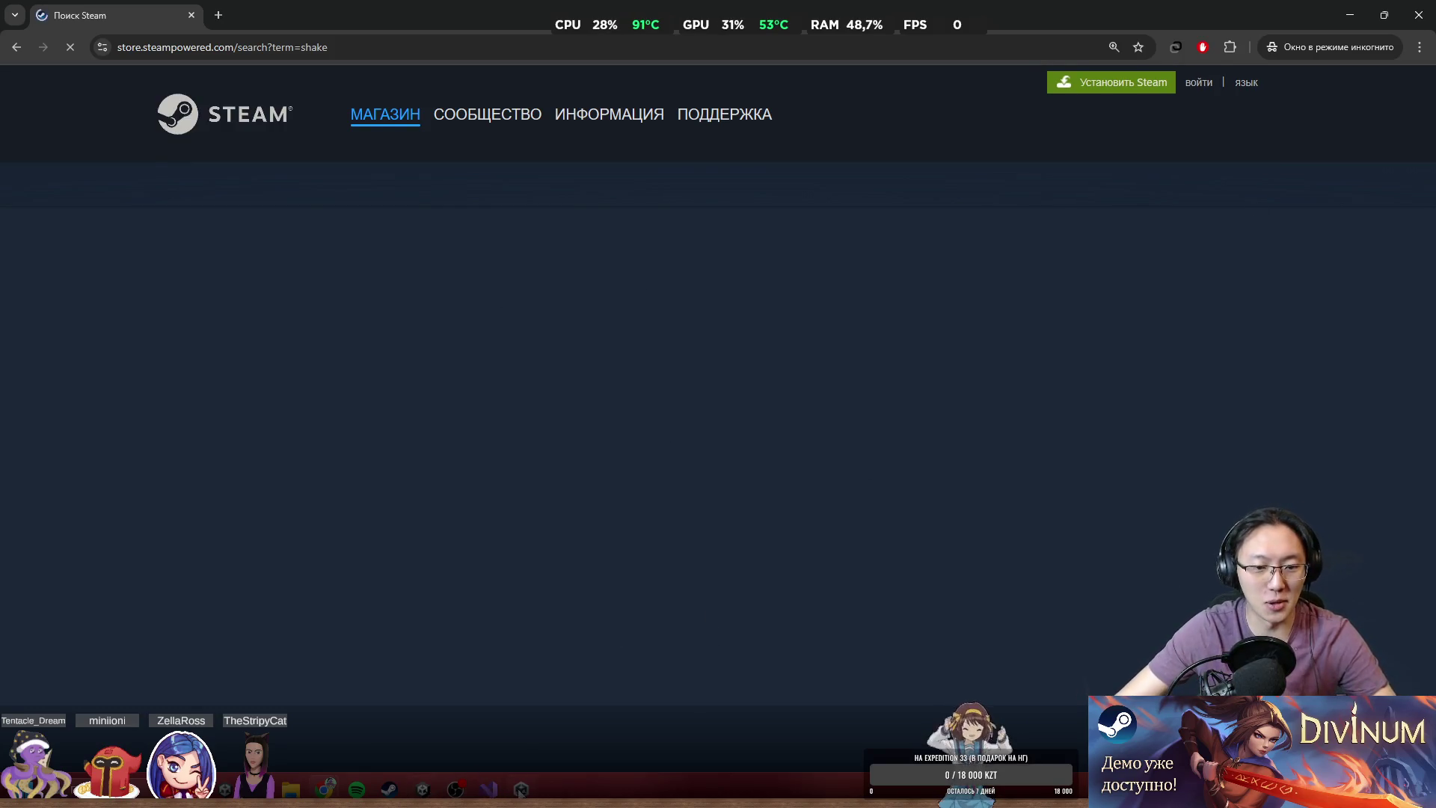
pyautogui.hotkey('alt', 'Tab')
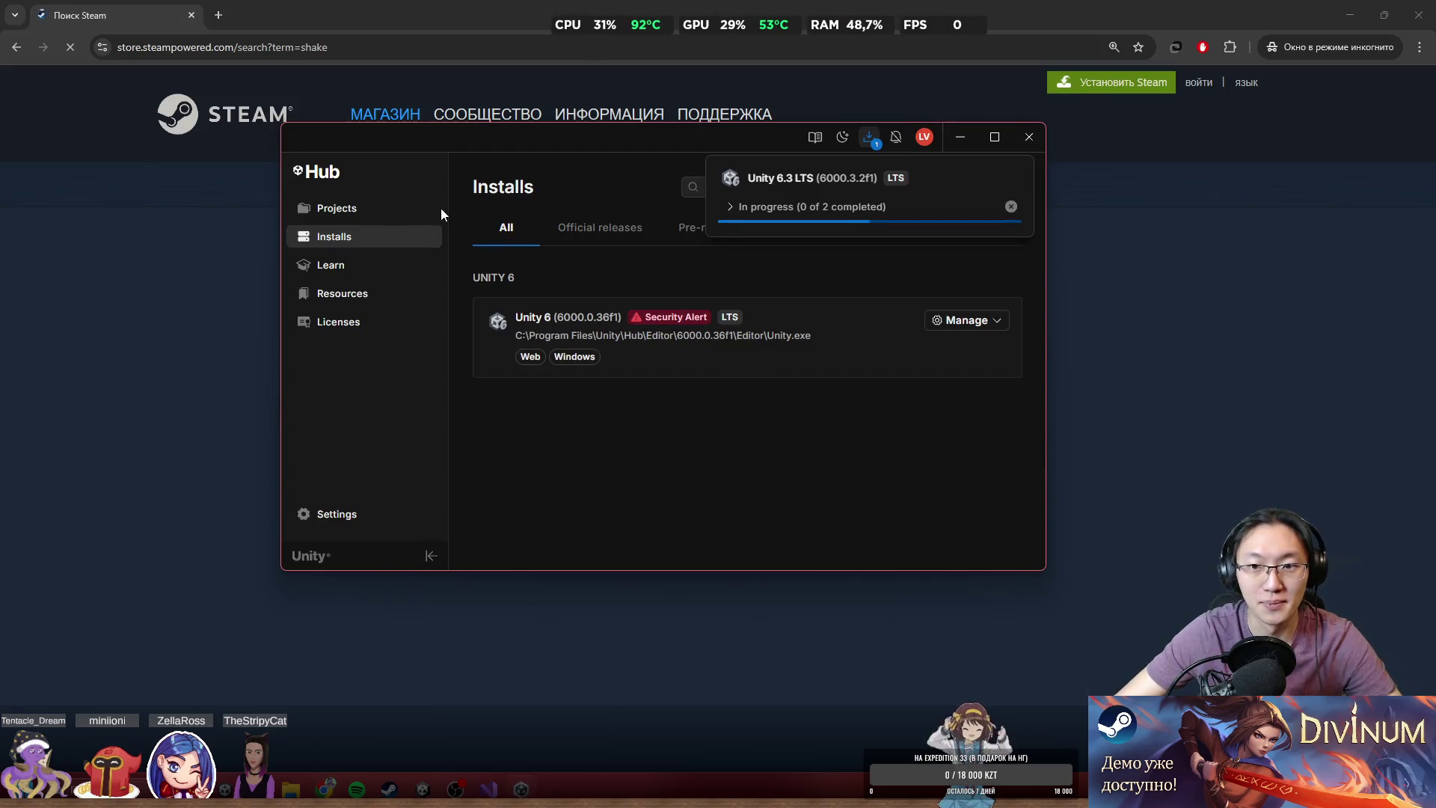
# - Show the Shake It - Lycoris project folder in File Explorer from Unity Hub's Projects list
pyautogui.click(363, 217)
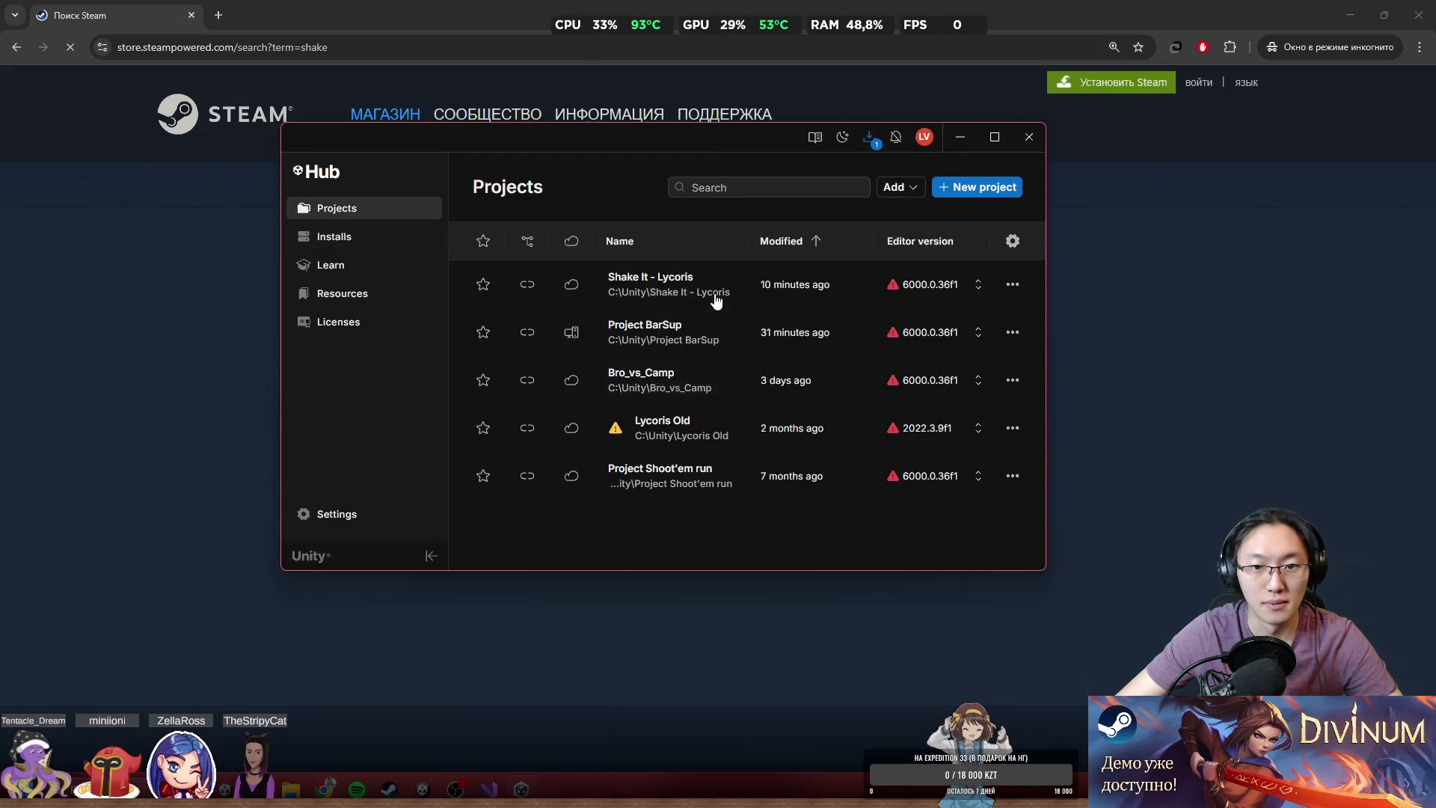
pyautogui.rightClick(714, 294)
pyautogui.click(818, 308)
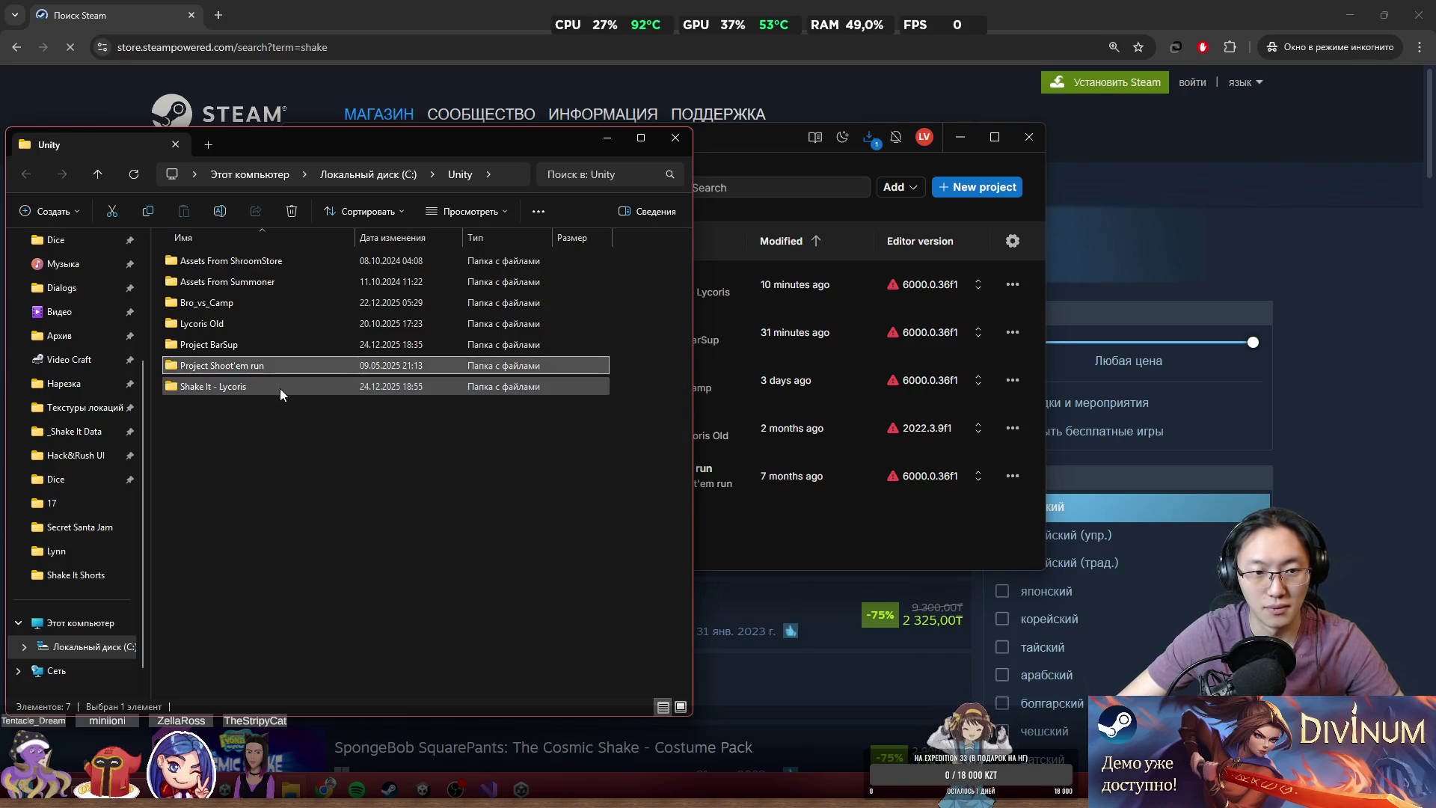
# - Copy and paste the Shake It - Lycoris folder to duplicate it in C:\Unity
pyautogui.hotkey('ctrl', 'c')
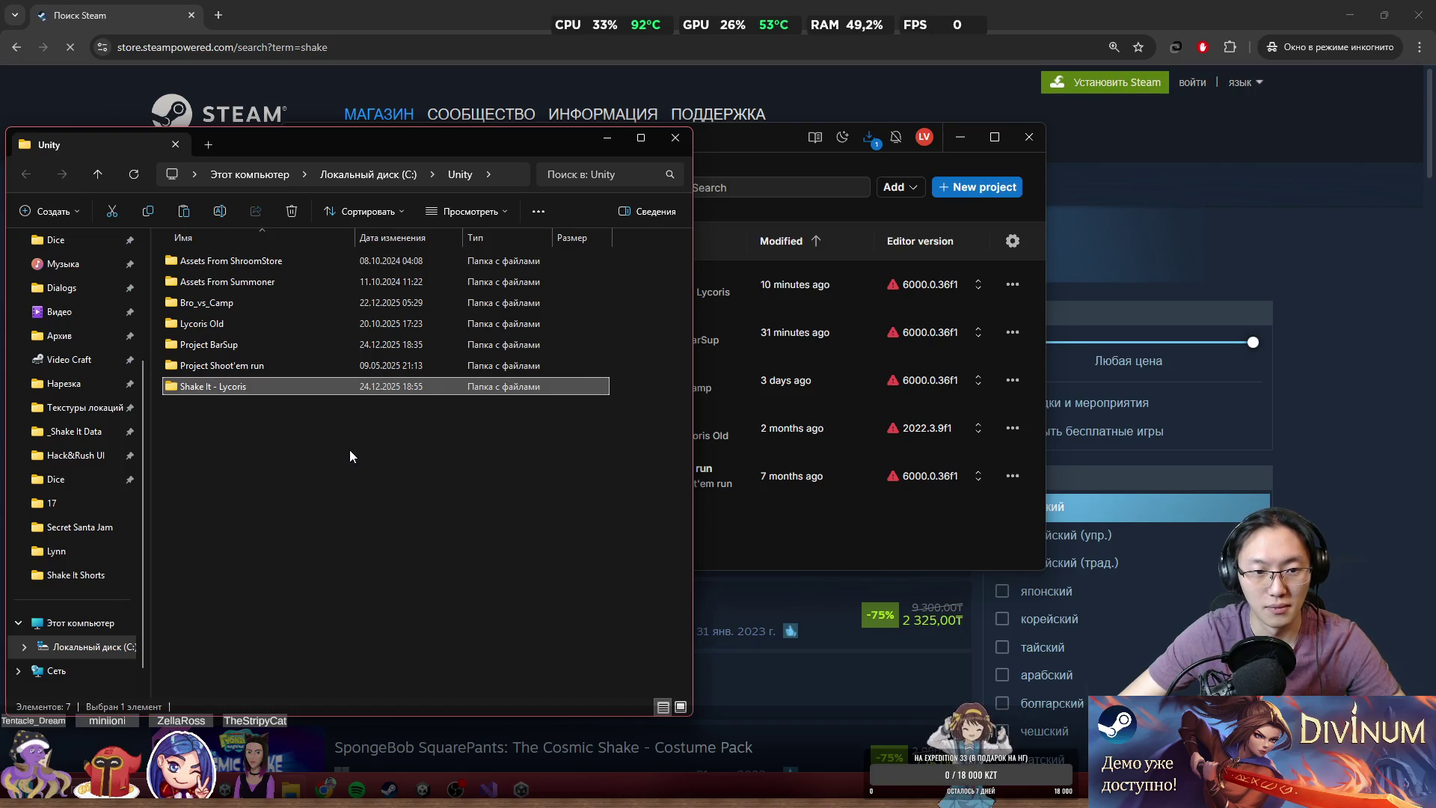
pyautogui.hotkey('ctrl', 'v')
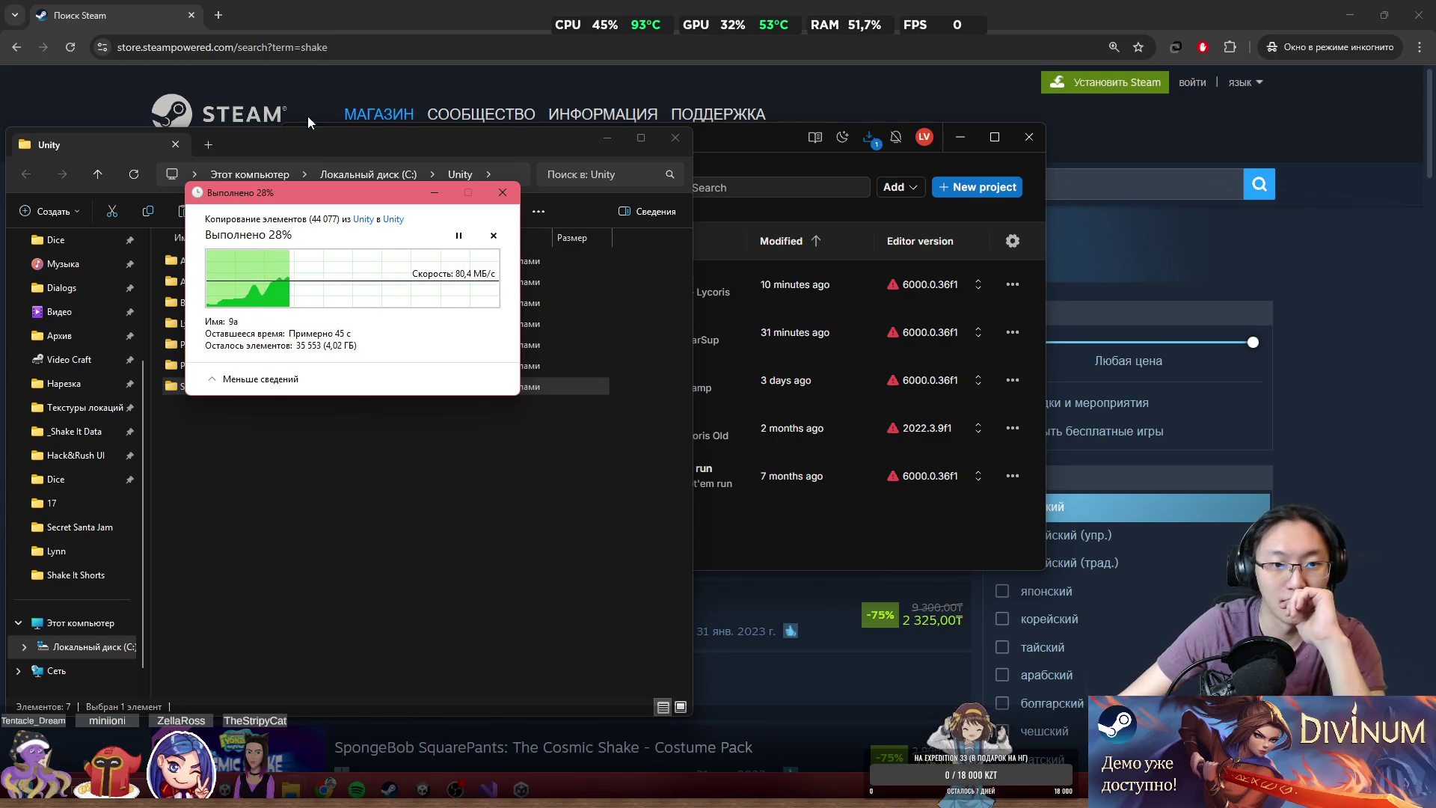
pyautogui.click(348, 9)
# - Uncheck the русский language filter so the 'shake' search lists 1,252 results
pyautogui.moveTo(447, 198)
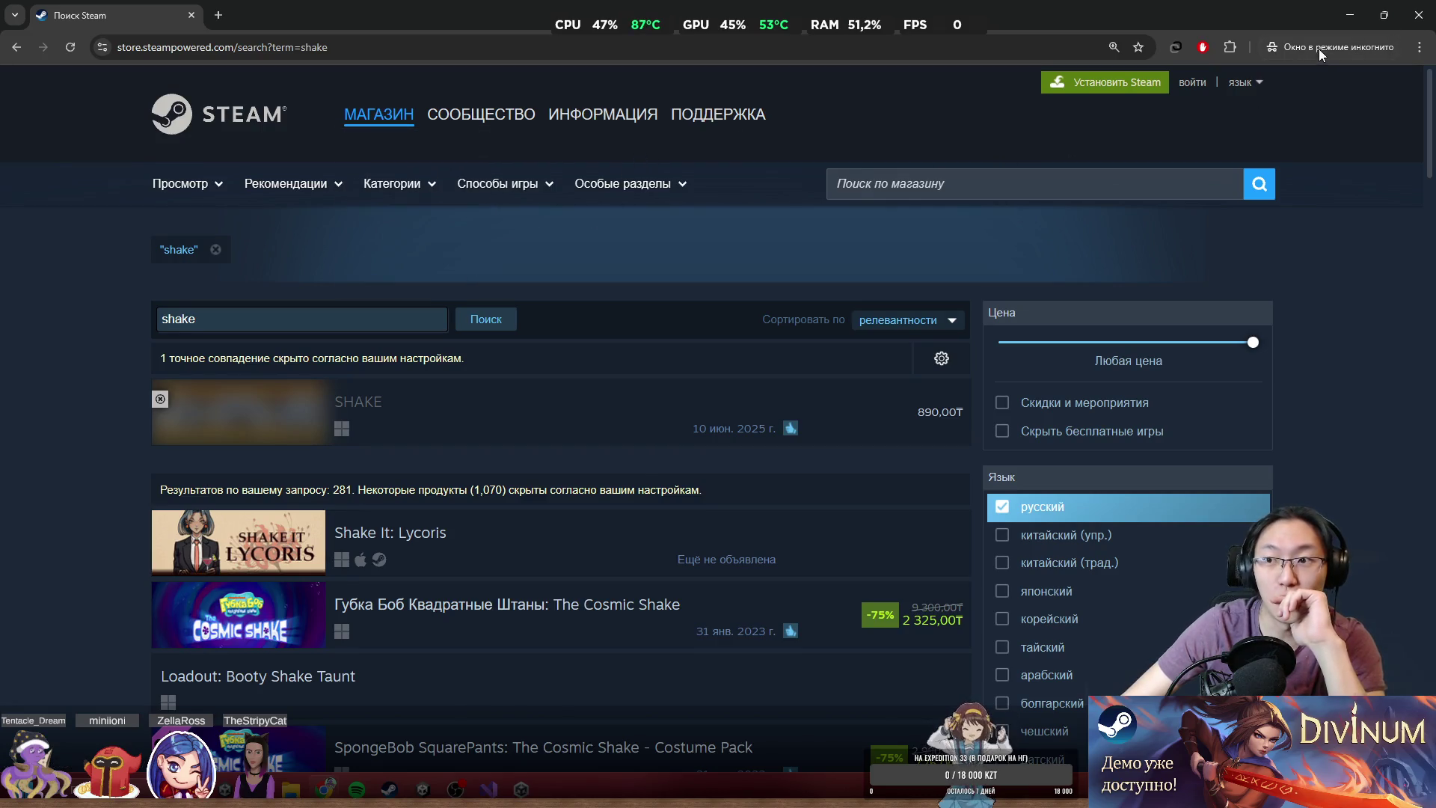
pyautogui.scroll(-2, 1305, 311)
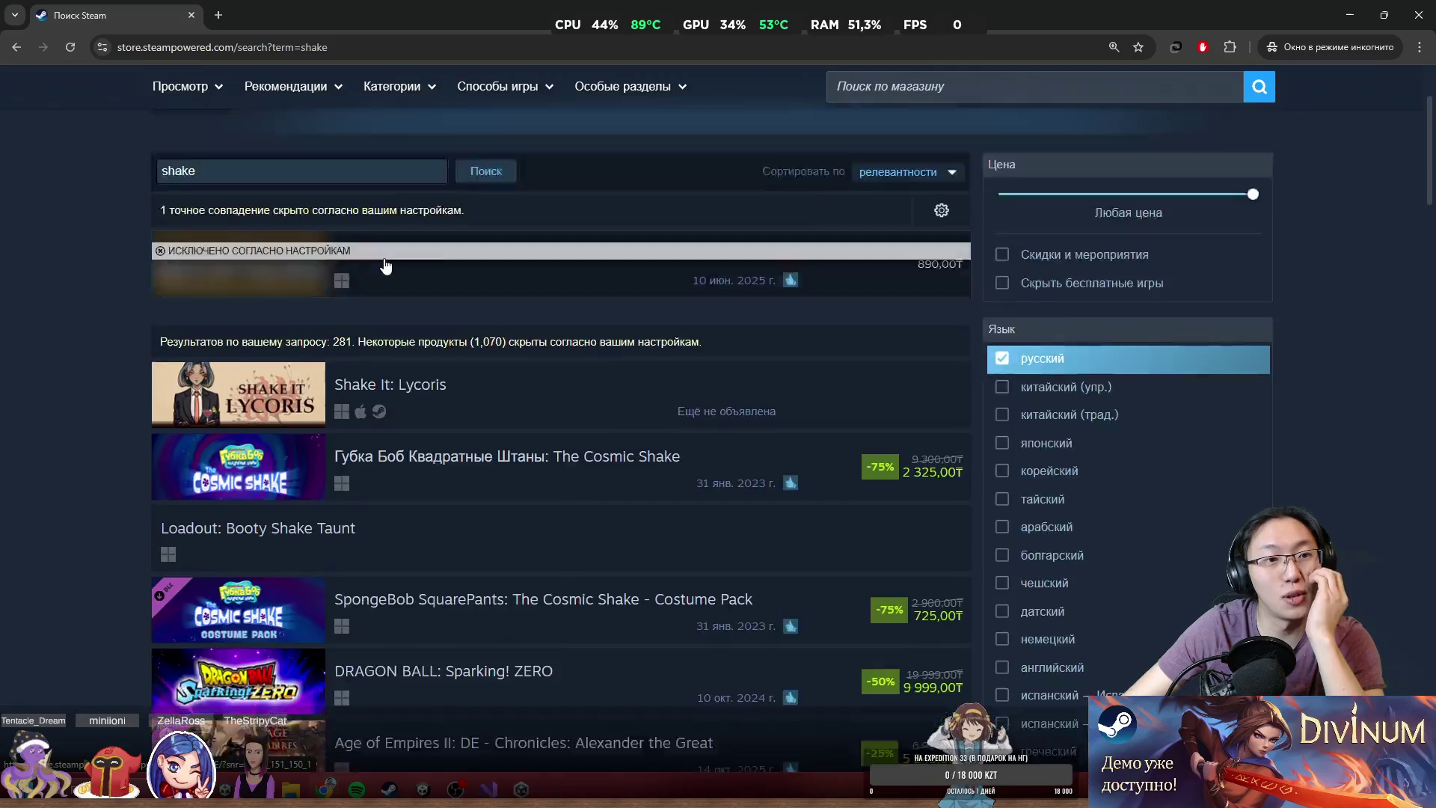
pyautogui.scroll(2, 385, 266)
pyautogui.scroll(-2, 148, 345)
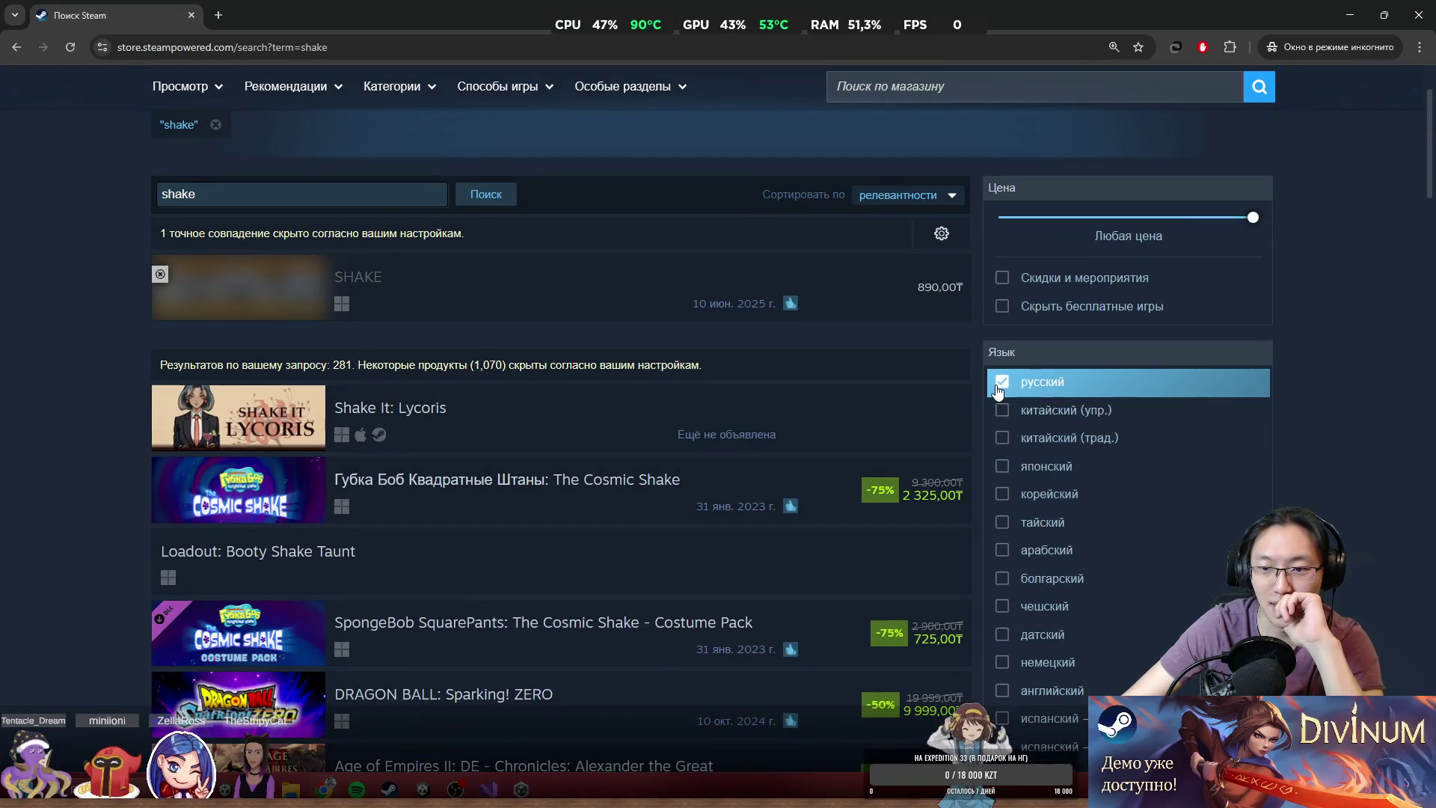
pyautogui.scroll(-3, 1097, 436)
pyautogui.scroll(-1, 1098, 436)
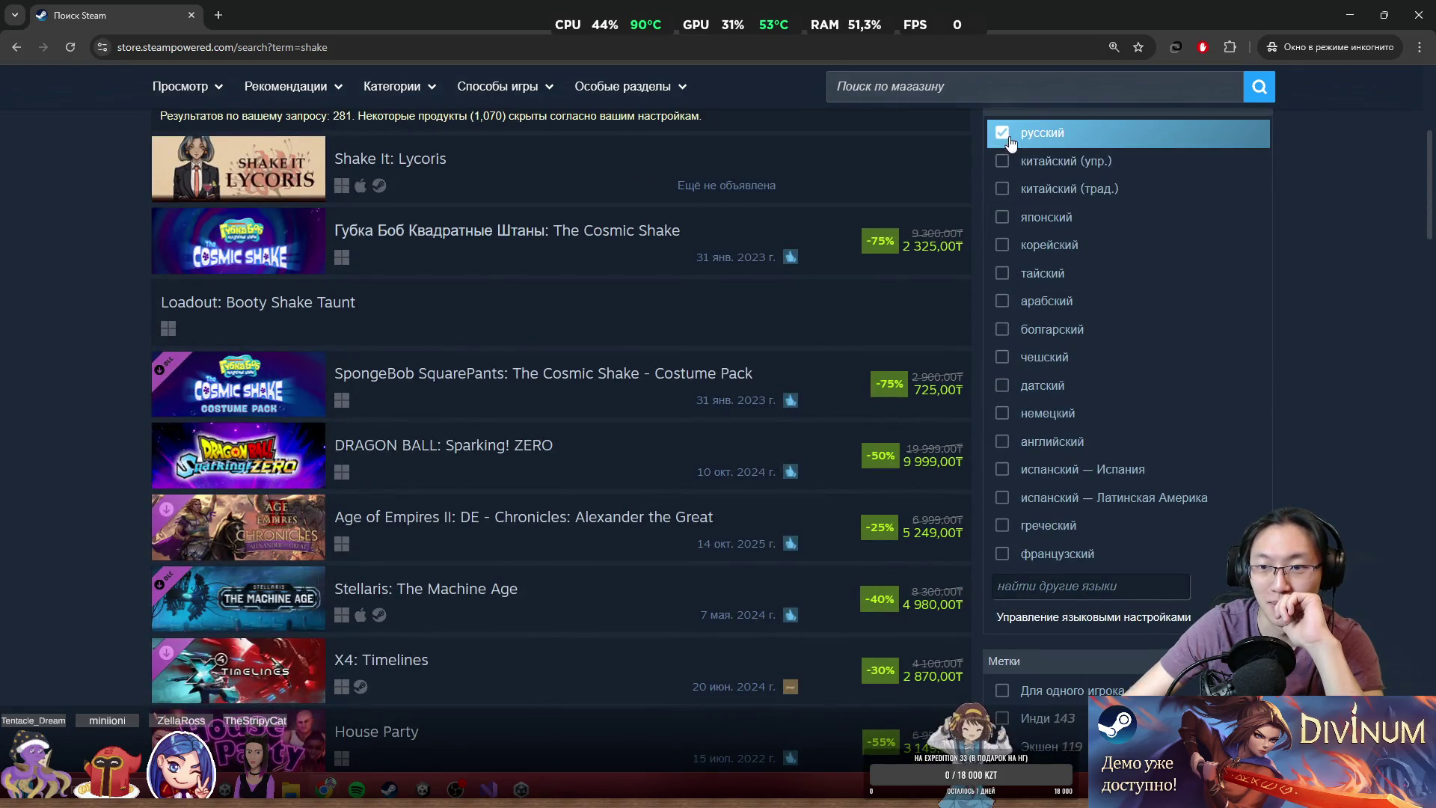
pyautogui.click(1108, 135)
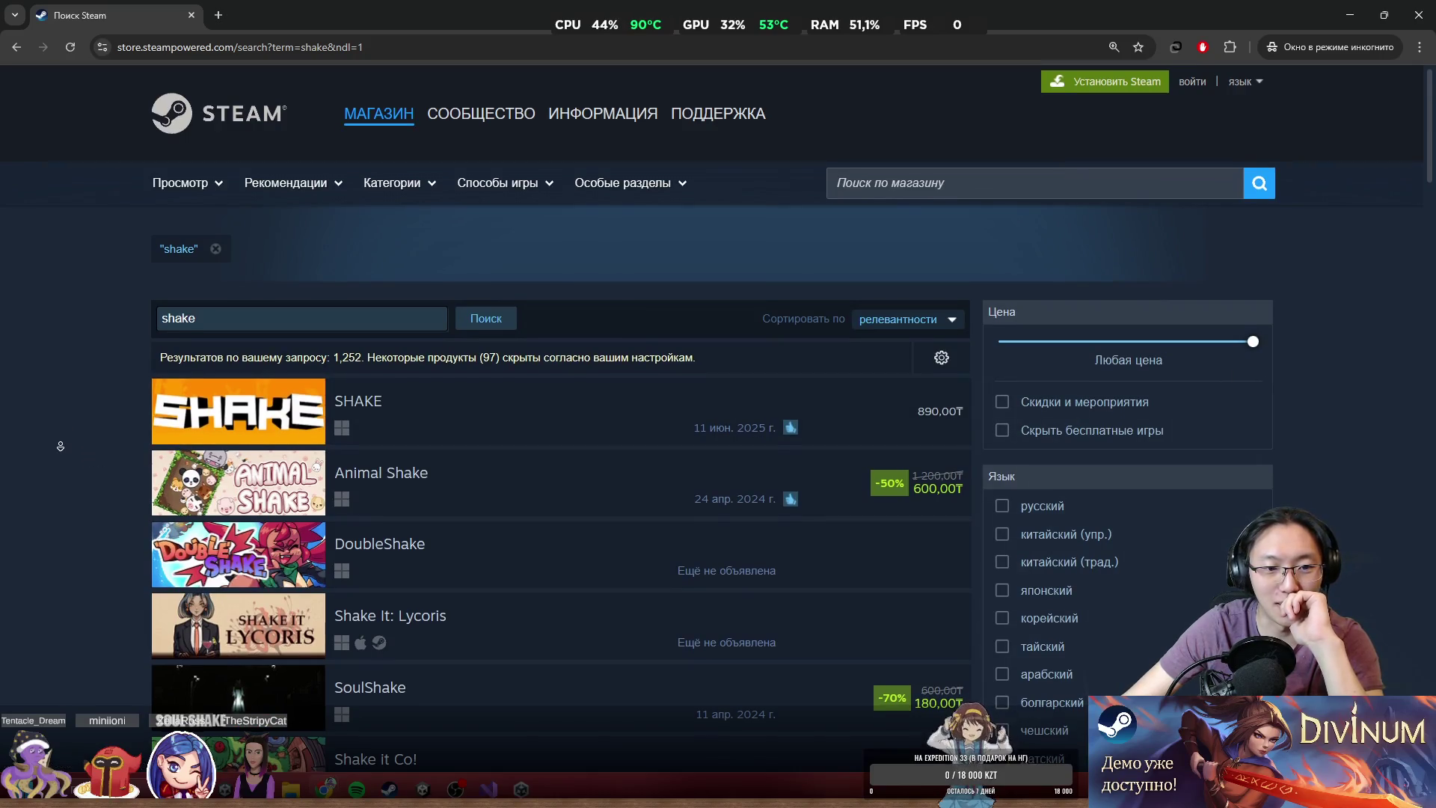
pyautogui.scroll(-1, 61, 444)
pyautogui.moveTo(374, 364)
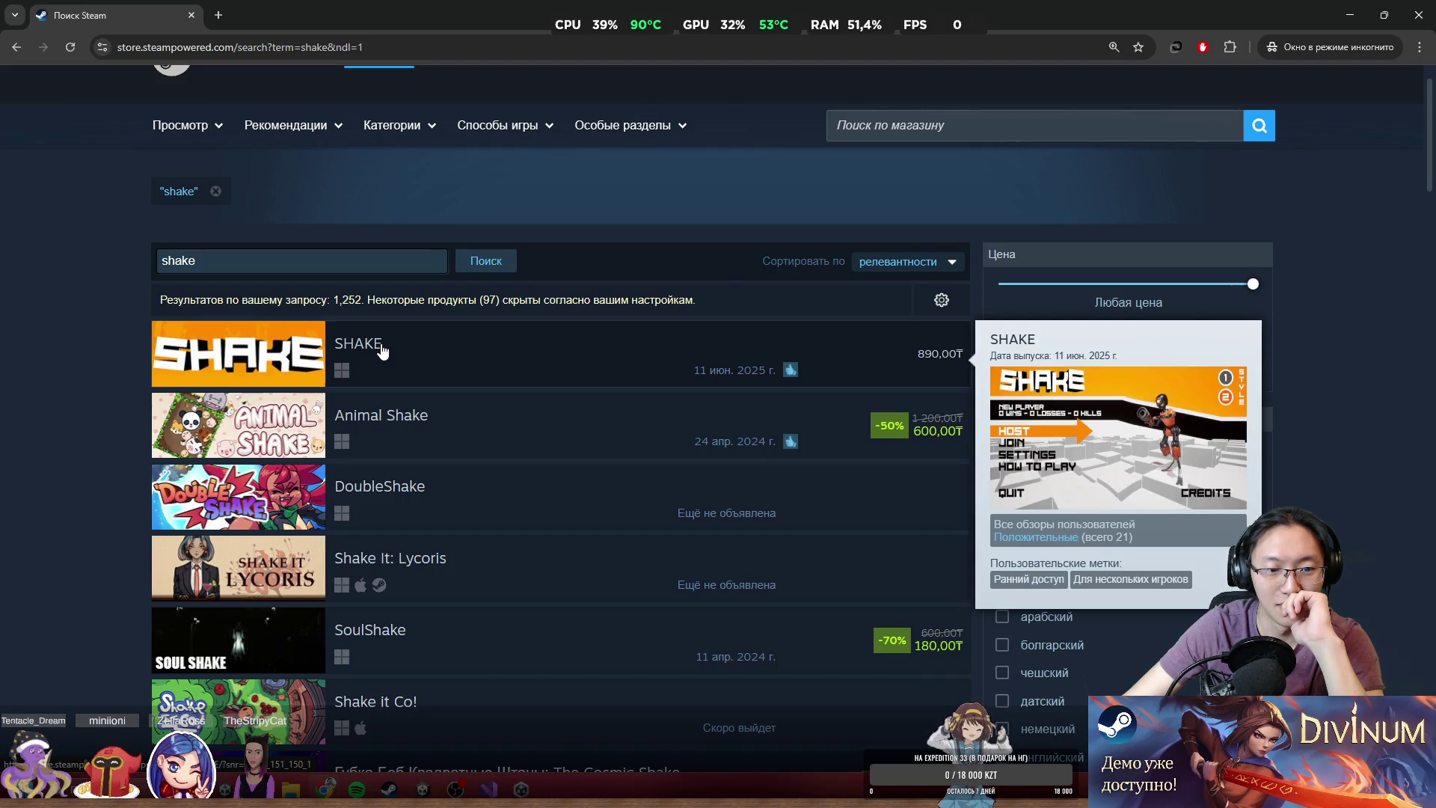
pyautogui.scroll(-2, 382, 350)
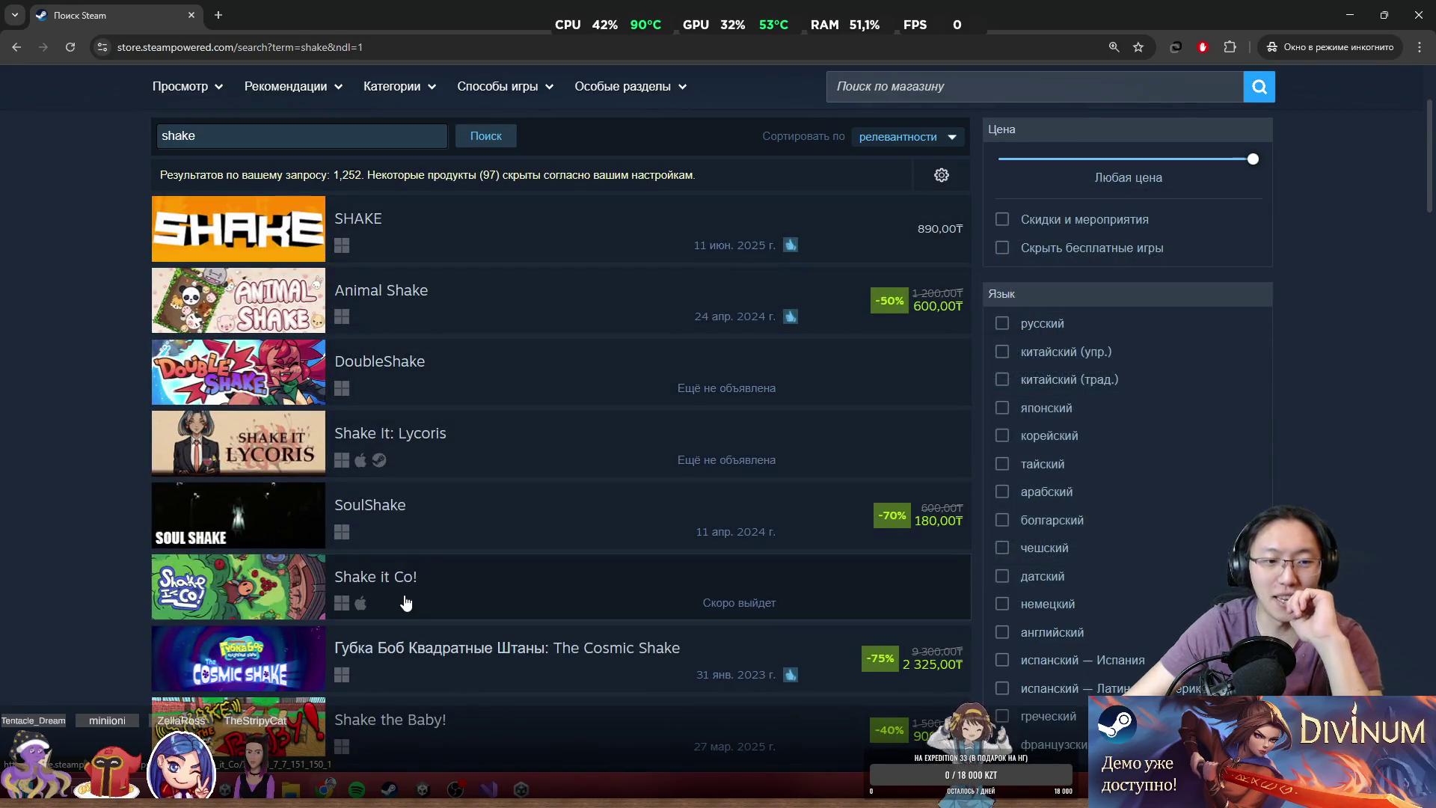
# - Read through the Shake it Co! store page, then return to the 'shake' search results tab
pyautogui.moveTo(417, 580)
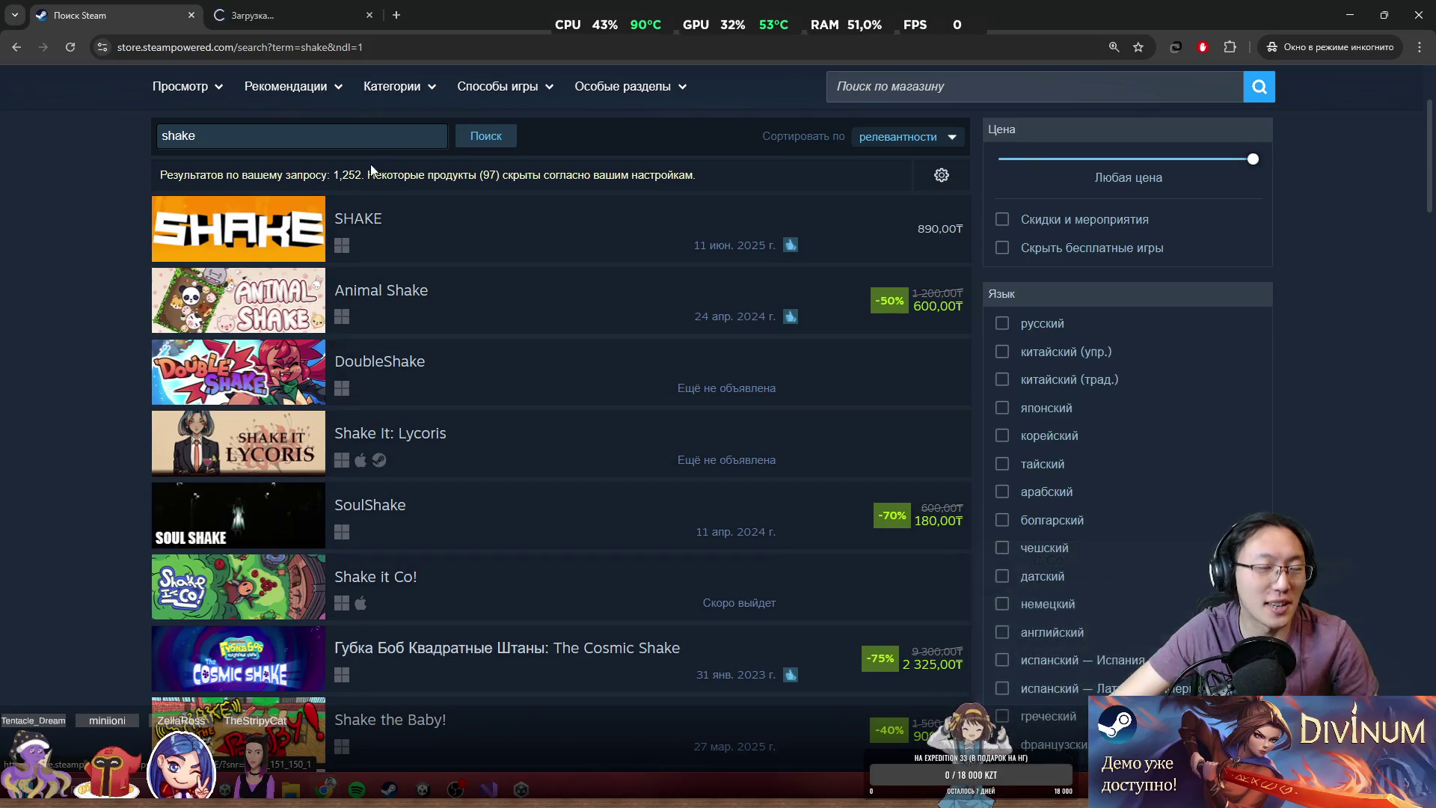
pyautogui.click(327, 8)
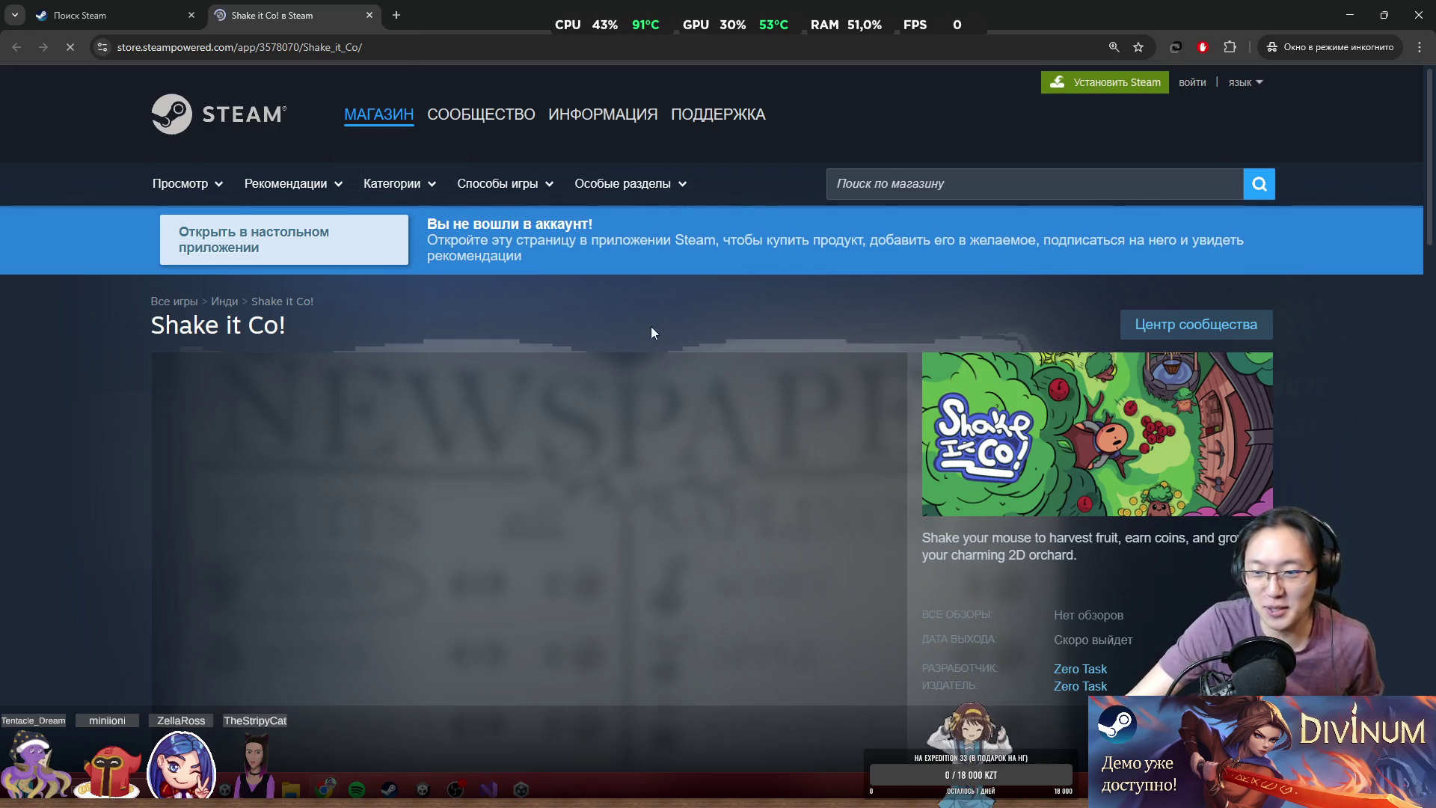
pyautogui.scroll(-2, 729, 383)
pyautogui.scroll(-3, 729, 386)
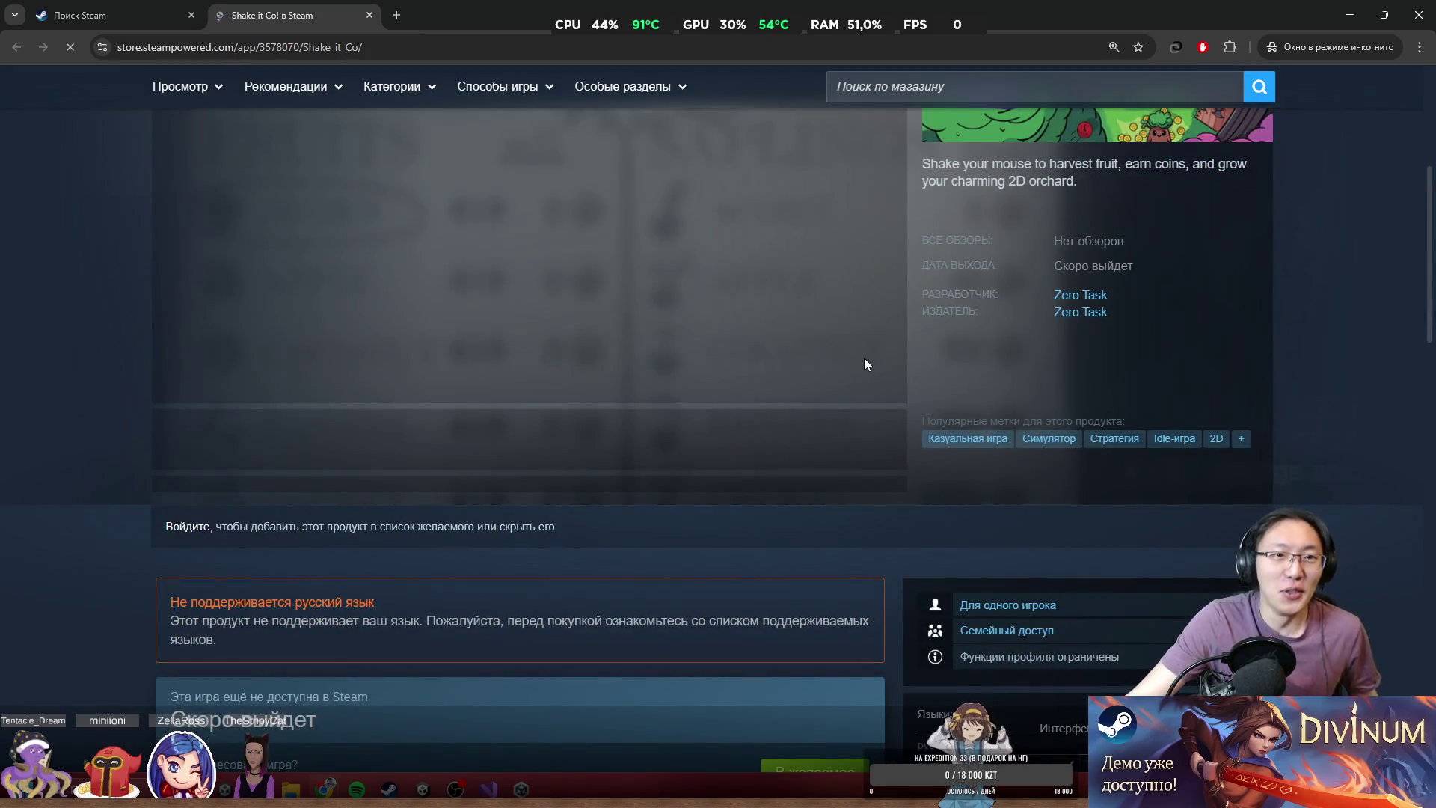
pyautogui.scroll(3, 972, 314)
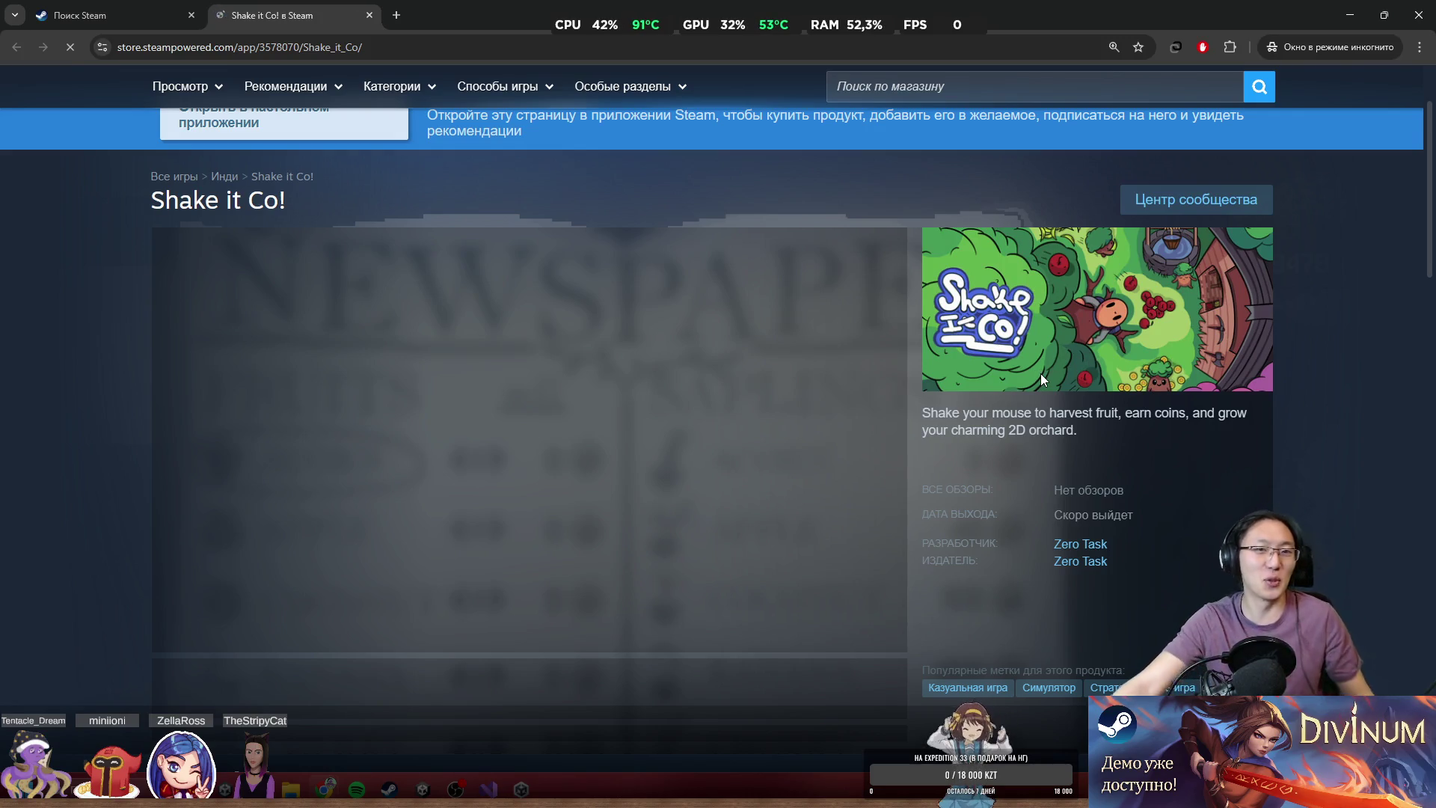
pyautogui.scroll(-7, 1186, 397)
pyautogui.scroll(-7, 1104, 325)
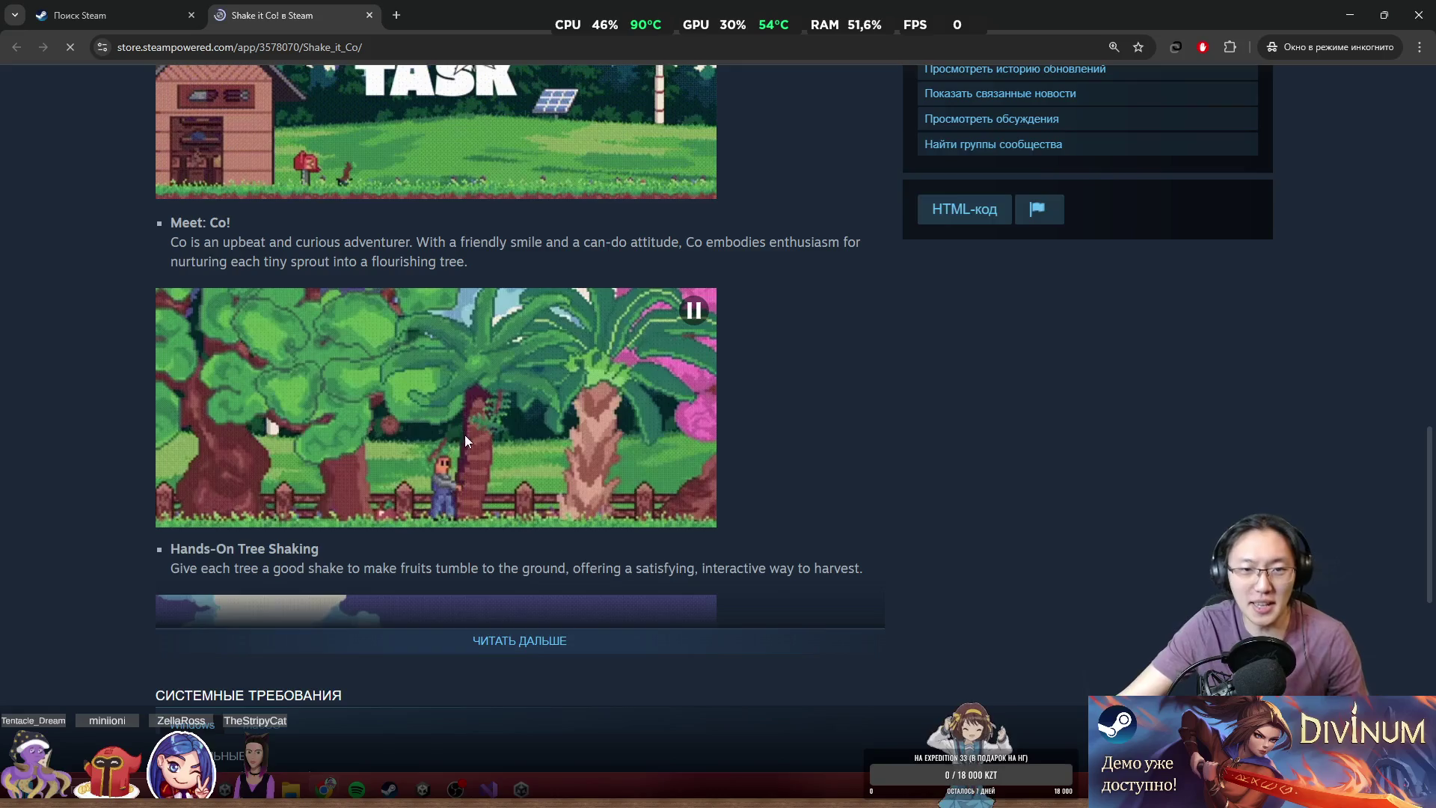
pyautogui.scroll(2, 456, 448)
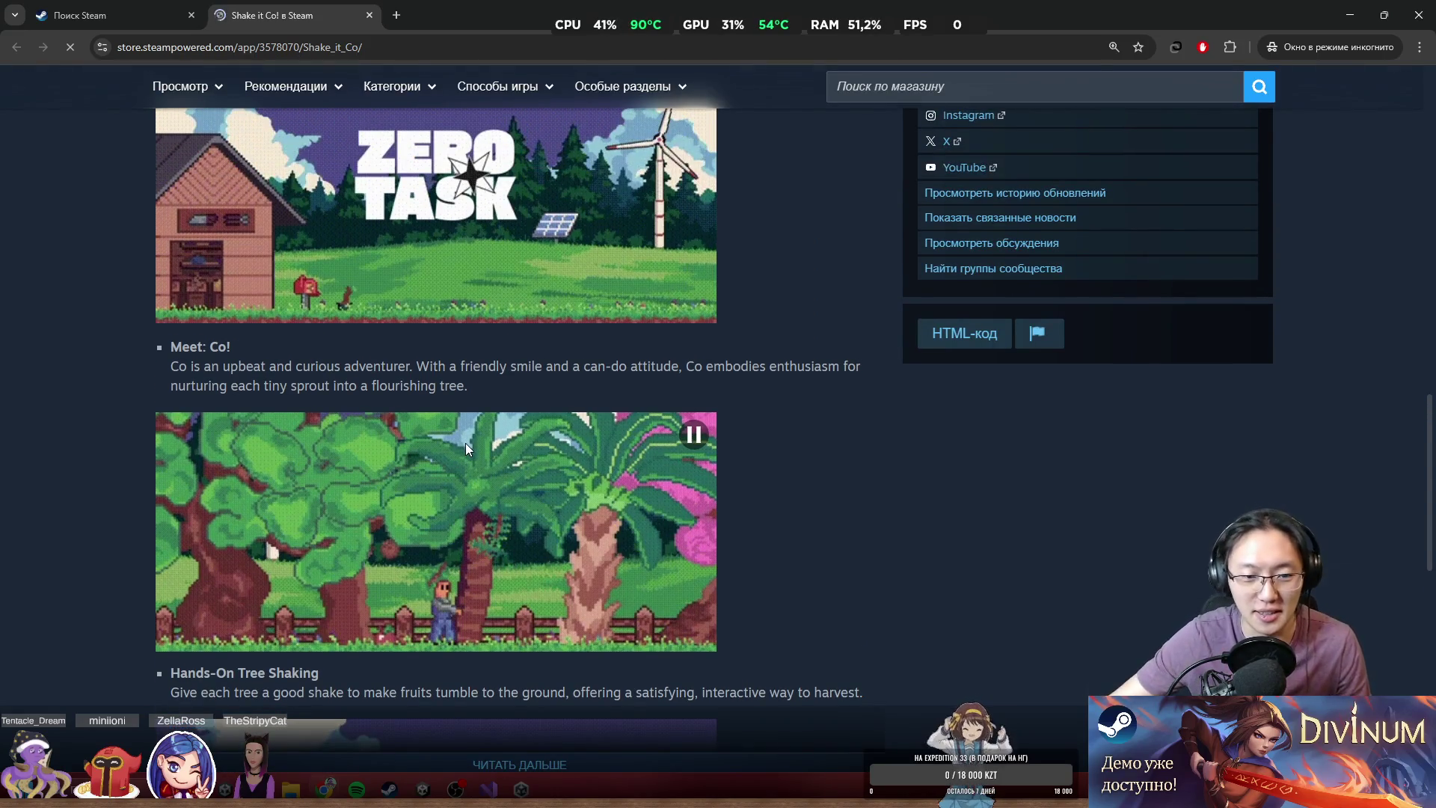
pyautogui.scroll(-10, 694, 479)
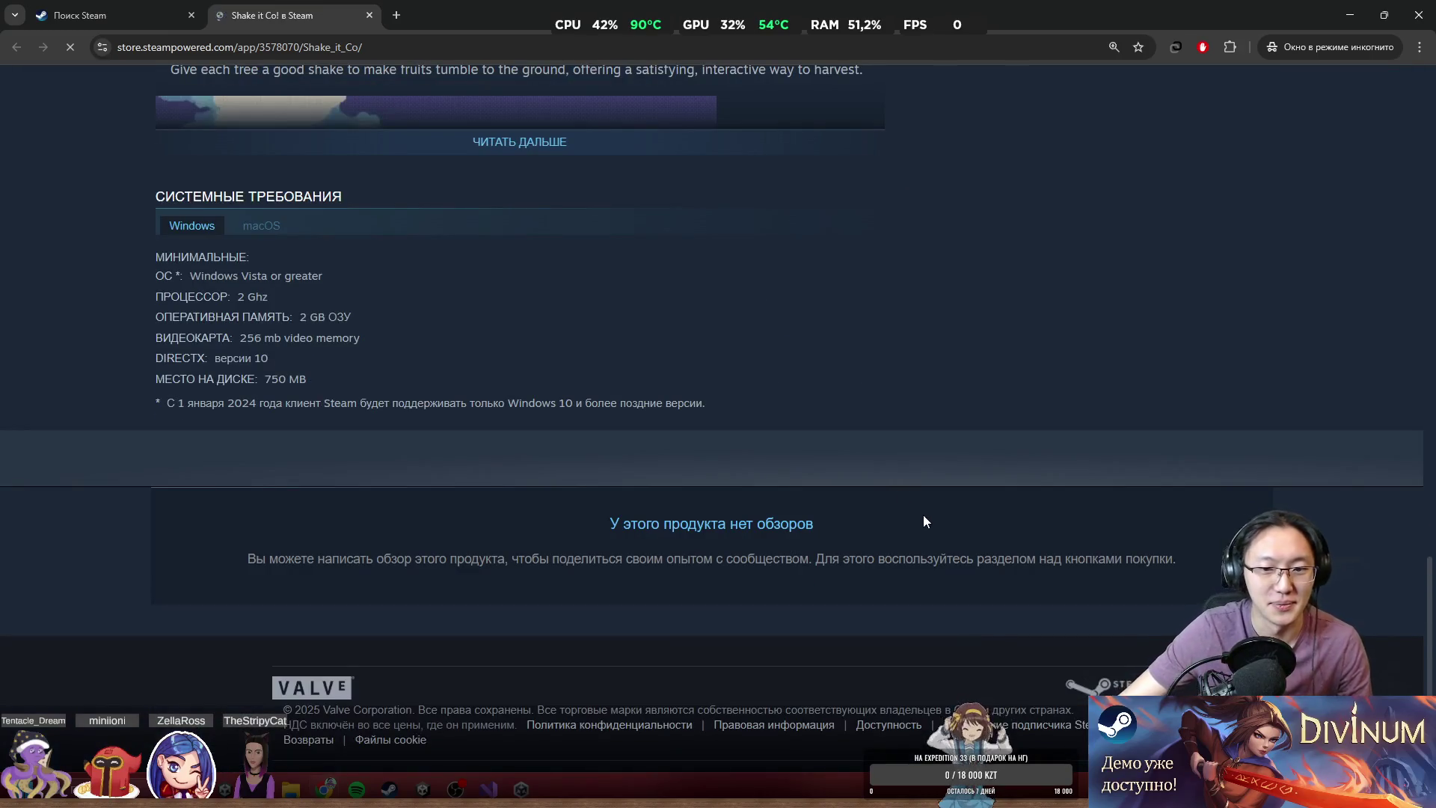
pyautogui.scroll(15, 910, 517)
pyautogui.hotkey('ctrl', 'shift', 'Tab')
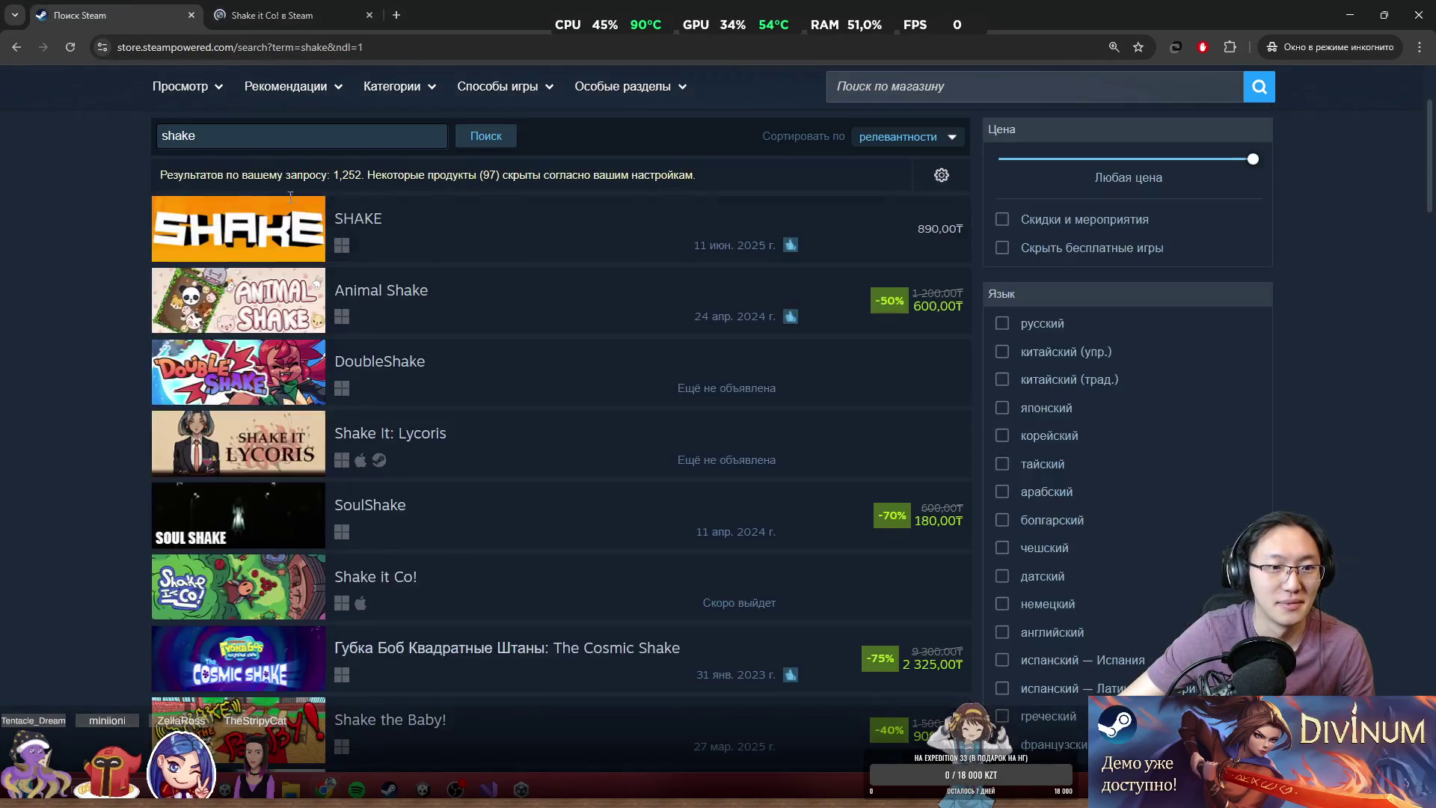
# - Open Shake It: Lycoris in a new tab and compare its app ID with Shake it Co!'s
pyautogui.middleClick(419, 439)
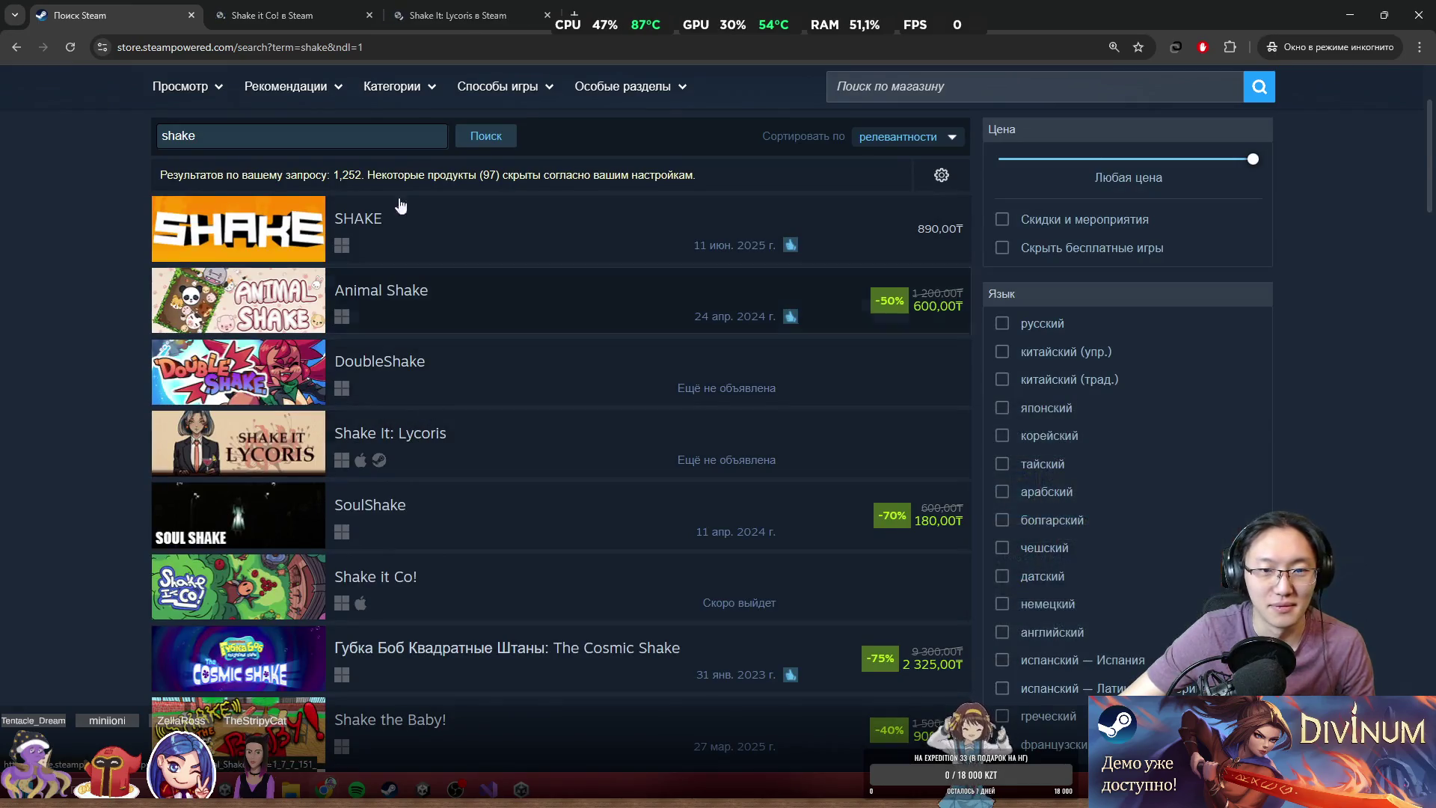
pyautogui.hotkey('ctrl', 'Tab')
pyautogui.hotkey('ctrl', 'shift', 'Tab')
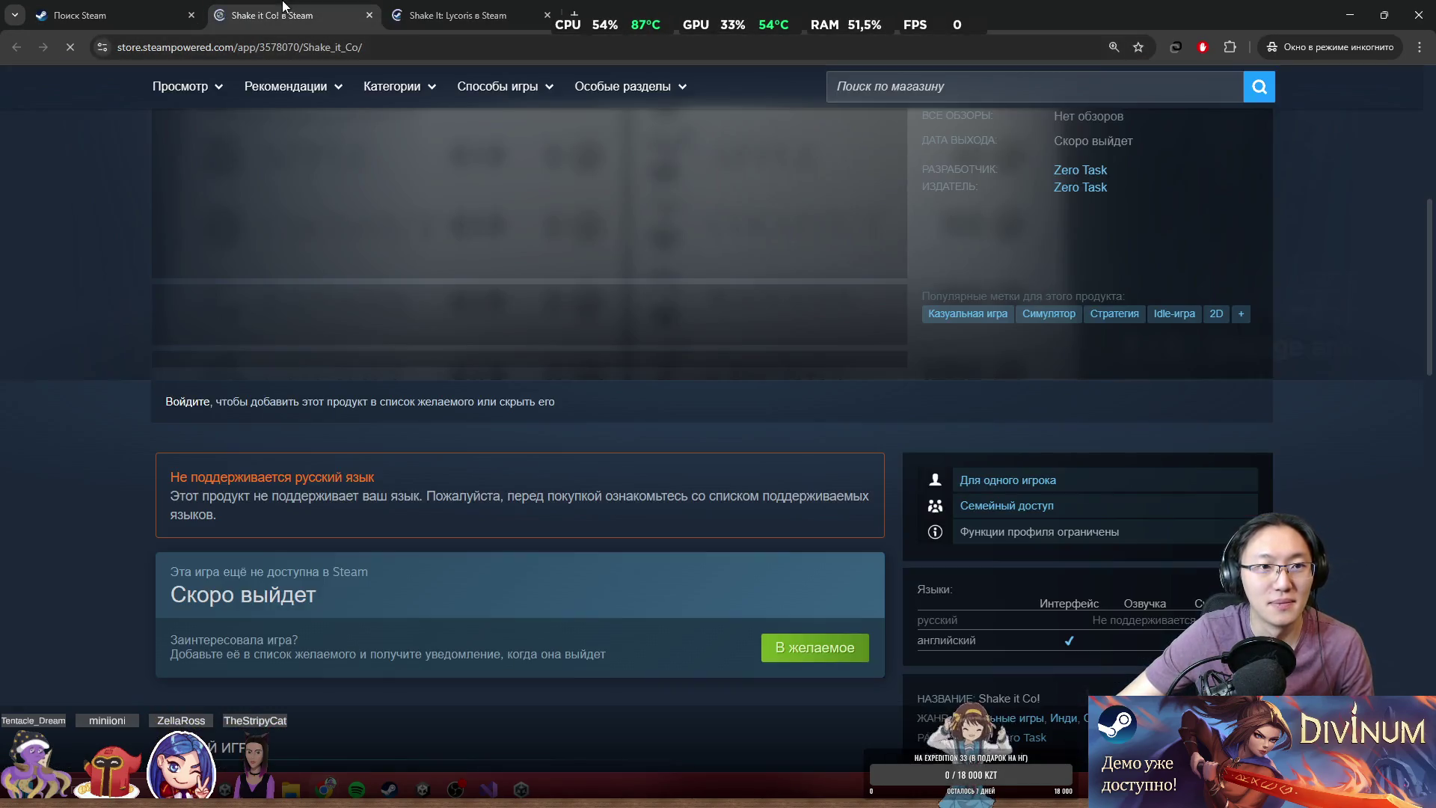
pyautogui.hotkey('ctrl', 'Tab')
pyautogui.click(303, 10)
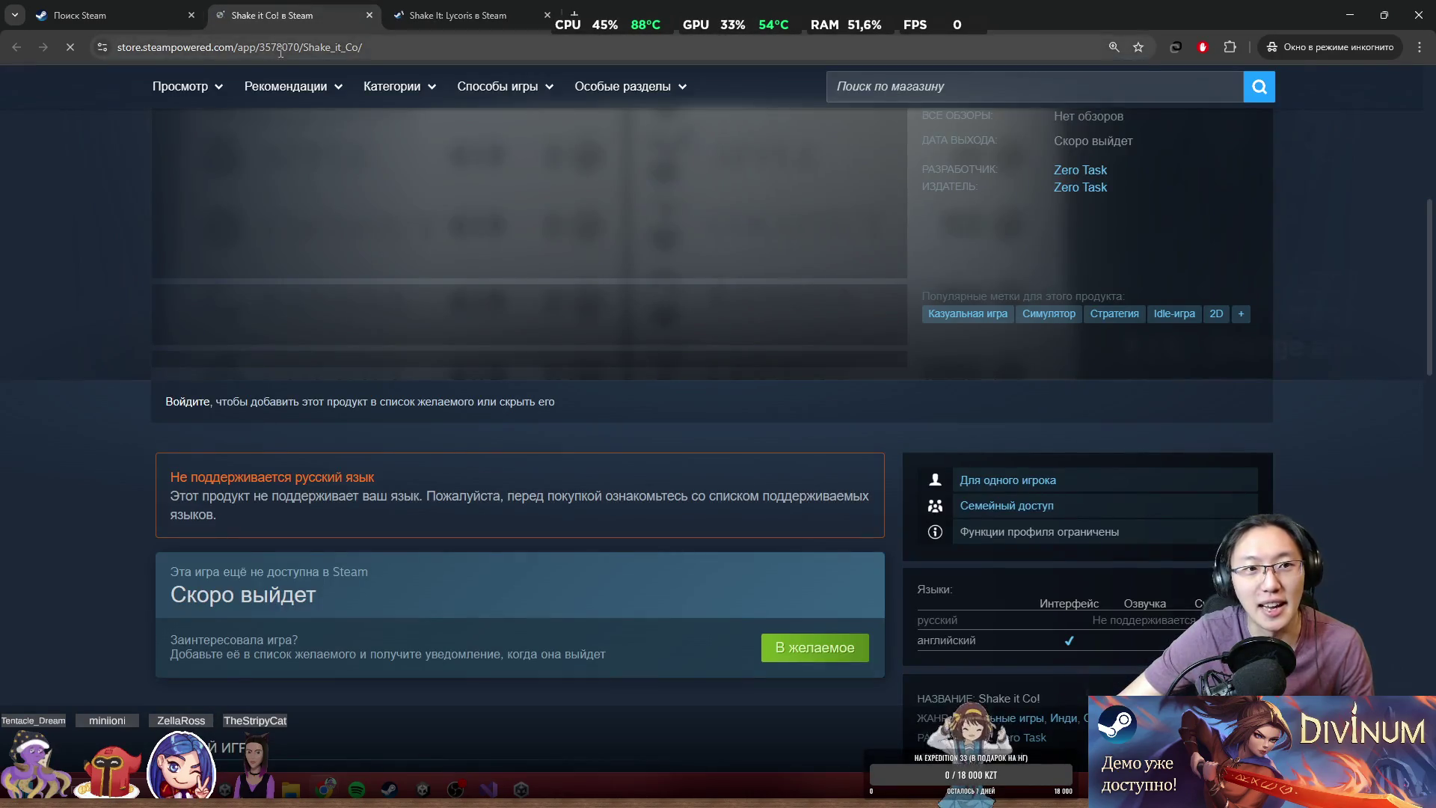
pyautogui.click(420, 20)
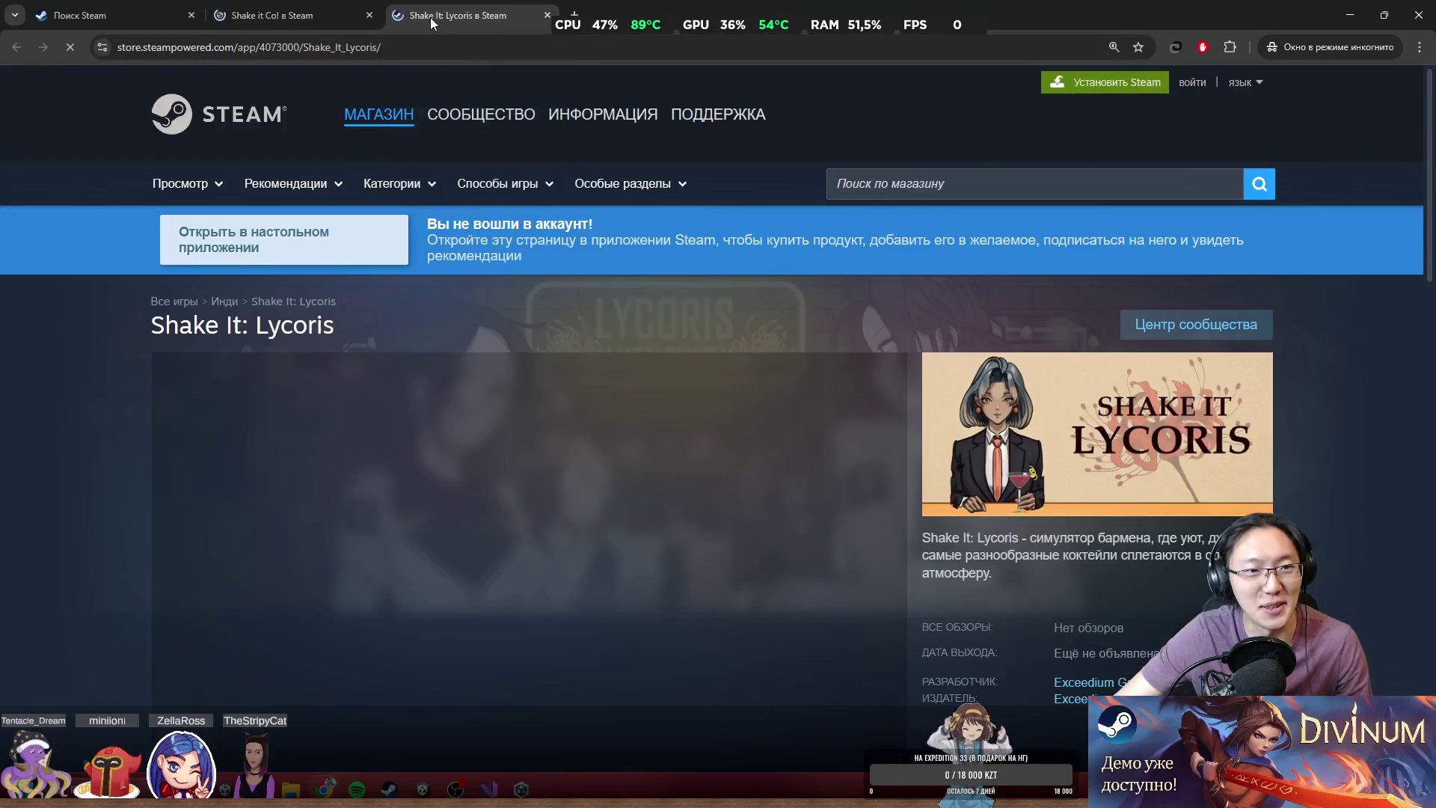
pyautogui.click(282, 15)
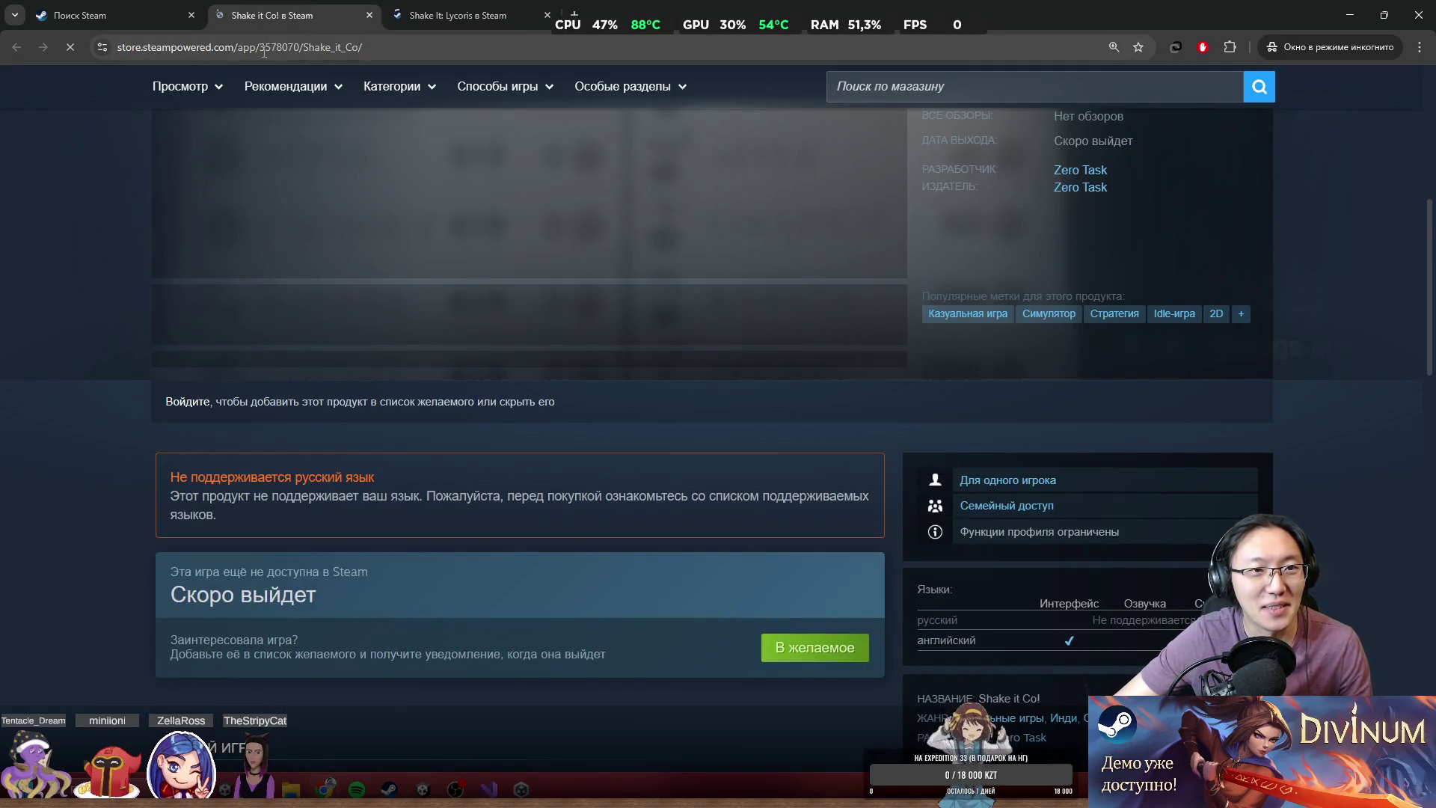
pyautogui.moveTo(264, 52); pyautogui.dragTo(279, 53)
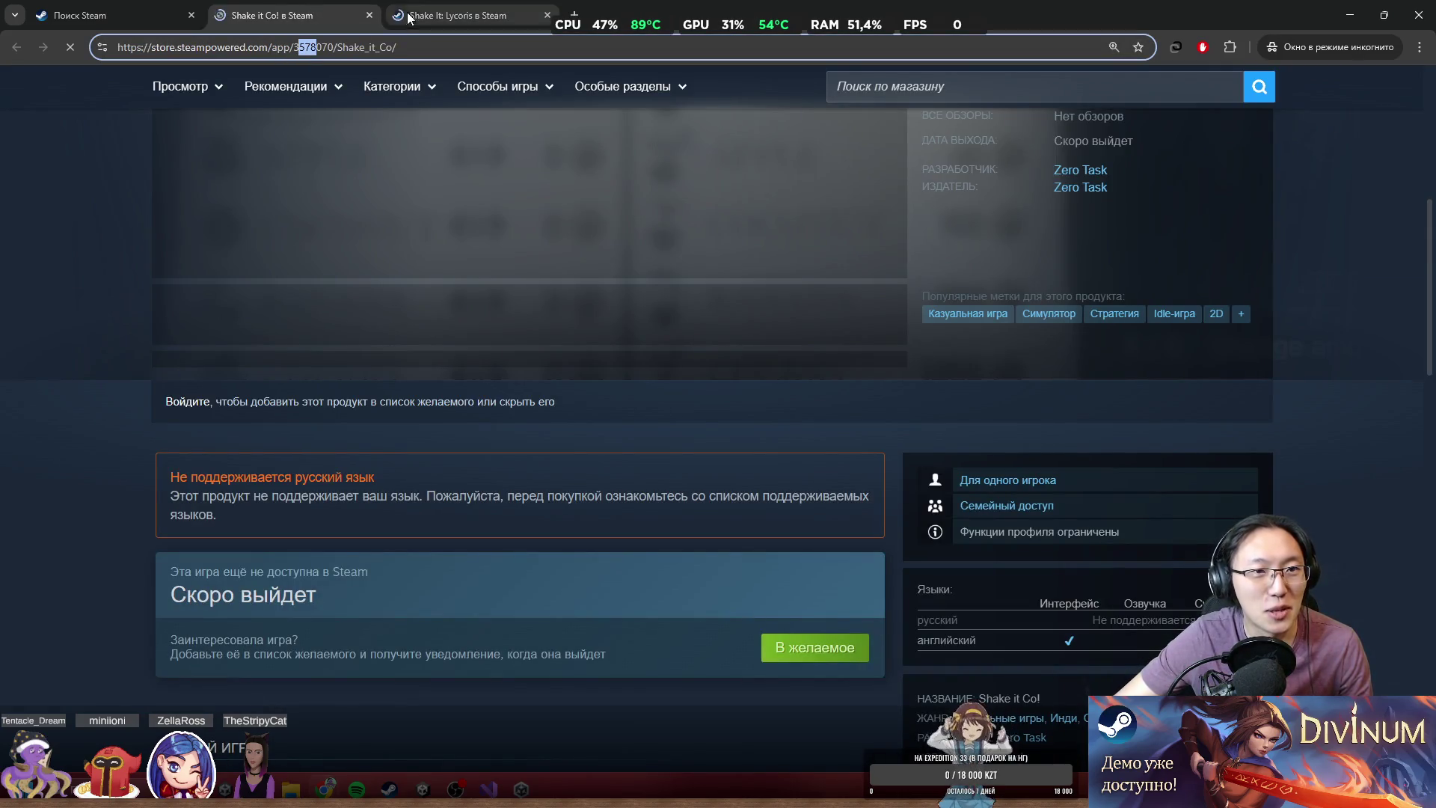
pyautogui.click(452, 8)
pyautogui.moveTo(270, 48); pyautogui.dragTo(287, 50)
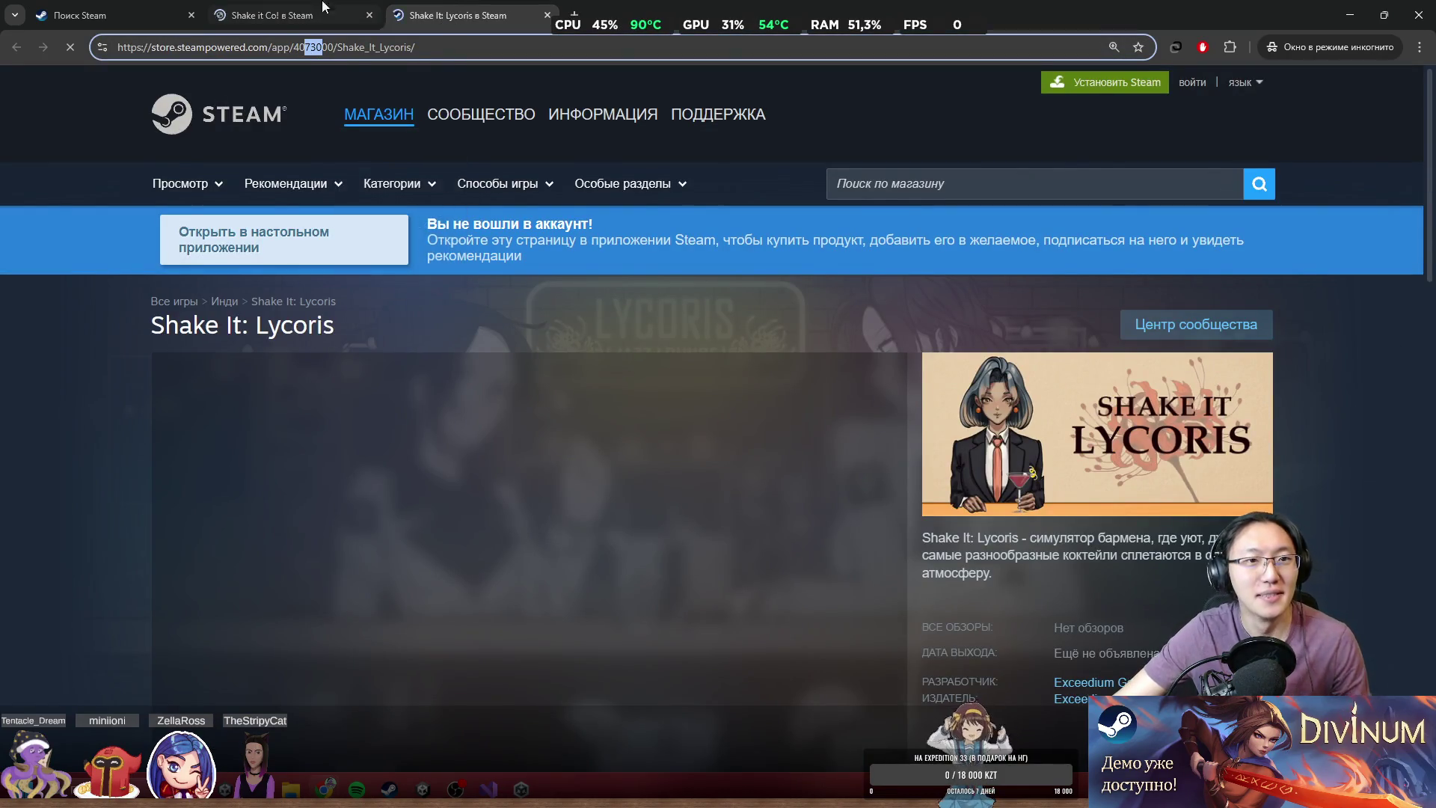
pyautogui.click(323, 13)
# - Scroll through the Shake it Co! page, then close both game store tabs
pyautogui.scroll(-10, 586, 298)
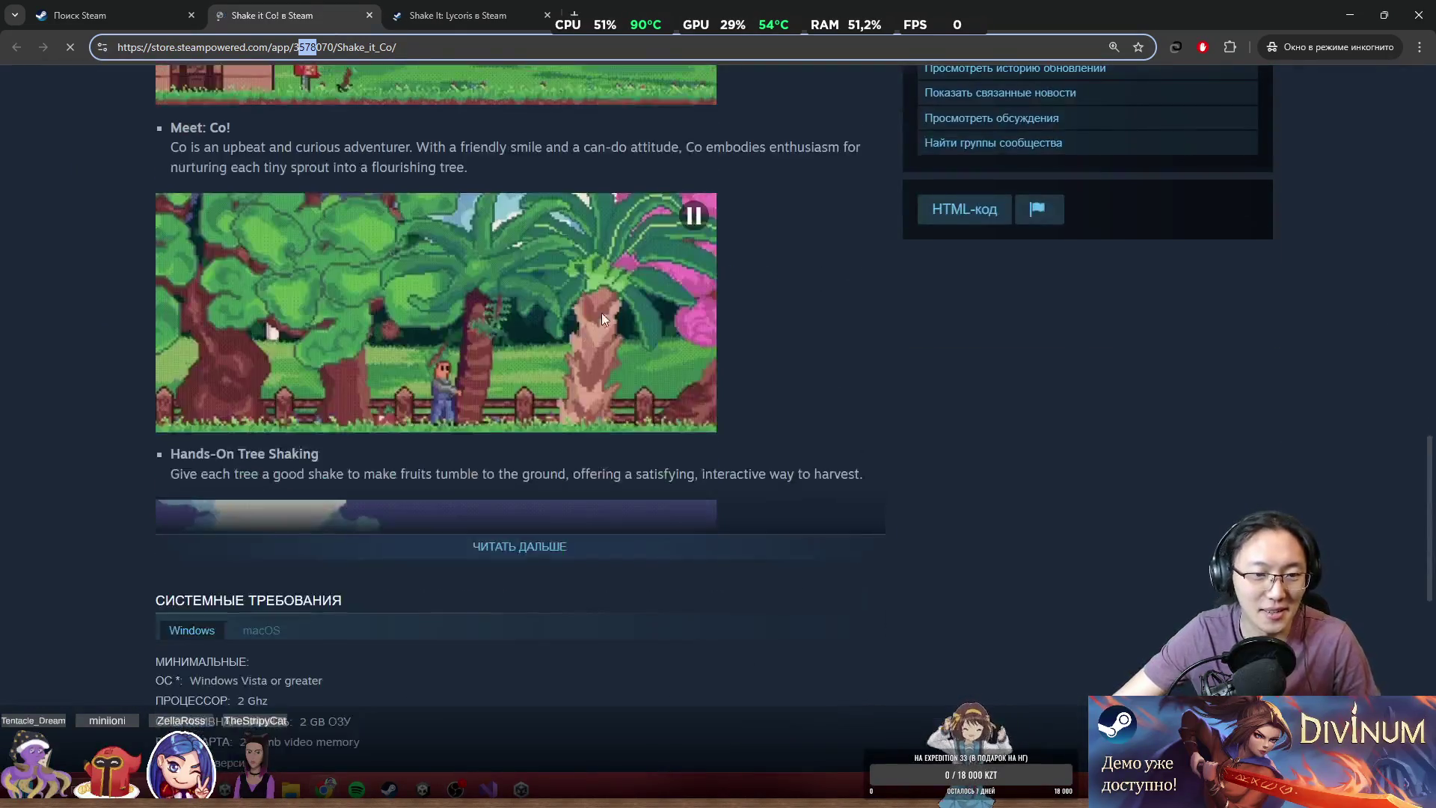
pyautogui.scroll(7, 810, 456)
pyautogui.scroll(10, 811, 449)
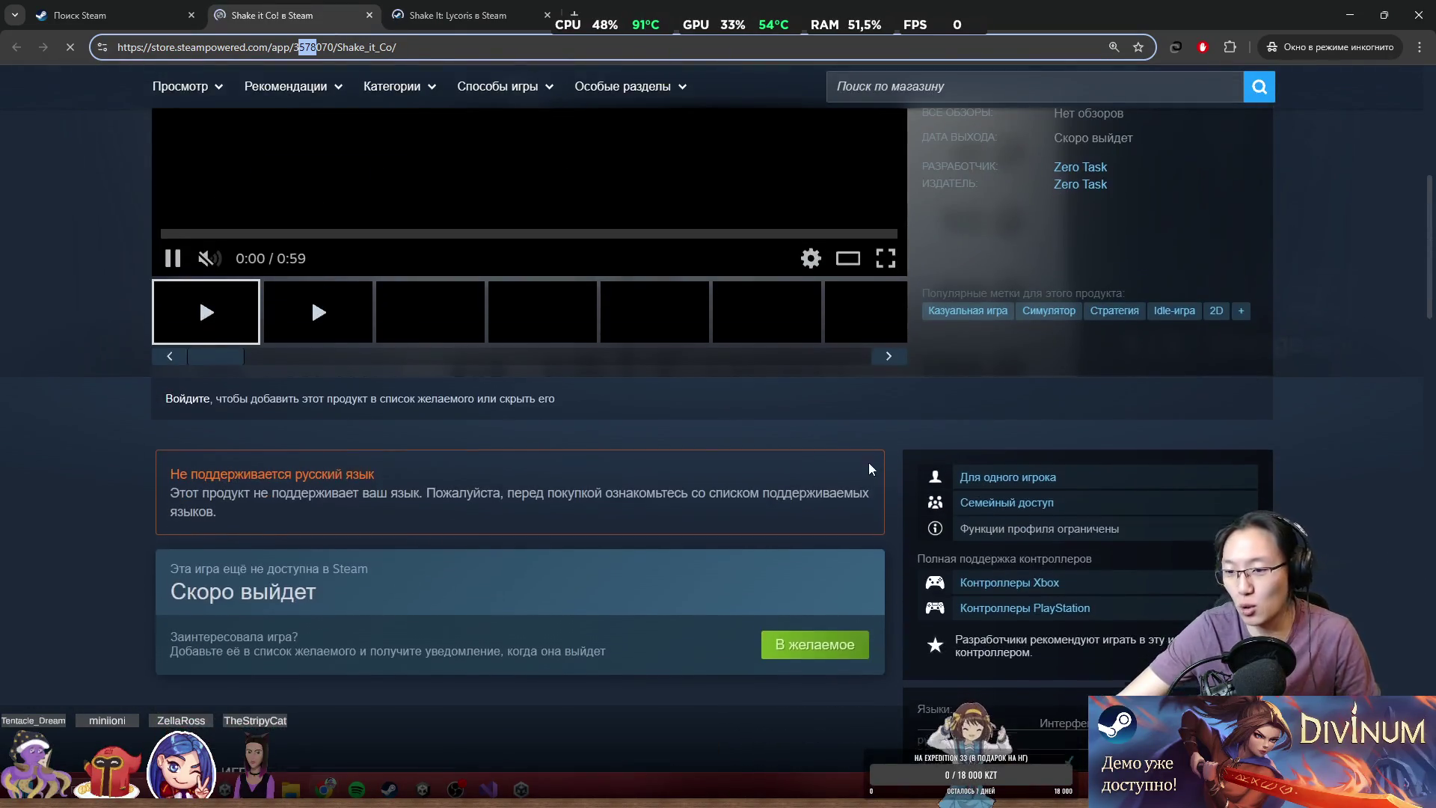
pyautogui.scroll(-1, 890, 479)
pyautogui.scroll(-15, 904, 495)
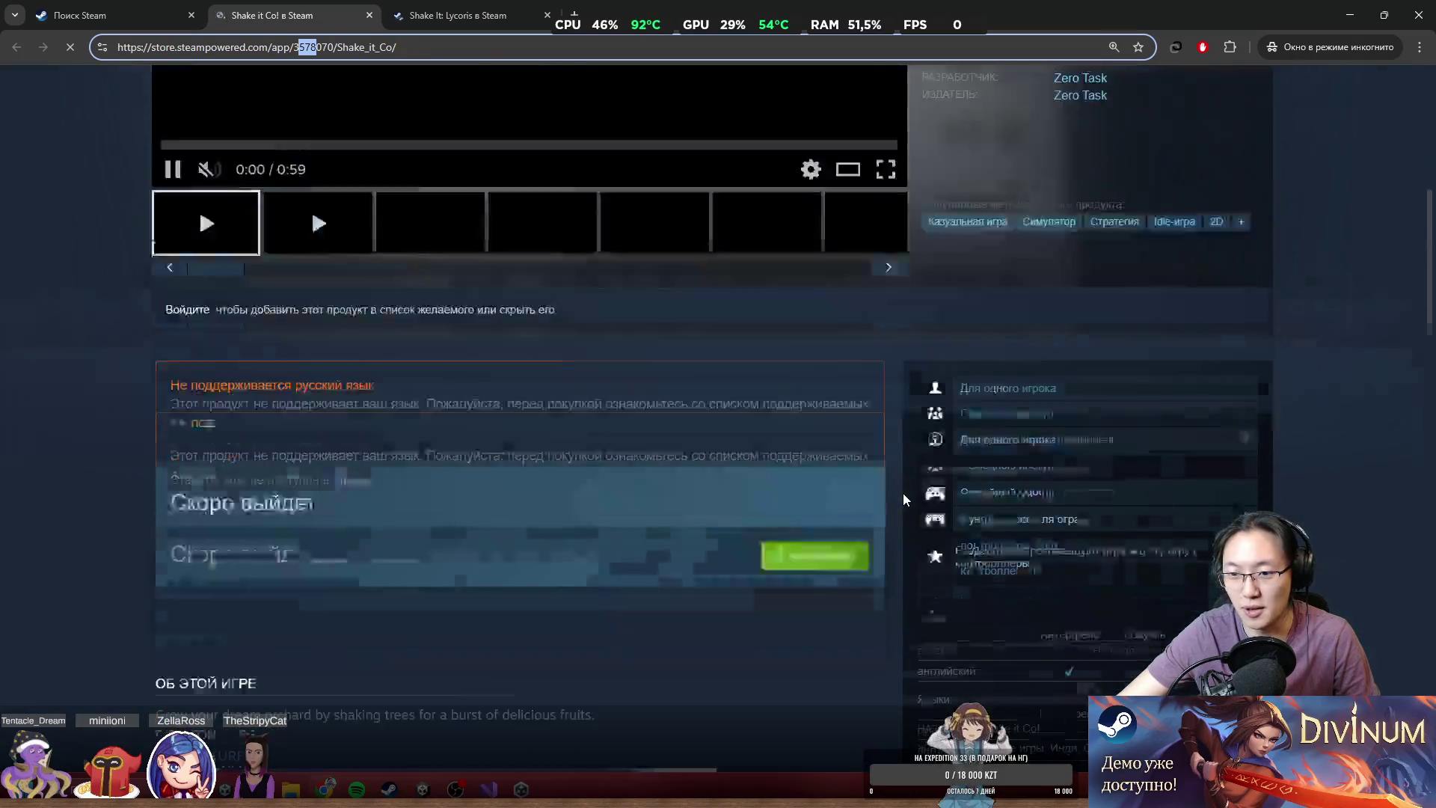
pyautogui.scroll(8, 904, 494)
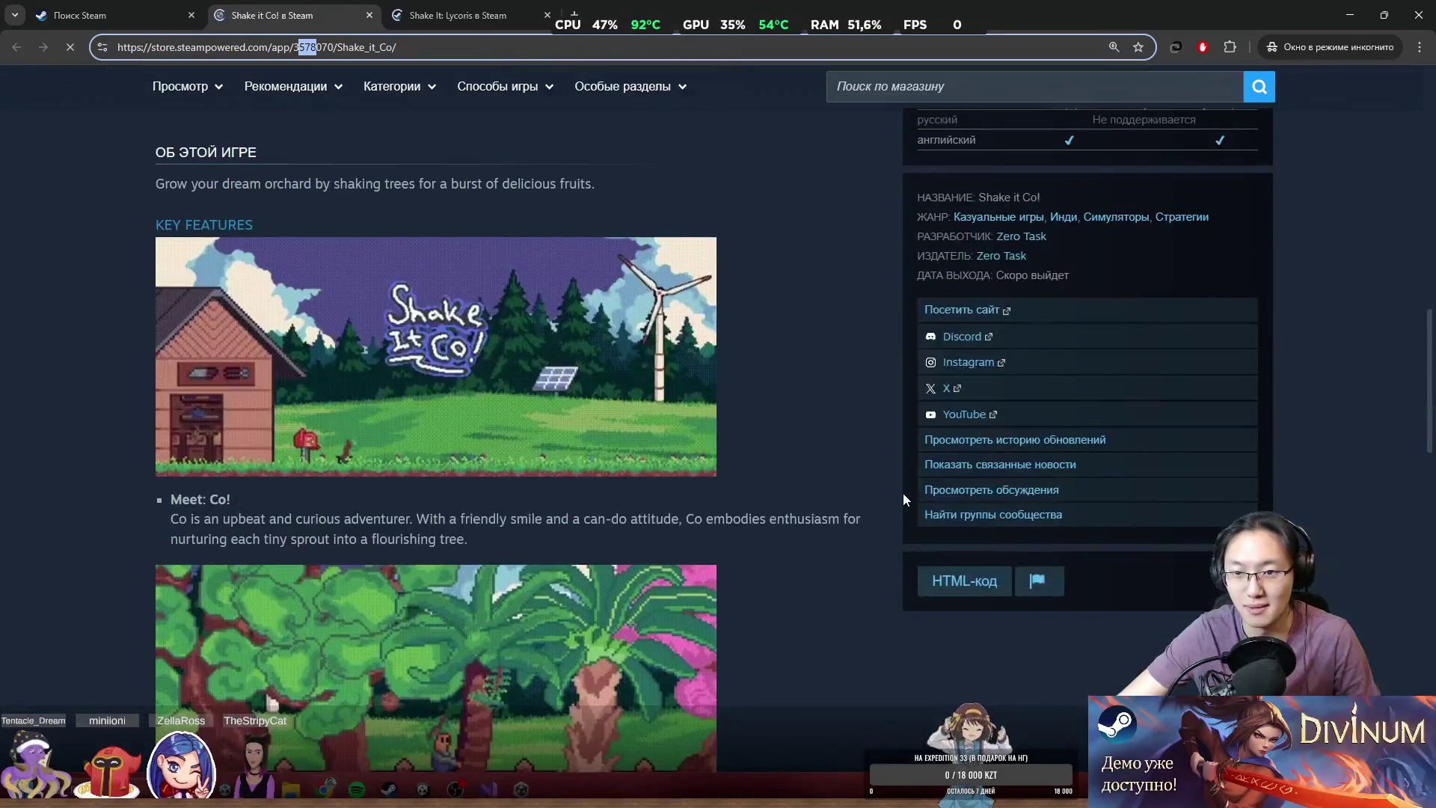
pyautogui.scroll(-12, 902, 494)
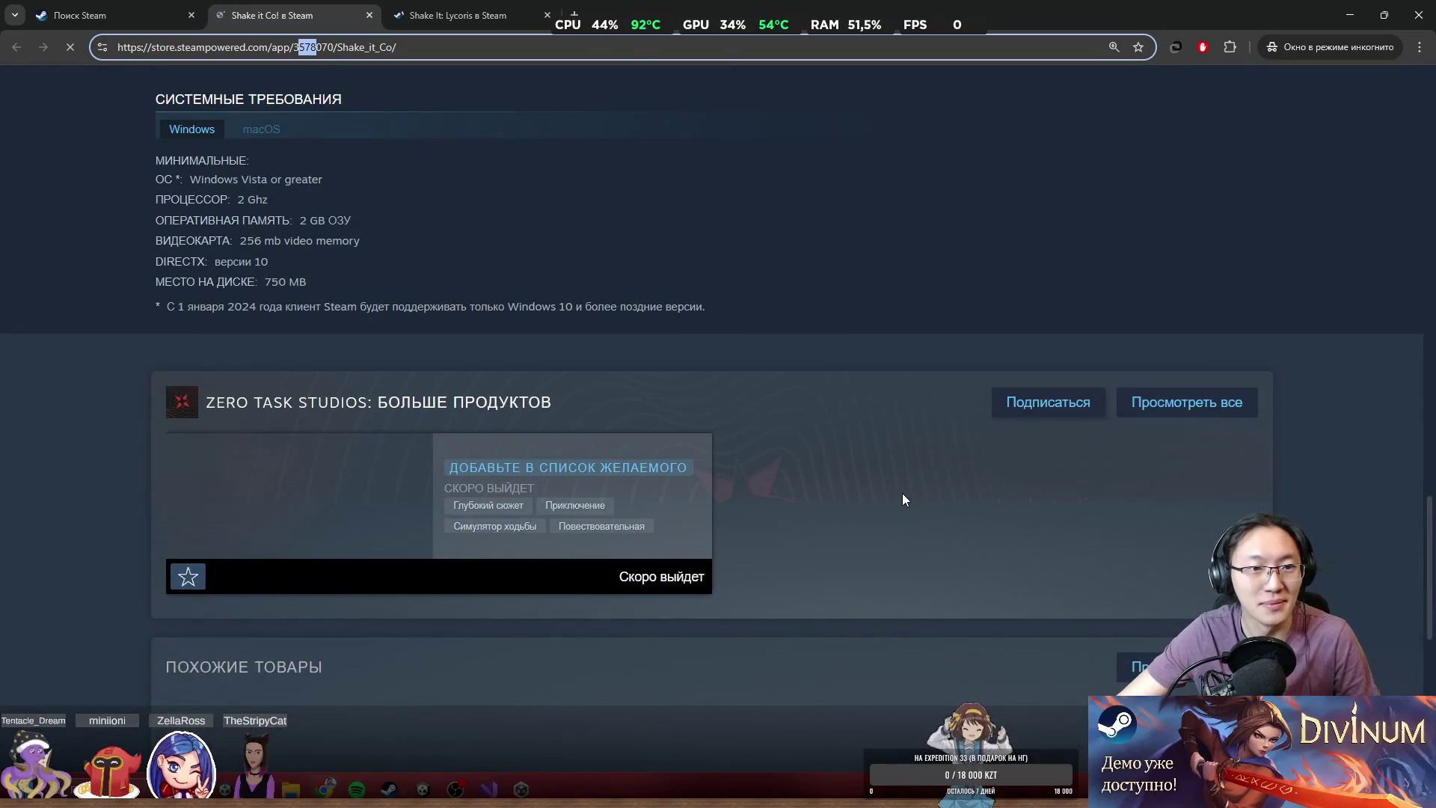
pyautogui.scroll(-5, 903, 493)
pyautogui.scroll(20, 902, 494)
pyautogui.scroll(1, 902, 492)
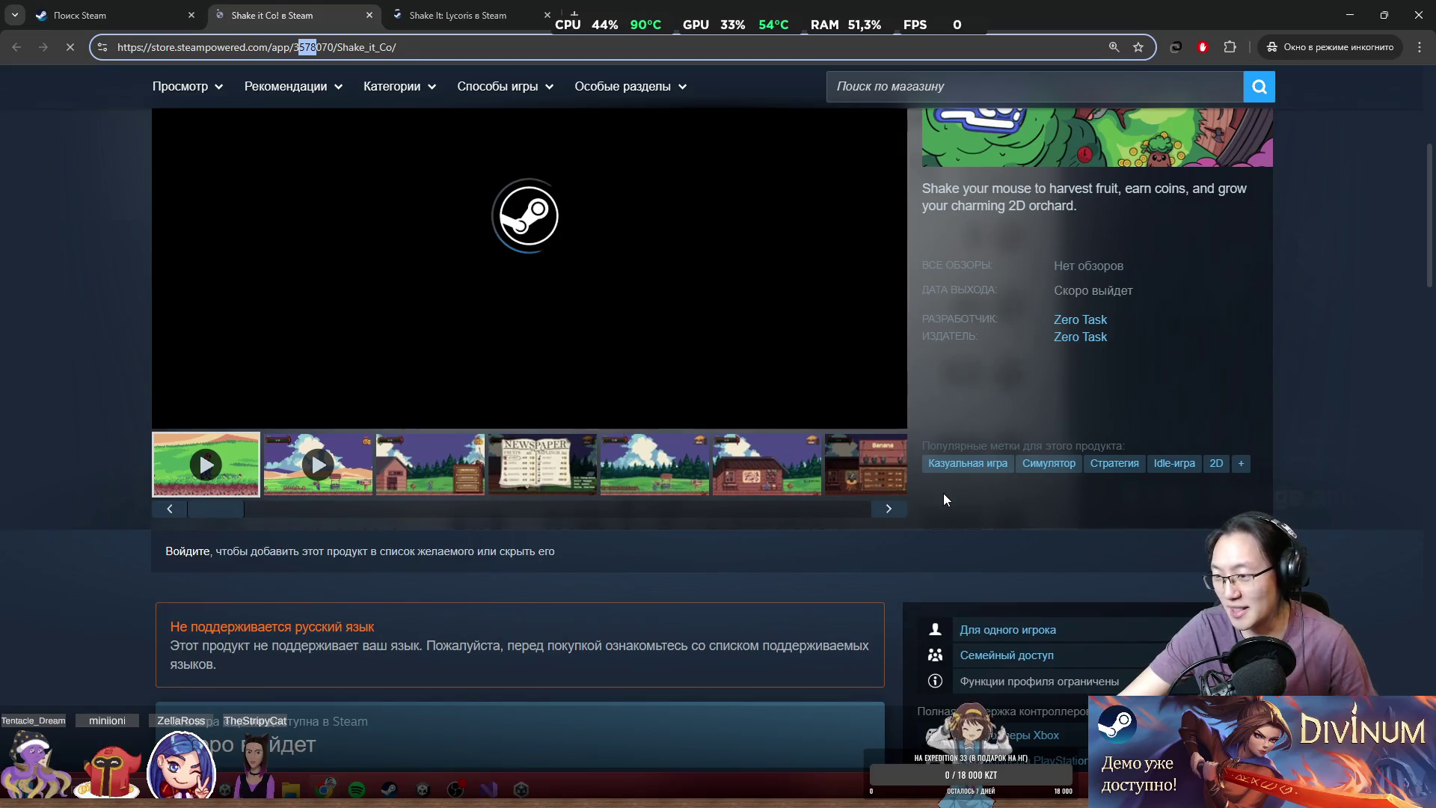
pyautogui.scroll(5, 918, 421)
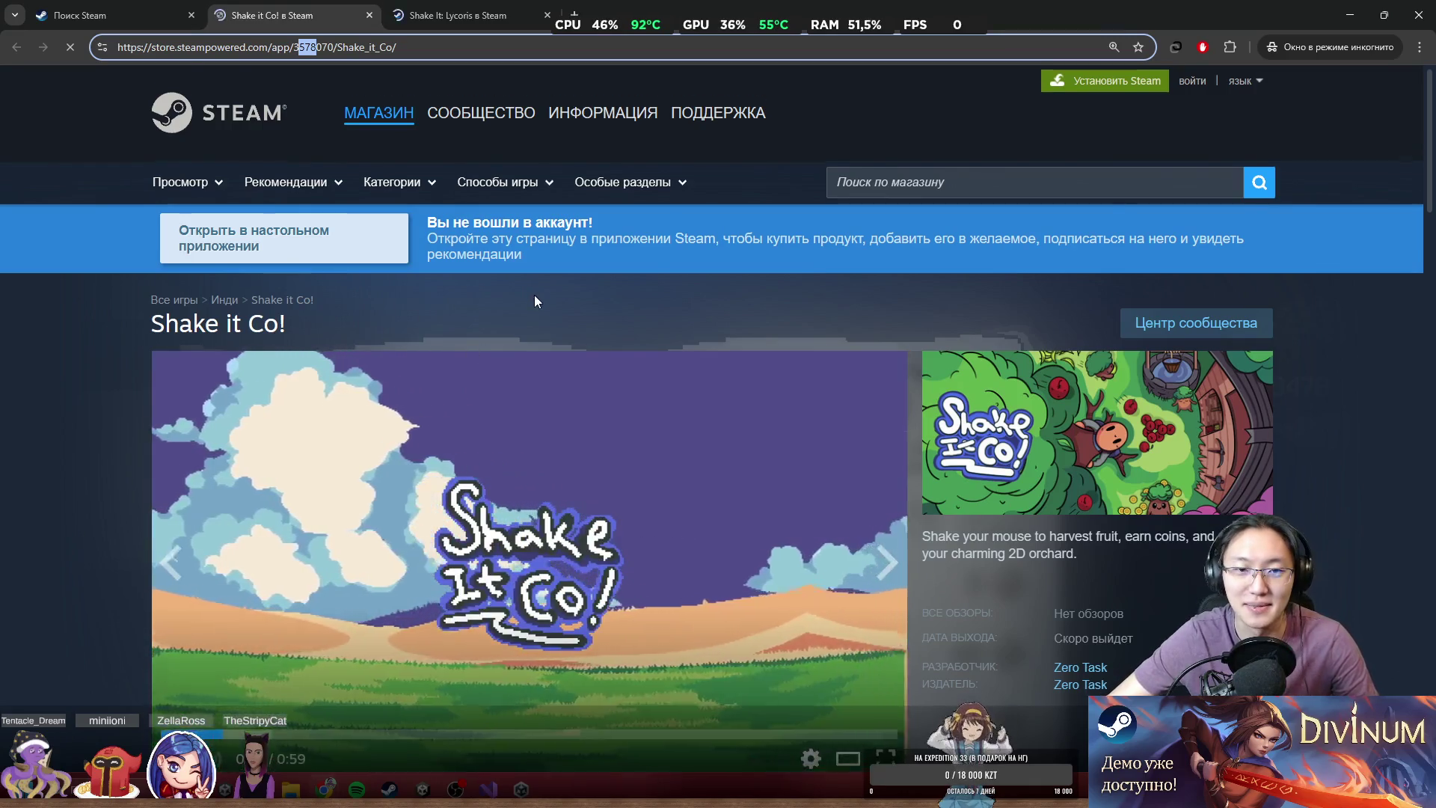
pyautogui.scroll(-5, 534, 295)
pyautogui.click(368, 15)
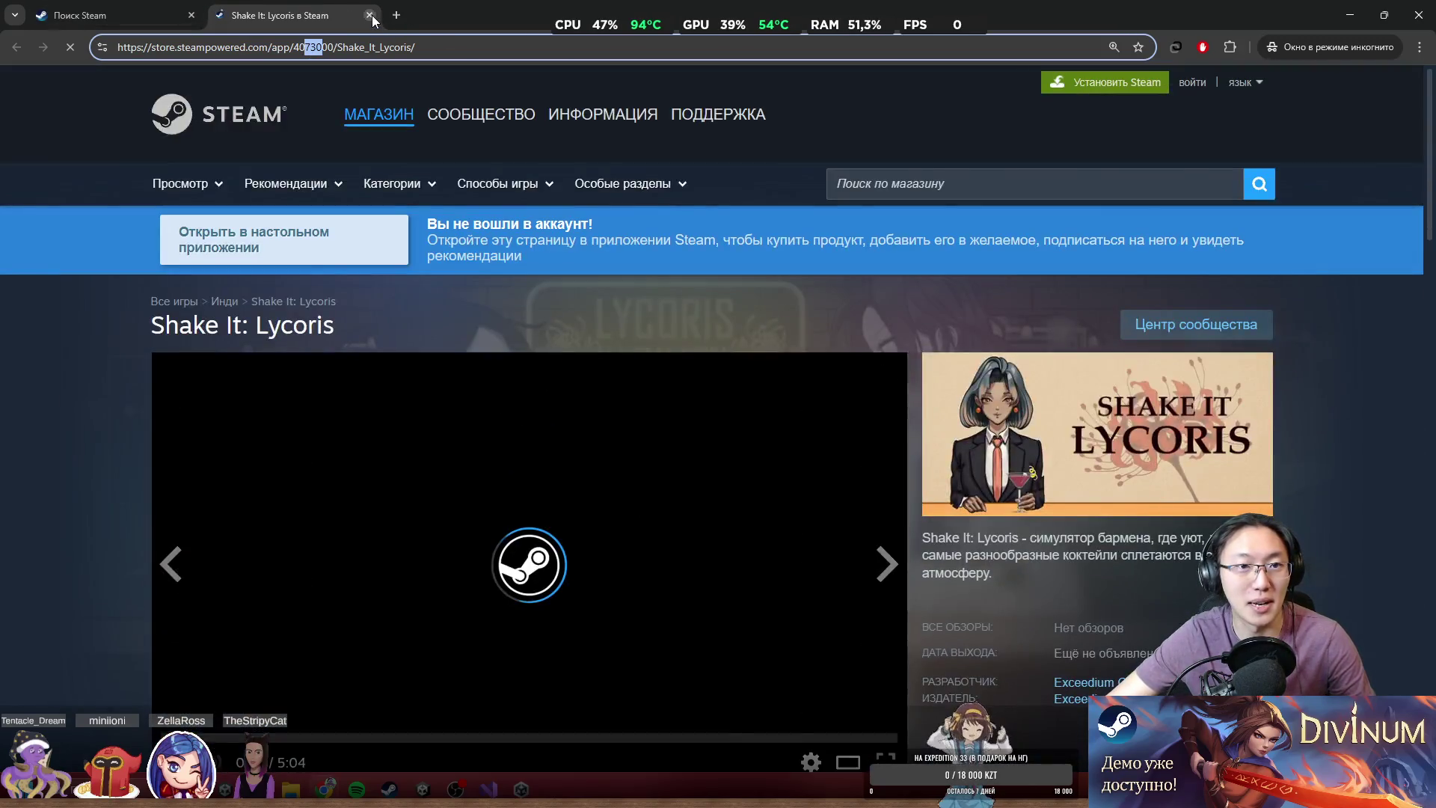
pyautogui.click(369, 15)
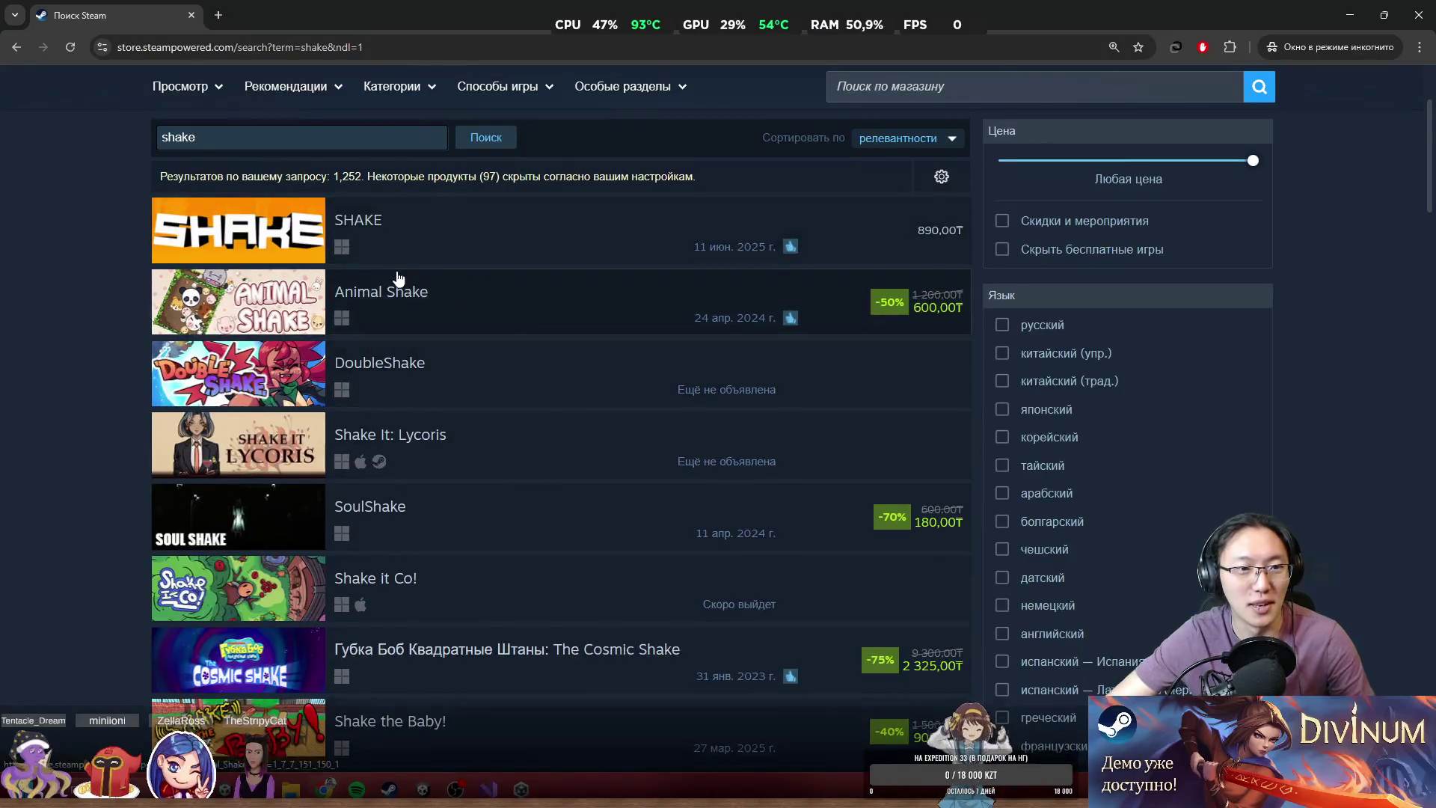
# - Look over the 'shake' search results, then minimise Chrome to reveal the desktop
pyautogui.scroll(3, 374, 374)
pyautogui.moveTo(423, 432)
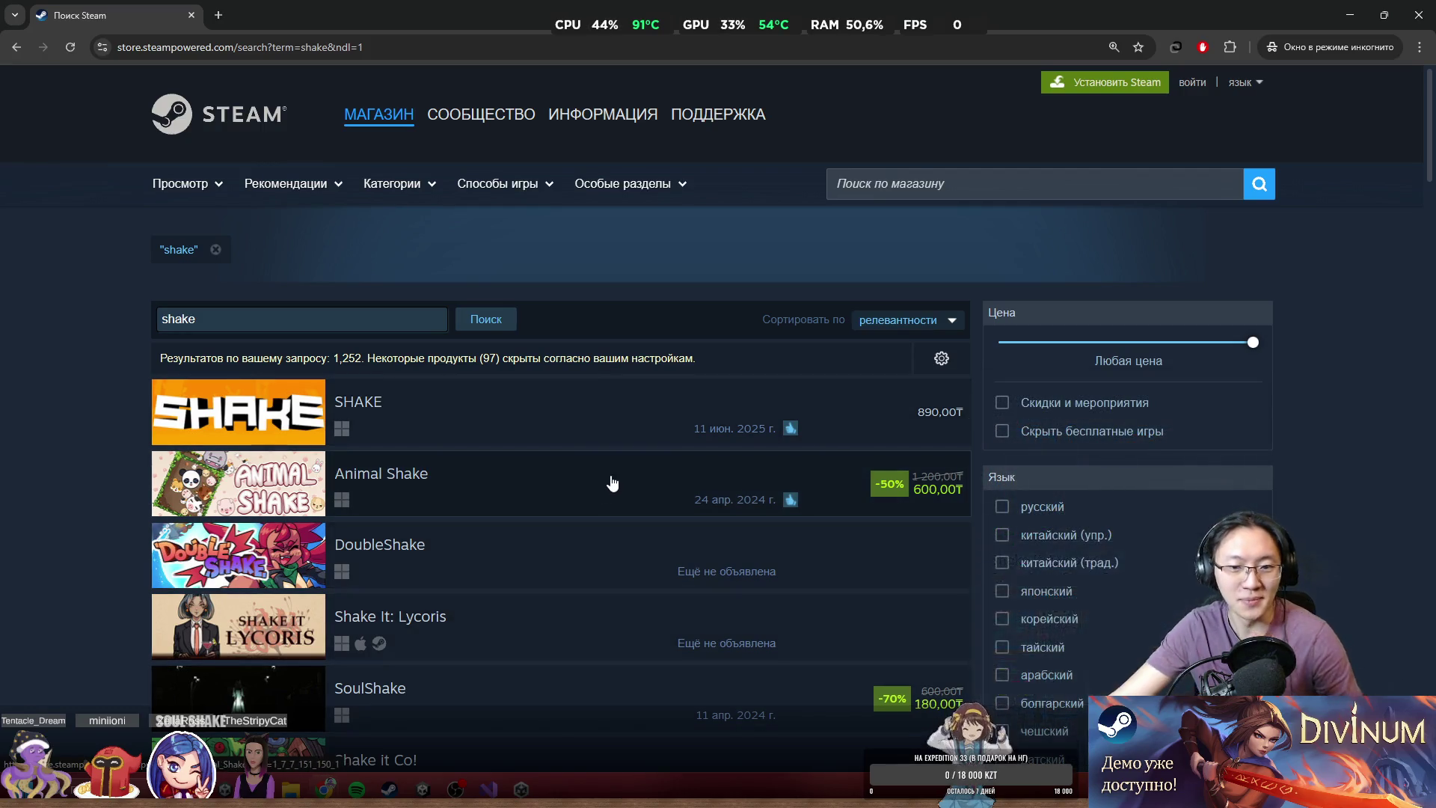
pyautogui.scroll(-3, 612, 483)
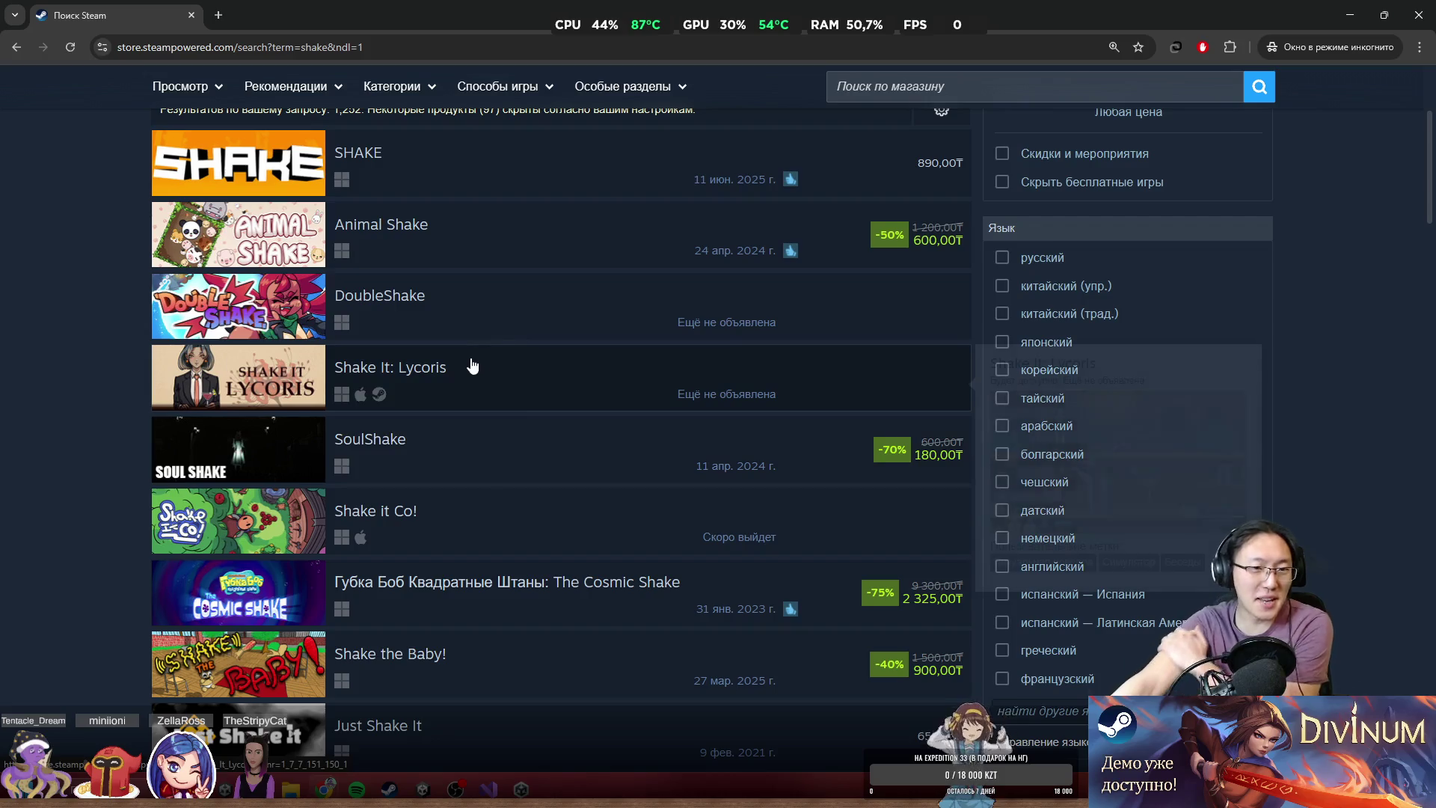
pyautogui.scroll(2, 472, 365)
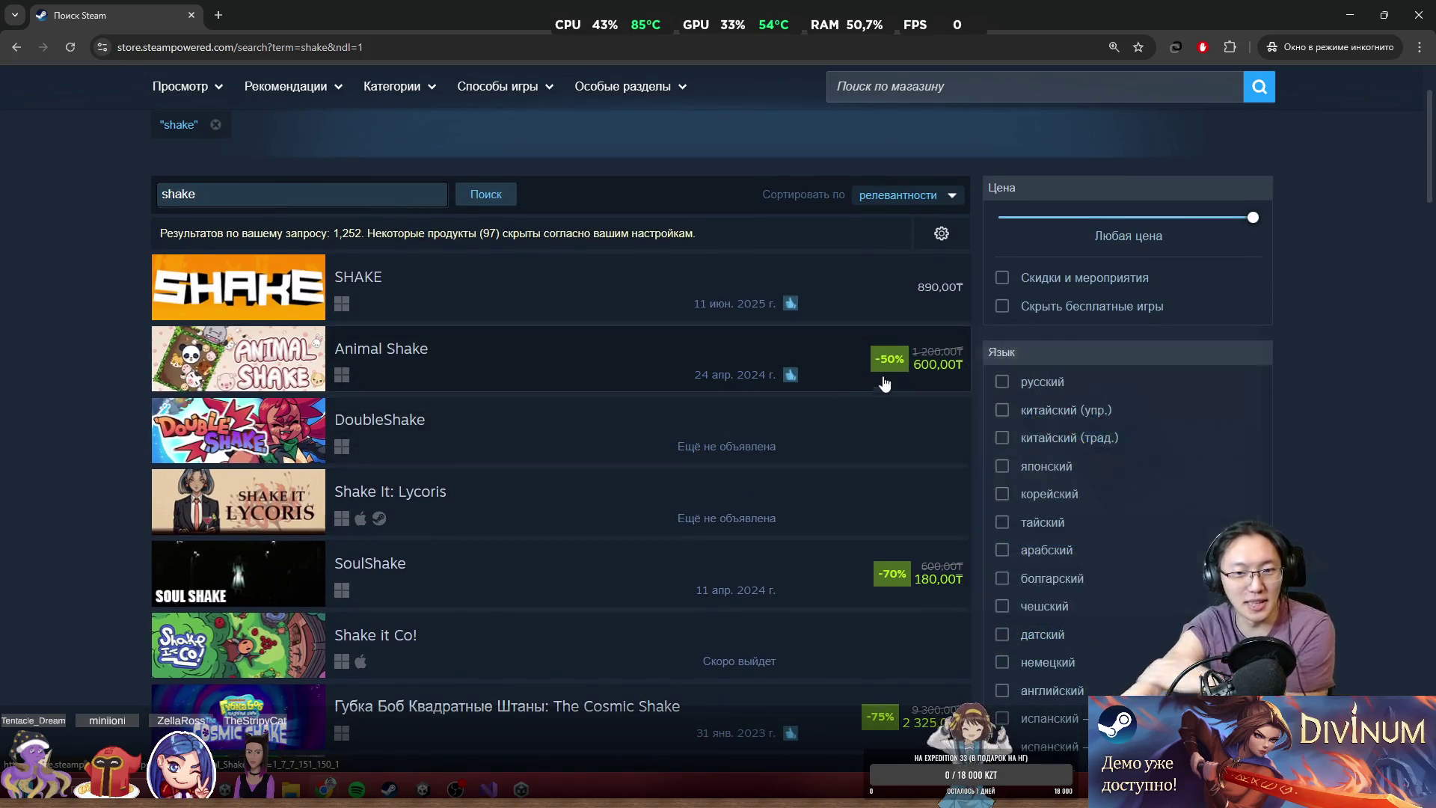
pyautogui.moveTo(565, 447)
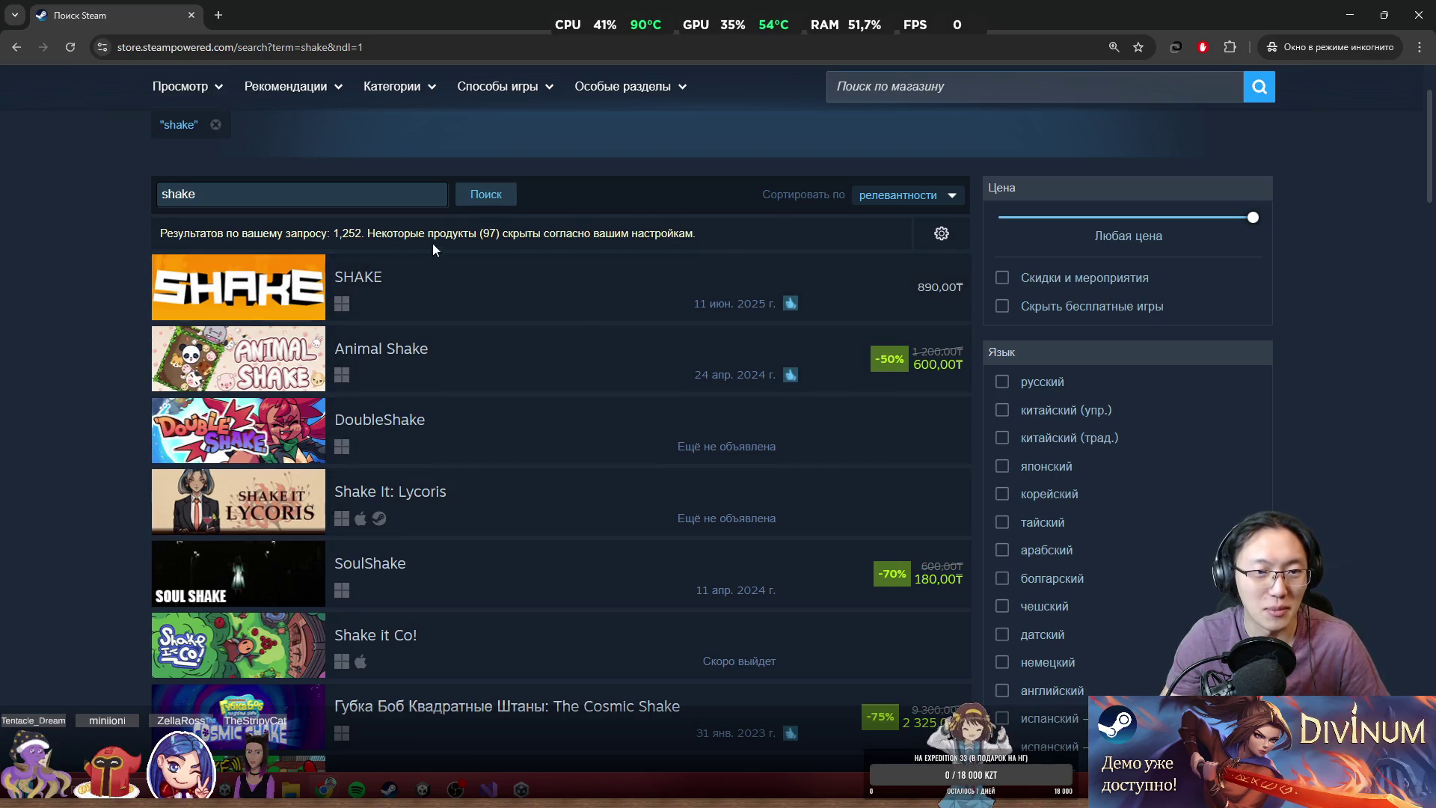
pyautogui.press('super+Down')
pyautogui.press('super+Down')
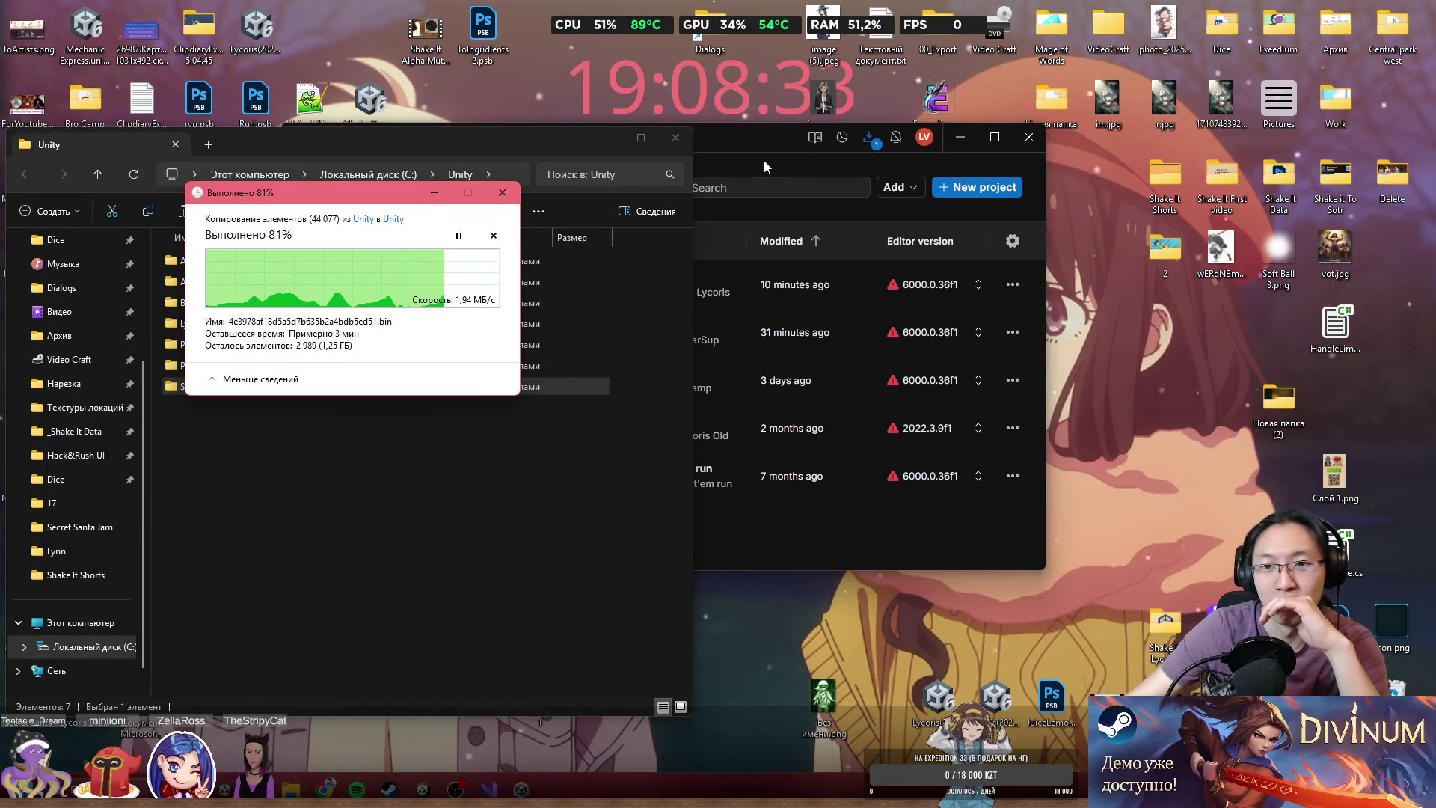
# - Check the Unity 6.3 LTS download, retry the locked .vsidx file, then list installed editors
pyautogui.moveTo(764, 159); pyautogui.dragTo(938, 163)
pyautogui.click(1053, 147)
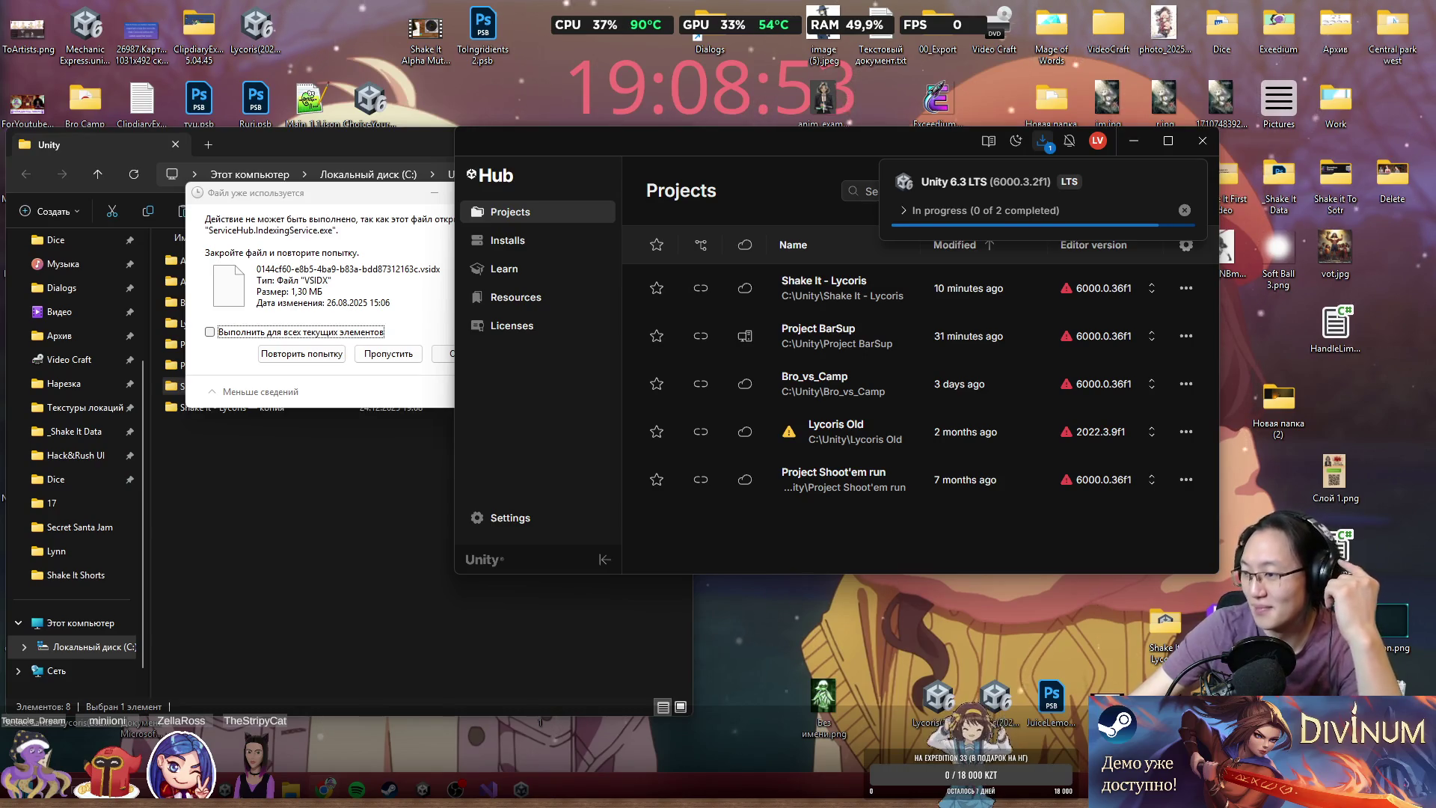
pyautogui.click(336, 201)
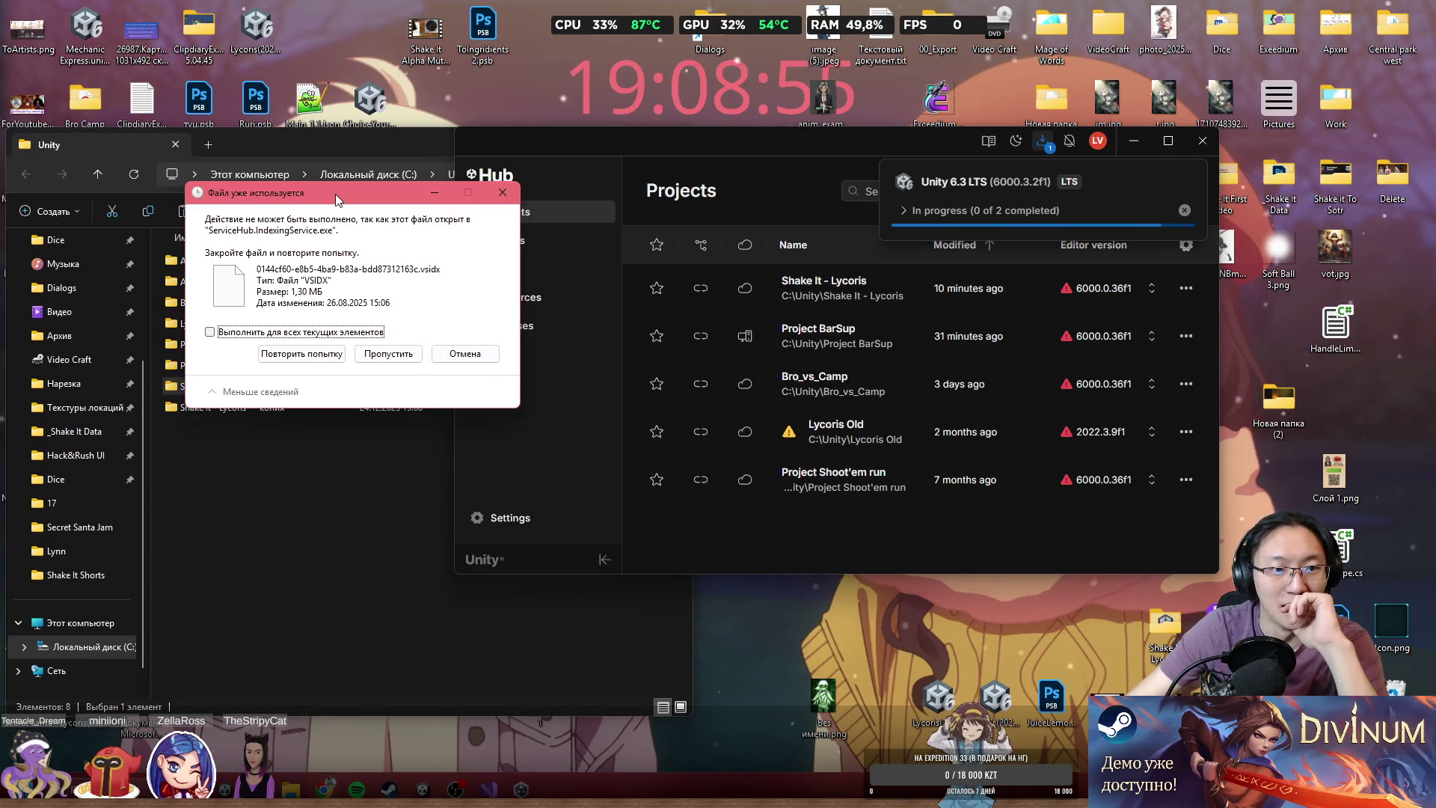
pyautogui.click(314, 356)
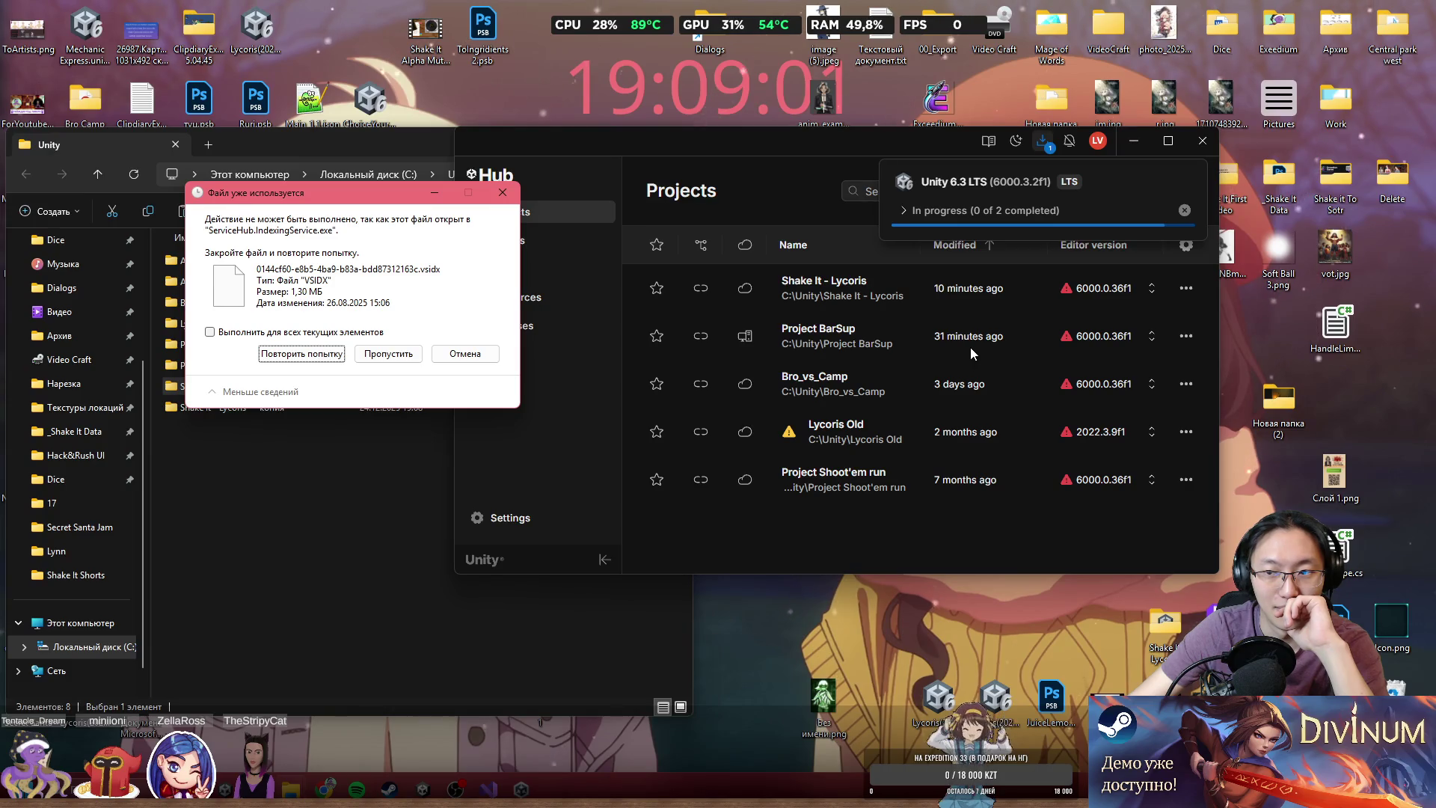
pyautogui.click(535, 241)
pyautogui.click(317, 357)
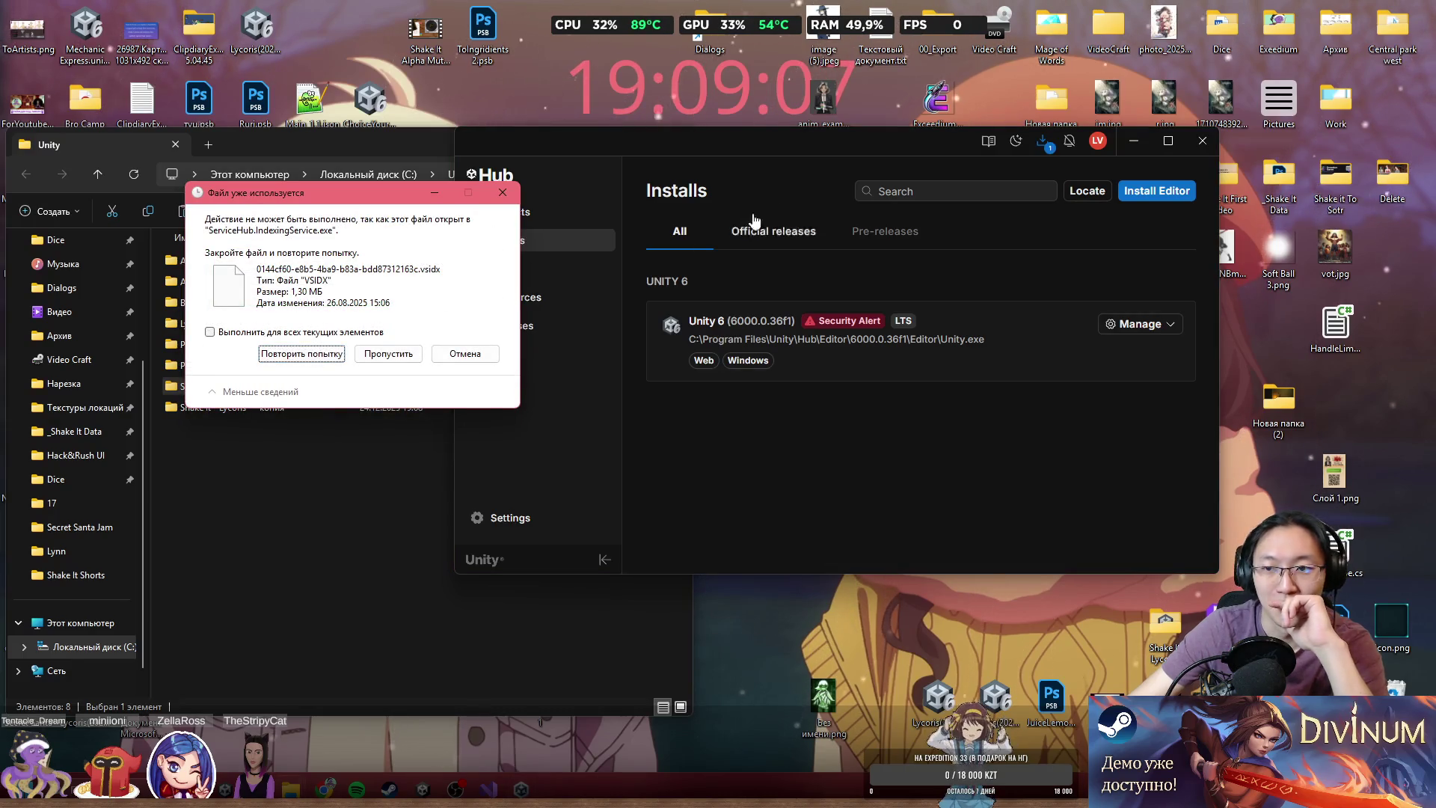
# - Rearrange the Hub and file-in-use windows, then check Unity 6.3 LTS download progress (0 of 2)
pyautogui.moveTo(884, 147); pyautogui.dragTo(989, 148)
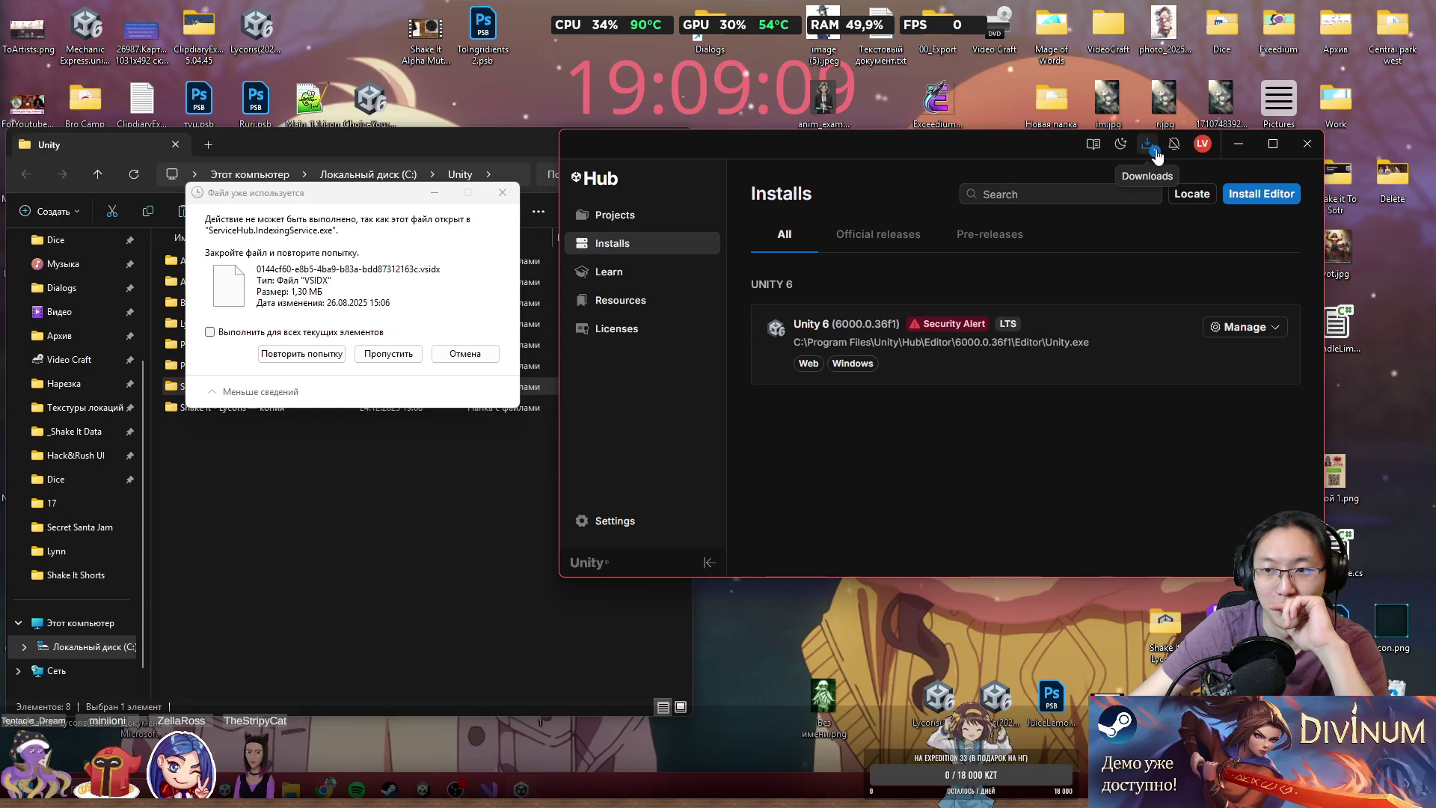
pyautogui.moveTo(312, 198)
pyautogui.mouseDown()
pyautogui.moveTo(276, 170)
pyautogui.moveTo(256, 240)
pyautogui.mouseUp()
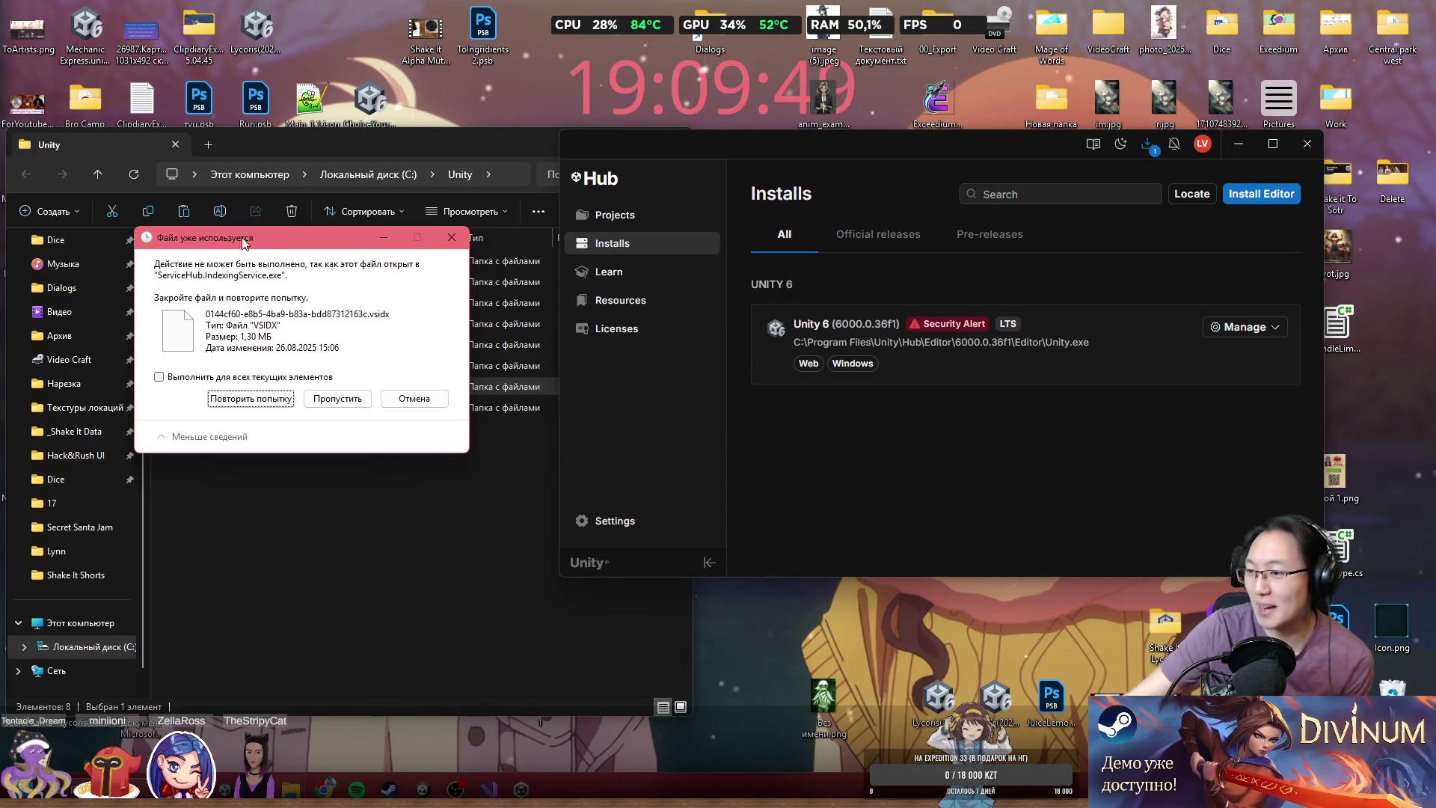
pyautogui.click(463, 597)
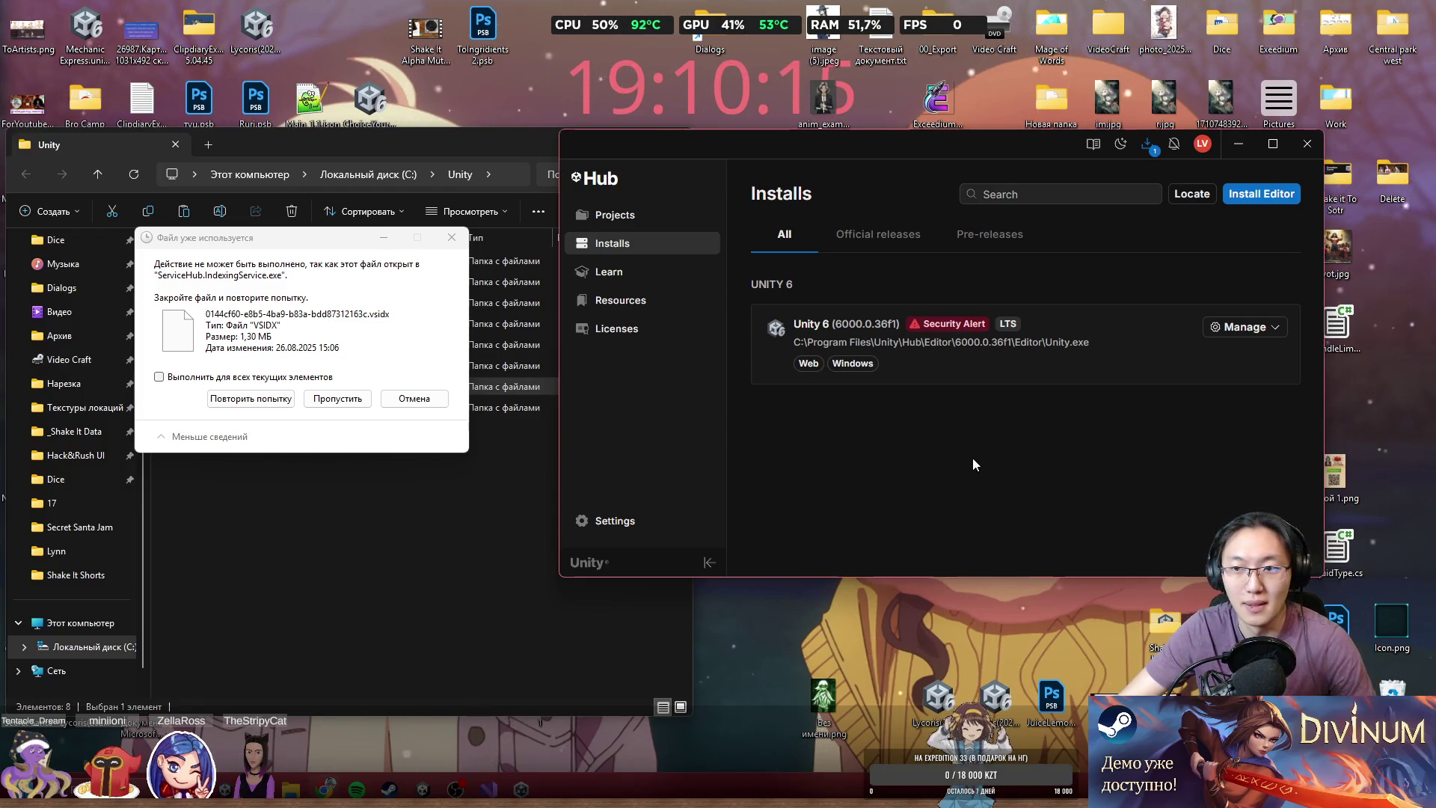
pyautogui.click(1152, 148)
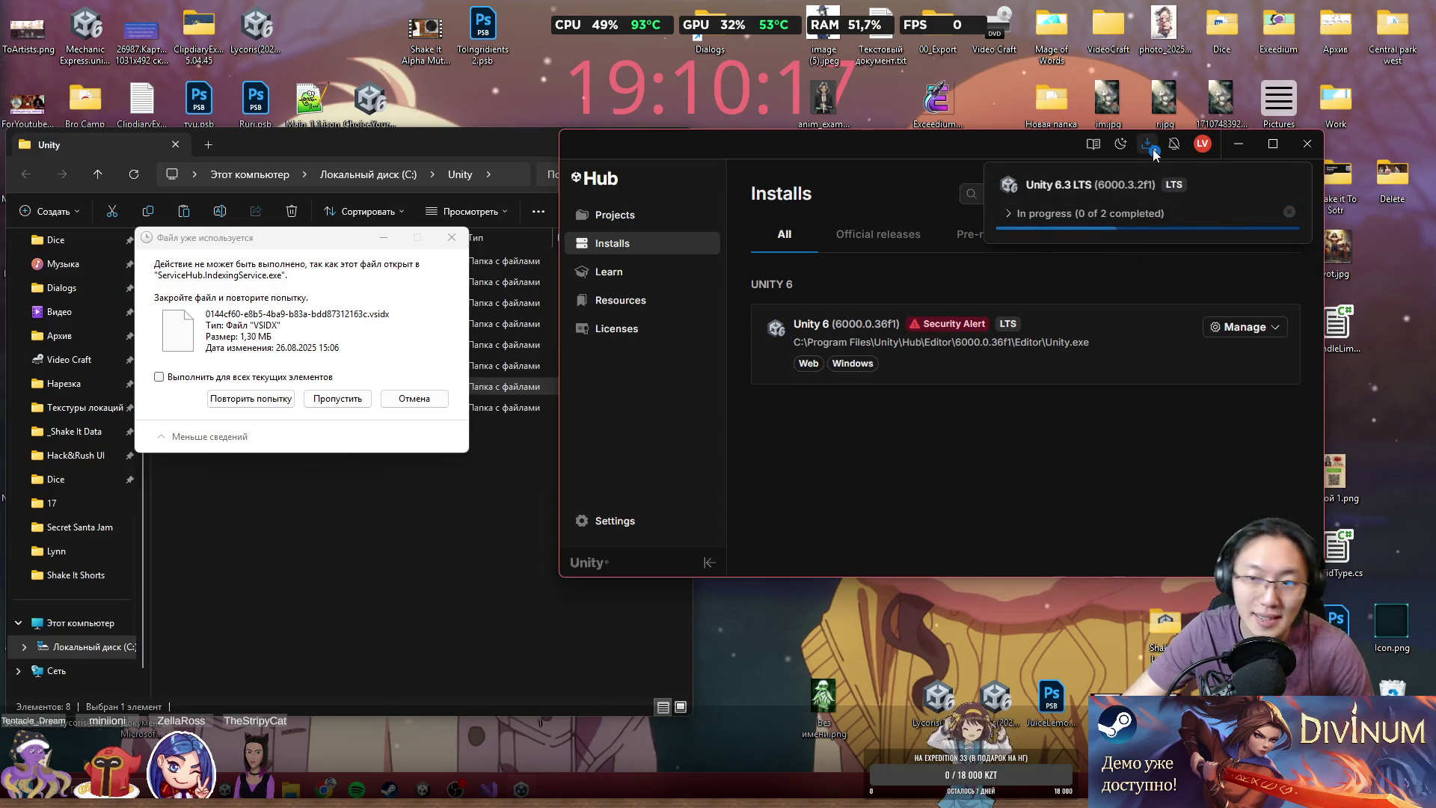
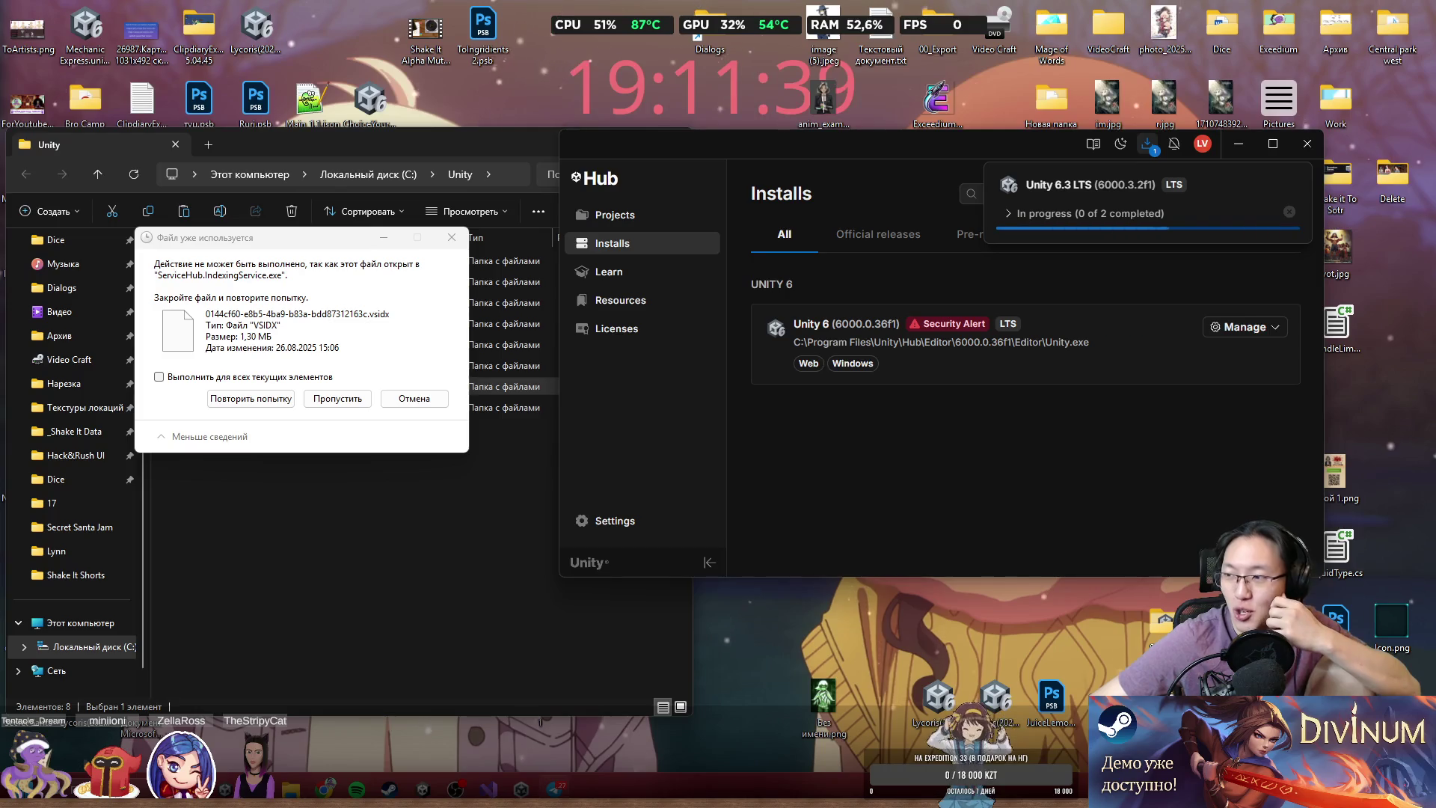
# - Bring Telegram forward and browse the Хвастули topic in the Tentacle Team group
pyautogui.hotkey('alt', 'Tab')
pyautogui.click(535, 223)
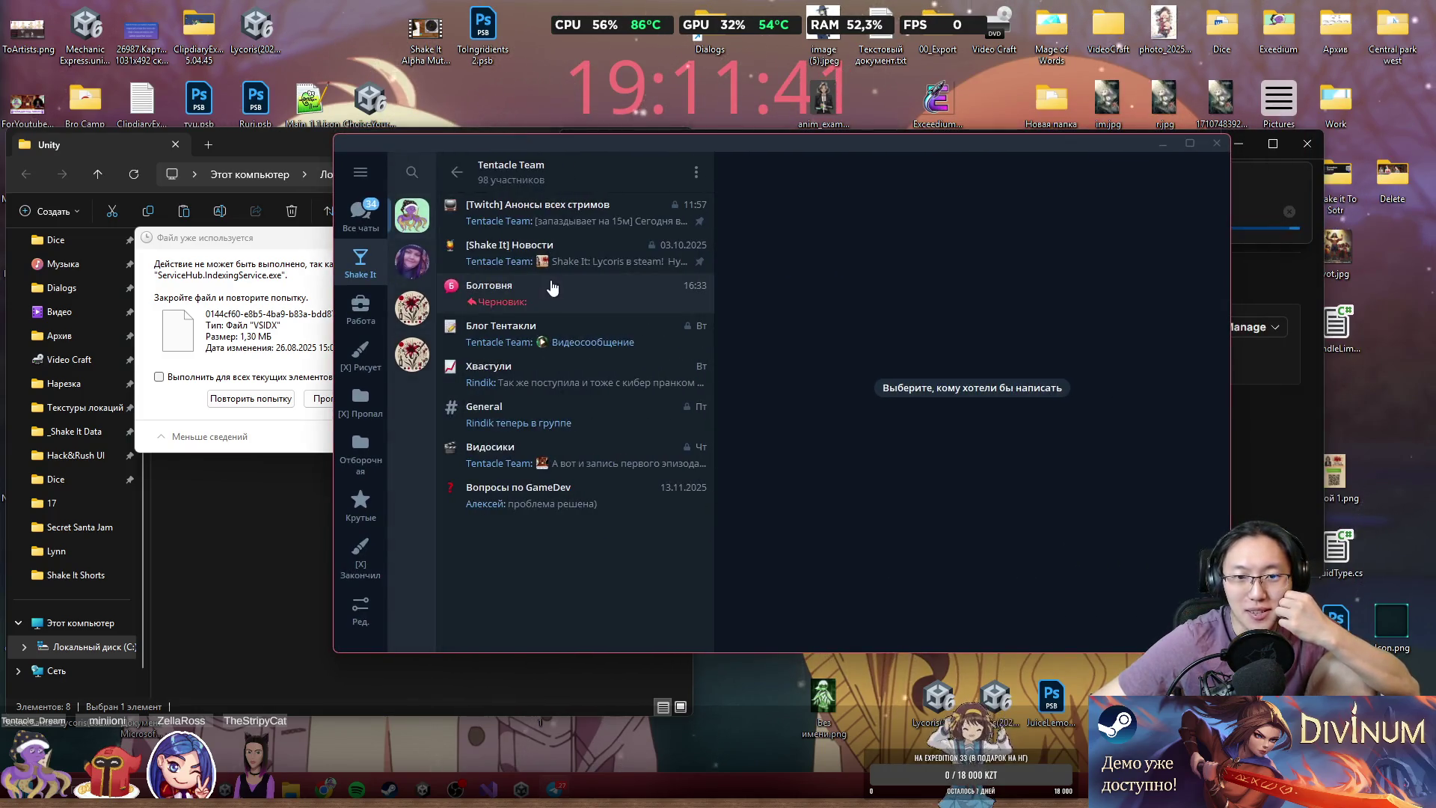
pyautogui.click(598, 390)
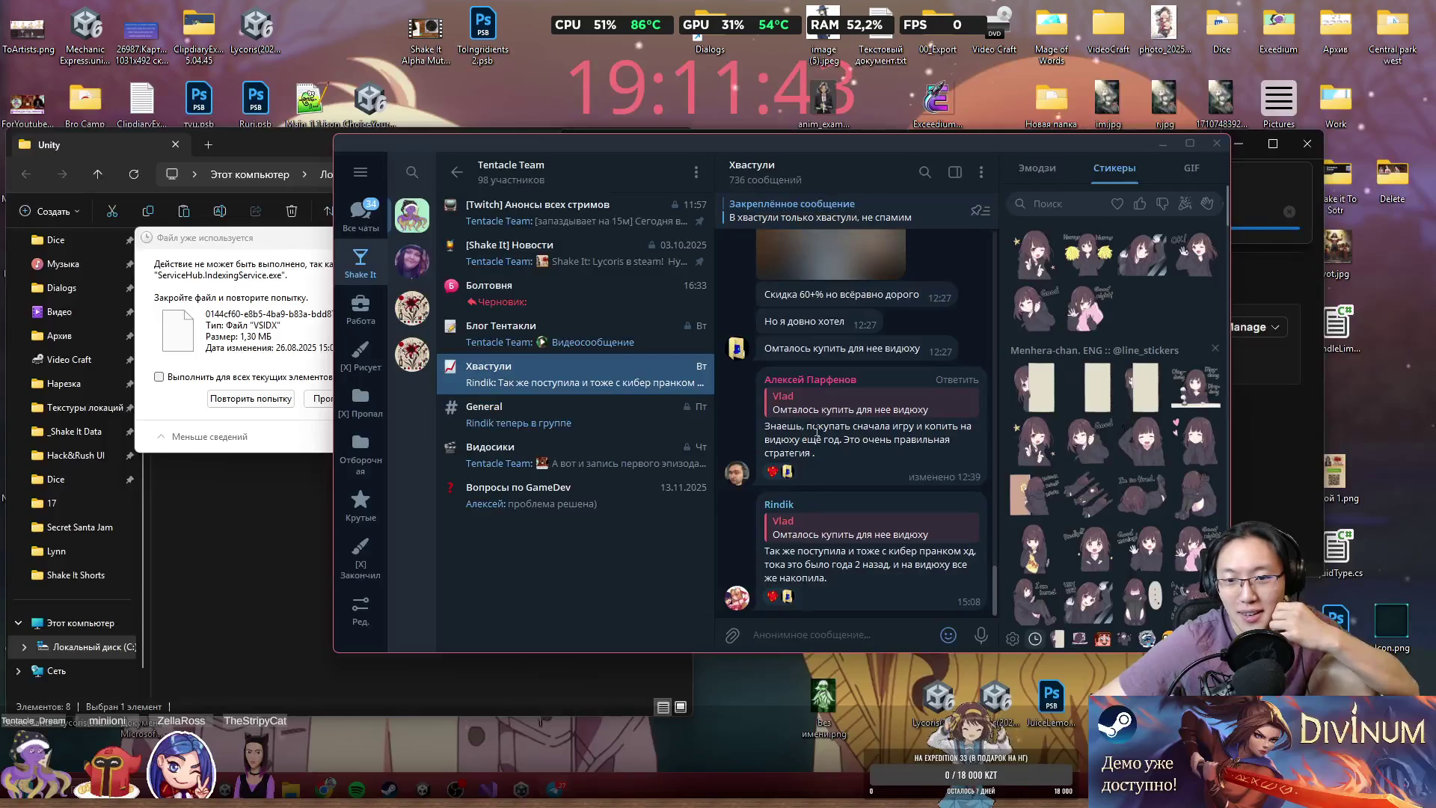
pyautogui.scroll(1, 865, 447)
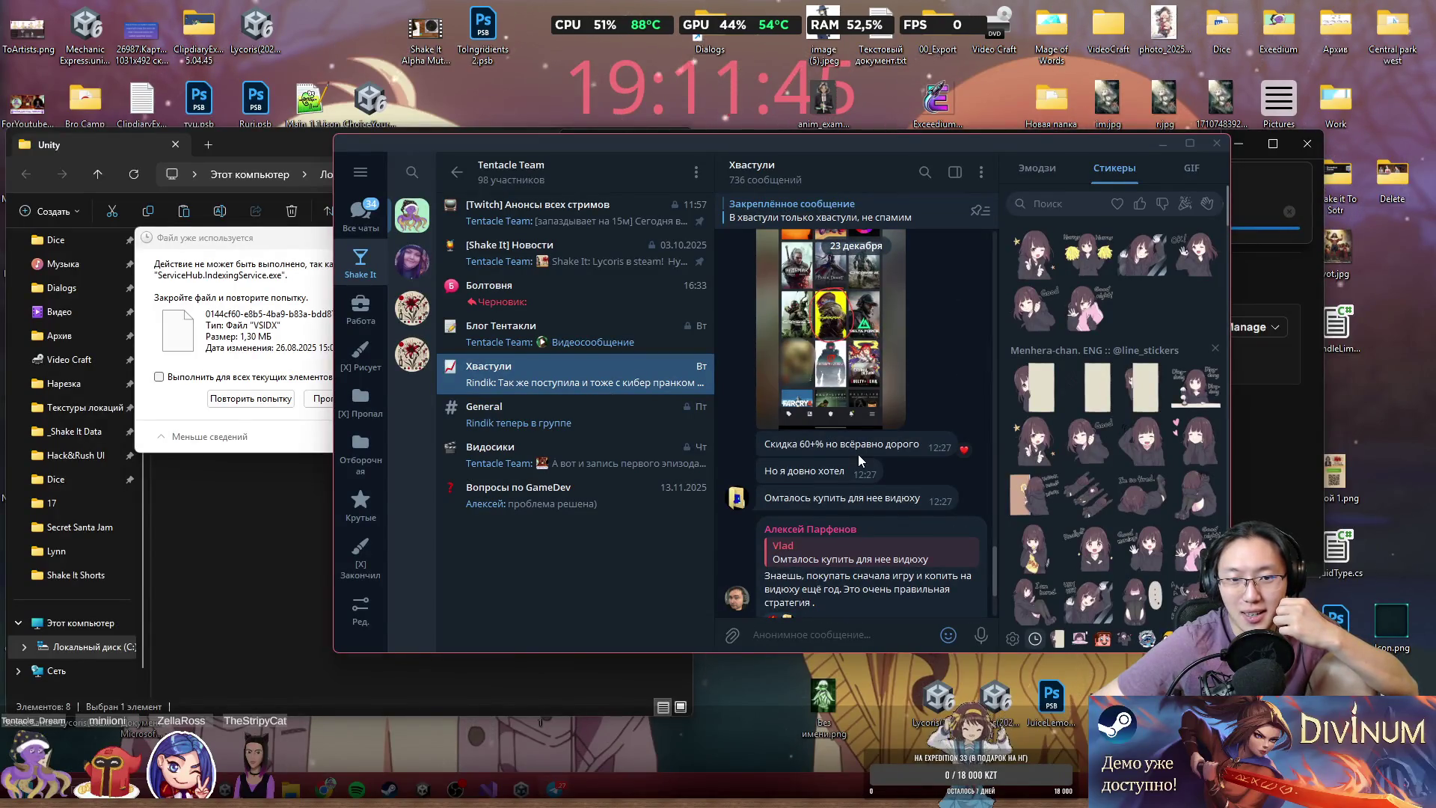
pyautogui.scroll(2, 859, 455)
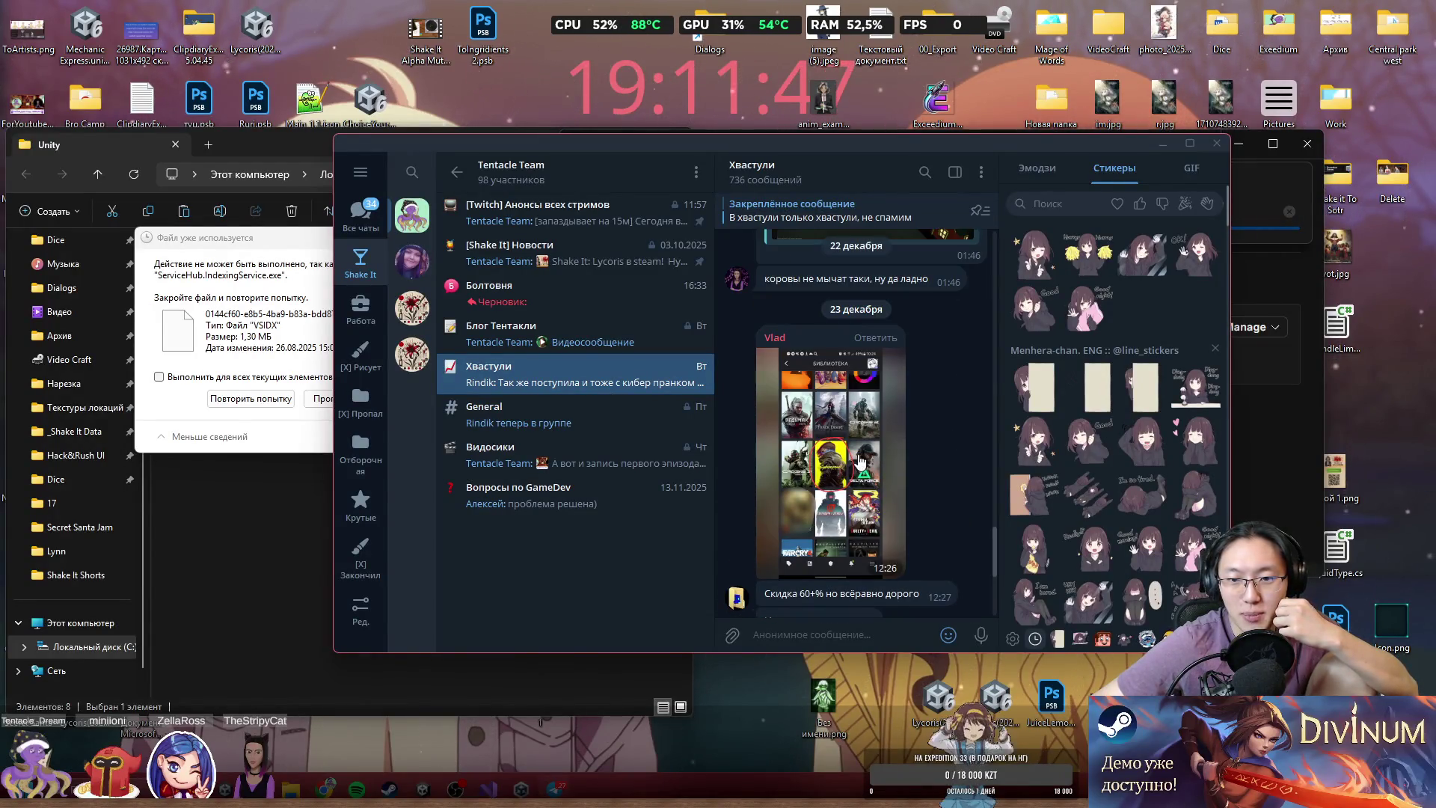
pyautogui.click(927, 412)
pyautogui.scroll(-3, 934, 448)
# - Open a message's options, nudge Unity Hub aside, and reopen the Хвастули topic in Telegram
pyautogui.rightClick(928, 300)
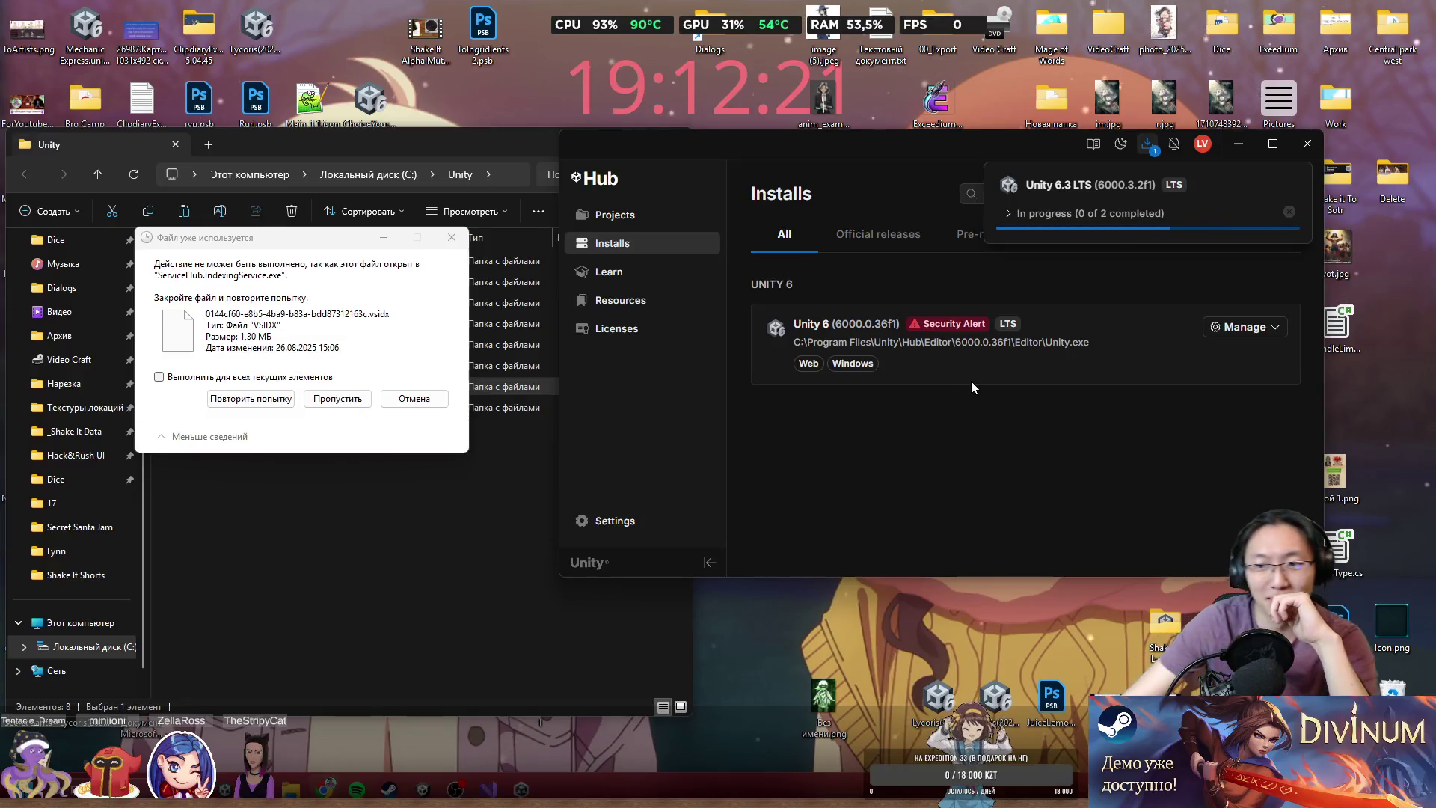
pyautogui.moveTo(773, 146)
pyautogui.mouseDown()
pyautogui.moveTo(767, 160)
pyautogui.moveTo(848, 169)
pyautogui.mouseUp()
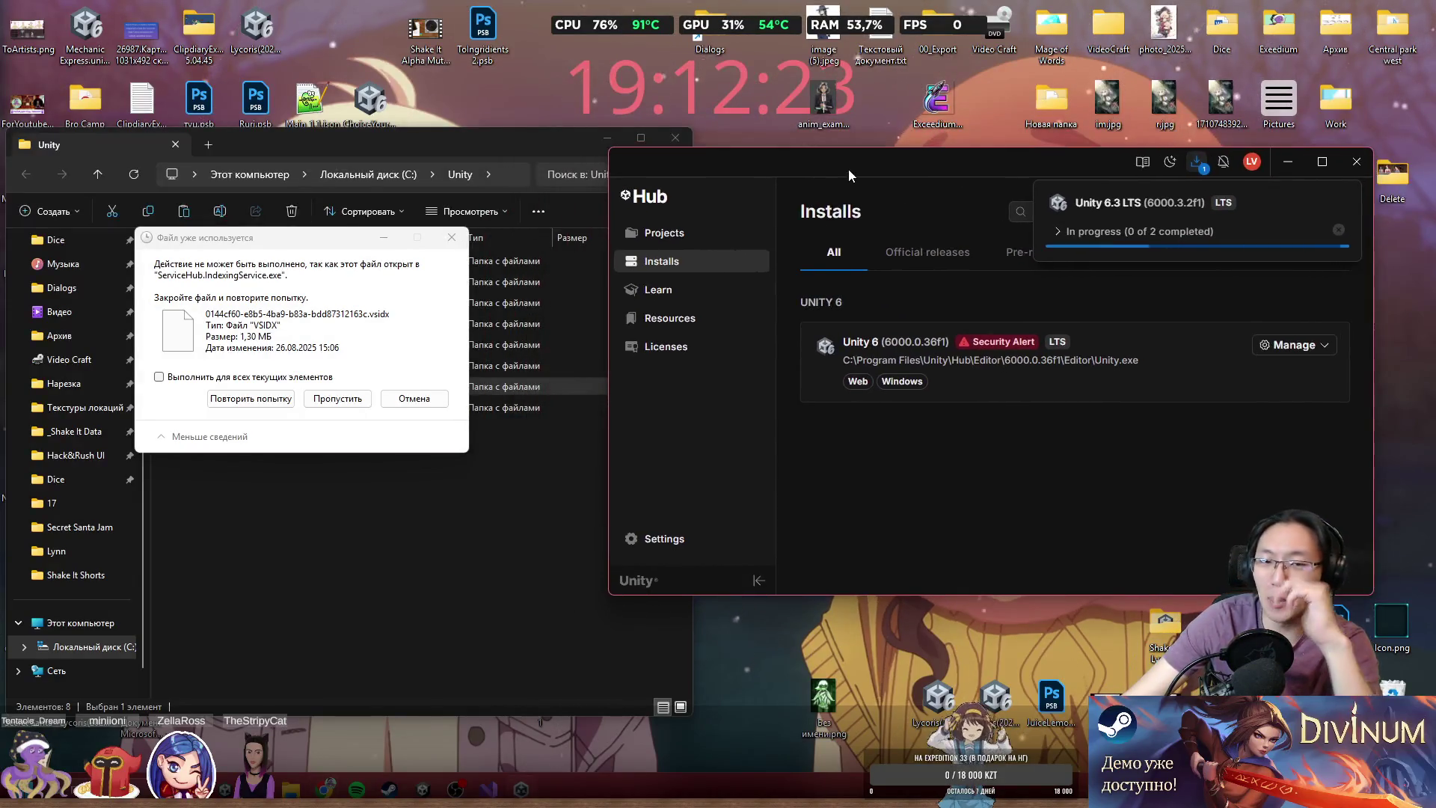
pyautogui.hotkey('alt', 'Tab')
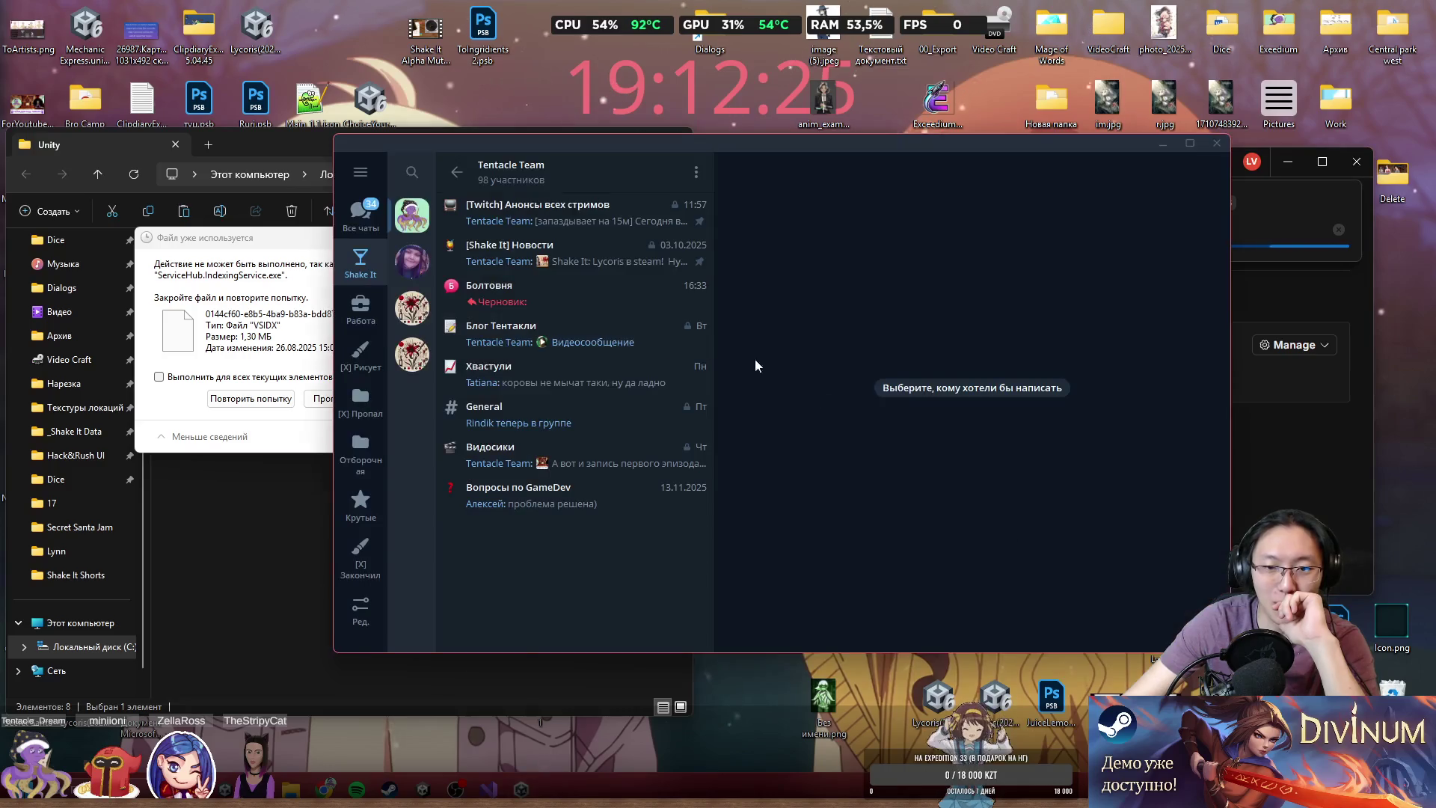
pyautogui.click(504, 377)
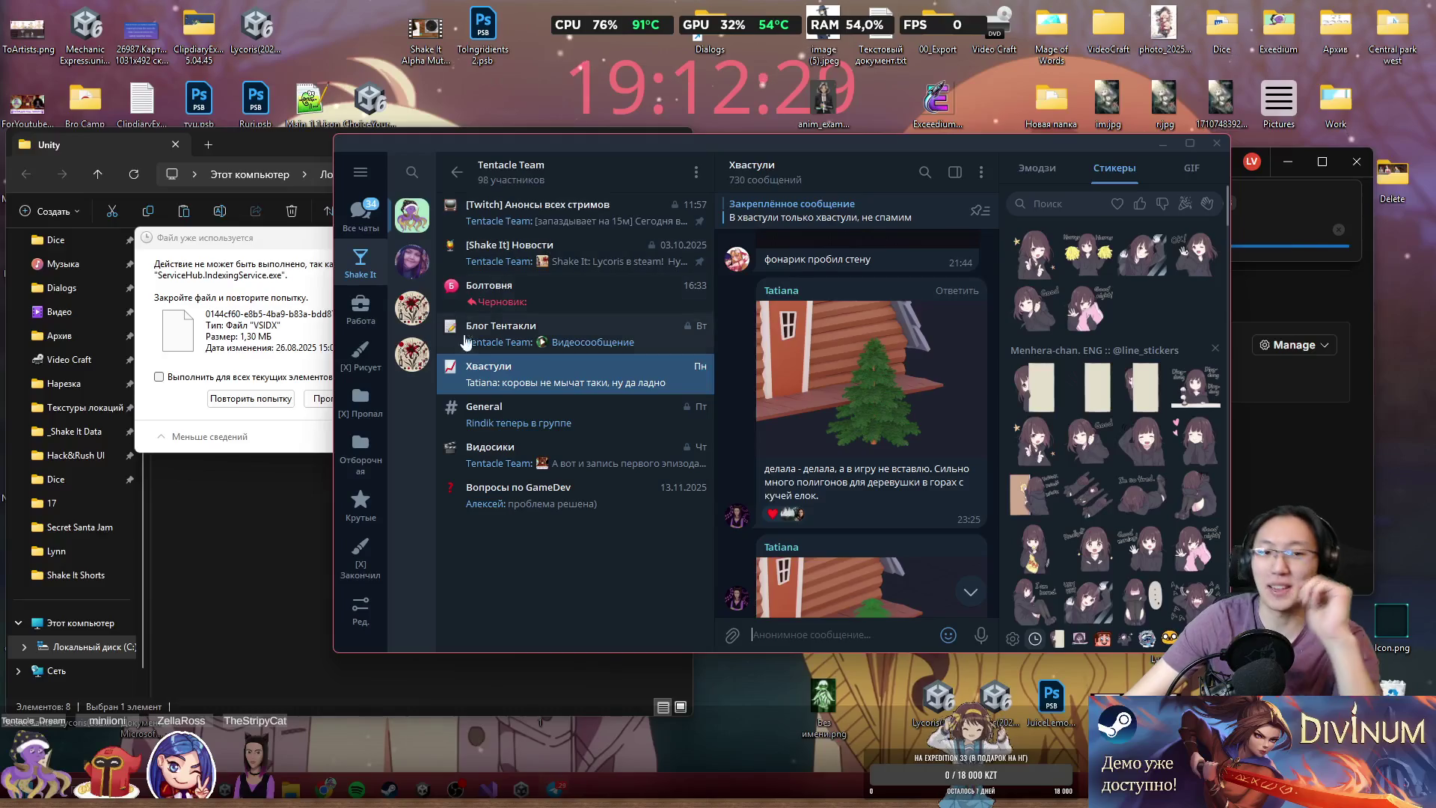
# - Glance at the Tentacle Team group info, scroll back through older Хвастули messages, and view a photo full screen
pyautogui.click(580, 178)
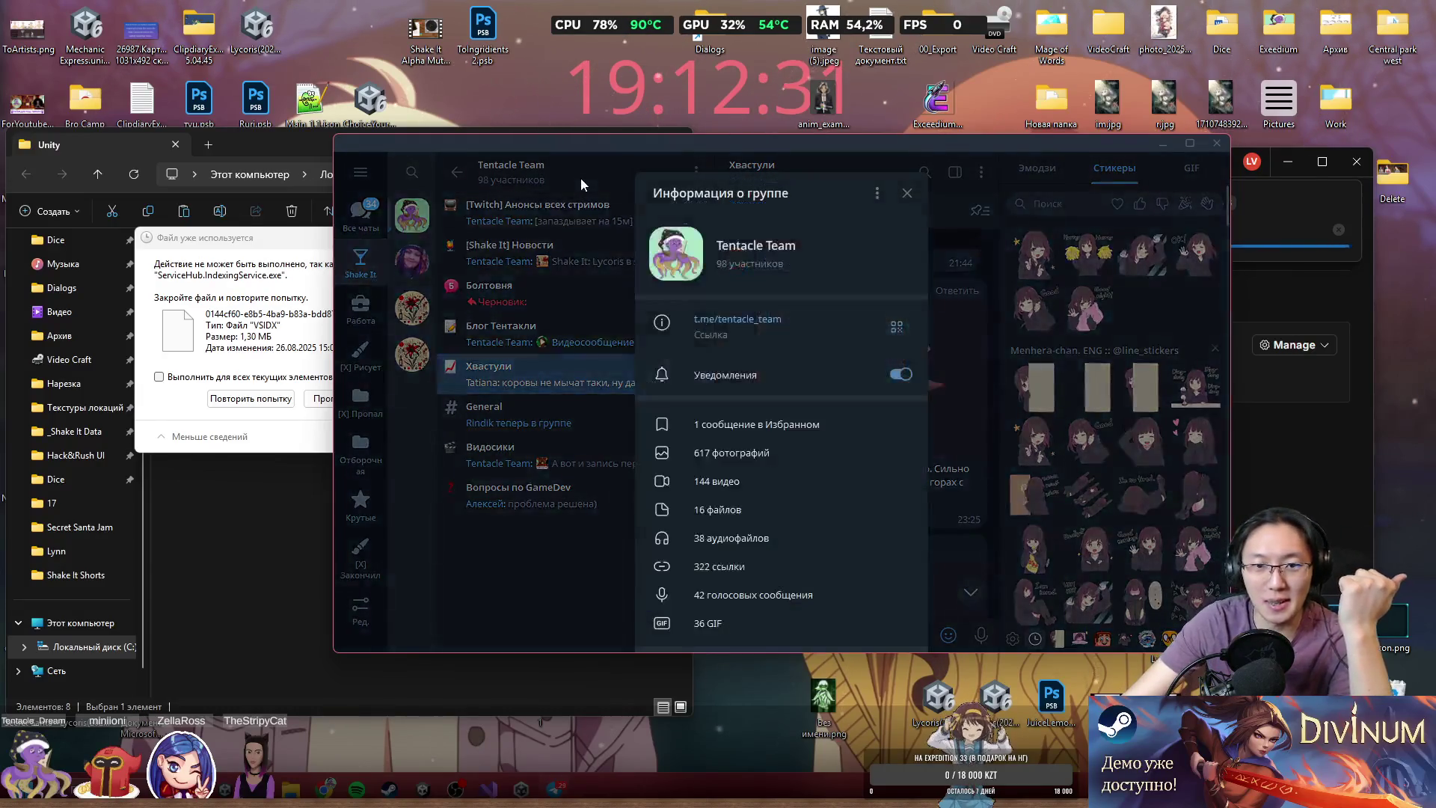
pyautogui.click(950, 326)
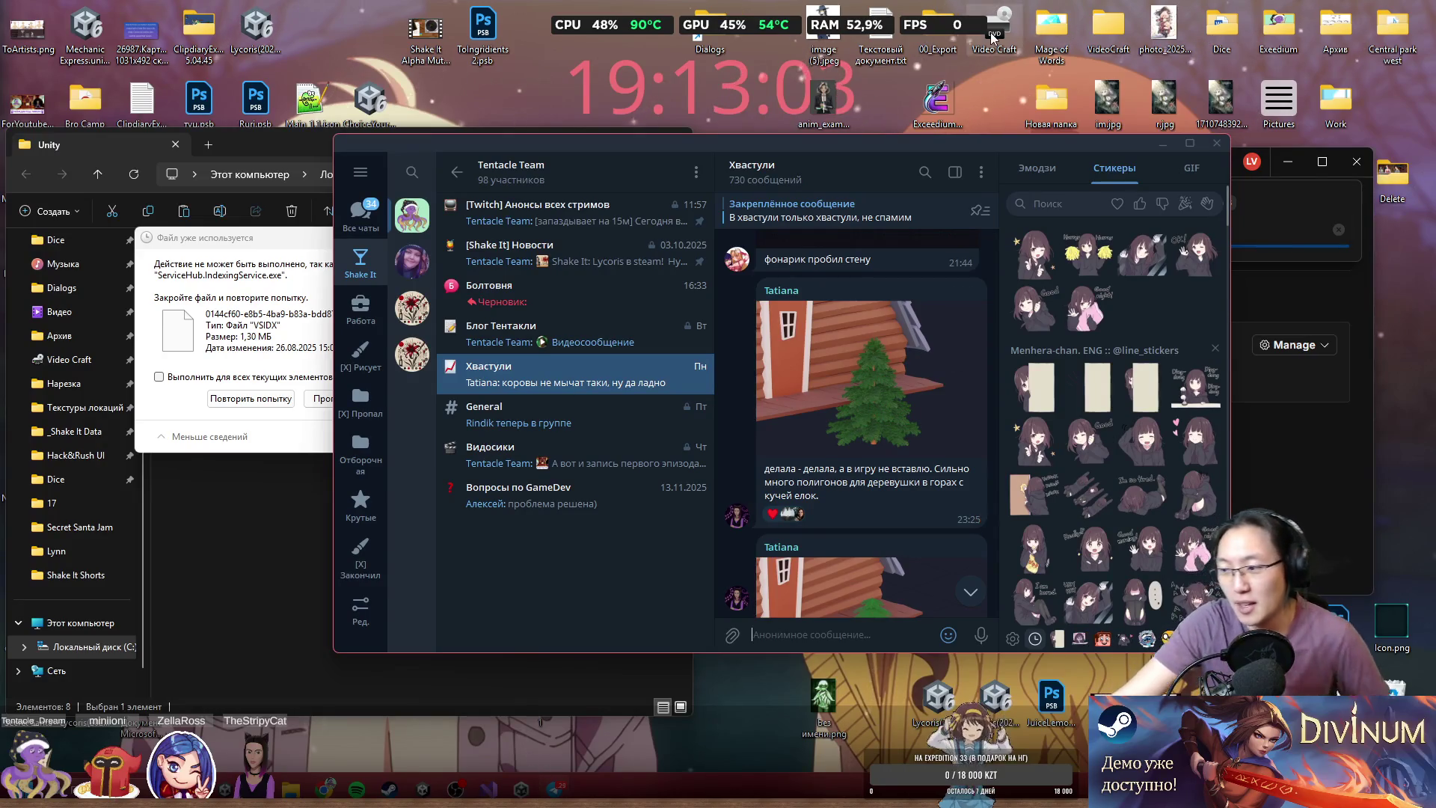
pyautogui.scroll(-5, 873, 501)
pyautogui.scroll(10, 873, 502)
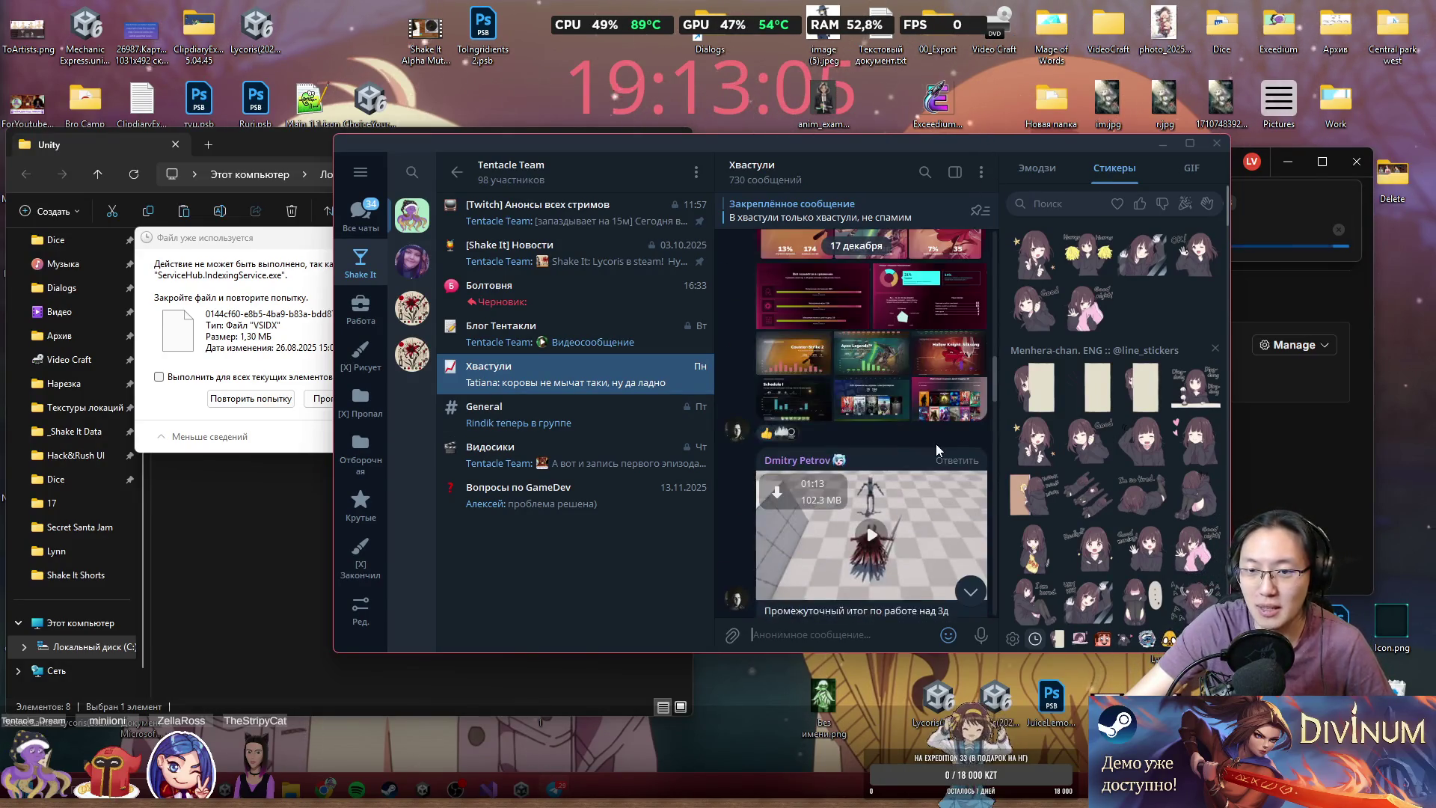
pyautogui.scroll(6, 934, 436)
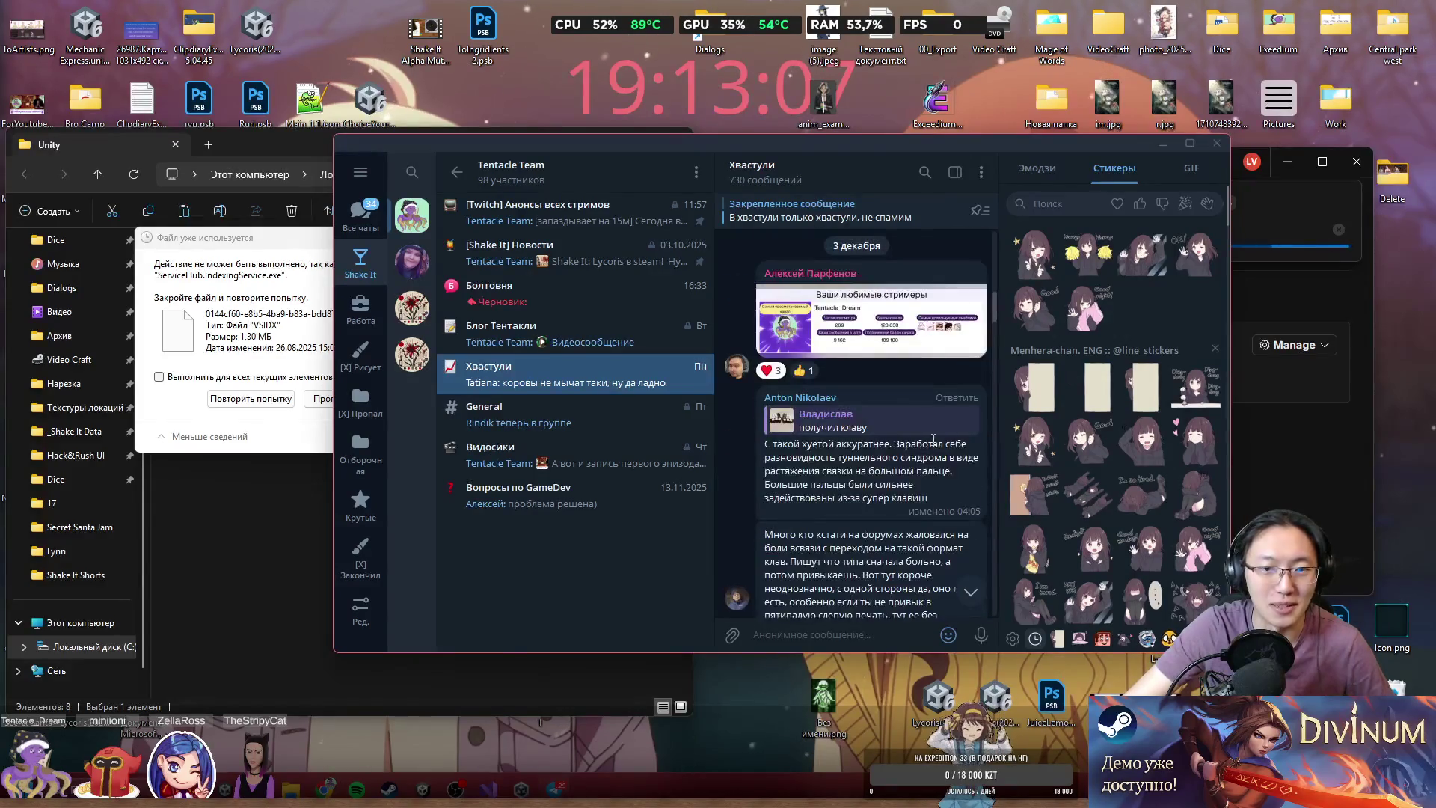
pyautogui.scroll(10, 944, 449)
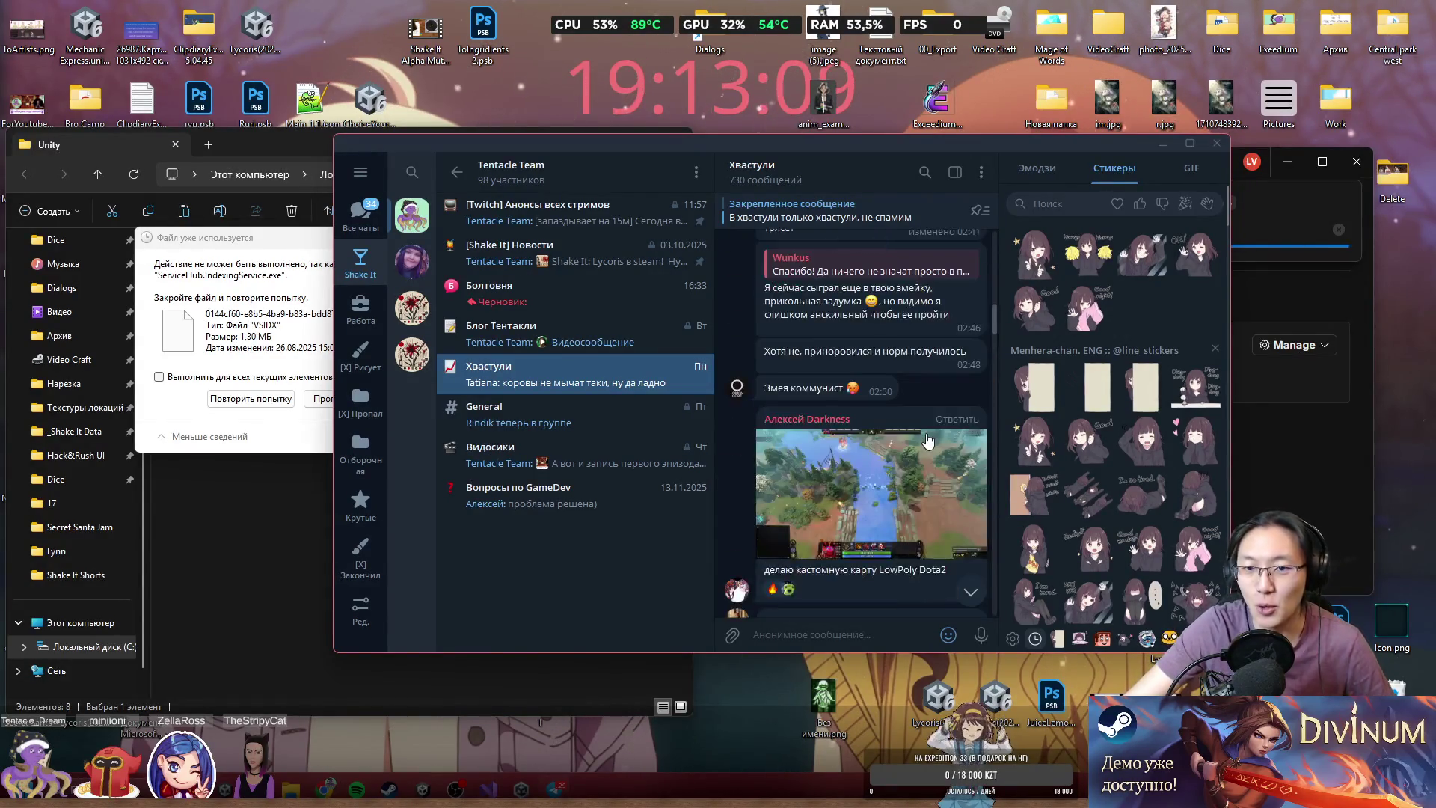
pyautogui.scroll(10, 918, 443)
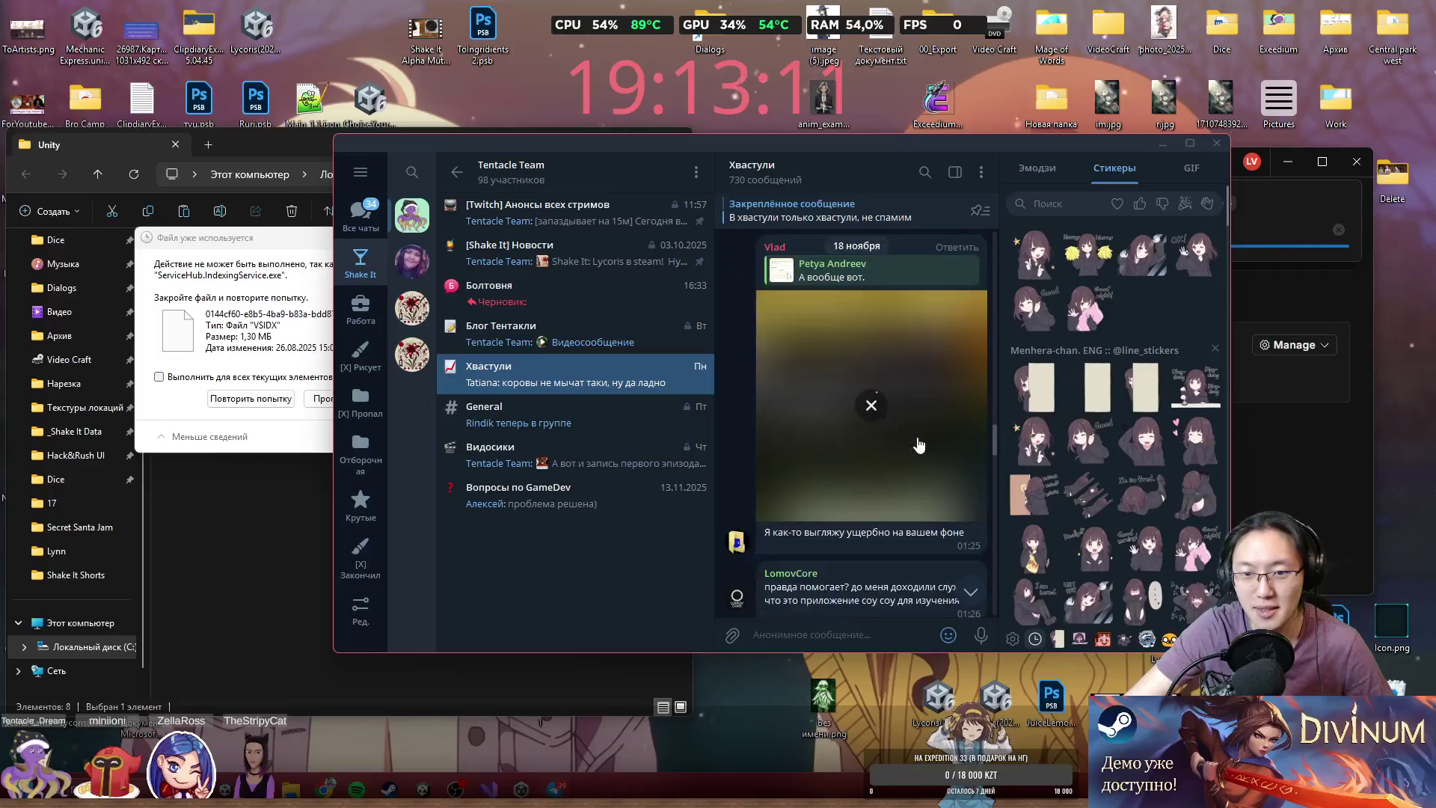
pyautogui.scroll(10, 940, 455)
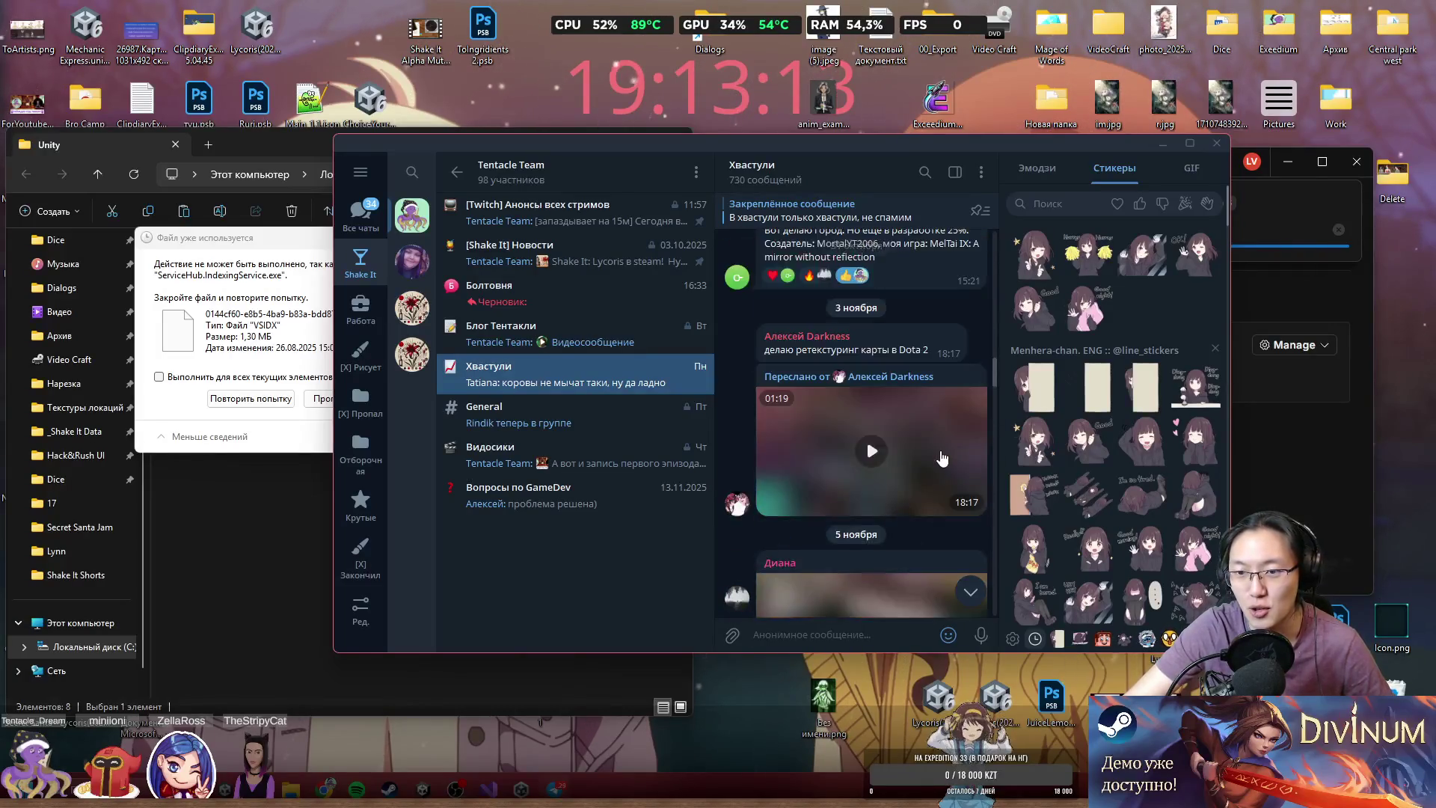
pyautogui.scroll(-5, 940, 451)
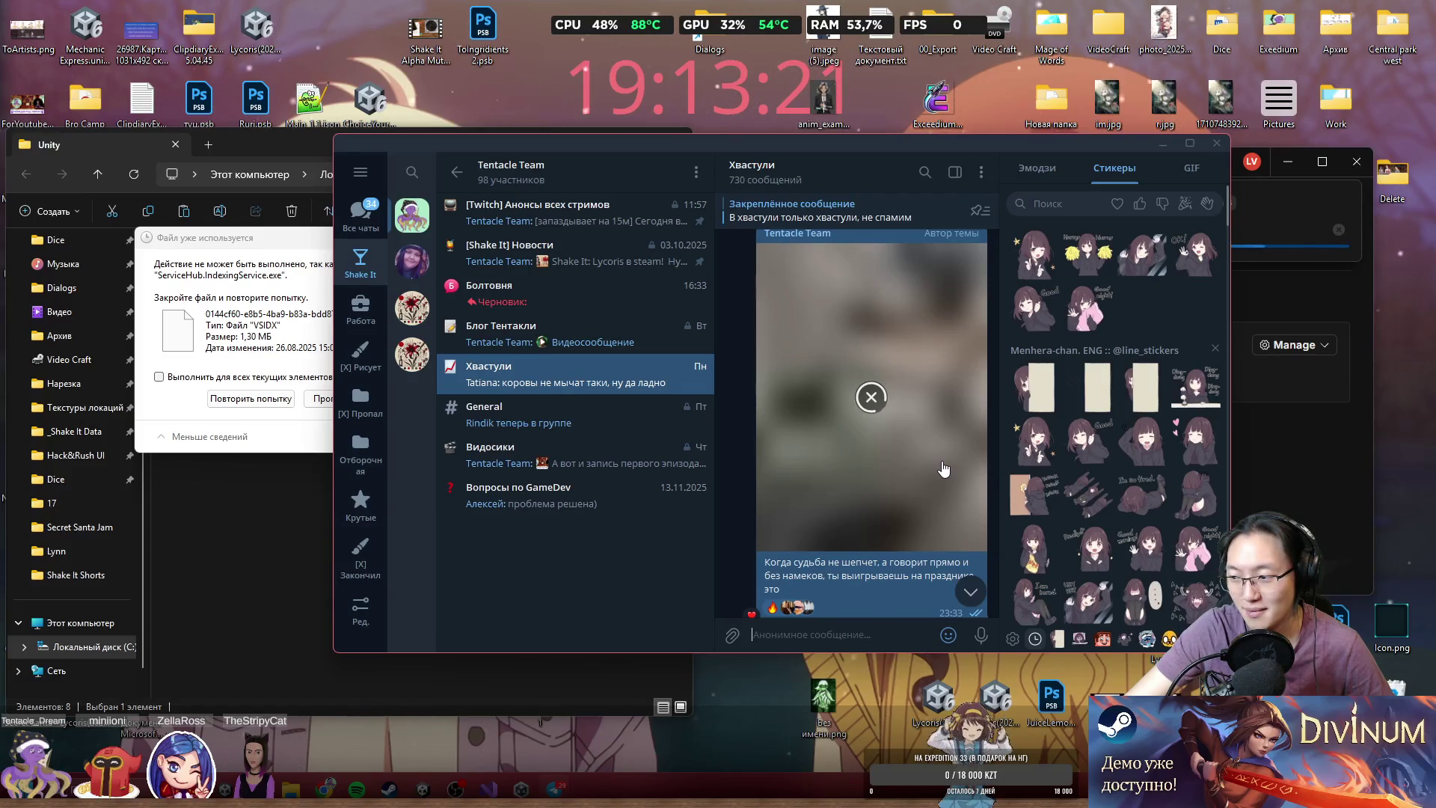
pyautogui.click(928, 410)
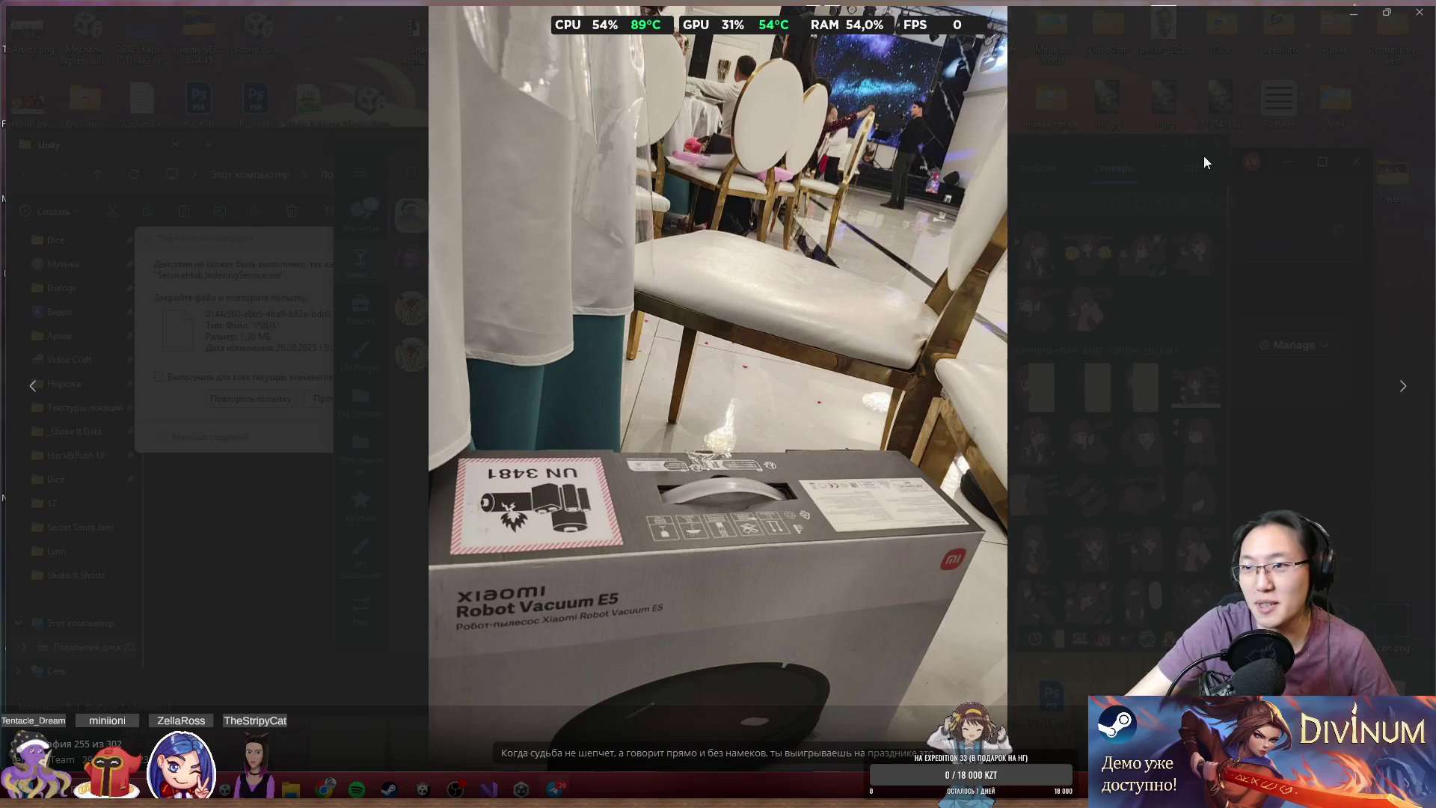
# - Close the photo viewer, scroll the chat, and heart-react to the 5 November photo
pyautogui.click(1410, 17)
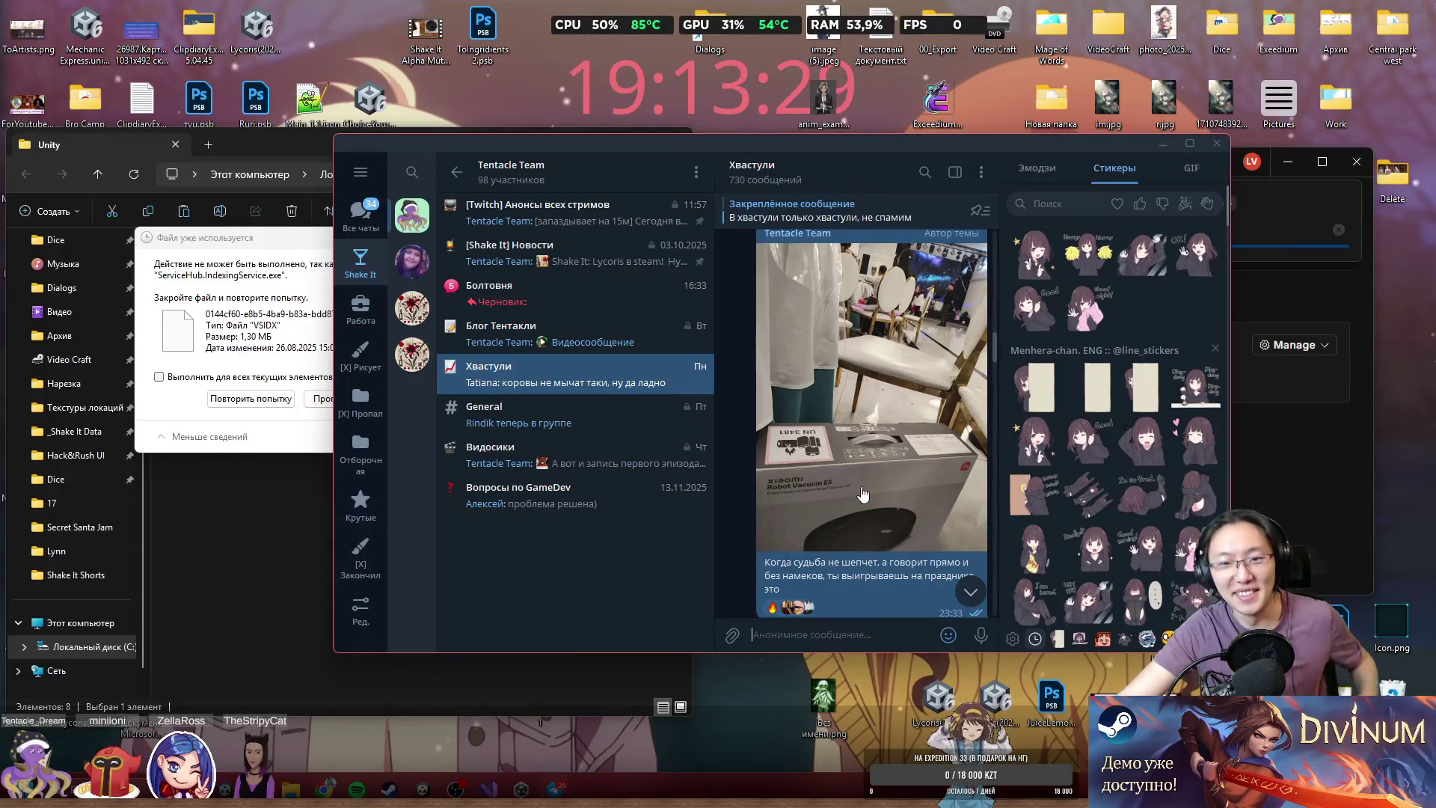
pyautogui.scroll(5, 924, 457)
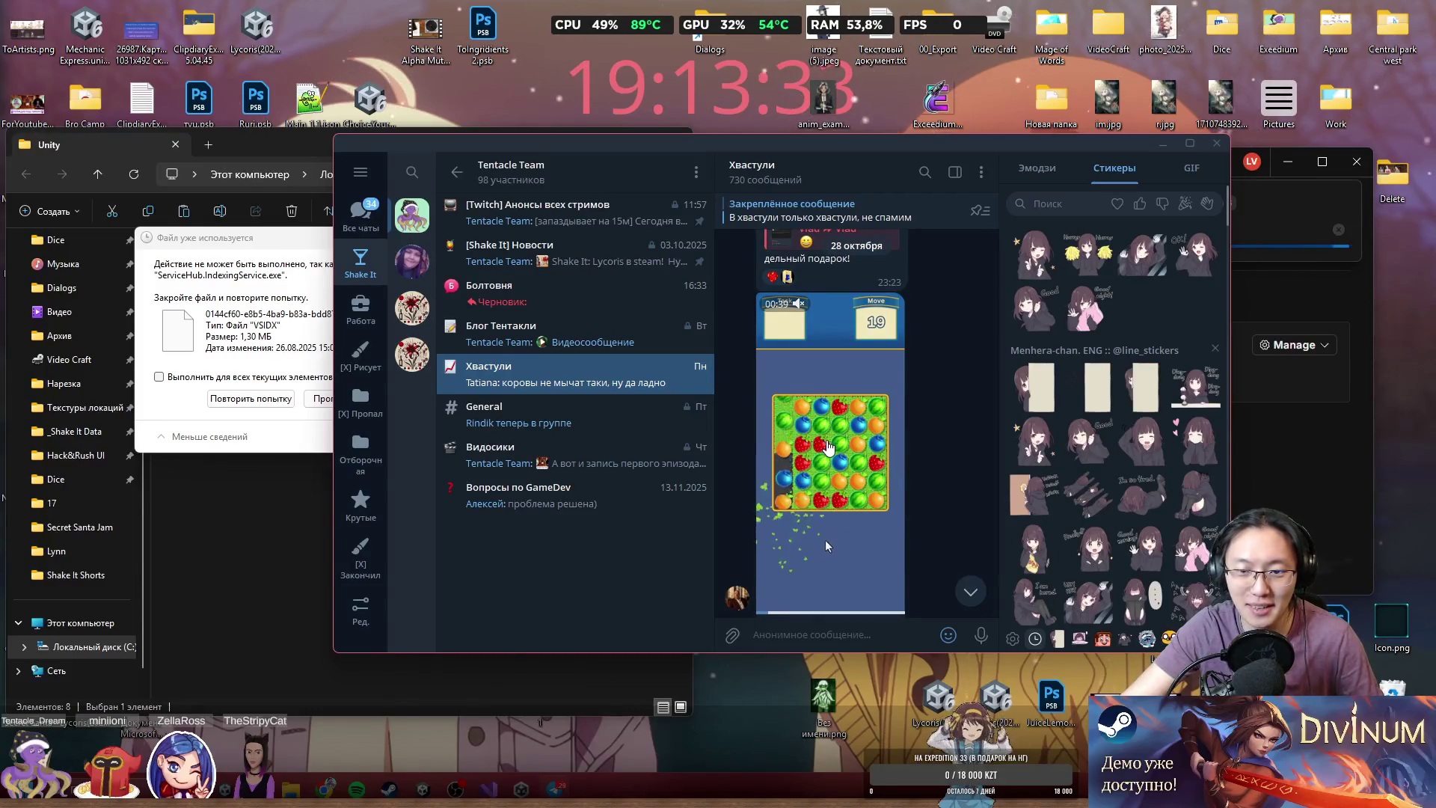
pyautogui.scroll(-5, 861, 453)
pyautogui.scroll(-10, 860, 453)
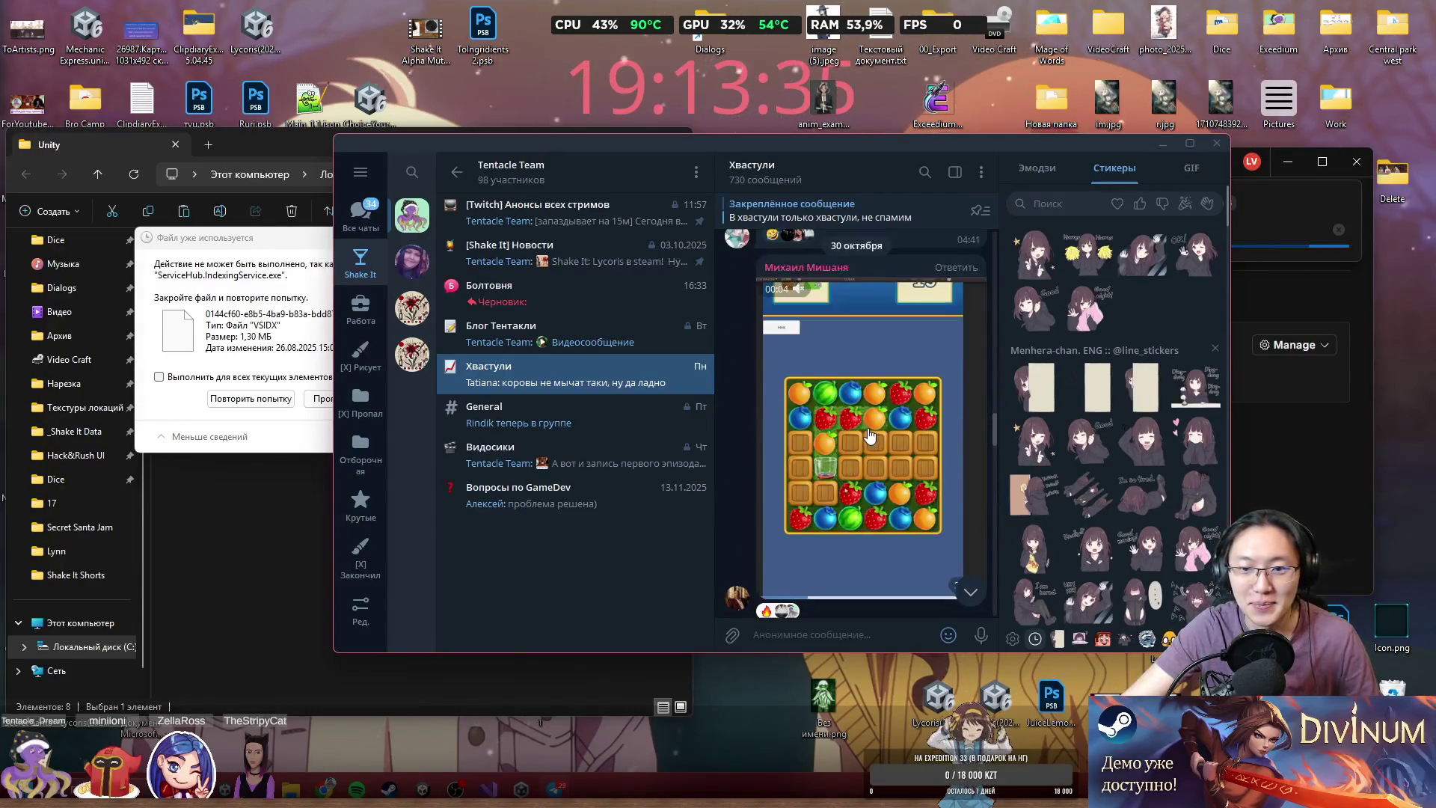
pyautogui.scroll(3, 871, 430)
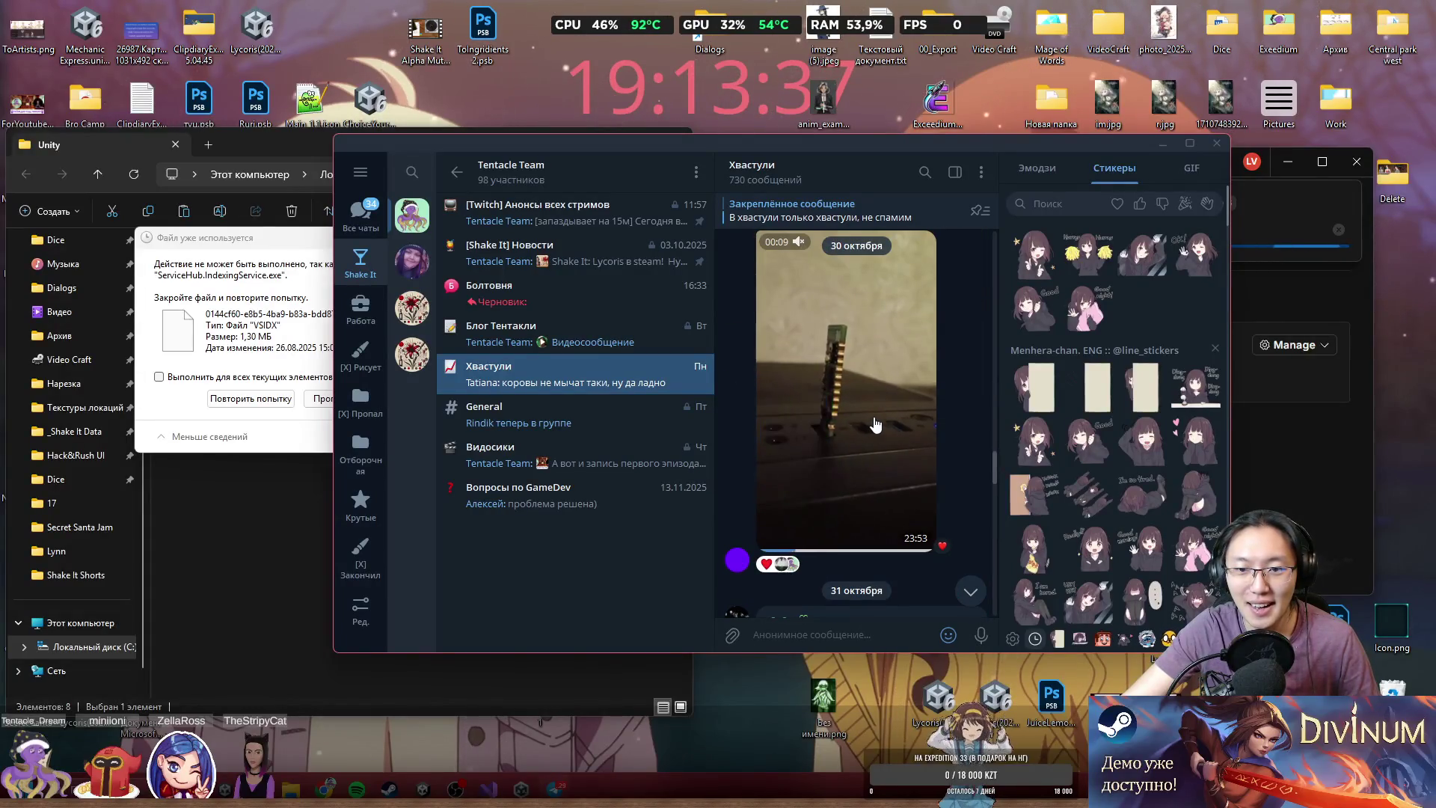
pyautogui.scroll(-5, 878, 424)
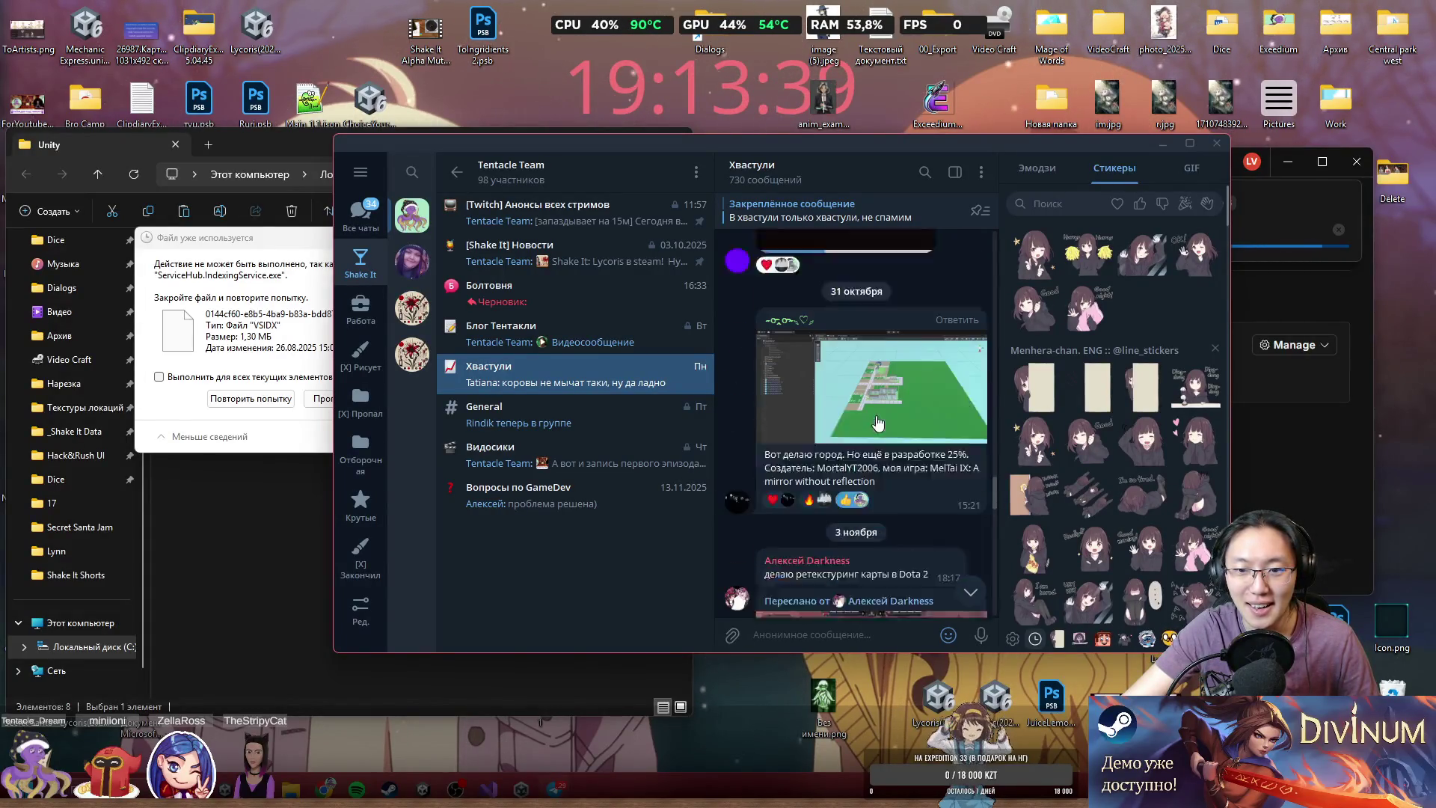
pyautogui.scroll(-3, 880, 421)
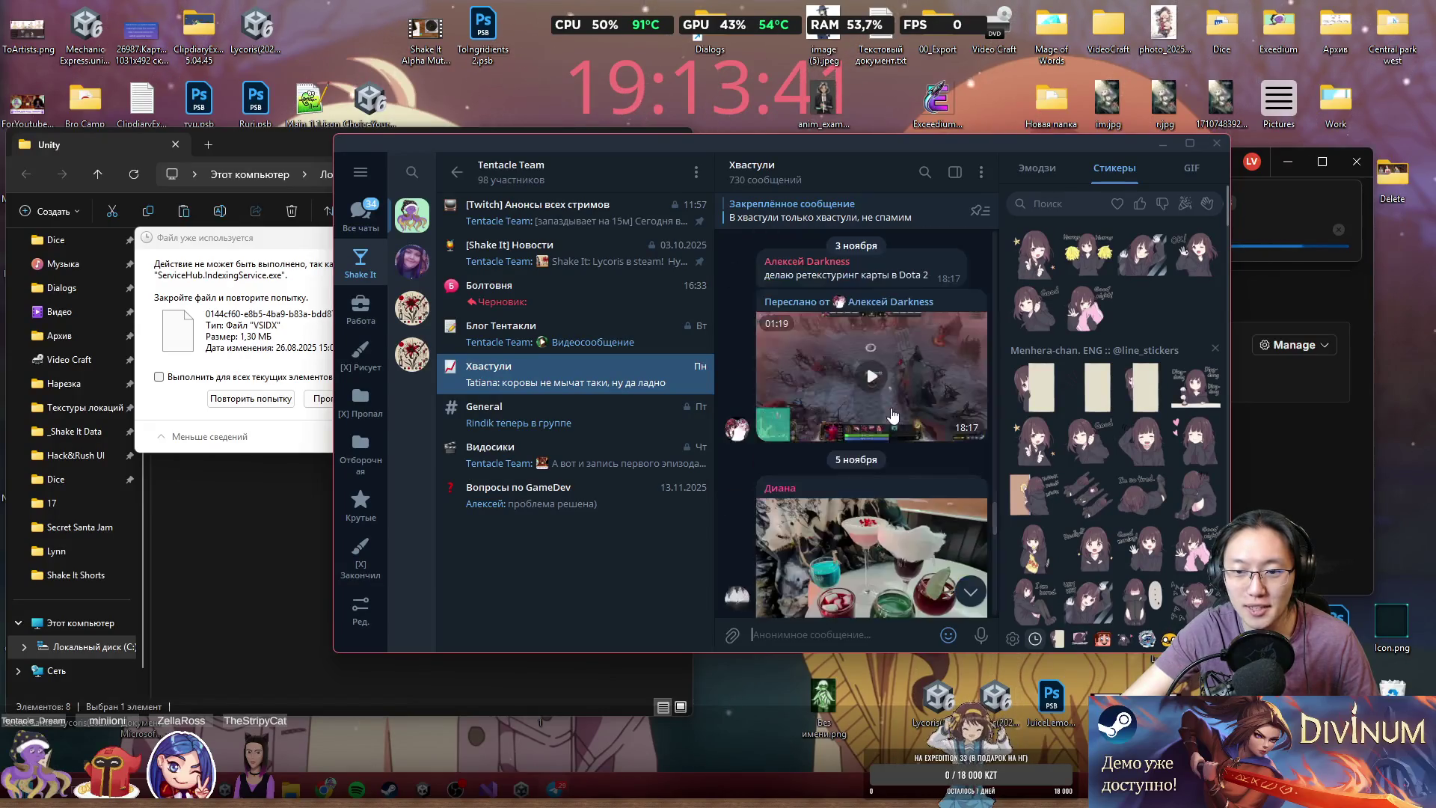
pyautogui.scroll(-3, 896, 416)
pyautogui.scroll(2, 899, 411)
pyautogui.scroll(-2, 910, 372)
pyautogui.doubleClick(926, 322)
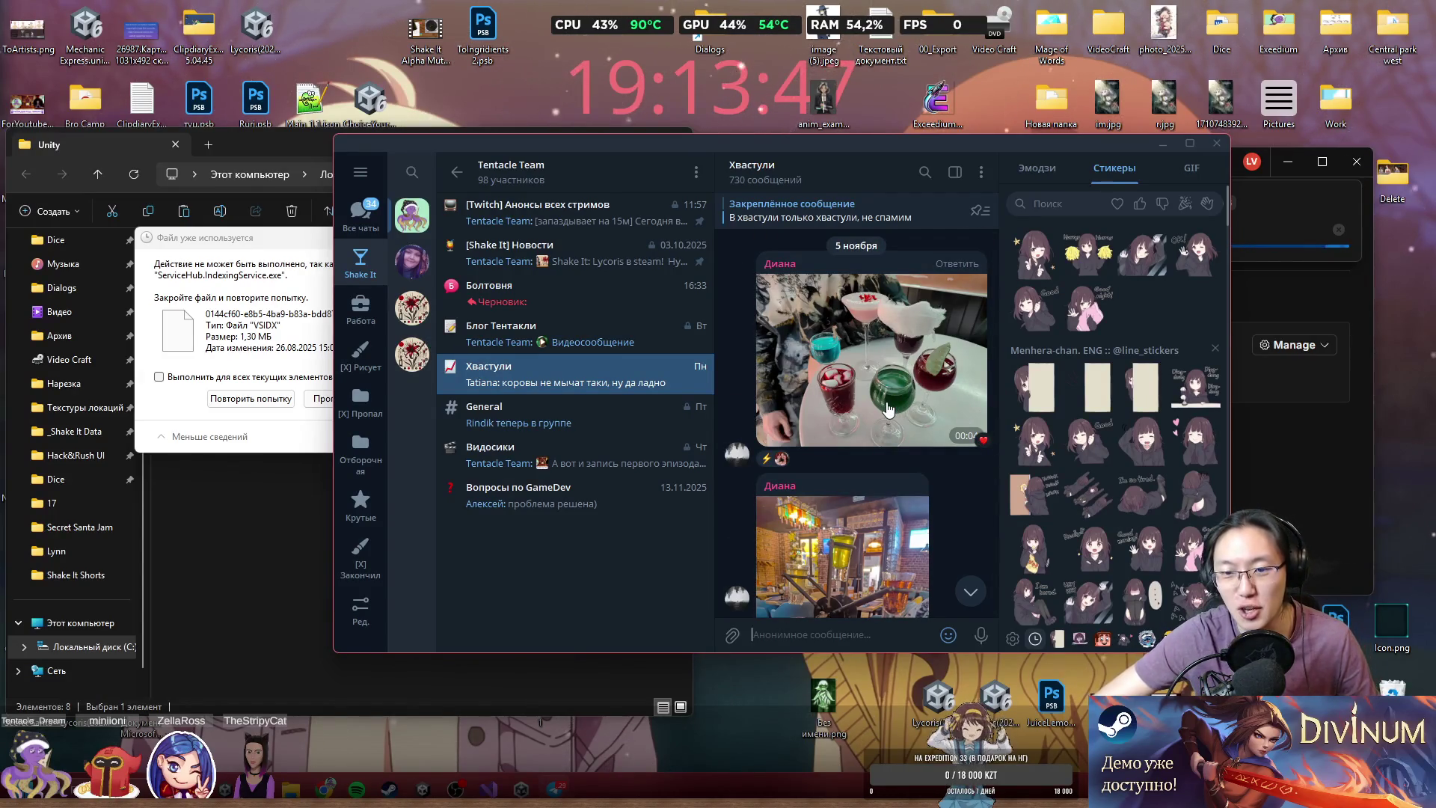
# - Heart-react to the drinks photo and move the Telegram window up and left
pyautogui.scroll(-10, 887, 408)
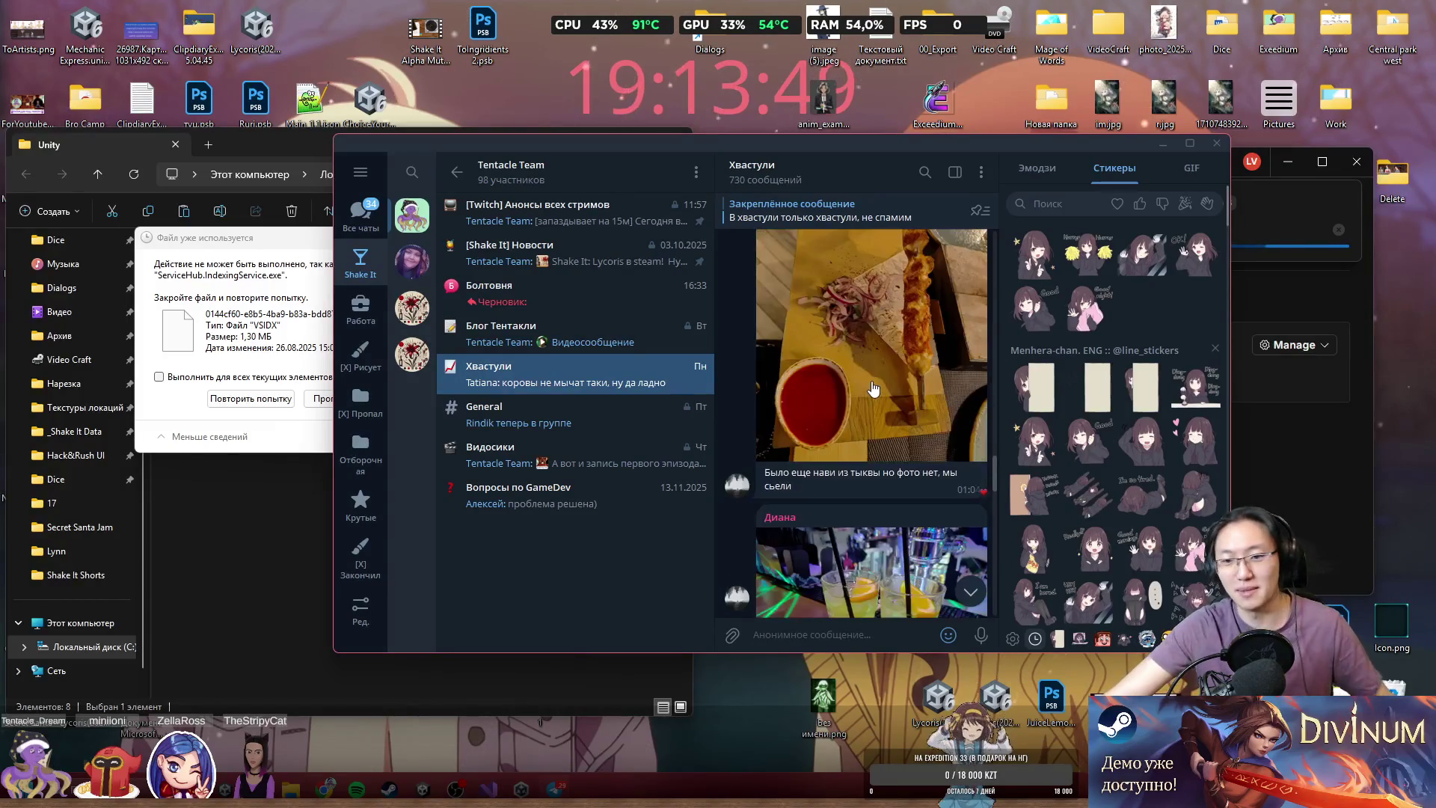
pyautogui.scroll(-5, 874, 388)
pyautogui.doubleClick(914, 323)
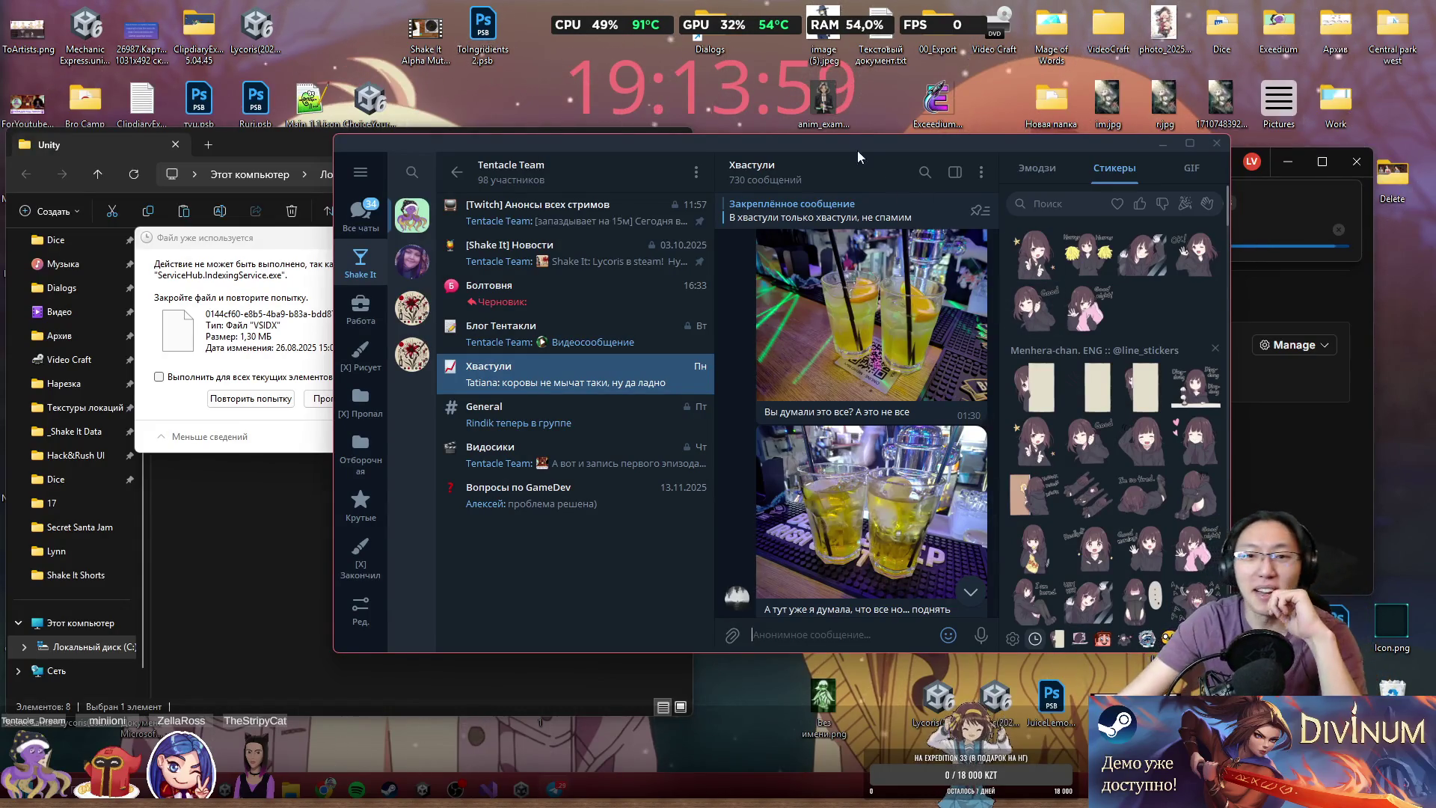
pyautogui.moveTo(927, 147); pyautogui.dragTo(818, 128)
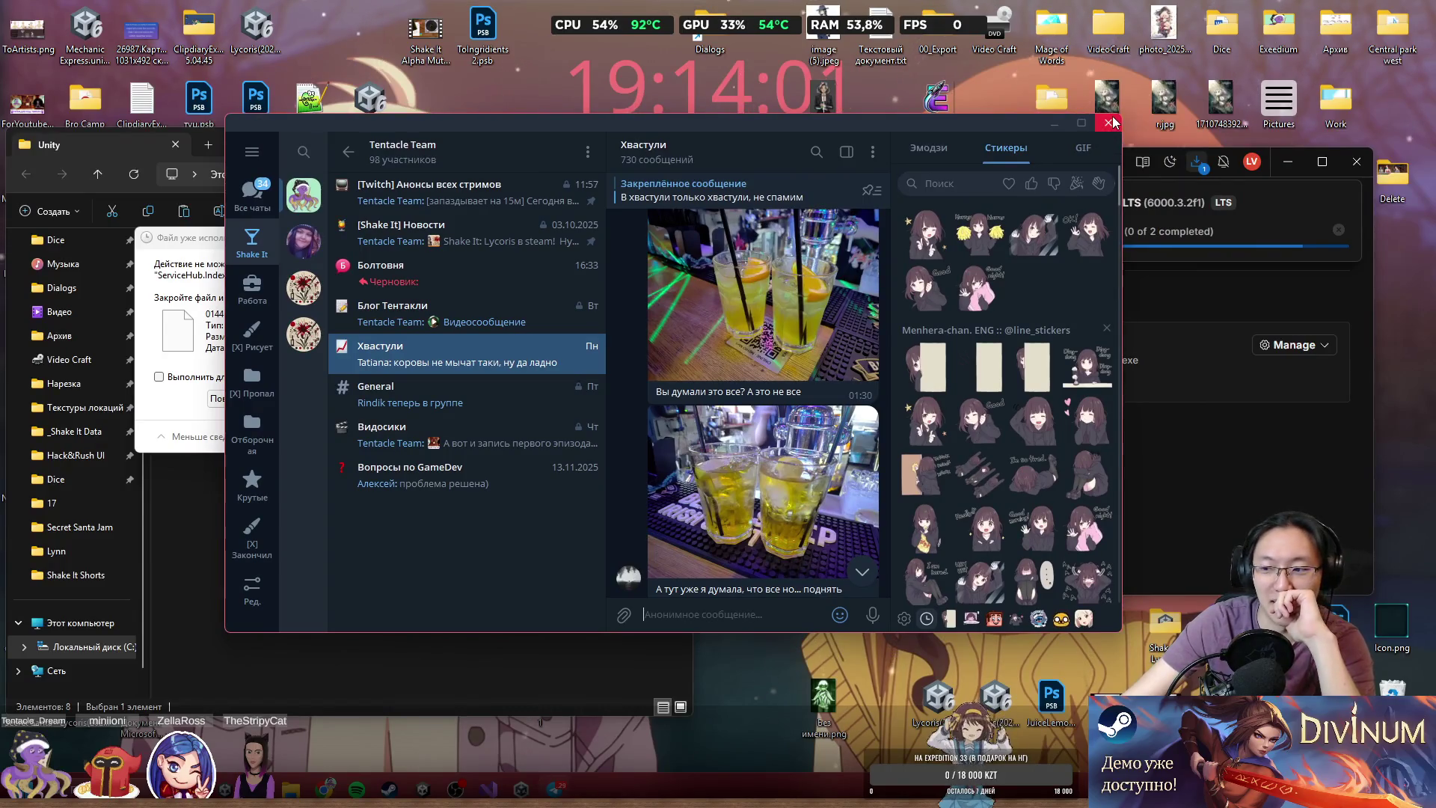
# - Close Telegram, check the install contents, and Retry the locked-file copy prompt while the editor installs
pyautogui.click(1112, 123)
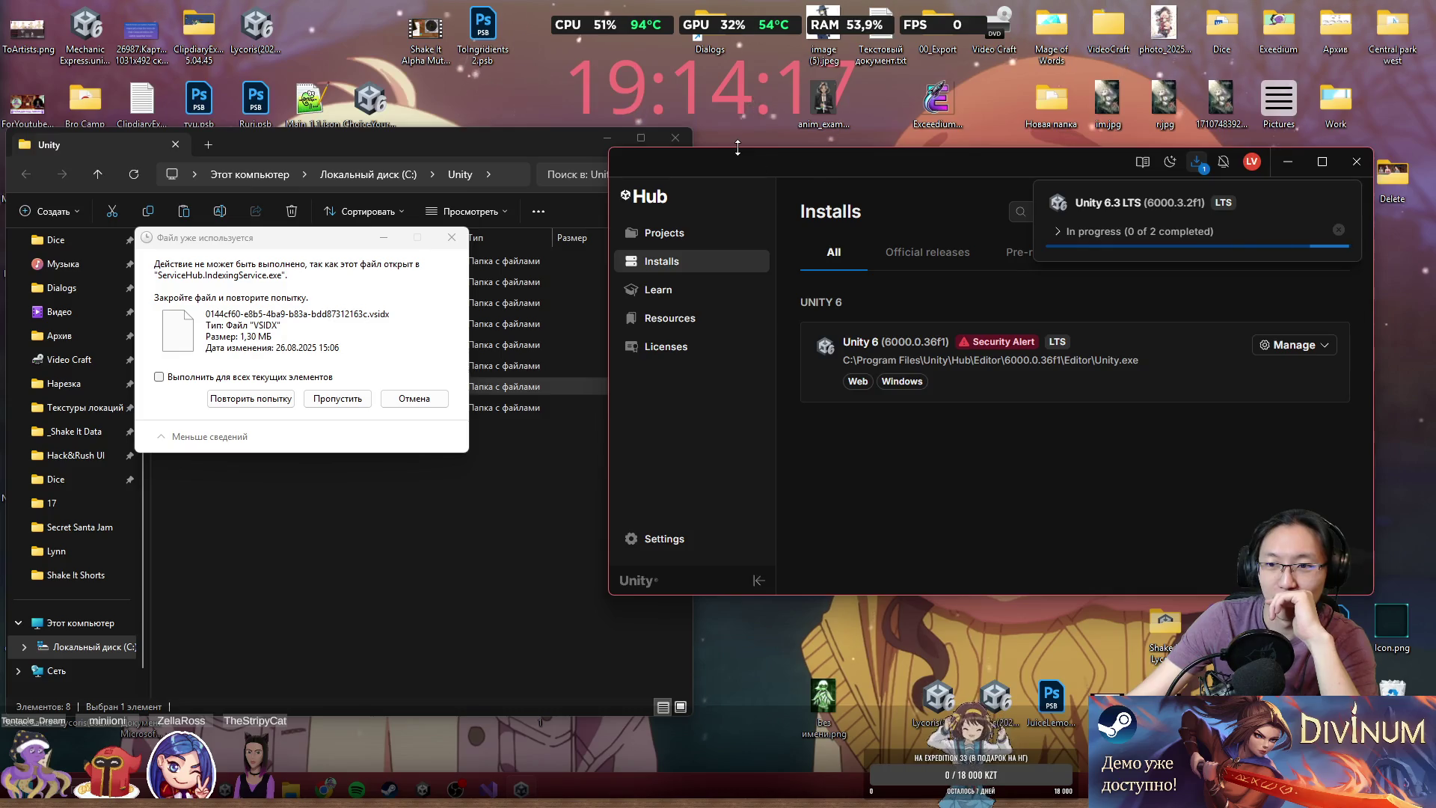
pyautogui.click(1100, 232)
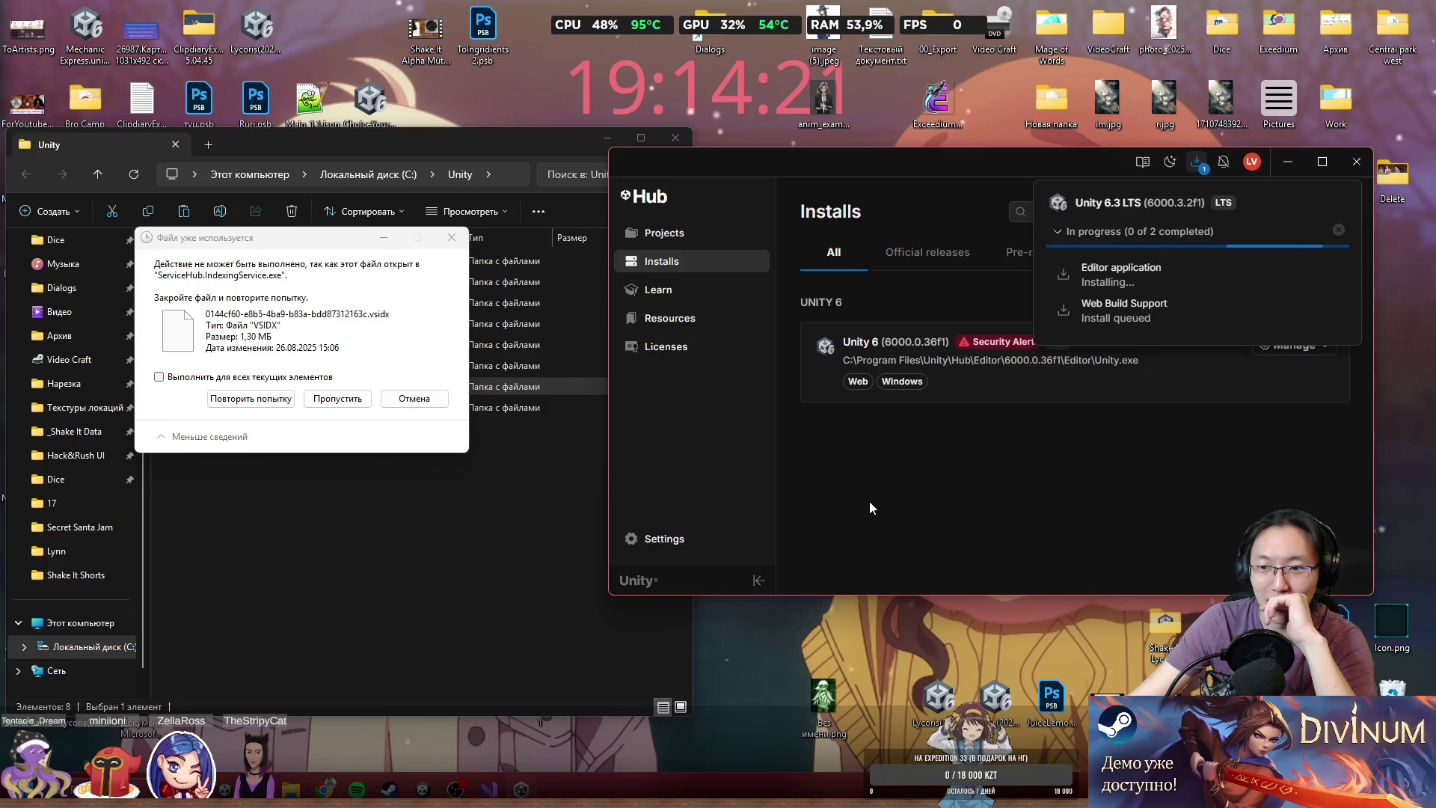
pyautogui.moveTo(766, 160)
pyautogui.mouseDown()
pyautogui.moveTo(692, 193)
pyautogui.moveTo(715, 208)
pyautogui.mouseUp()
pyautogui.click(267, 404)
pyautogui.click(267, 404)
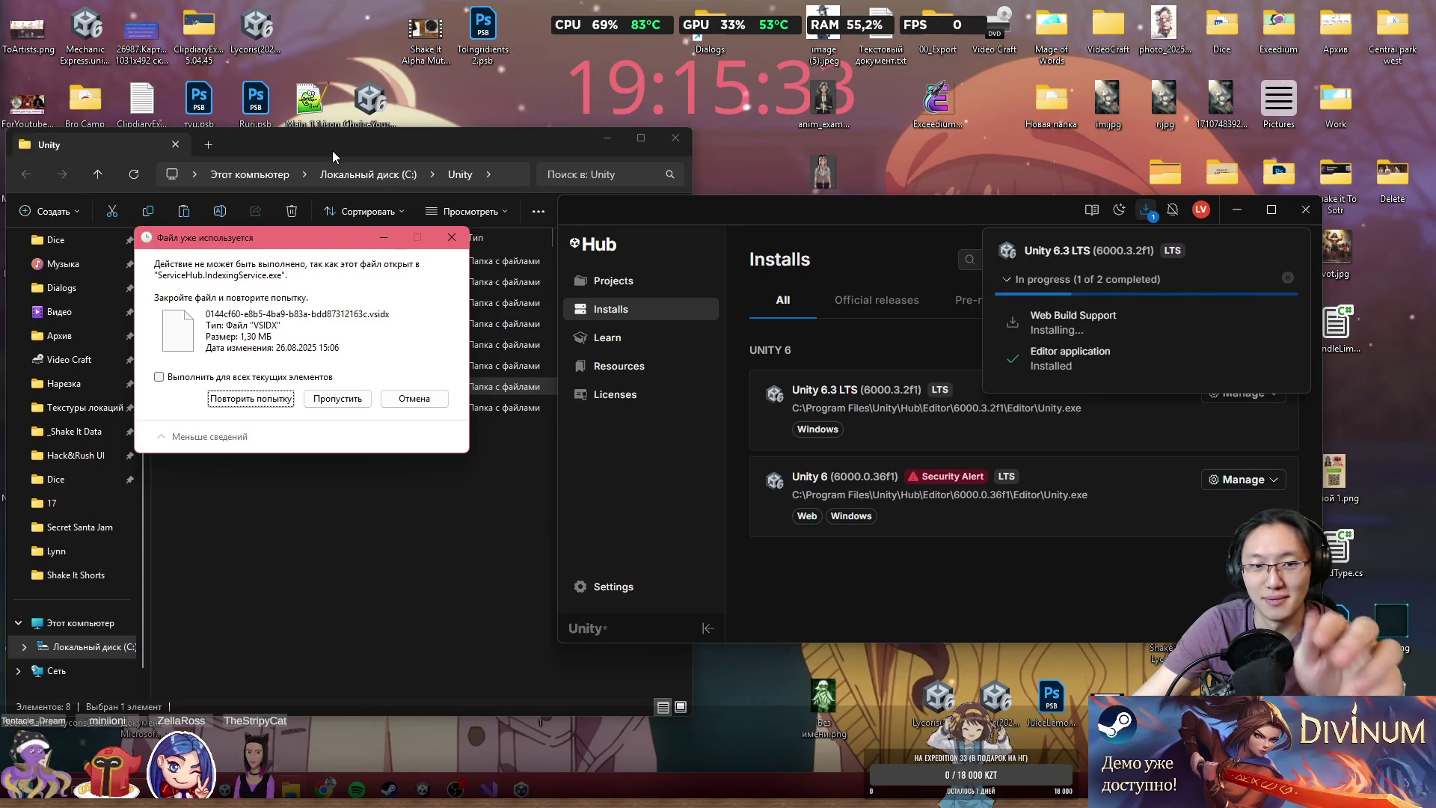
pyautogui.moveTo(254, 232)
pyautogui.mouseDown()
pyautogui.moveTo(423, 94)
pyautogui.moveTo(477, 75)
pyautogui.mouseUp()
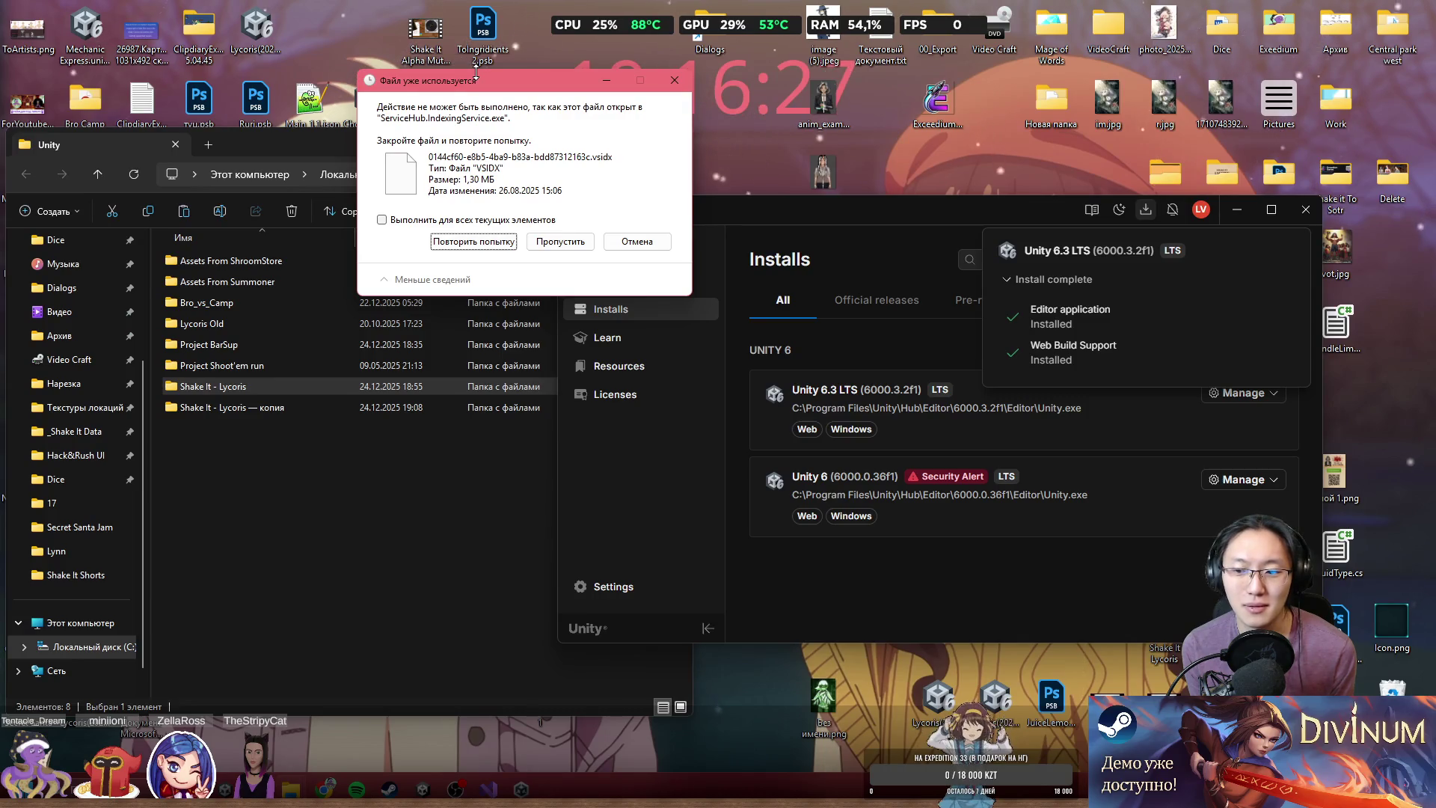
# - Dismiss Unity Hub's recent-projects menu and close the Hub window
pyautogui.click(705, 260)
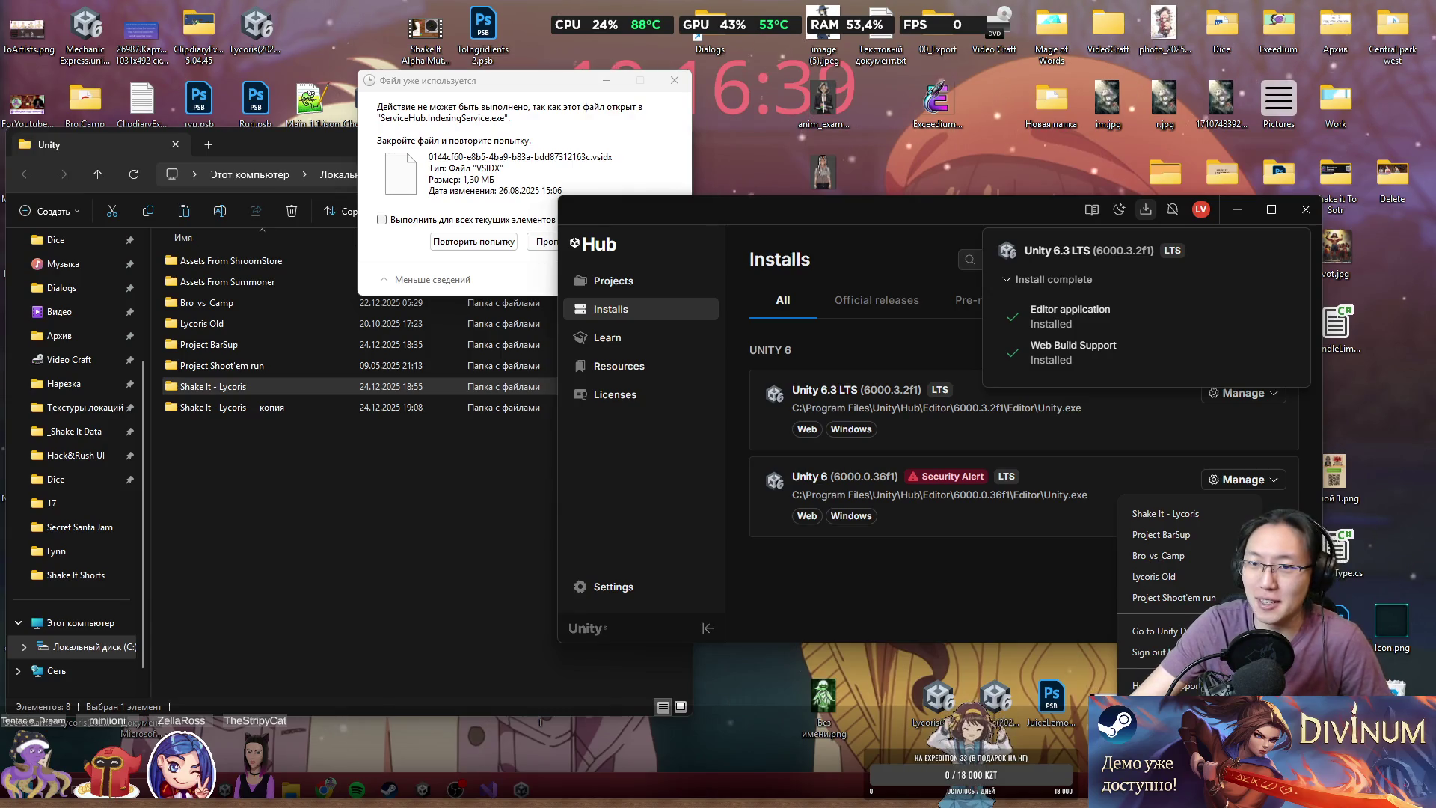
pyautogui.press('Escape')
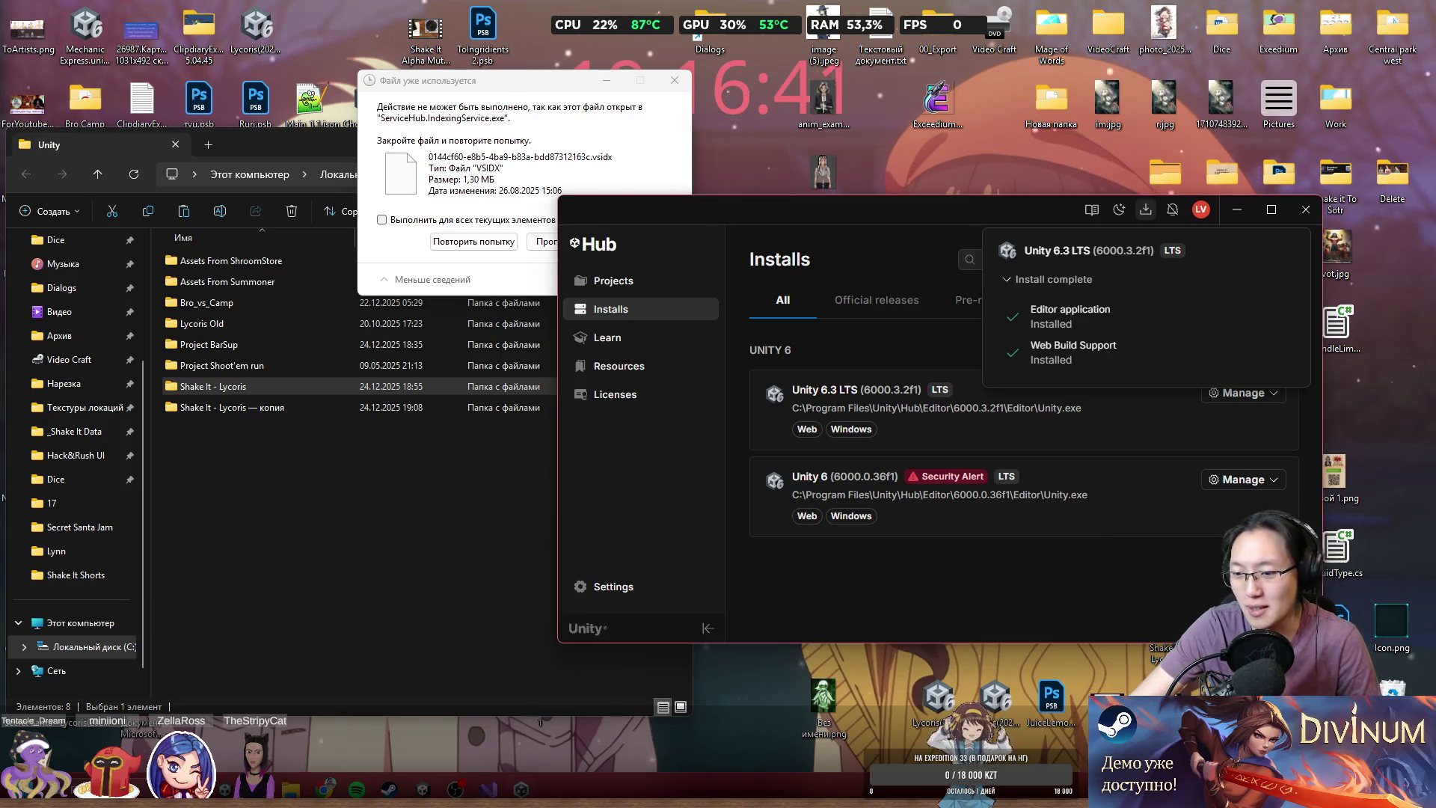
pyautogui.hotkey('alt', 'F4')
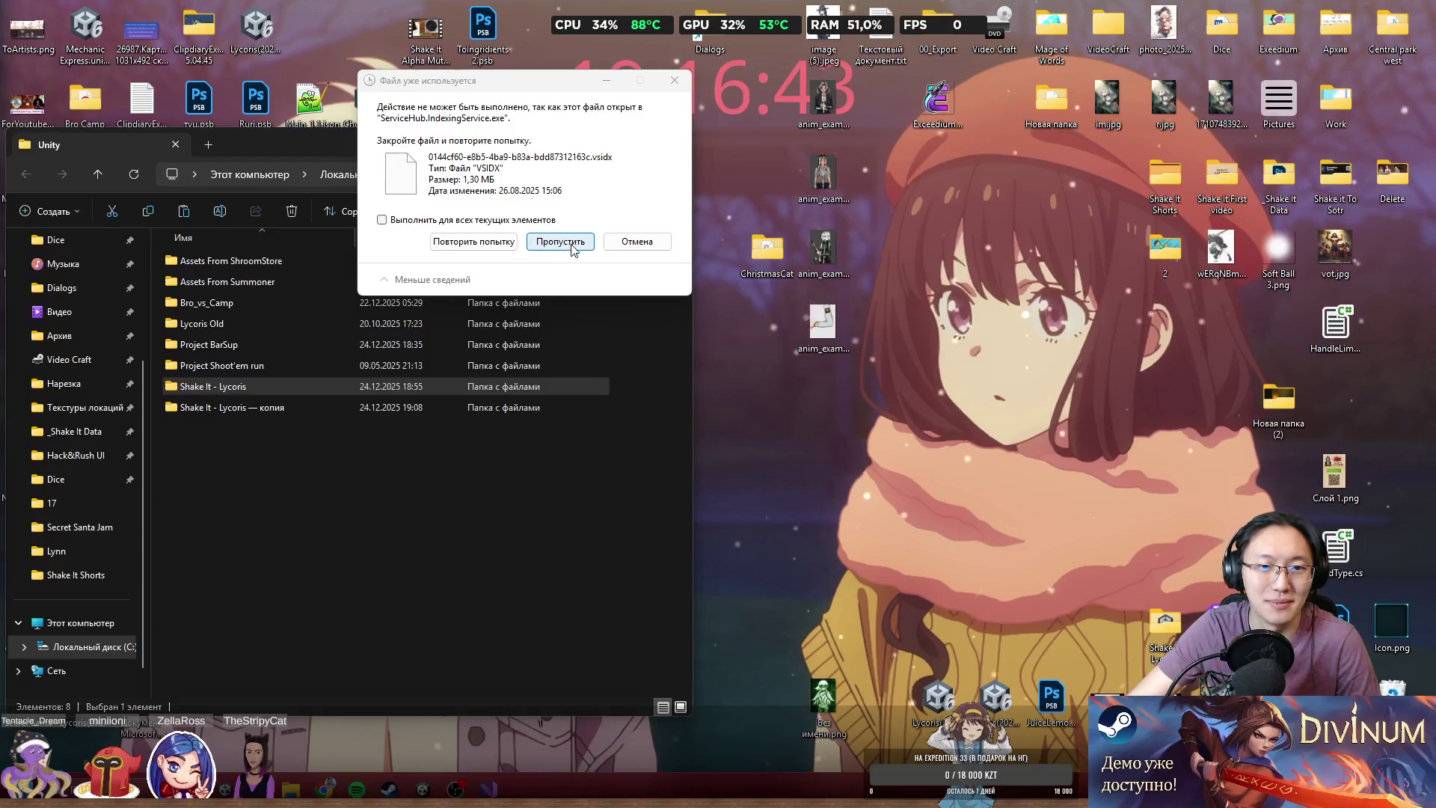
# - Retry copying the locked .vsidx file several times, including for all in-use files
pyautogui.click(473, 242)
pyautogui.click(473, 244)
pyautogui.click(439, 221)
pyautogui.click(440, 238)
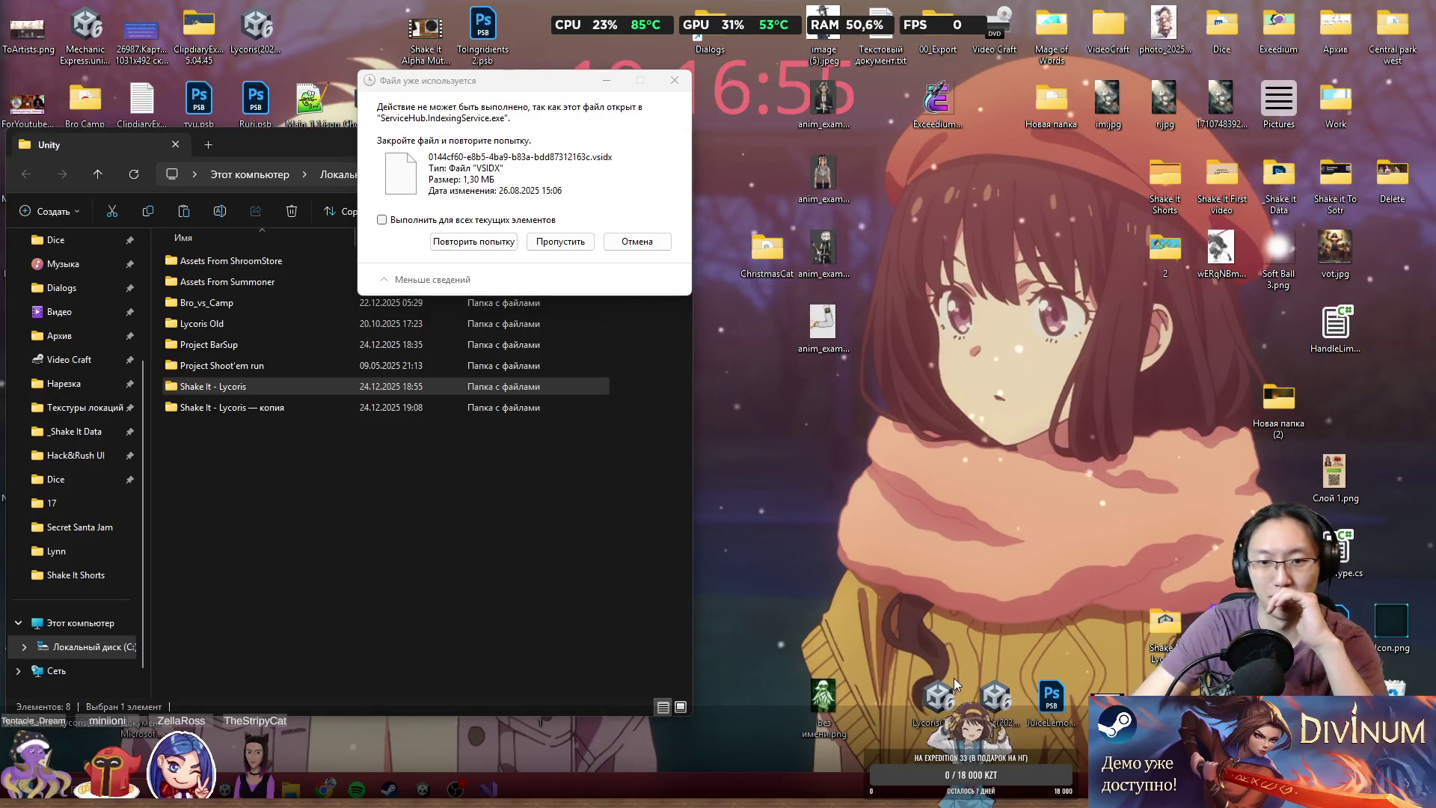
# - Open Task Manager beside the copy prompt and inspect the running processes
pyautogui.hotkey('ctrl', 'shift', 'Escape')
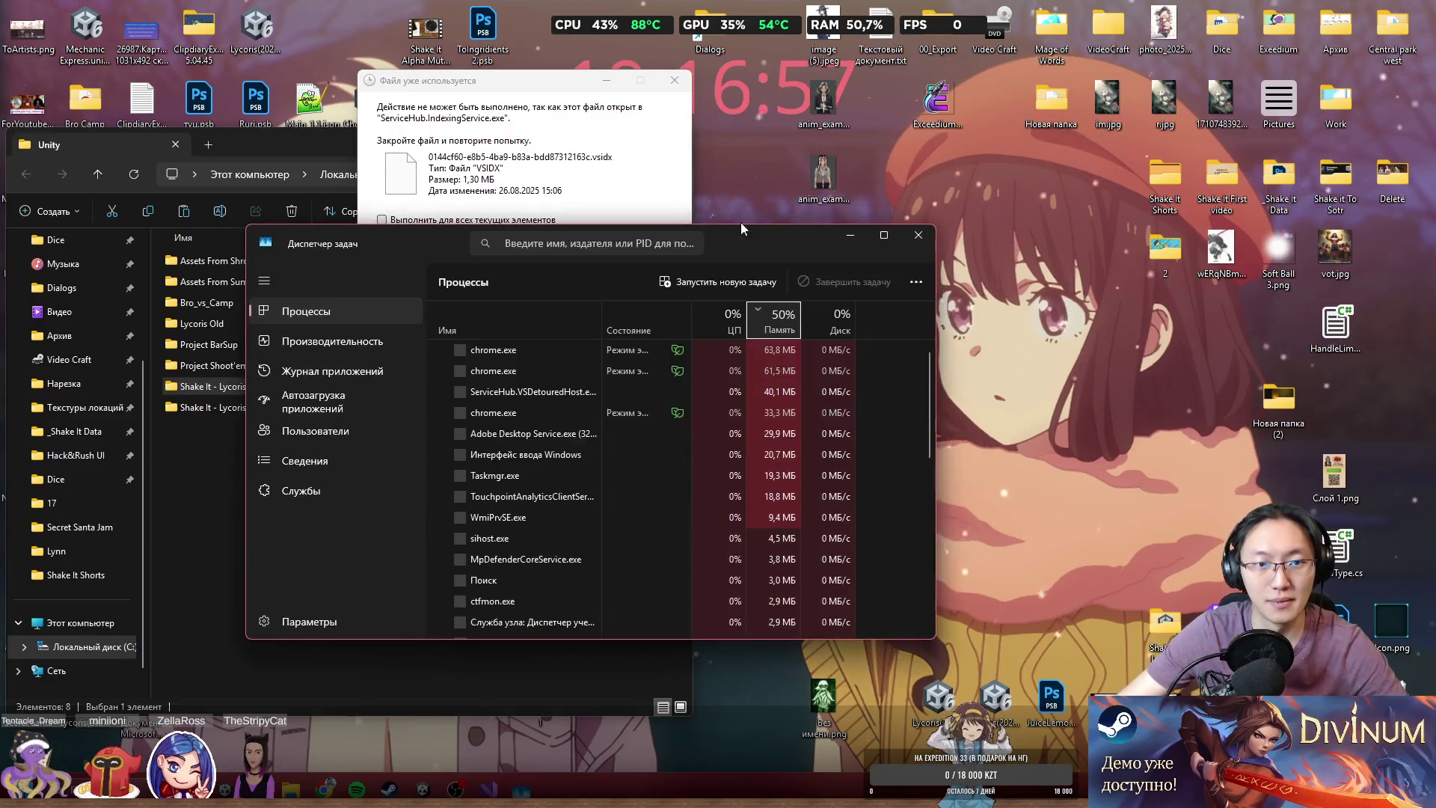
pyautogui.moveTo(745, 238); pyautogui.dragTo(1141, 230)
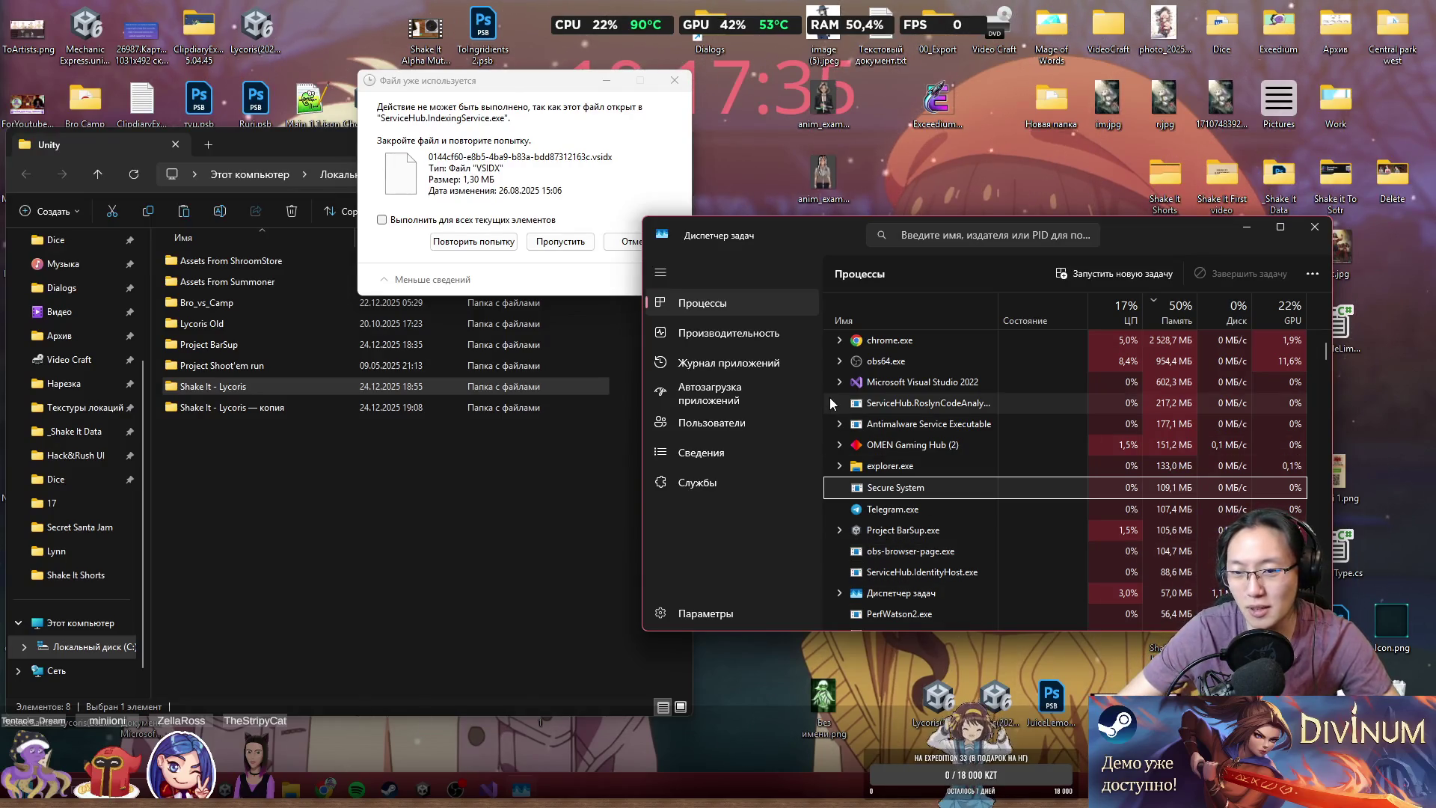
pyautogui.moveTo(598, 81); pyautogui.dragTo(501, 70)
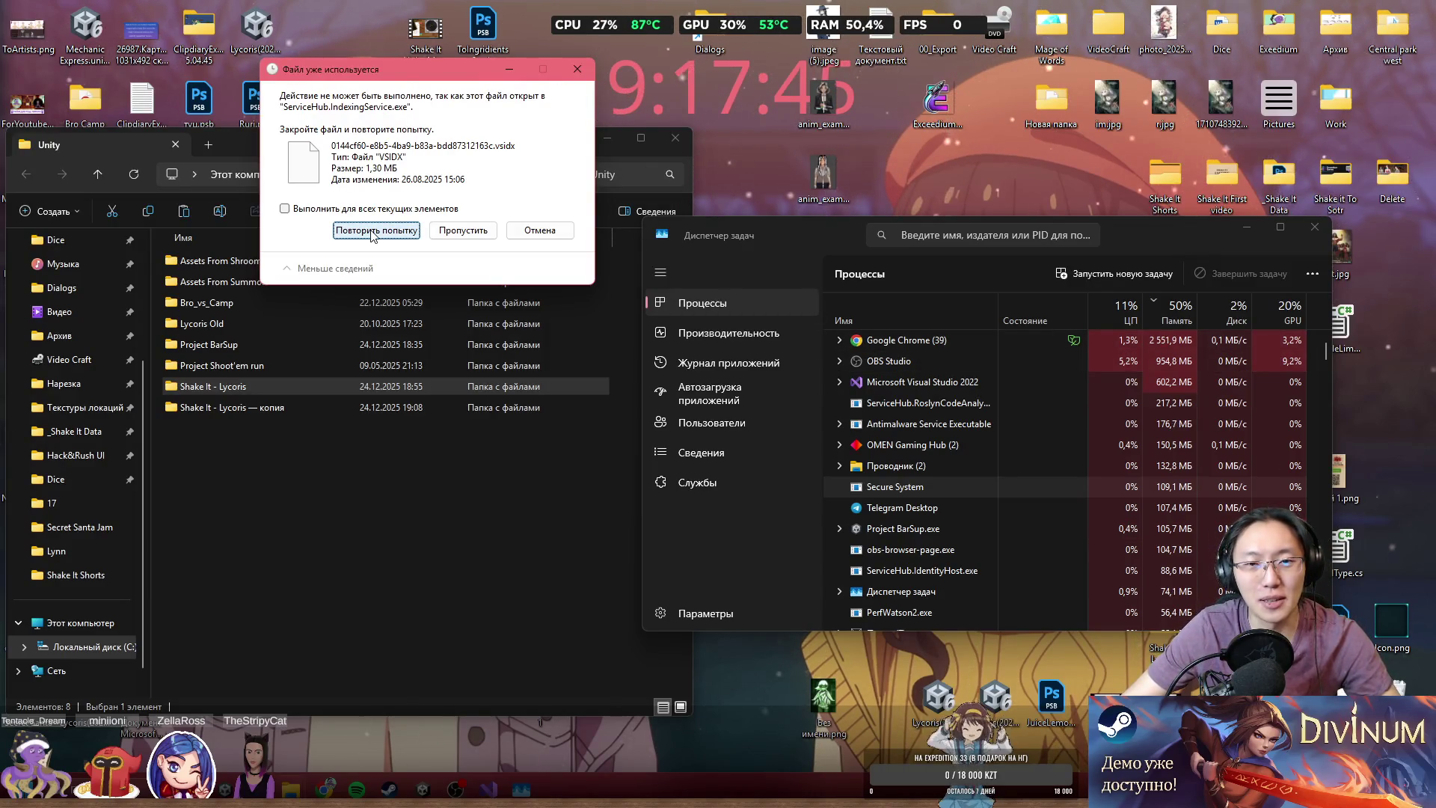
pyautogui.click(917, 424)
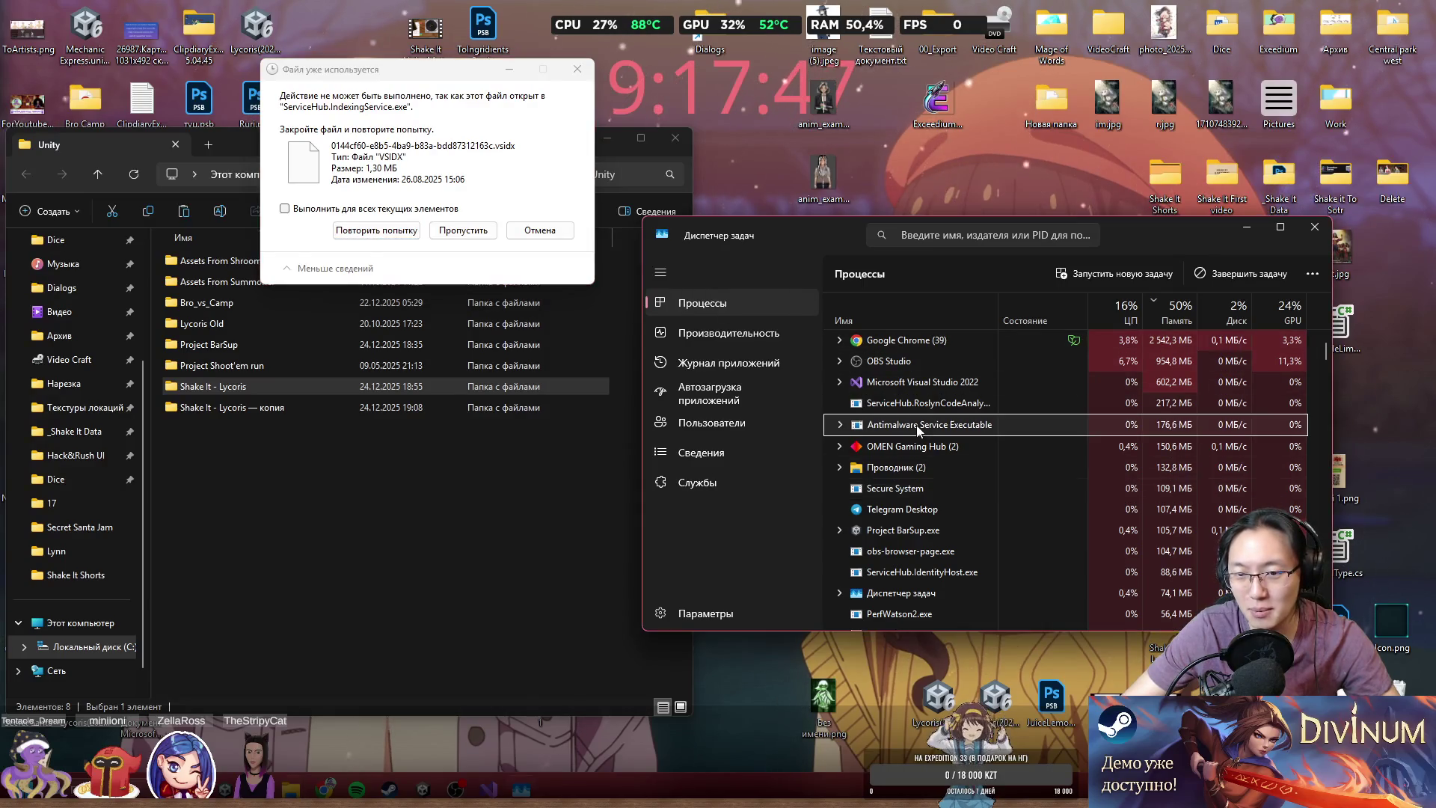
pyautogui.scroll(-1, 927, 486)
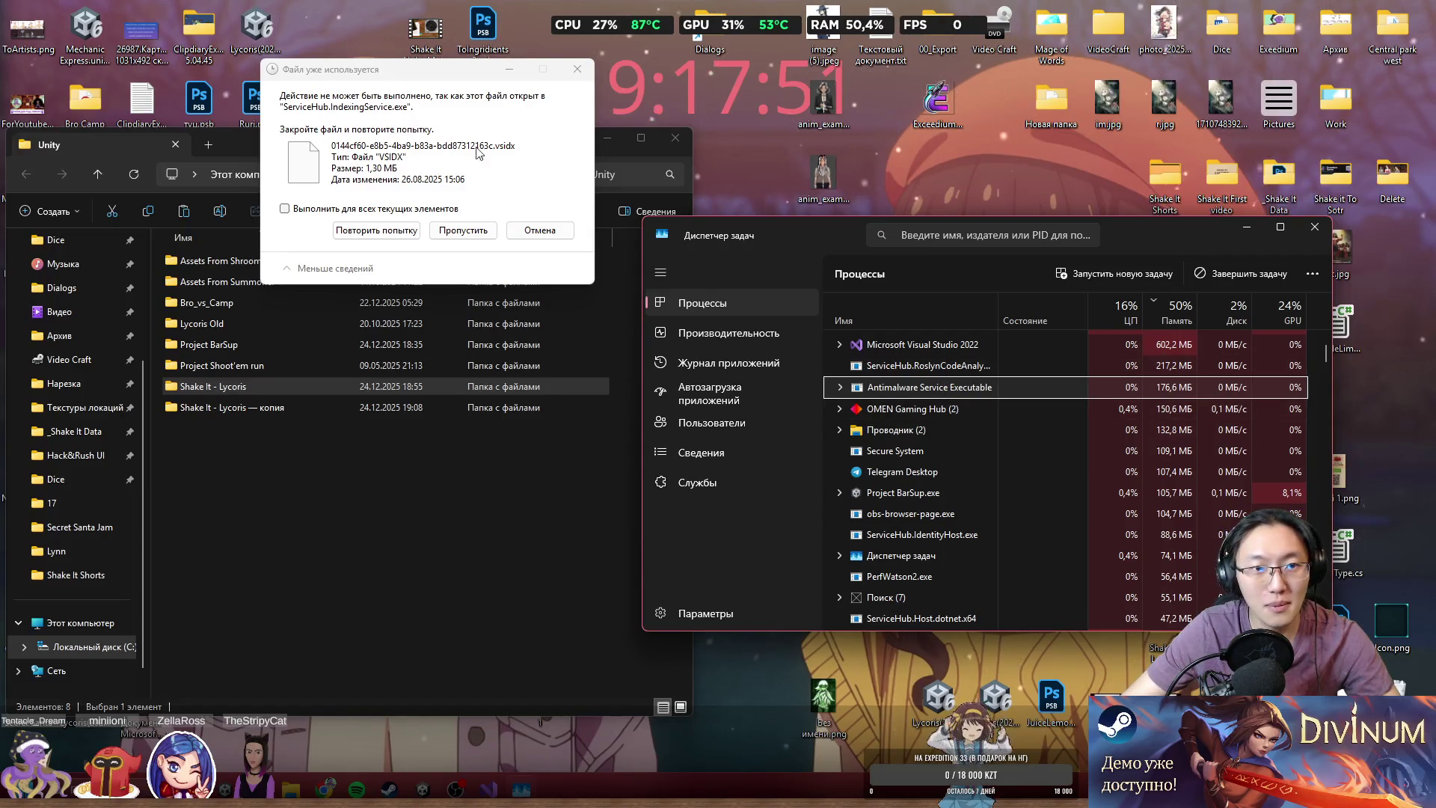
pyautogui.scroll(-3, 890, 477)
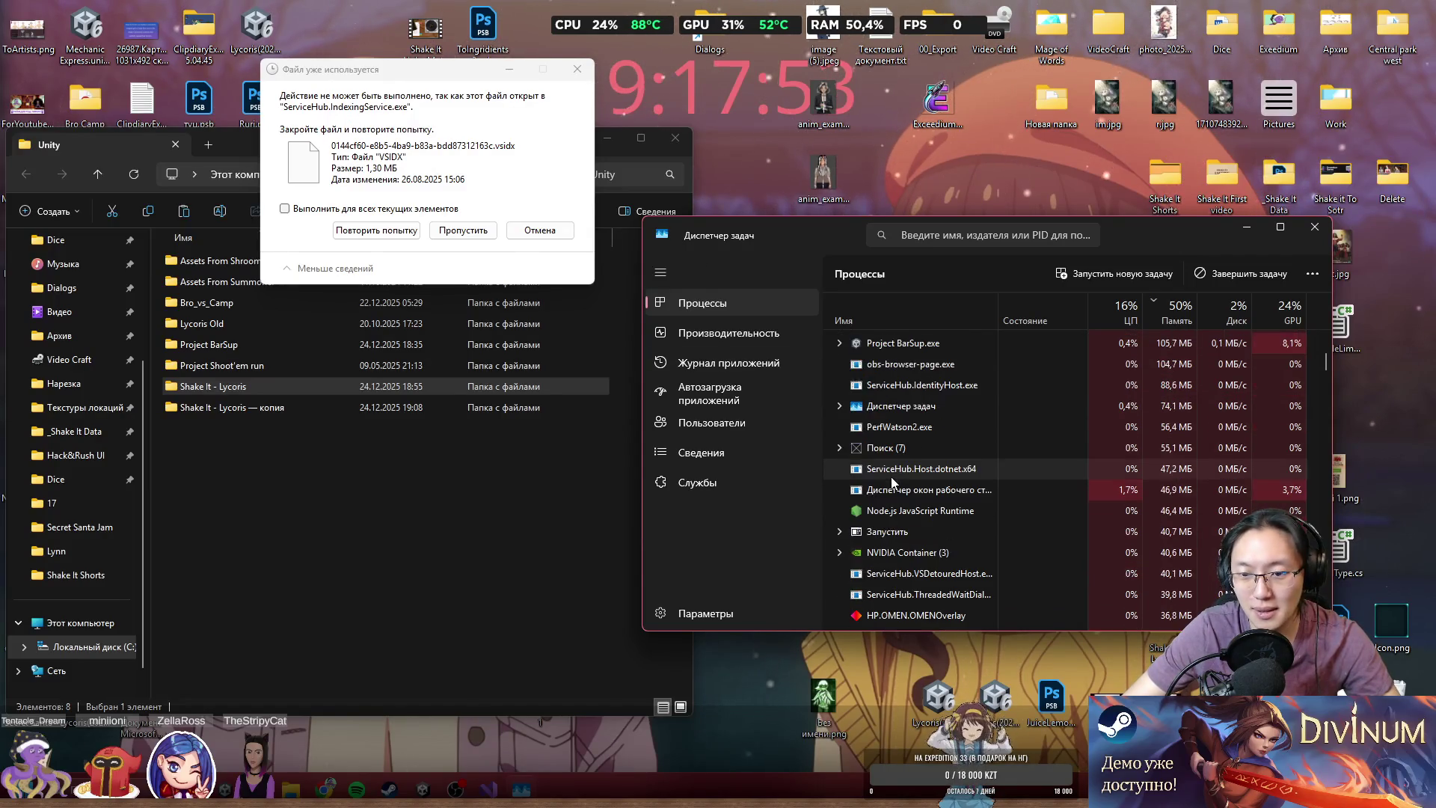
pyautogui.click(939, 469)
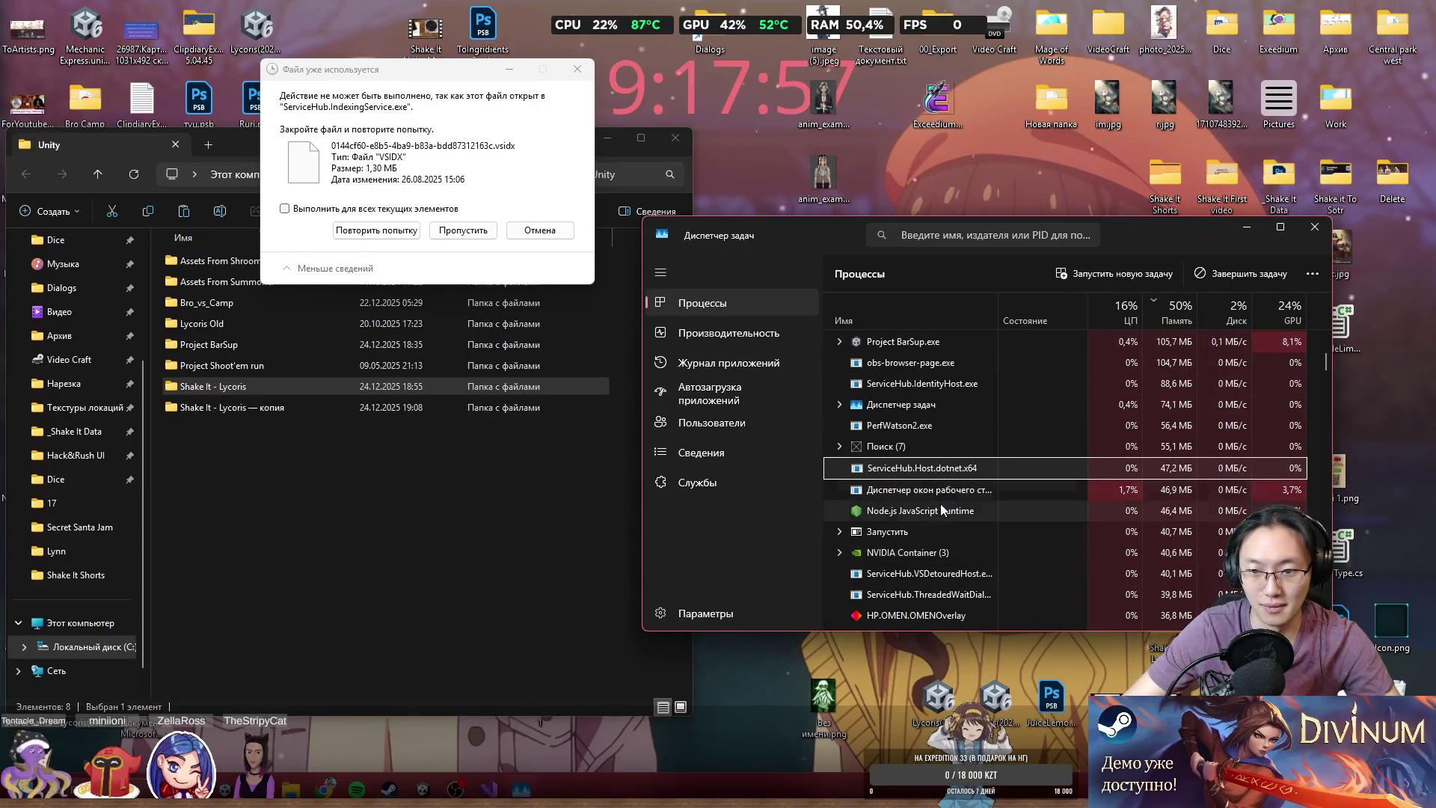
# - Search 'servicehub', end ServiceHub.IndexingService.exe, and skip the locked file so copying finishes
pyautogui.click(973, 234)
pyautogui.write('service')
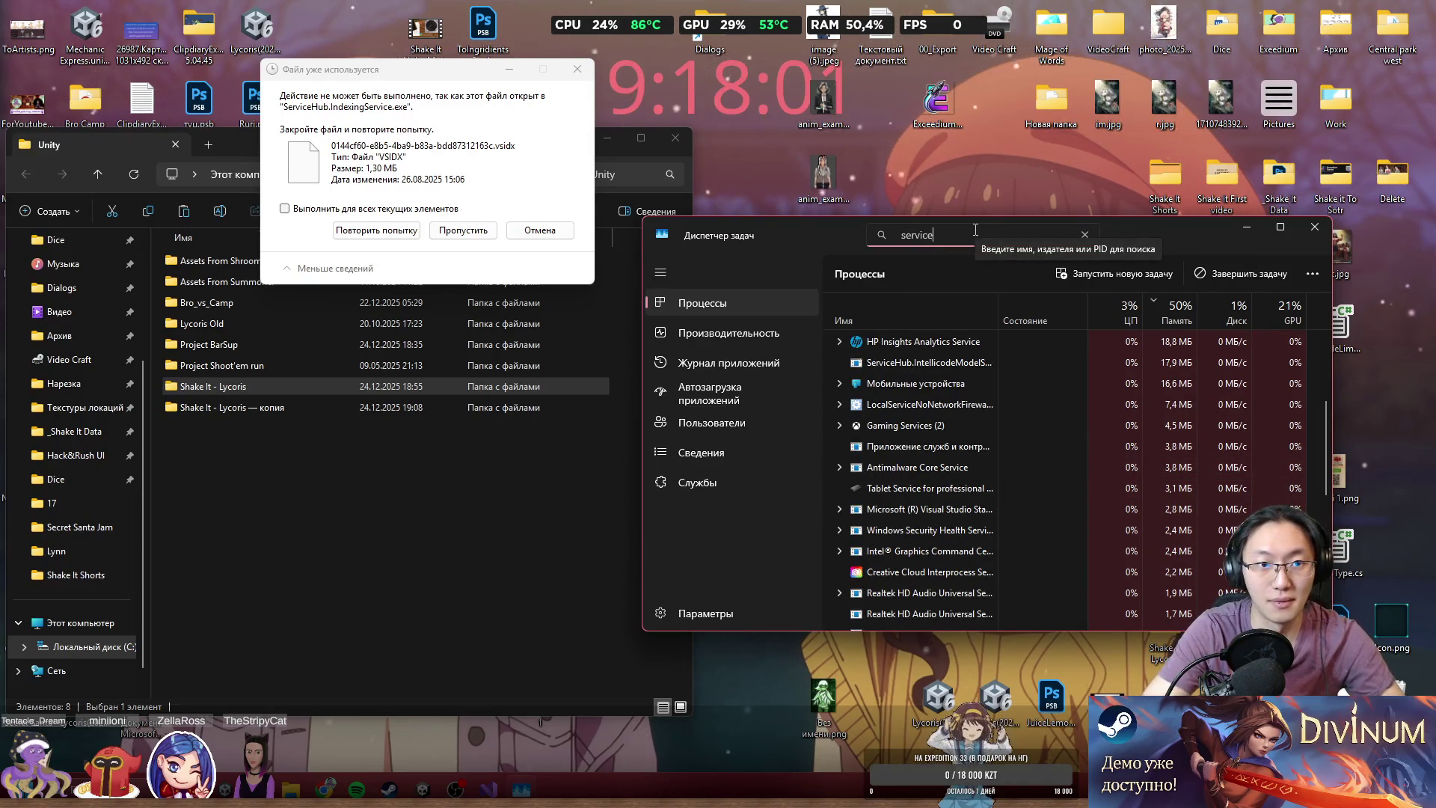
pyautogui.write('hub')
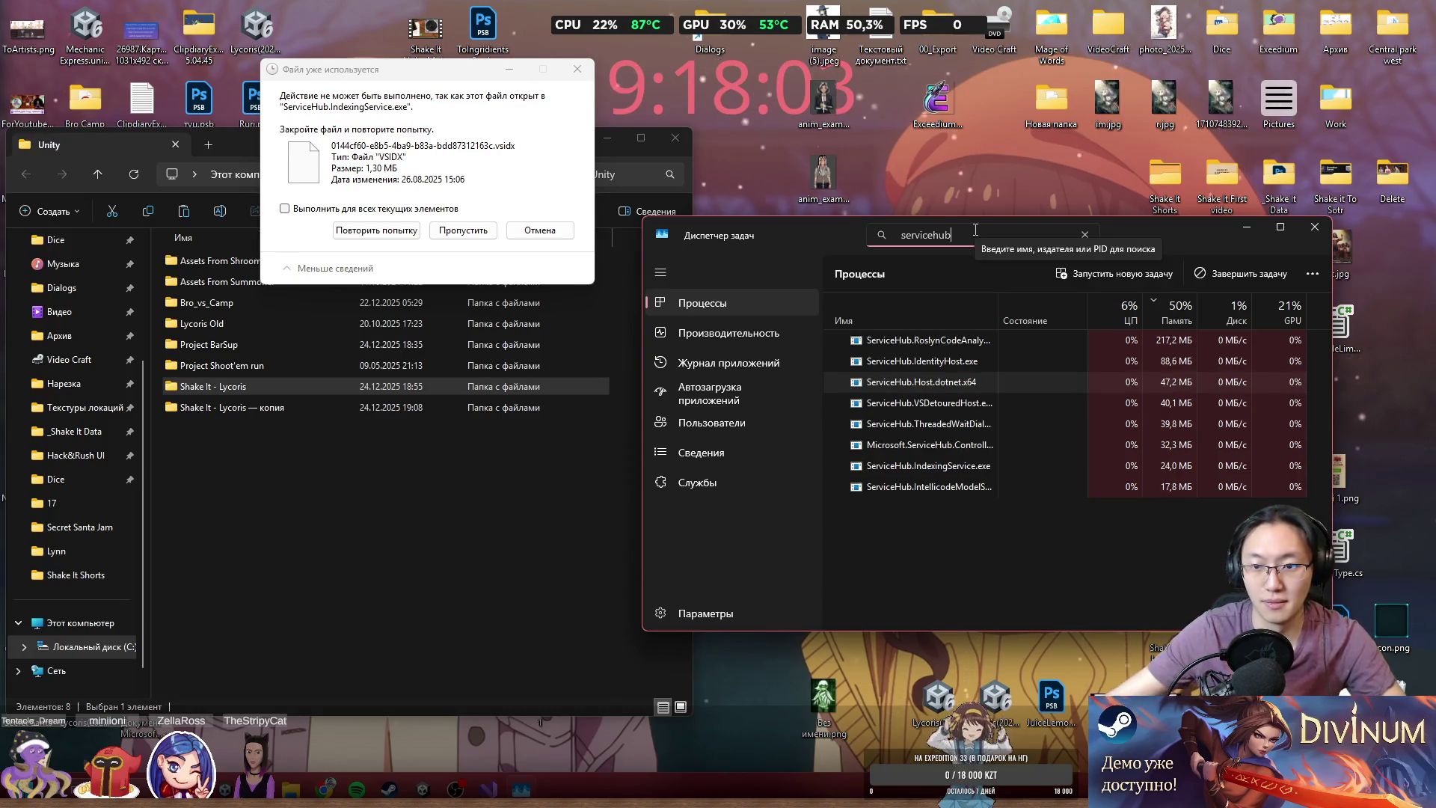
pyautogui.click(938, 364)
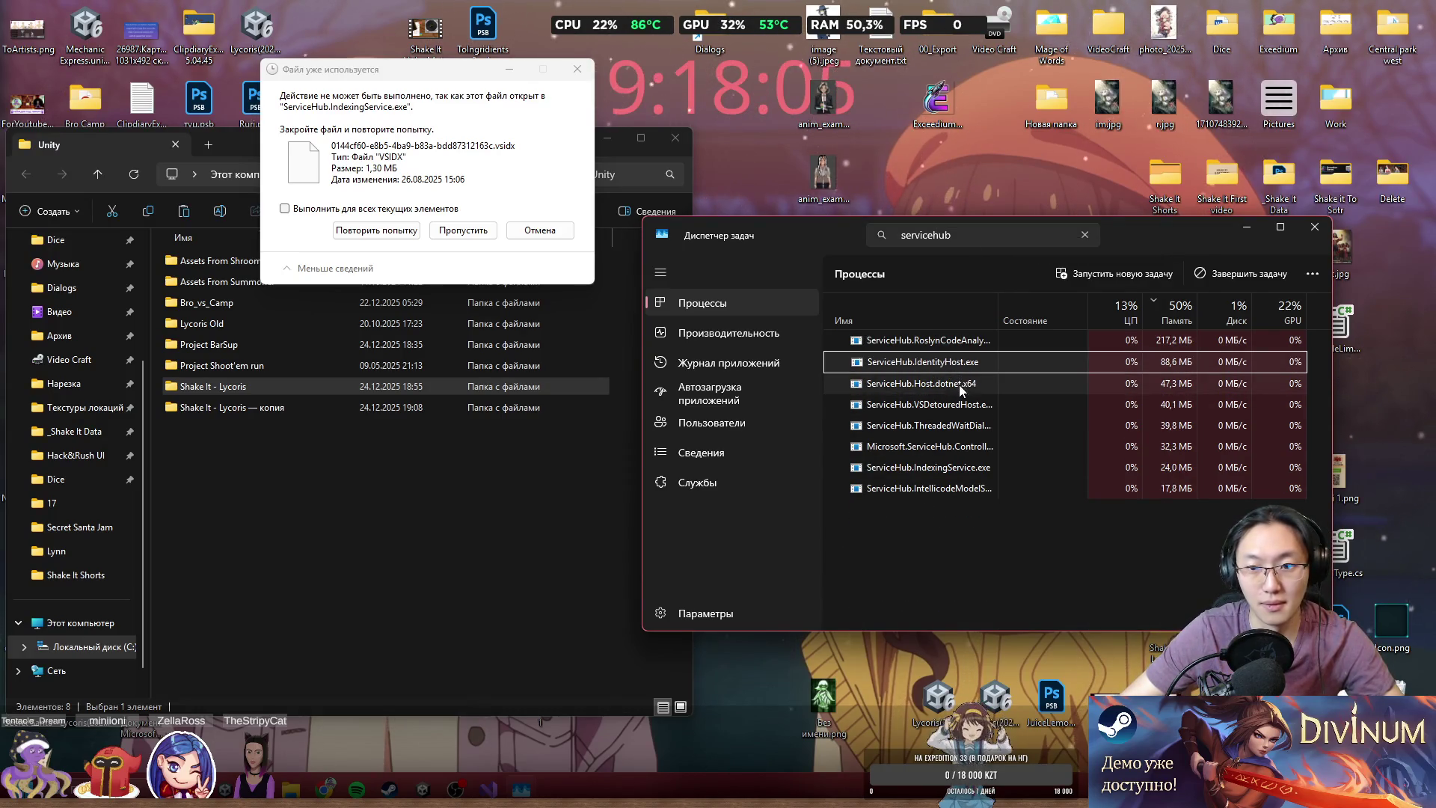
pyautogui.click(952, 467)
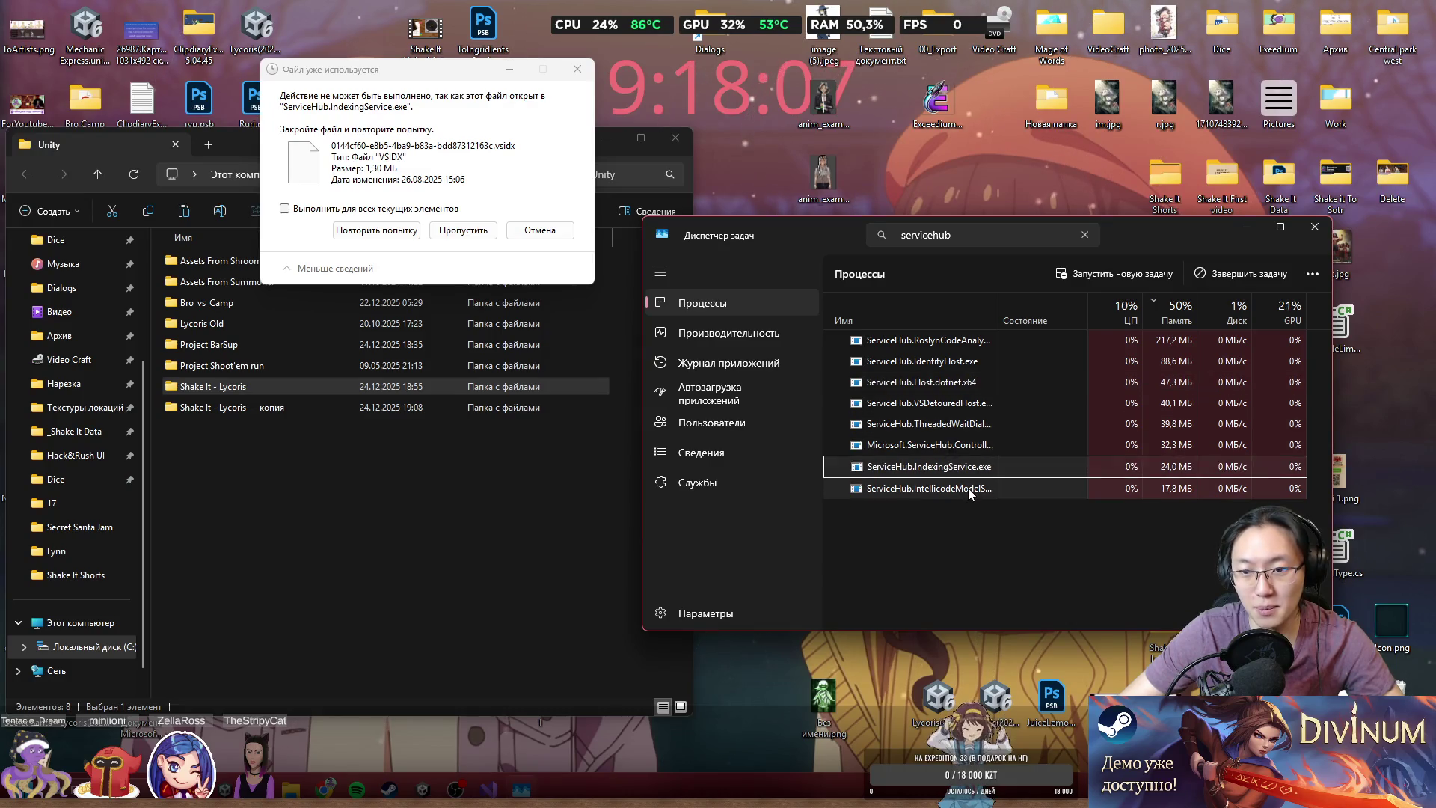
pyautogui.click(1225, 276)
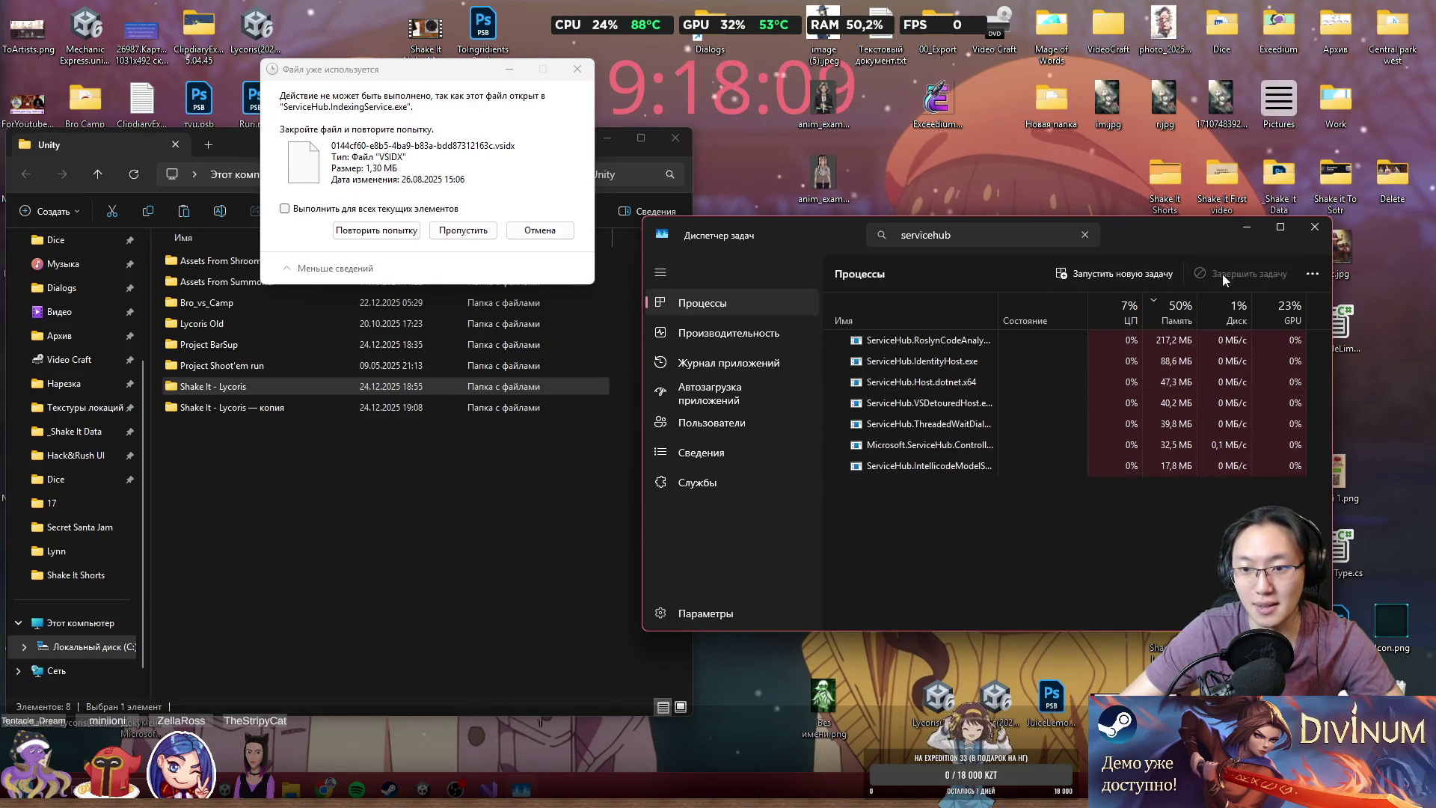
pyautogui.click(457, 233)
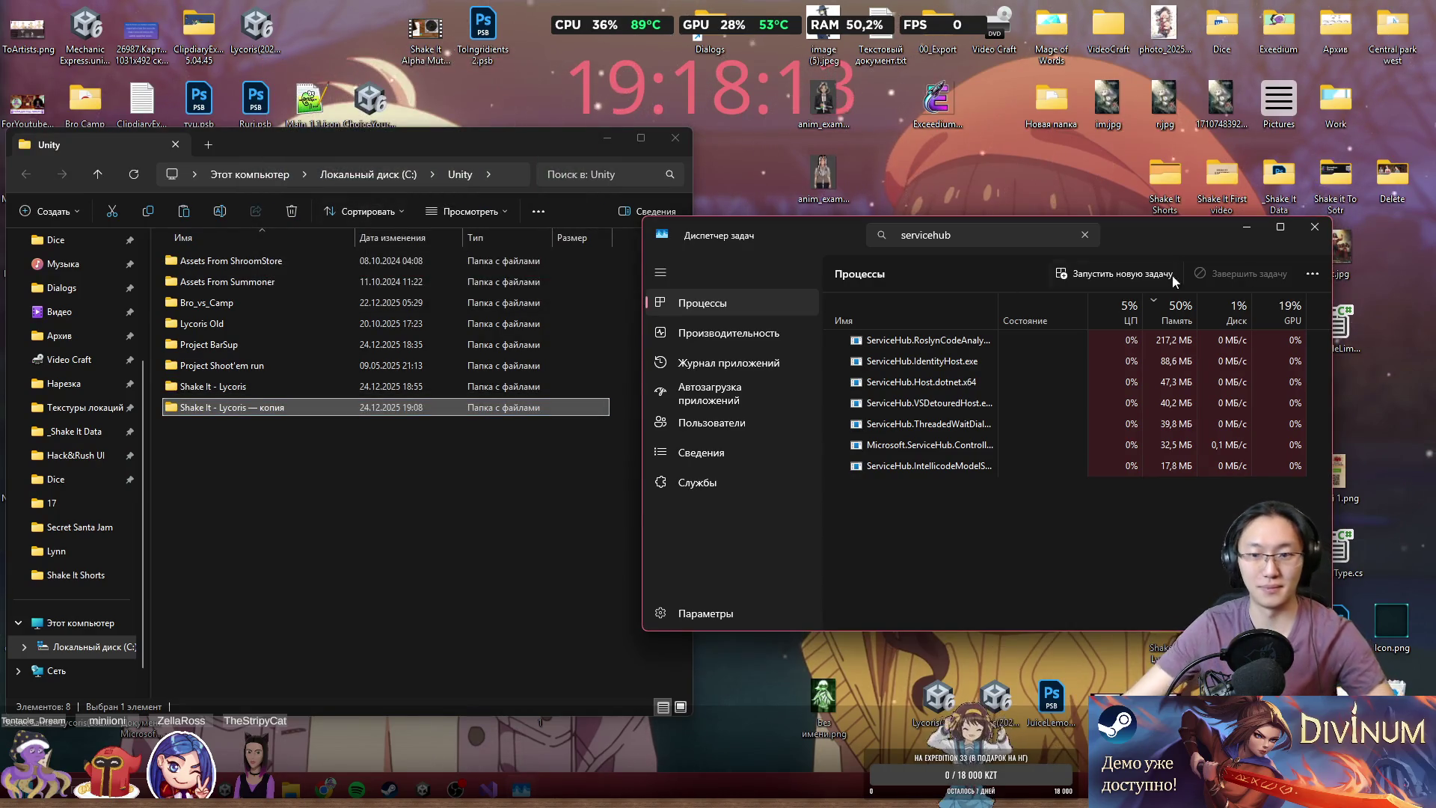
# - Close Task Manager, then start and cancel renaming the original Shake It - Lycoris folder
pyautogui.click(1314, 227)
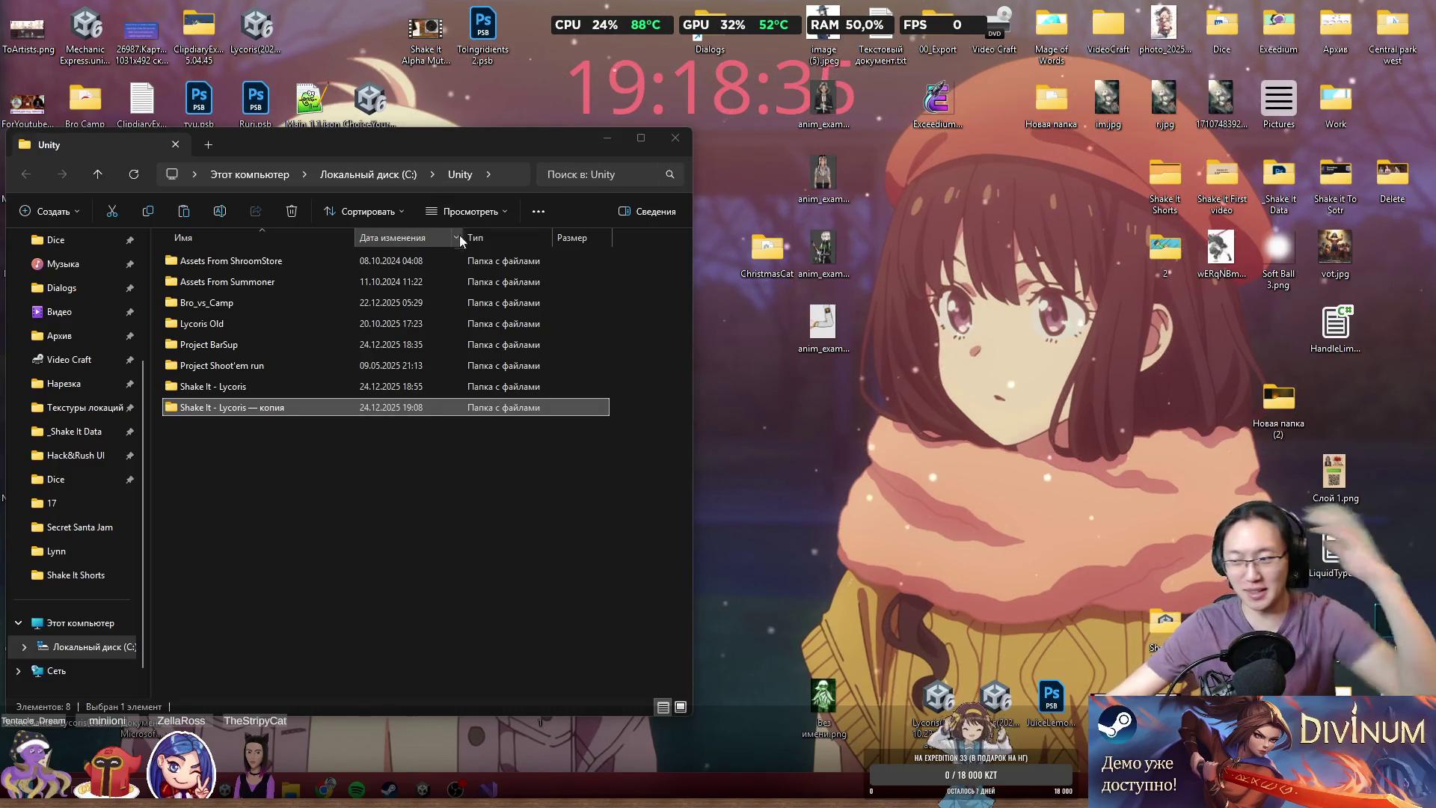
pyautogui.click(247, 389)
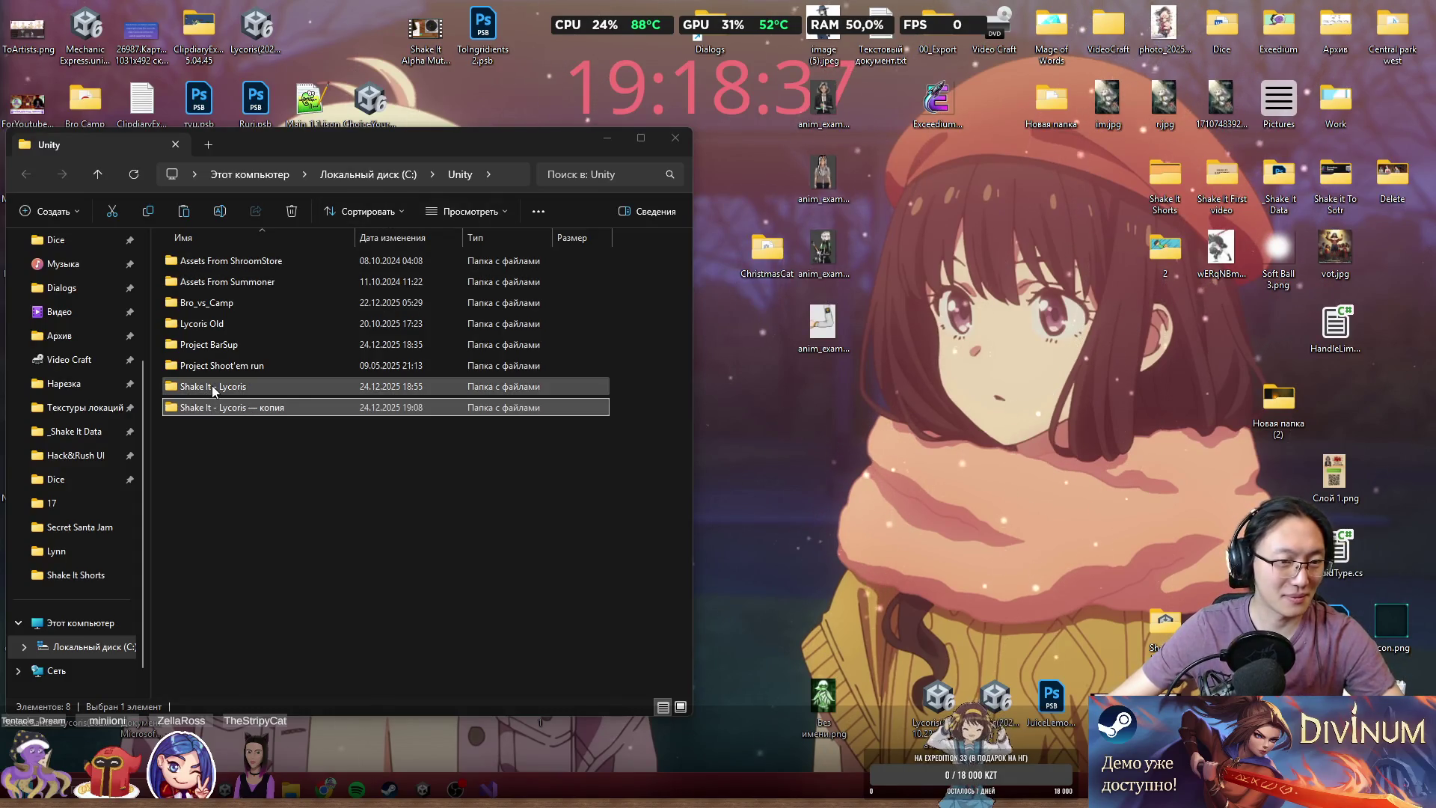
pyautogui.click(250, 393)
pyautogui.click(262, 387)
pyautogui.write('O')
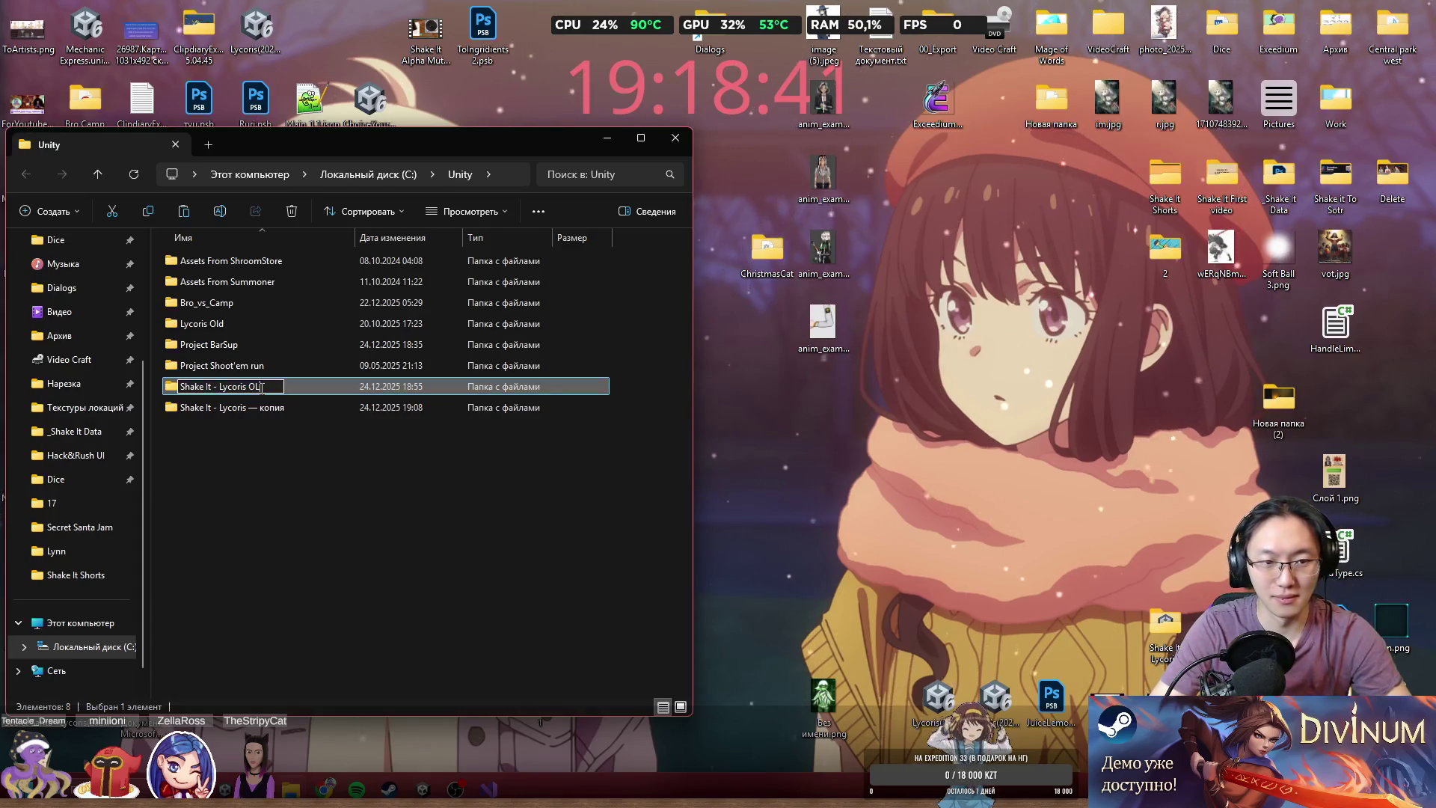
pyautogui.press('Escape')
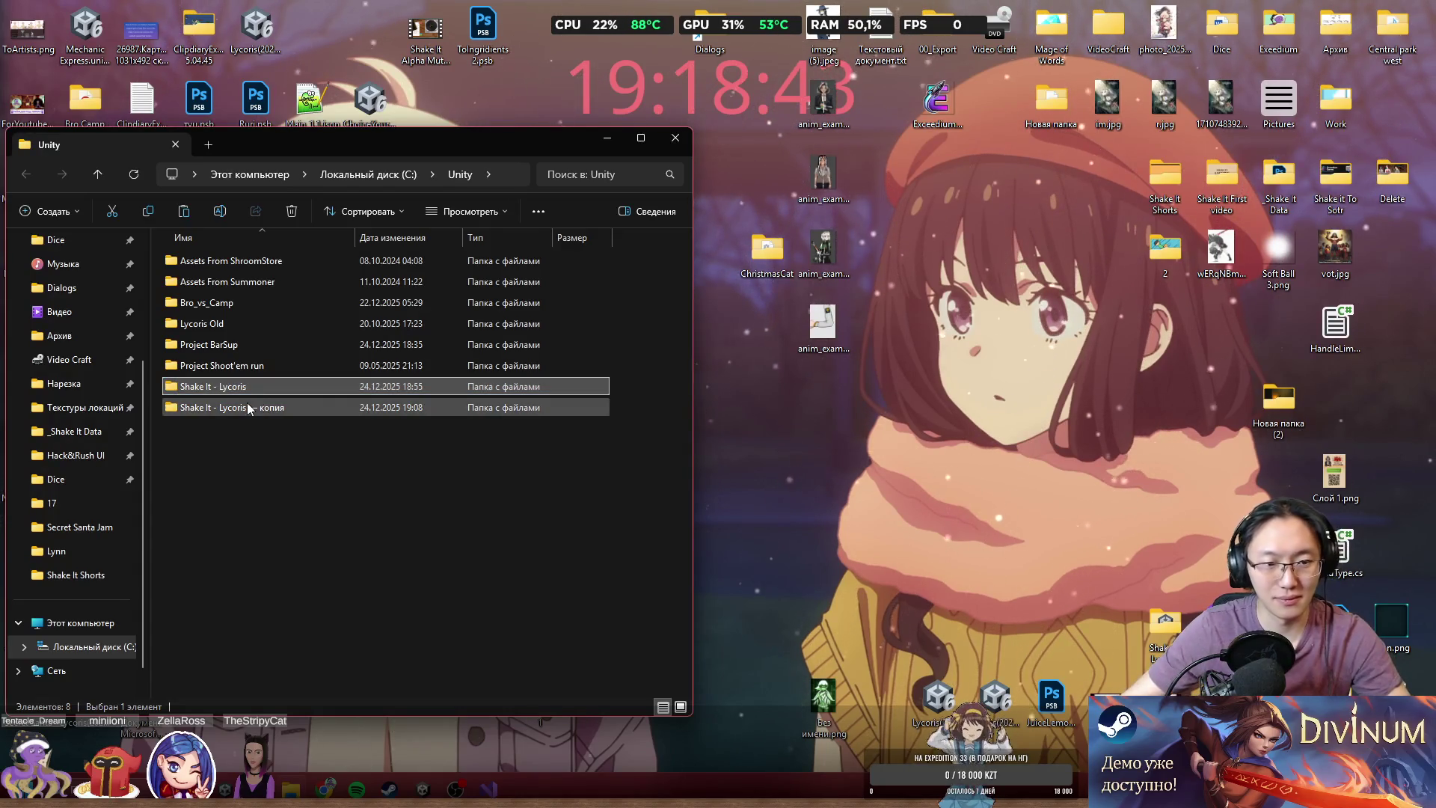
# - Rename the 'Shake It - Lycoris — копия' folder to 'Shake It - Lycoris OLD'
pyautogui.click(238, 411)
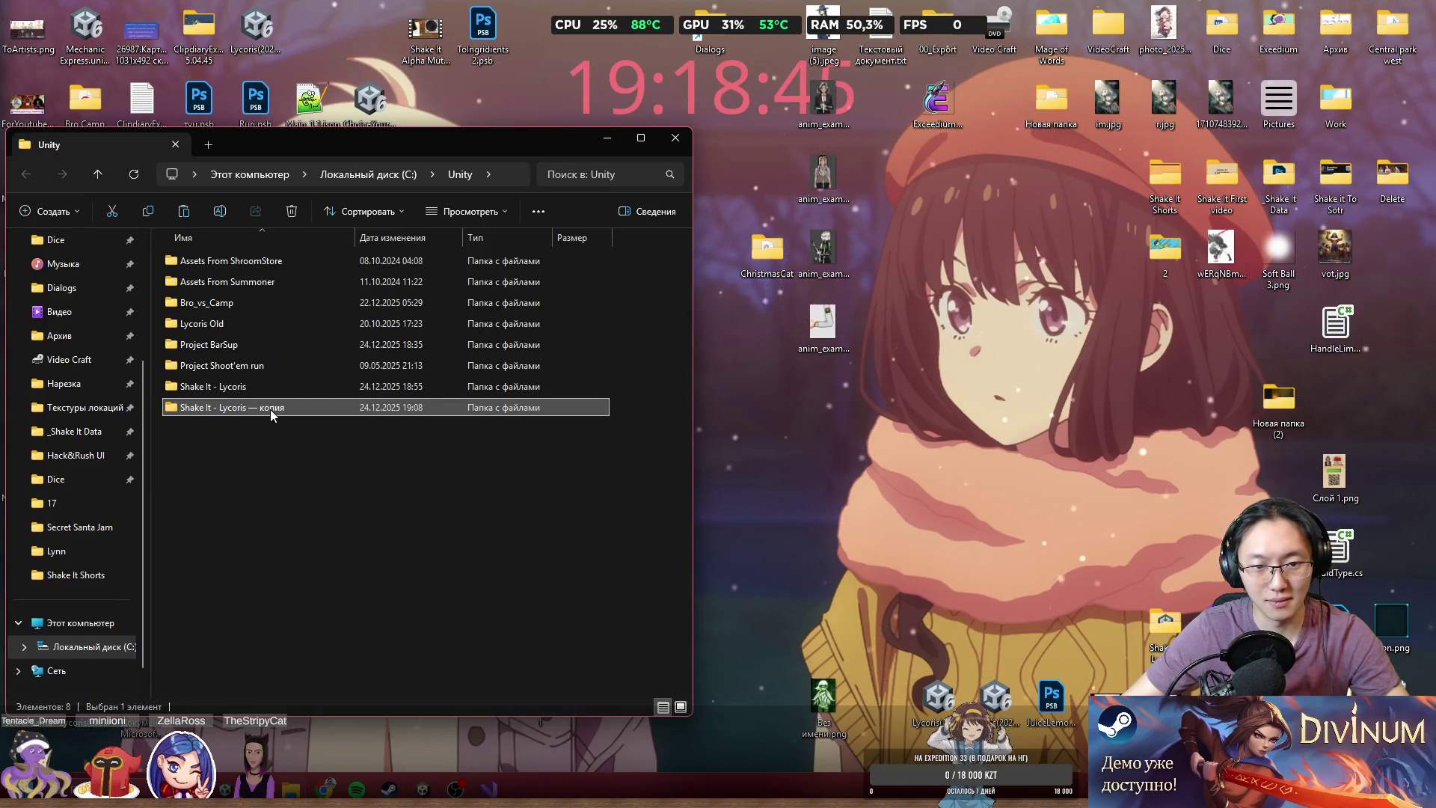
pyautogui.click(275, 407)
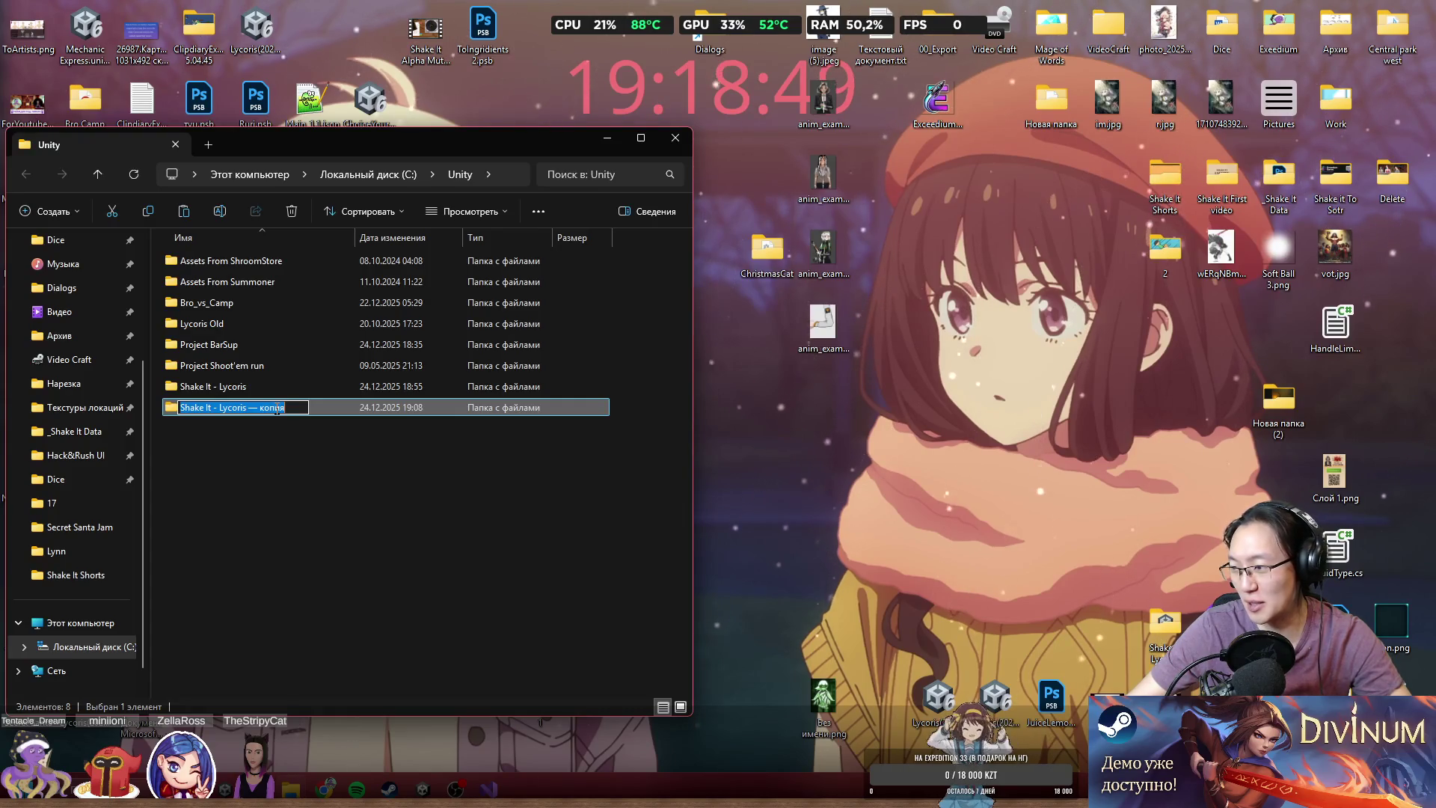
pyautogui.moveTo(285, 407); pyautogui.dragTo(252, 412)
pyautogui.write('OLD')
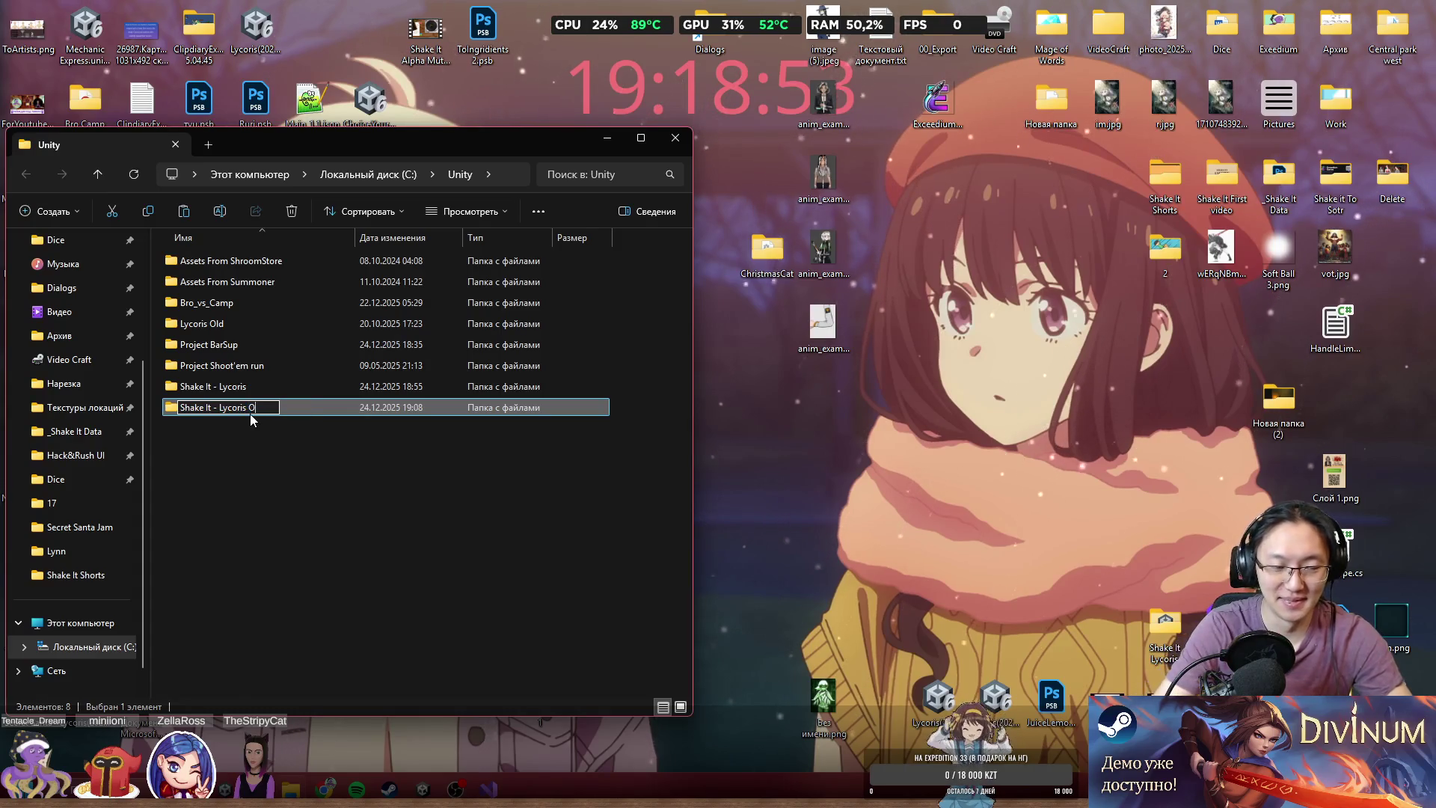
pyautogui.click(307, 529)
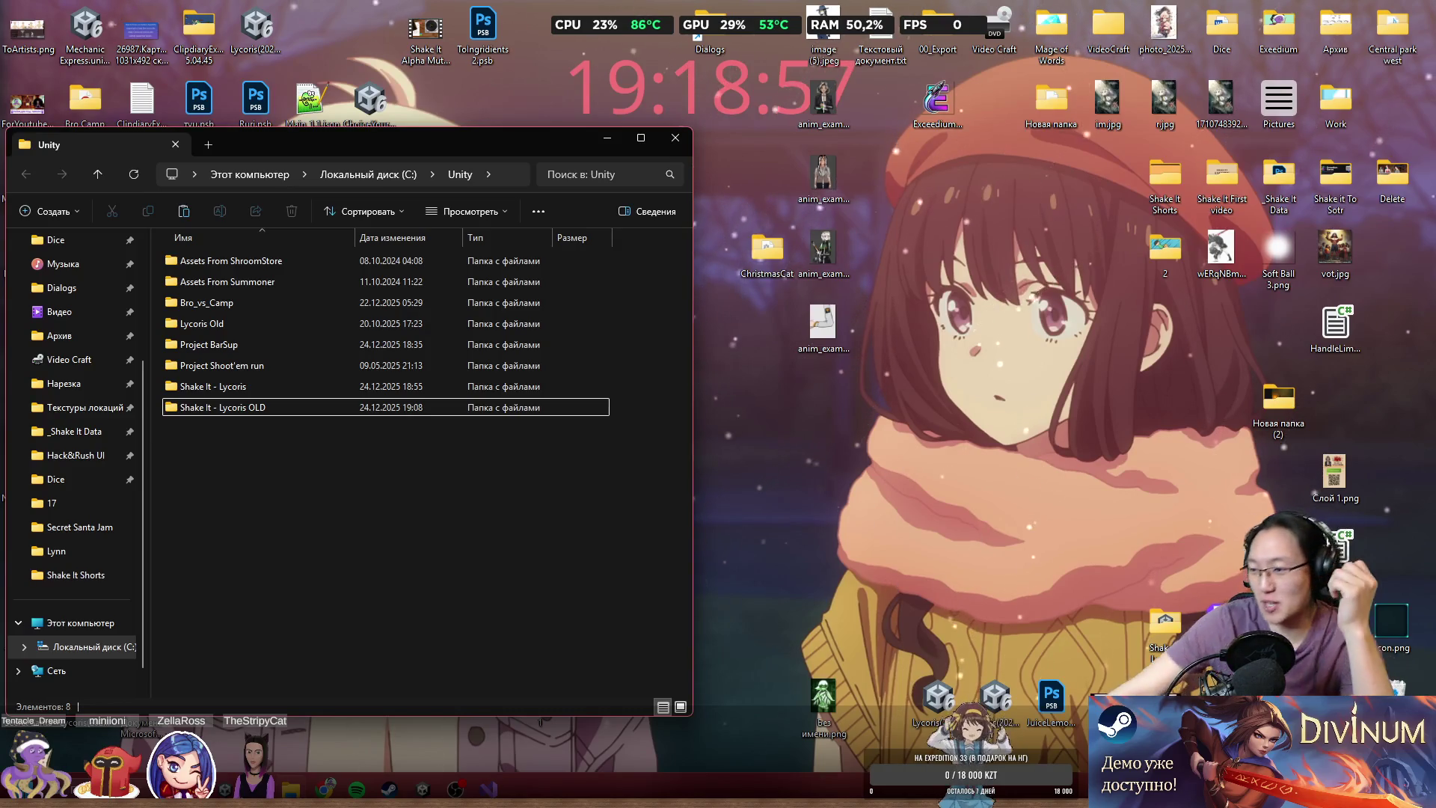
pyautogui.click(1024, 559)
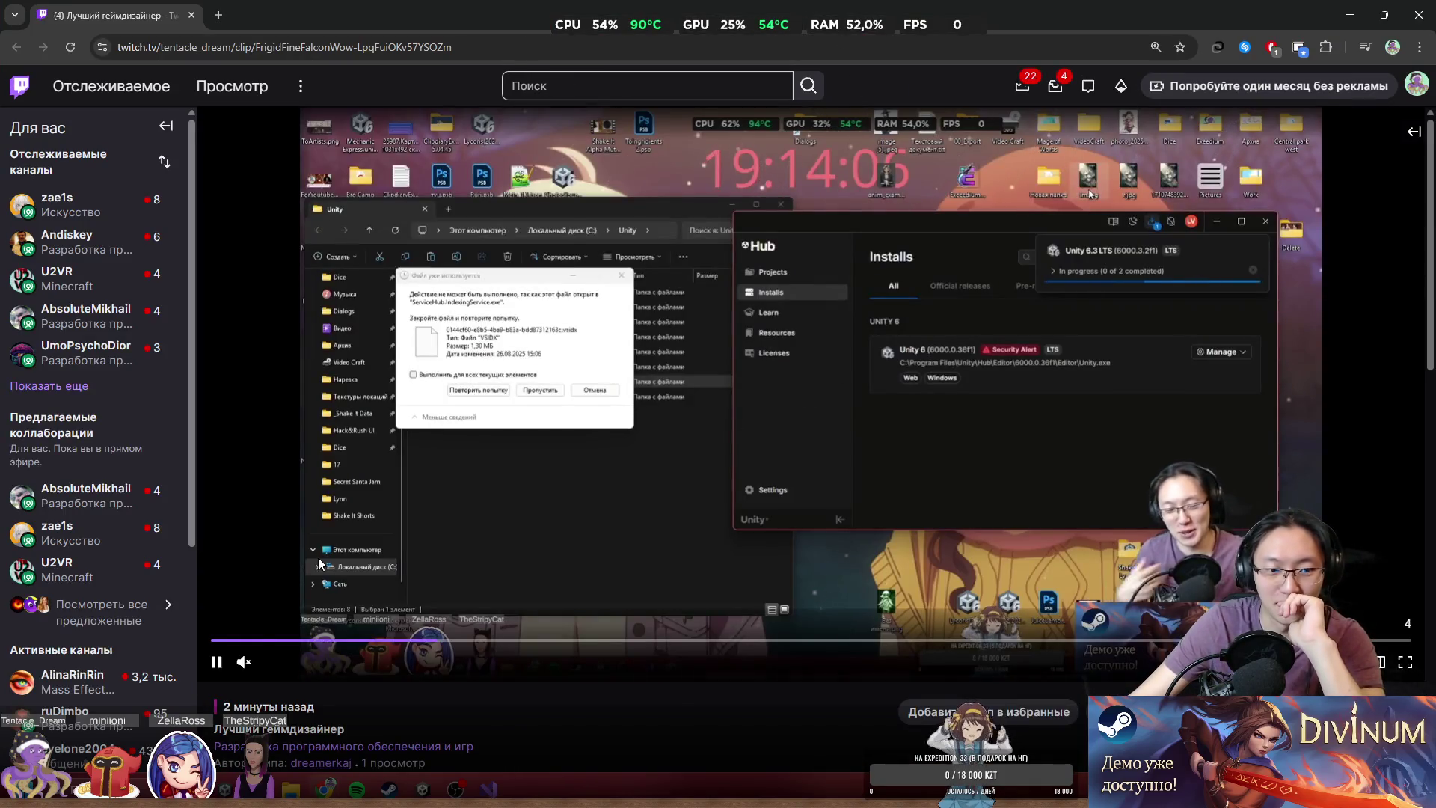
# - Unmute the Twitch clip, restore the browser from maximized, and close it
pyautogui.moveTo(299, 662); pyautogui.dragTo(362, 682)
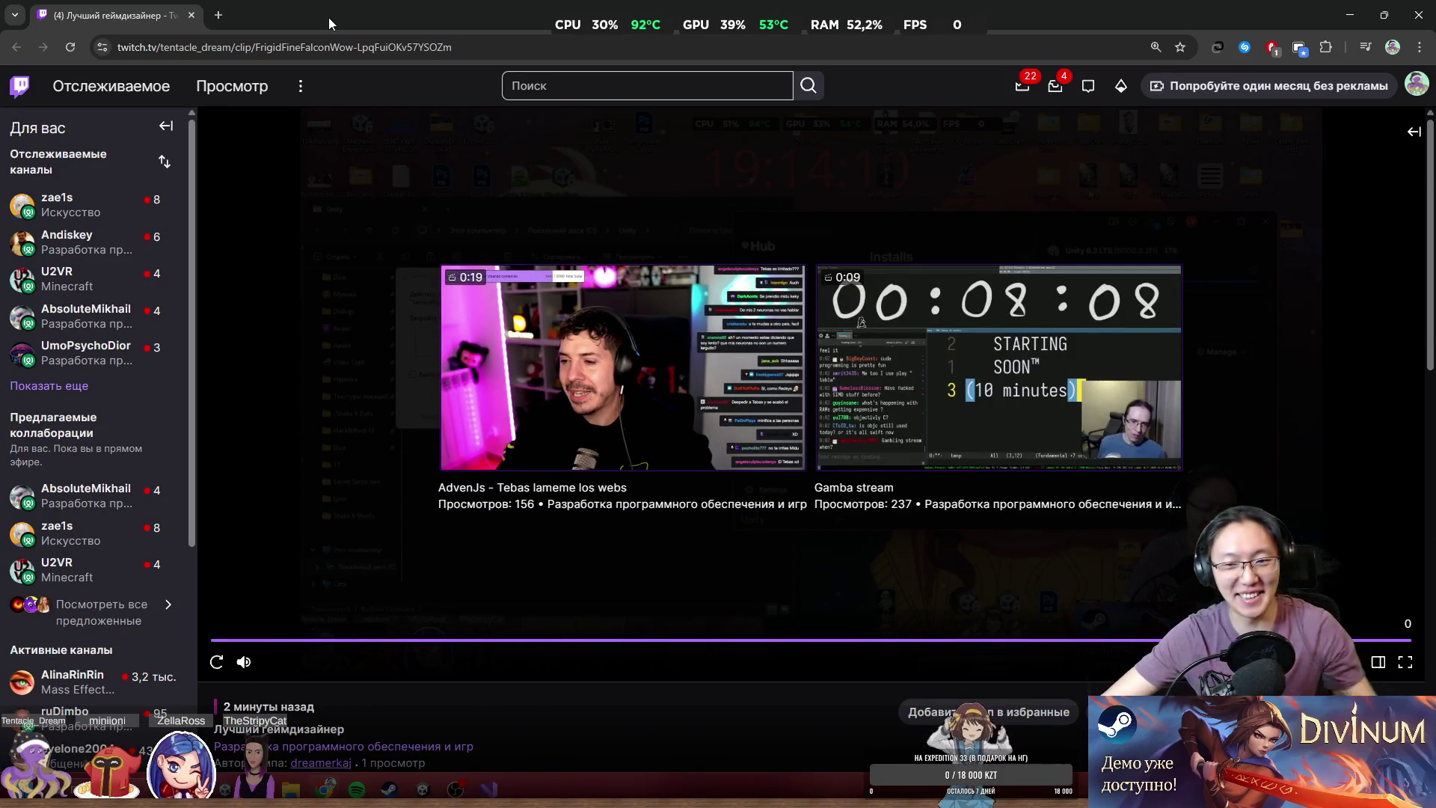
pyautogui.moveTo(330, 22); pyautogui.dragTo(375, 190)
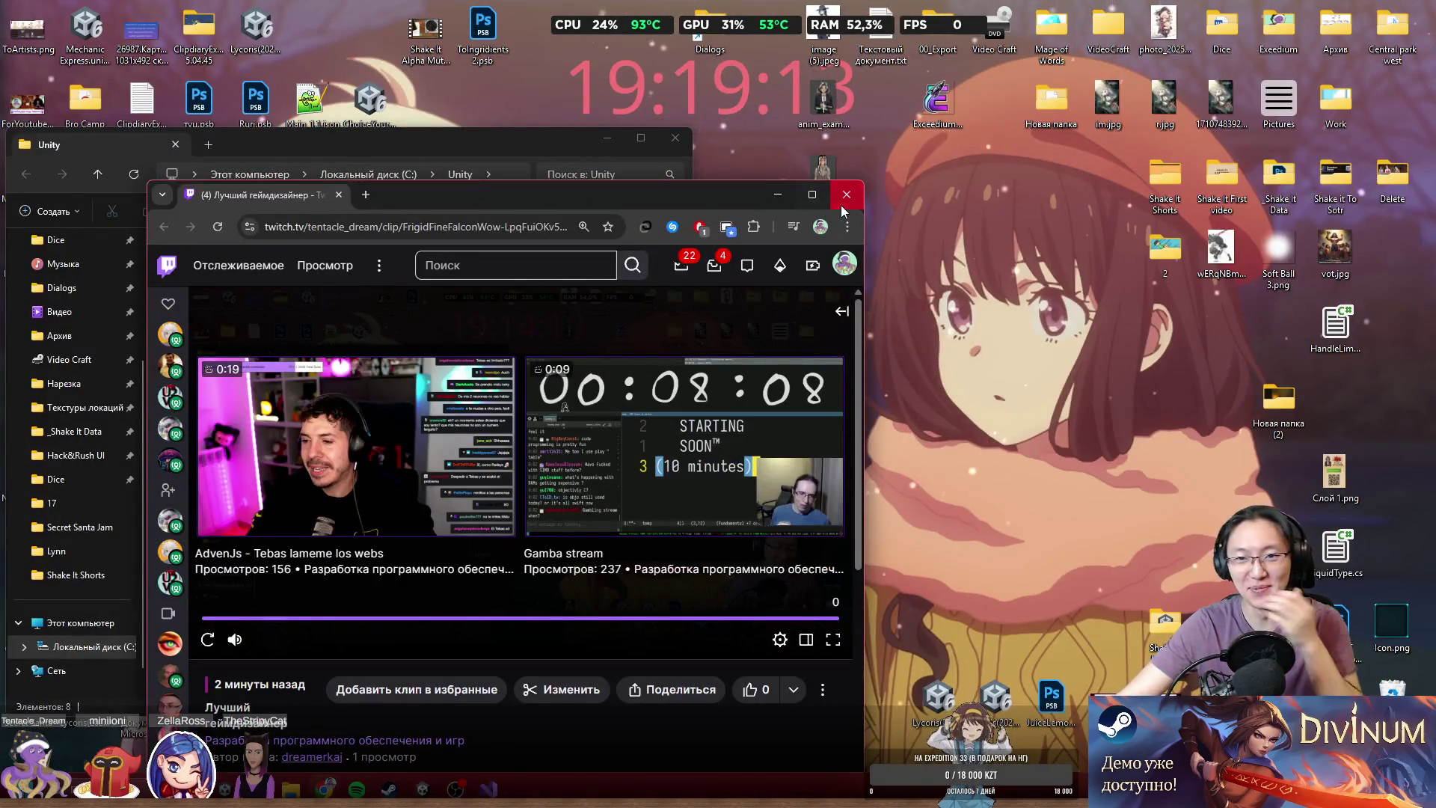
pyautogui.click(843, 203)
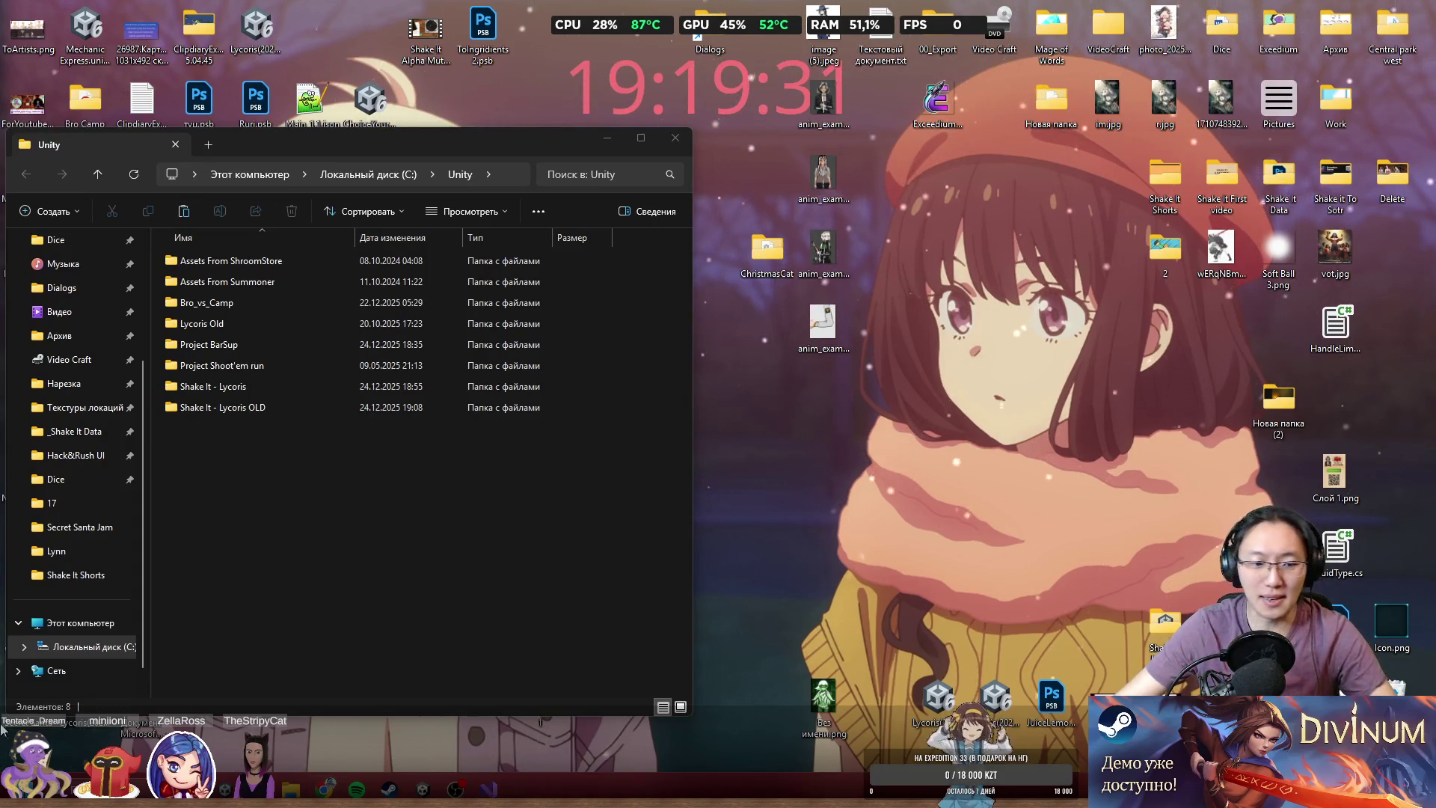
# - Open and dismiss the Start menu, then sign in to Unity Hub
pyautogui.press('super')
pyautogui.click(288, 359)
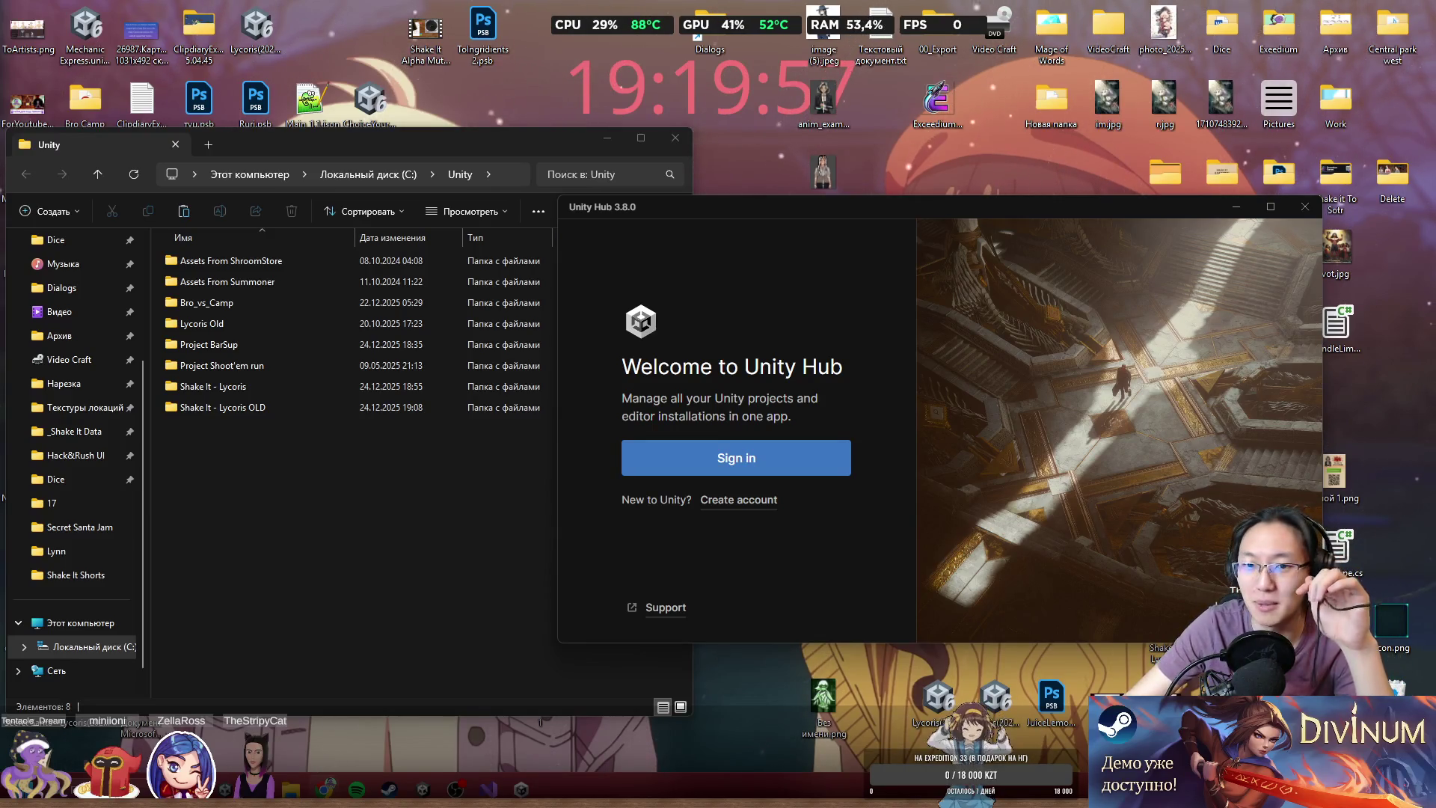
pyautogui.press('Return')
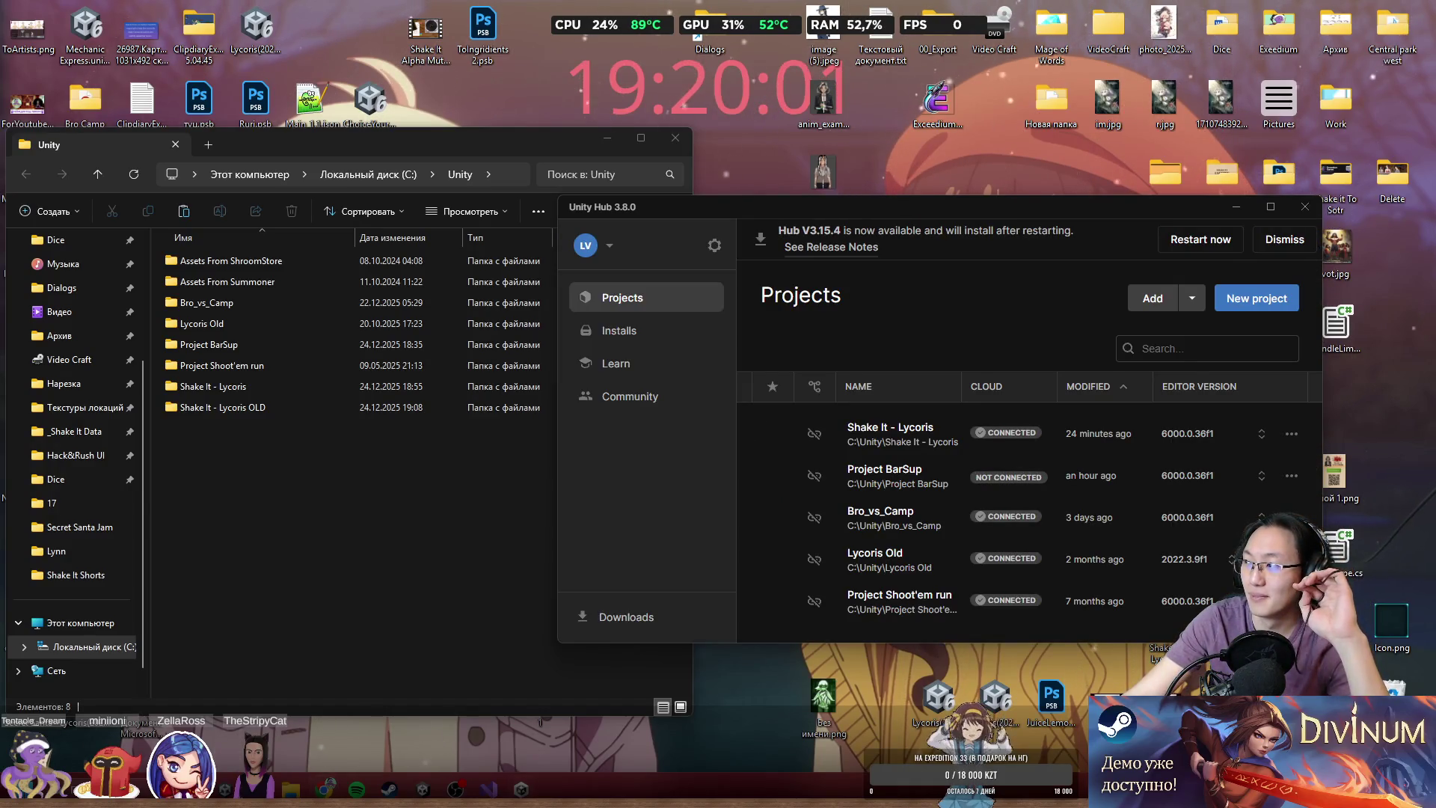
# - Pick editor 6000.3.2f1 LTS for Shake It - Lycoris and confirm opening with it
pyautogui.moveTo(977, 202)
pyautogui.mouseDown()
pyautogui.moveTo(764, 130)
pyautogui.moveTo(764, 89)
pyautogui.mouseUp()
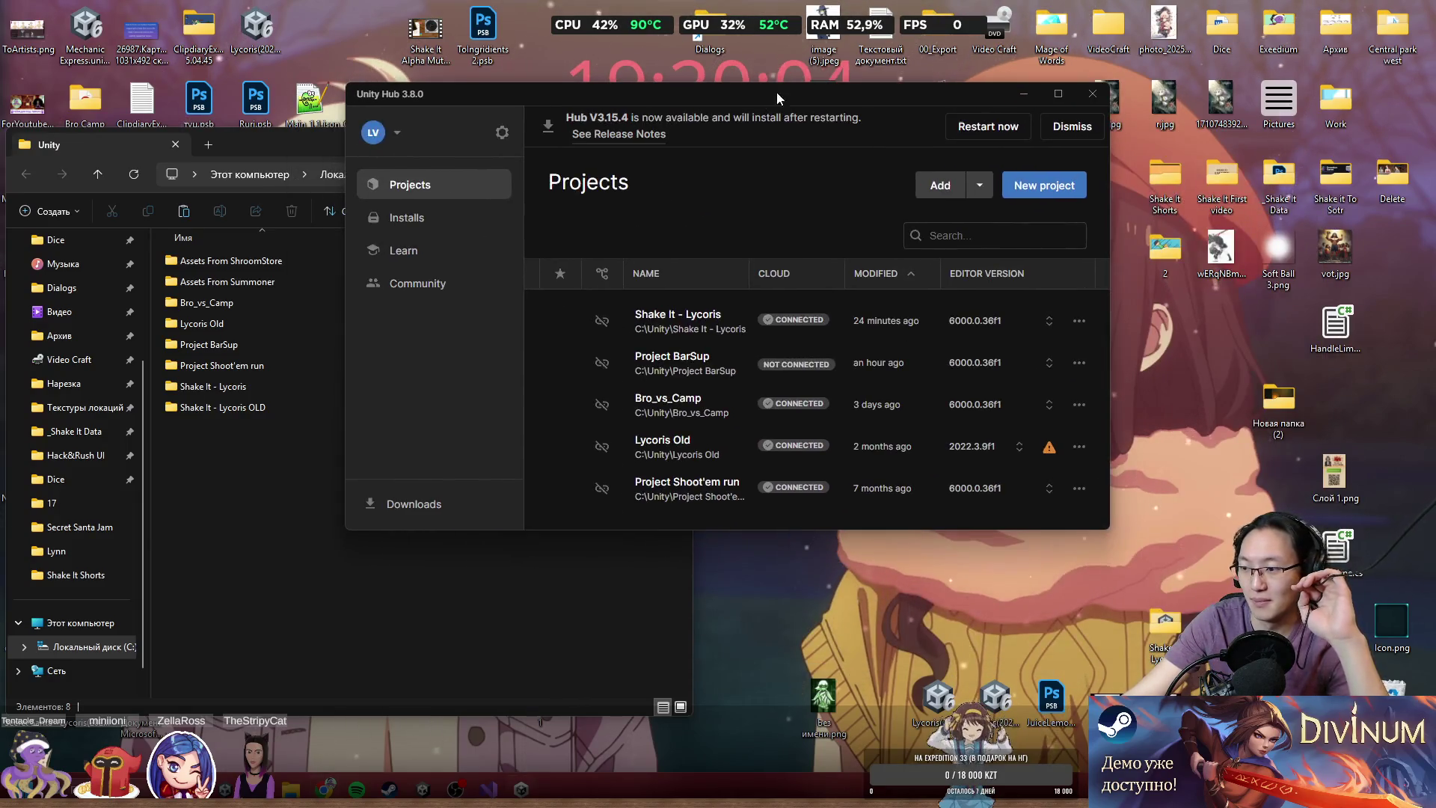
pyautogui.click(991, 318)
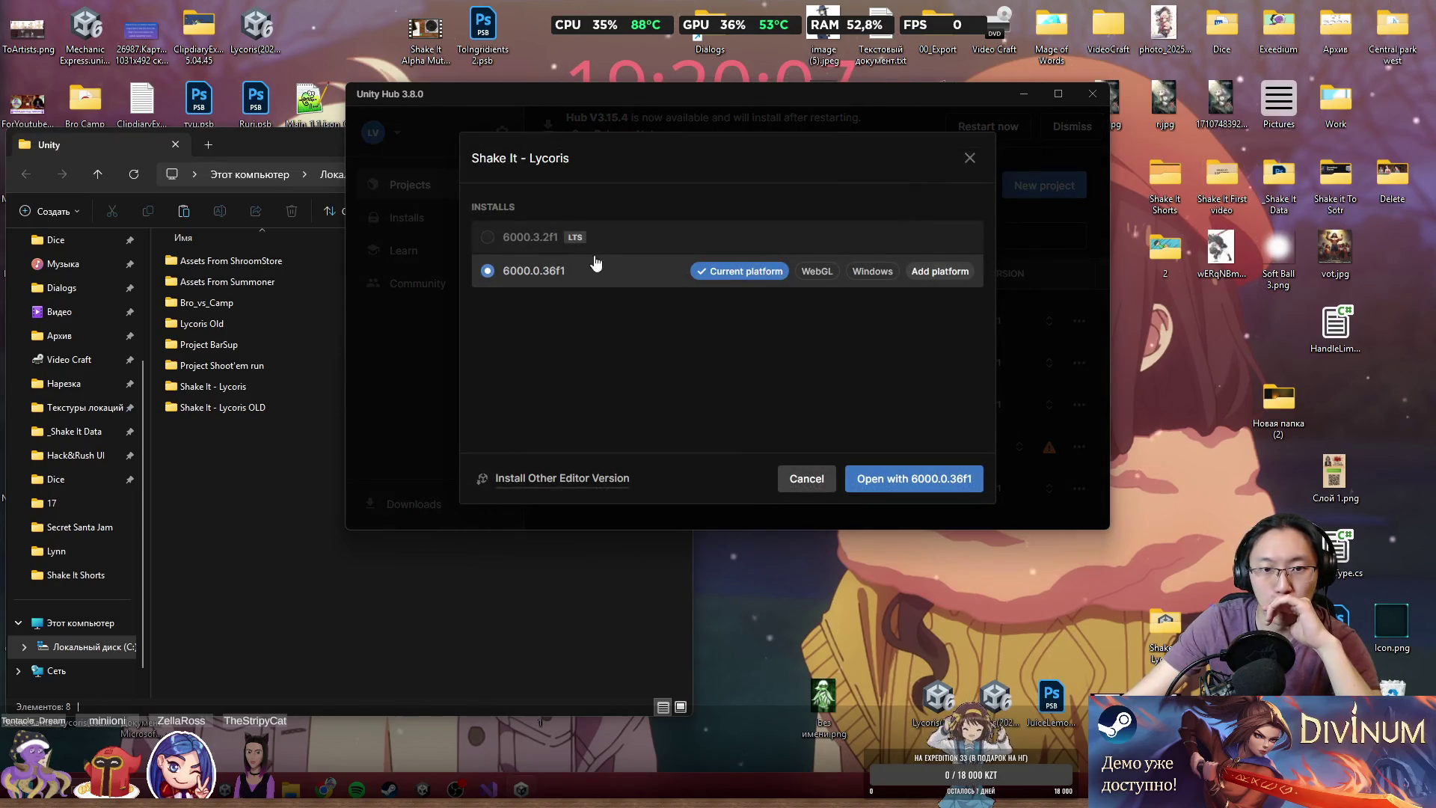
pyautogui.click(487, 240)
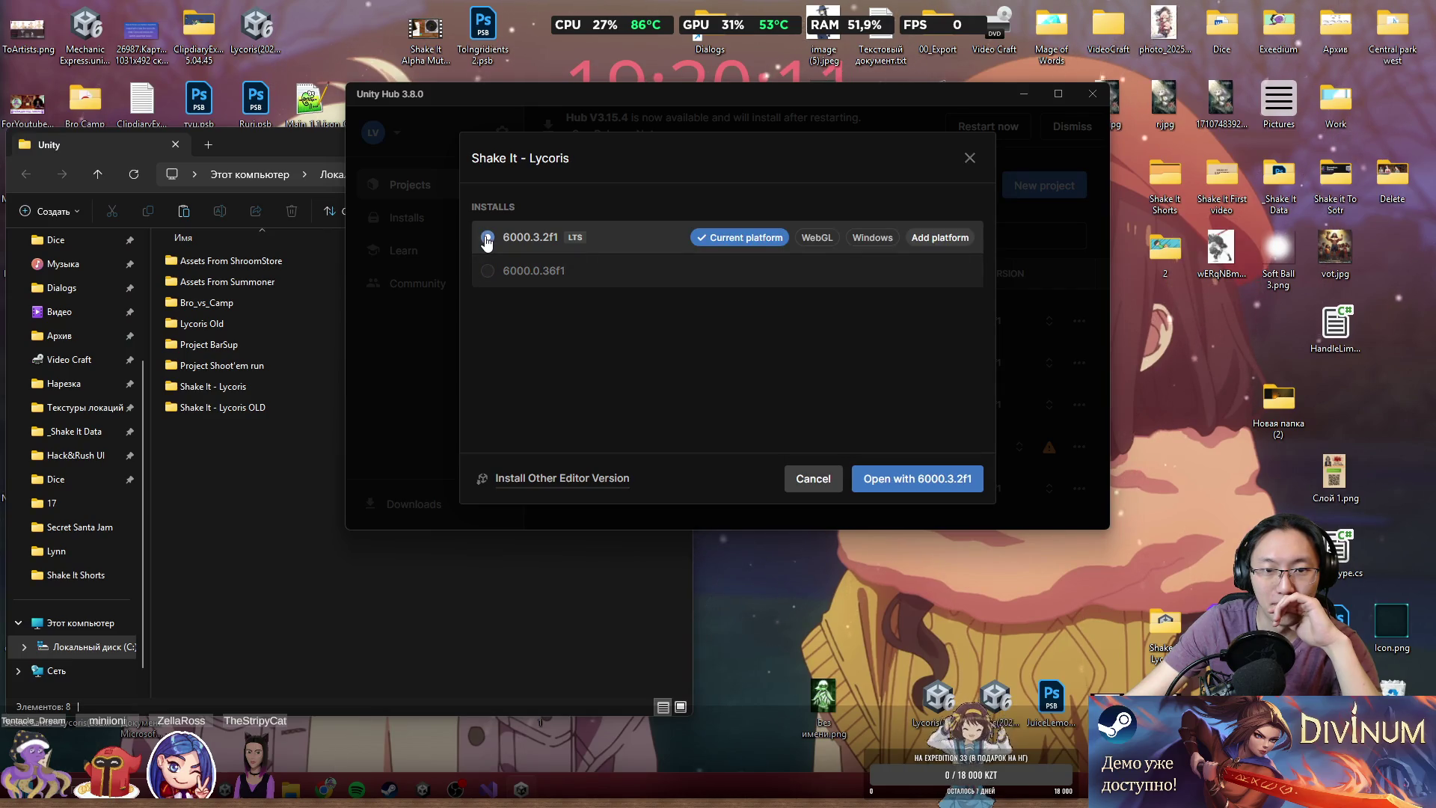
pyautogui.click(915, 482)
pyautogui.click(820, 404)
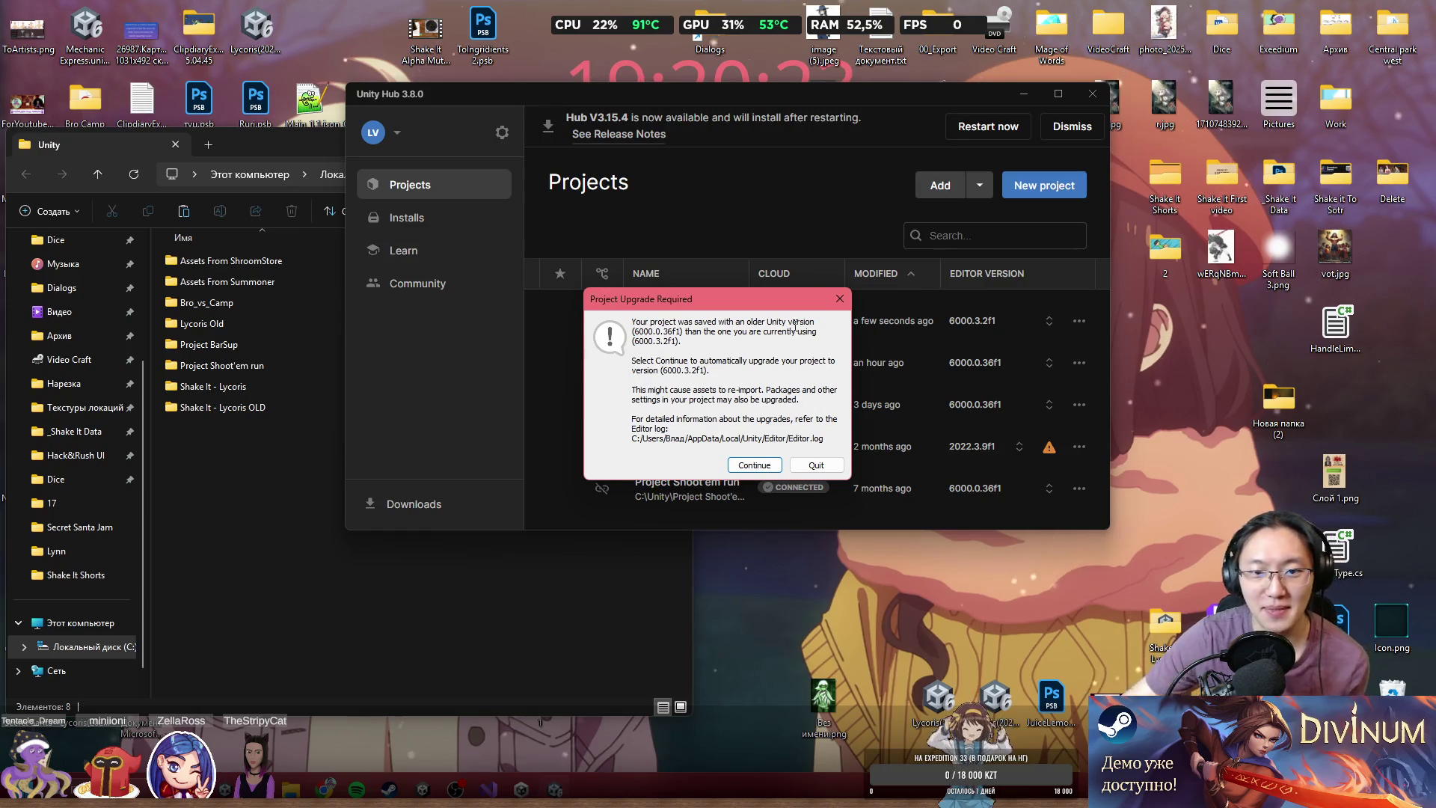
# - Select and read the Project Upgrade Required message about continuing and re-importing assets
pyautogui.moveTo(641, 324)
pyautogui.mouseDown()
pyautogui.moveTo(742, 323)
pyautogui.moveTo(682, 341)
pyautogui.moveTo(763, 339)
pyautogui.mouseUp()
pyautogui.moveTo(649, 362); pyautogui.dragTo(795, 371)
pyautogui.moveTo(632, 394); pyautogui.dragTo(750, 400)
pyautogui.rightClick(749, 400)
pyautogui.click(739, 413)
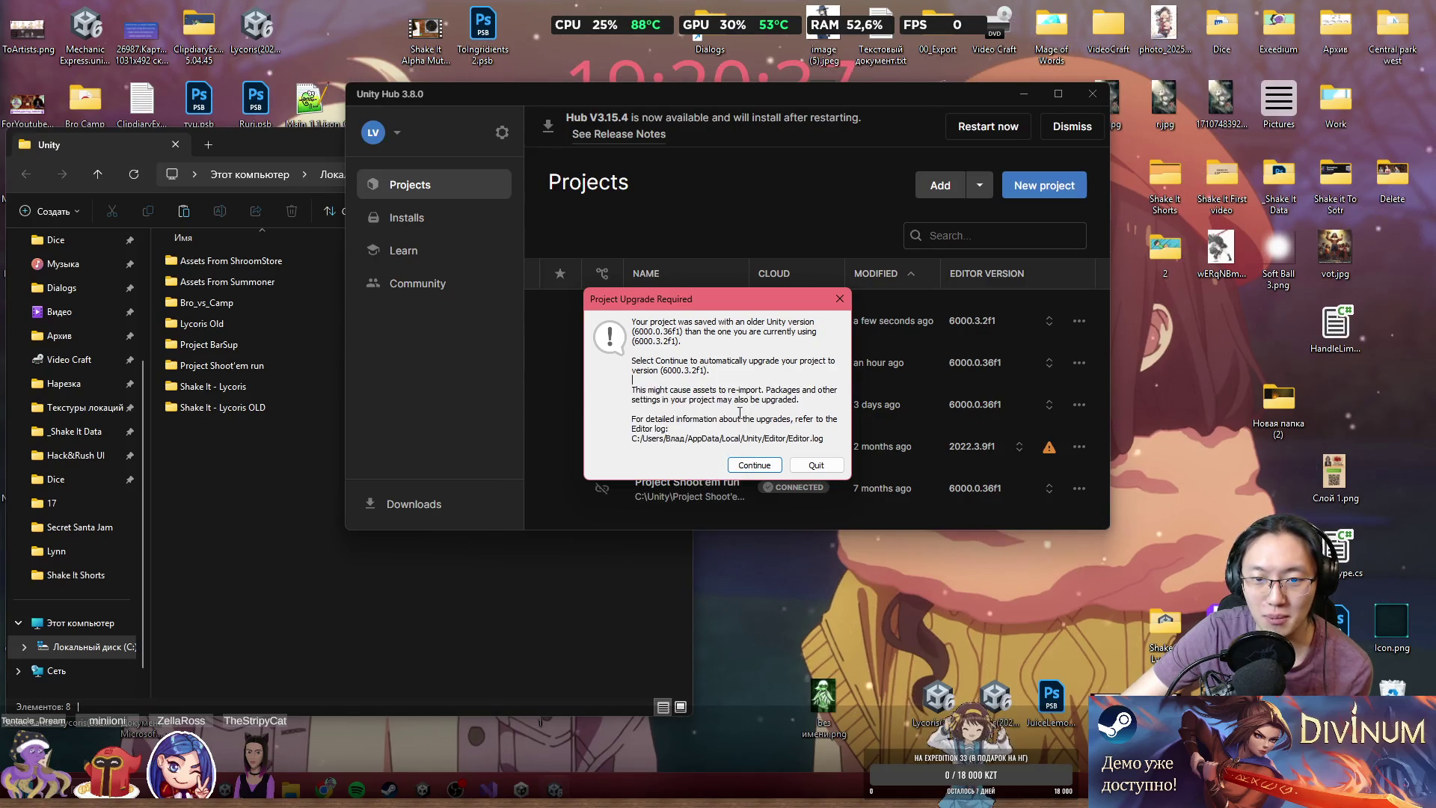
# - Accept the upgrade to 6000.3.2f1, confirm the Auto Graphics API notice, and move Unity Hub aside
pyautogui.click(752, 466)
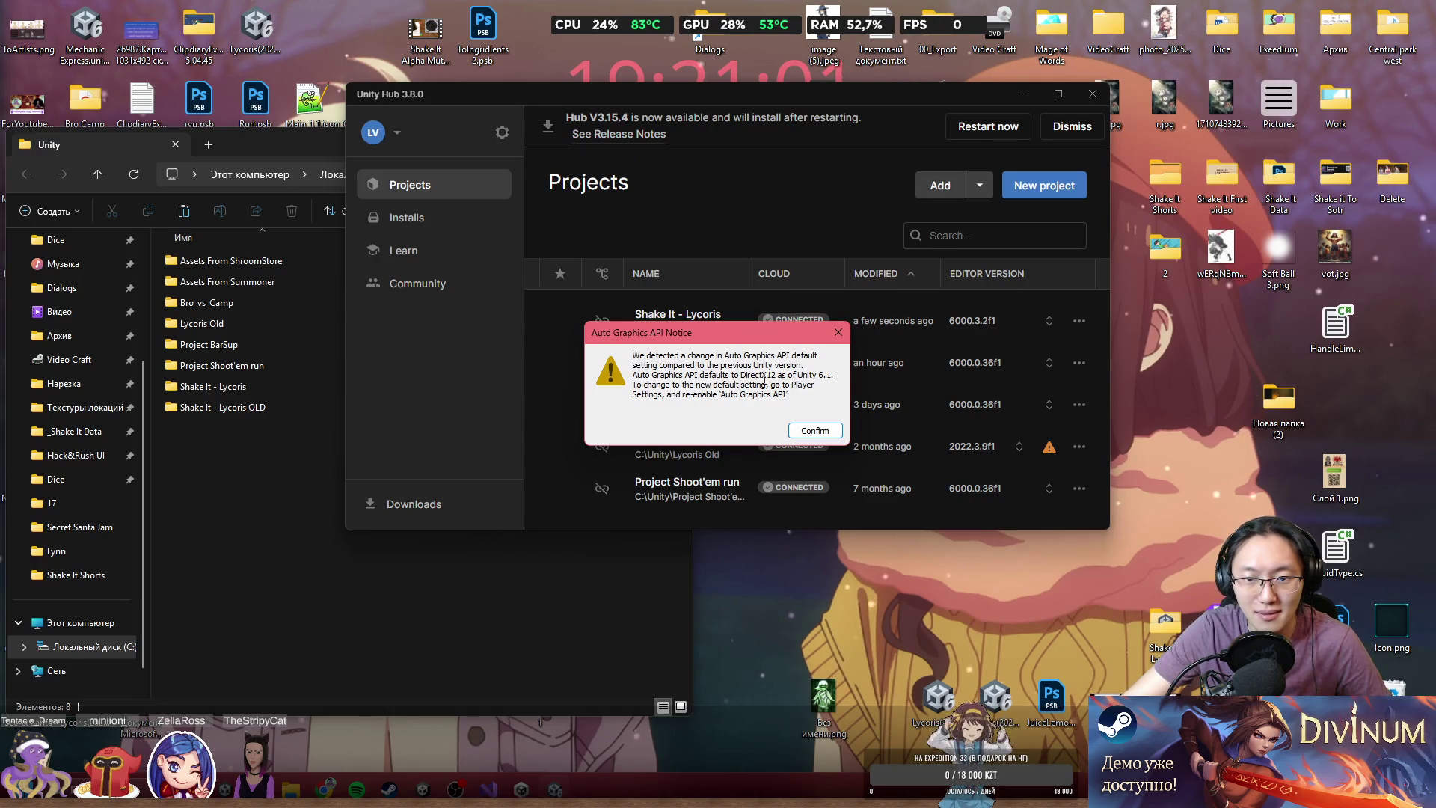
pyautogui.click(811, 434)
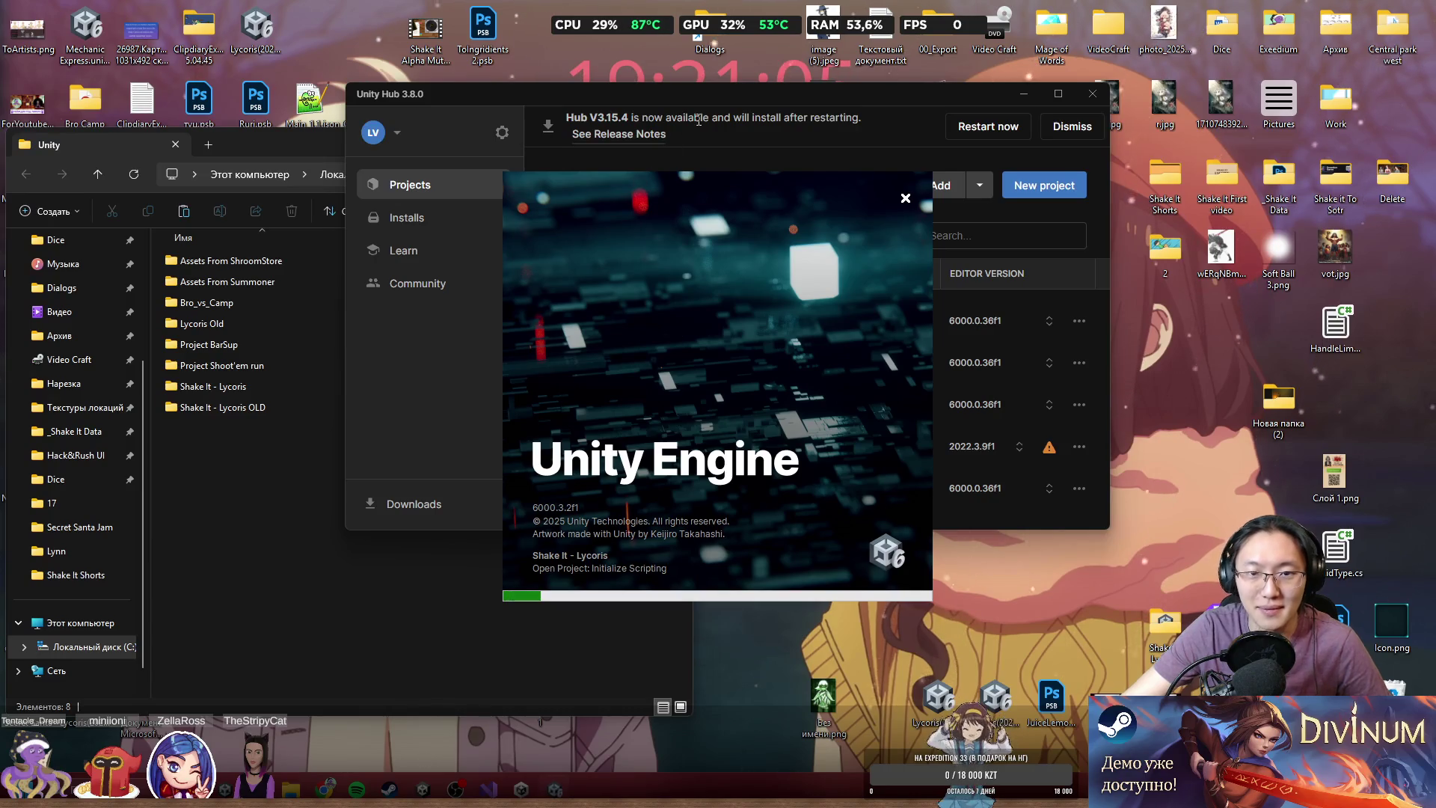
pyautogui.moveTo(751, 92); pyautogui.dragTo(914, 123)
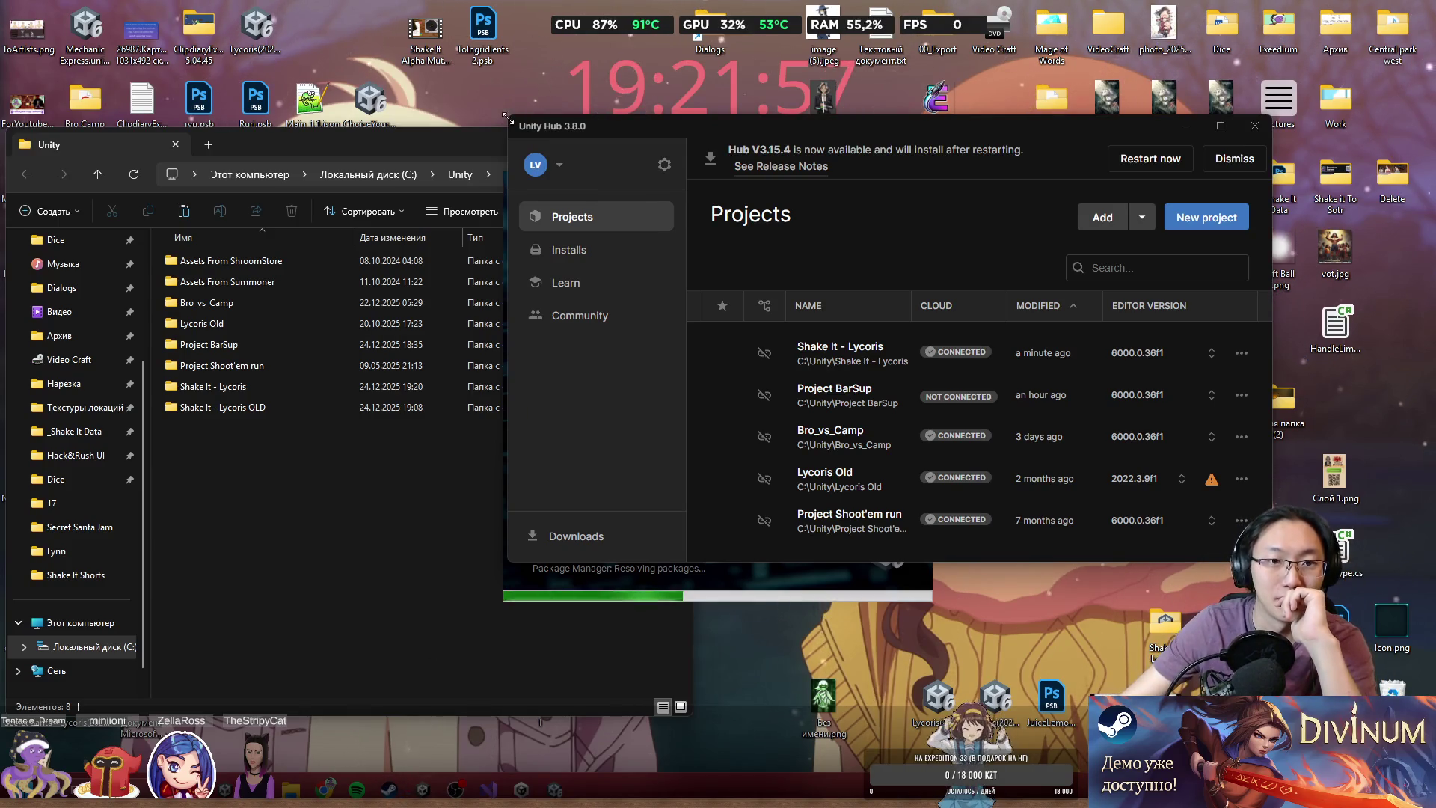
# - Close the Unity folder's File Explorer window
pyautogui.click(479, 493)
pyautogui.click(675, 138)
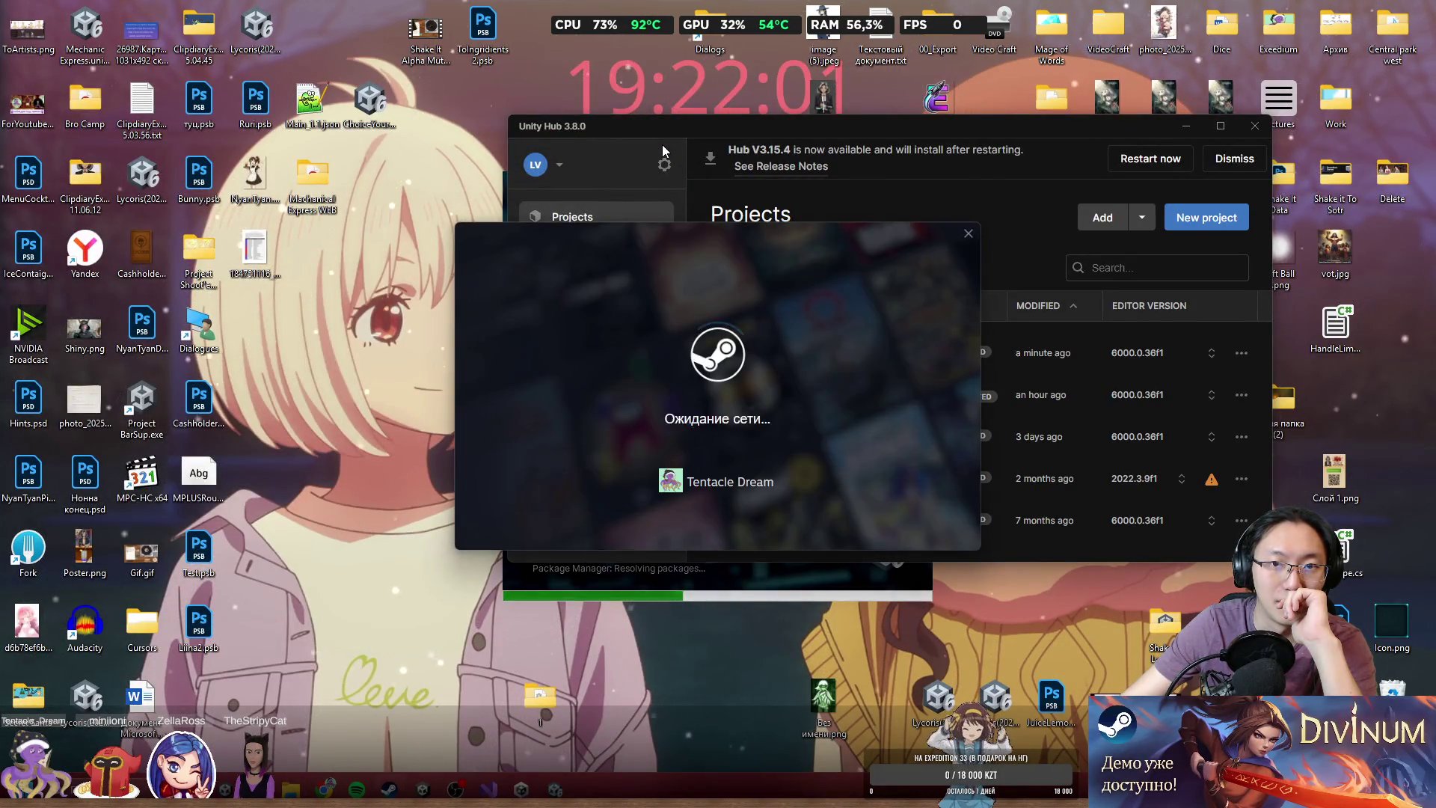
# - Go to the Steam library and select Black Skylands
pyautogui.moveTo(642, 30)
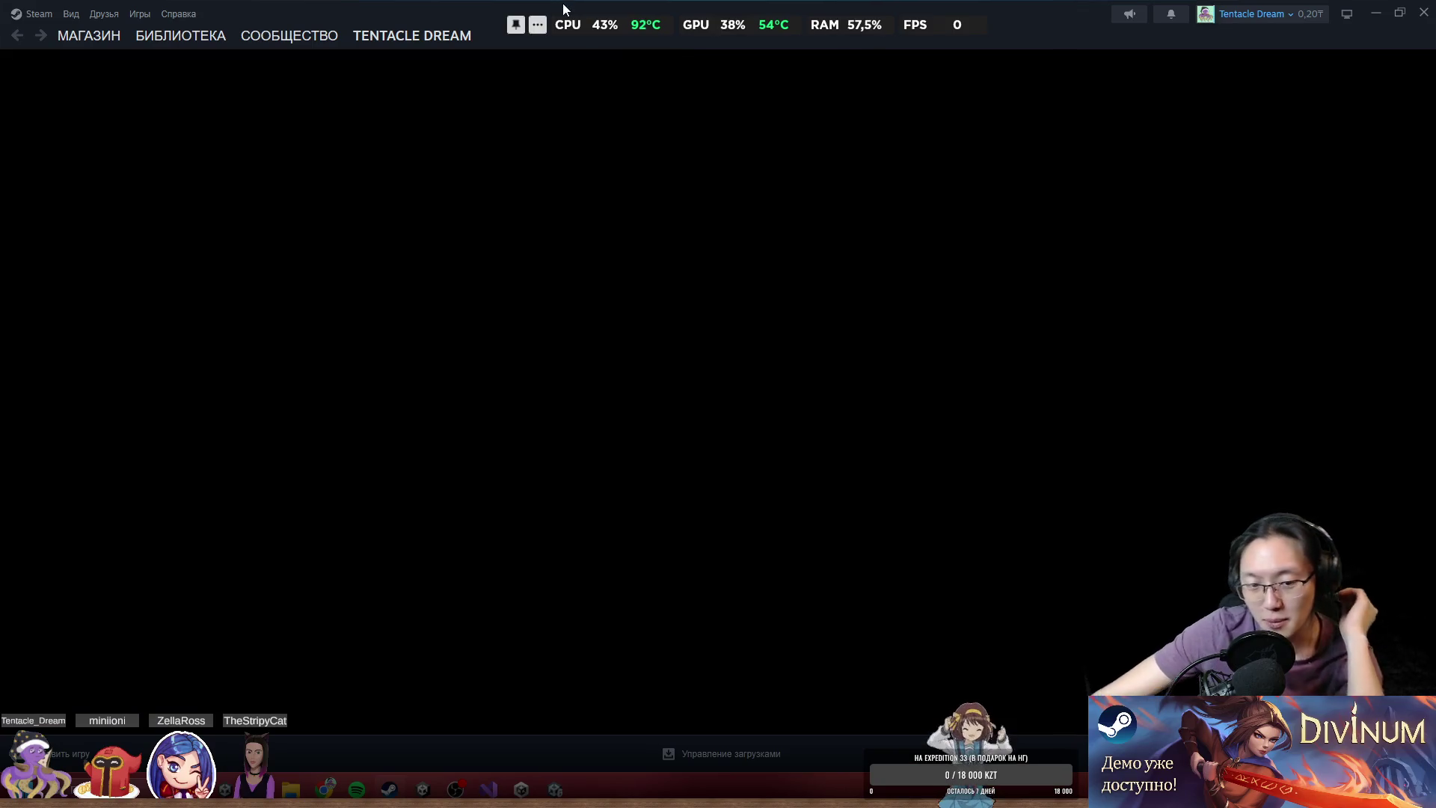
pyautogui.moveTo(208, 49)
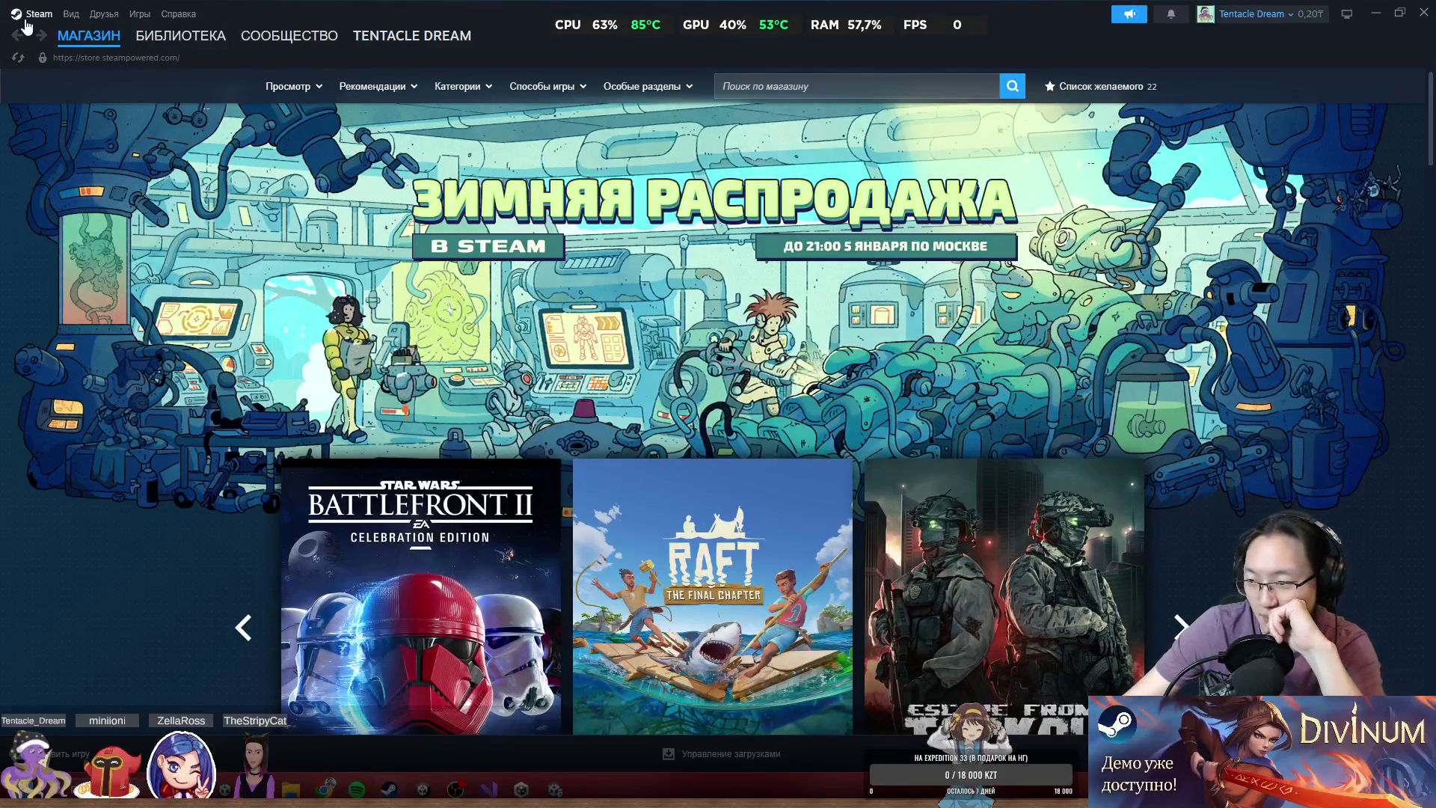
pyautogui.click(206, 35)
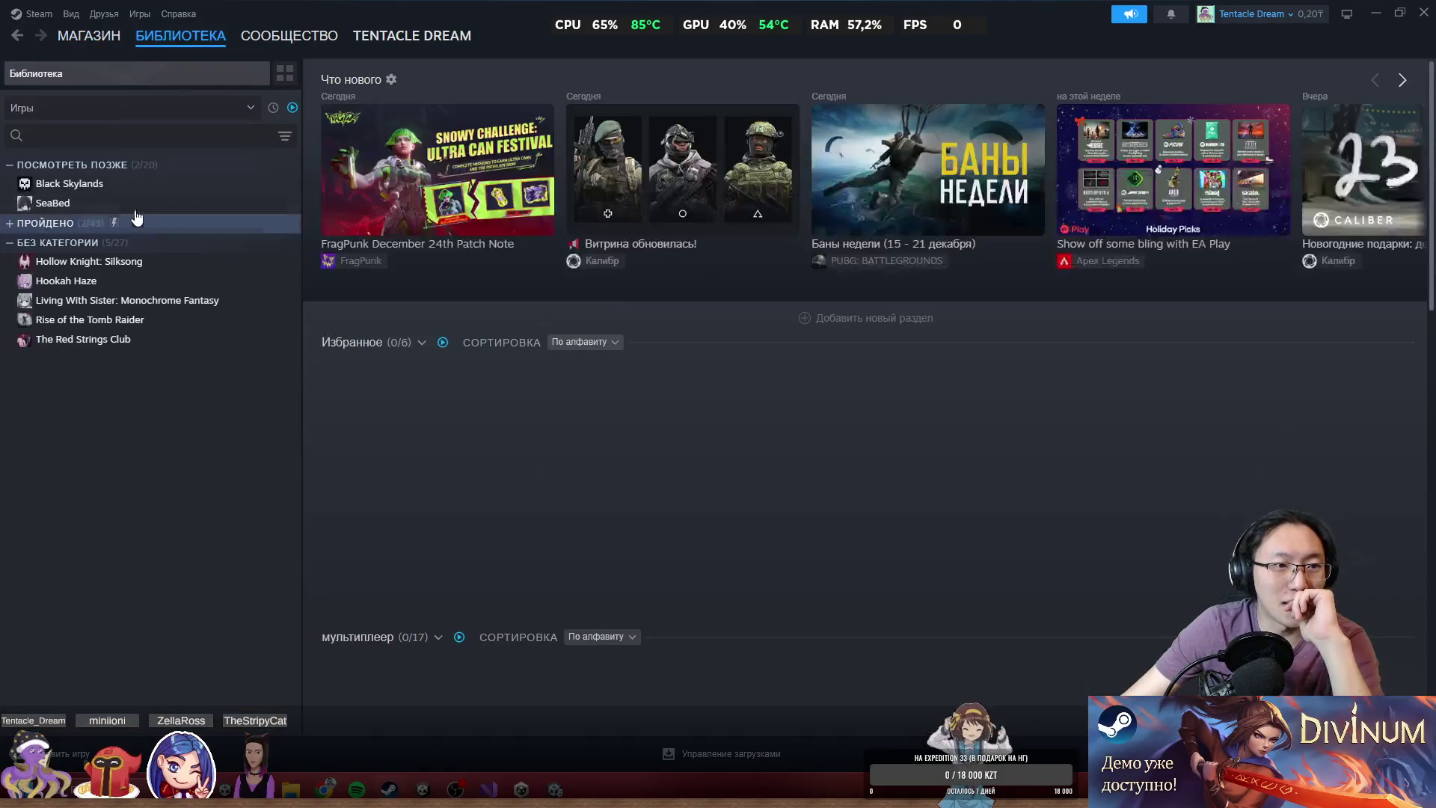
pyautogui.click(123, 184)
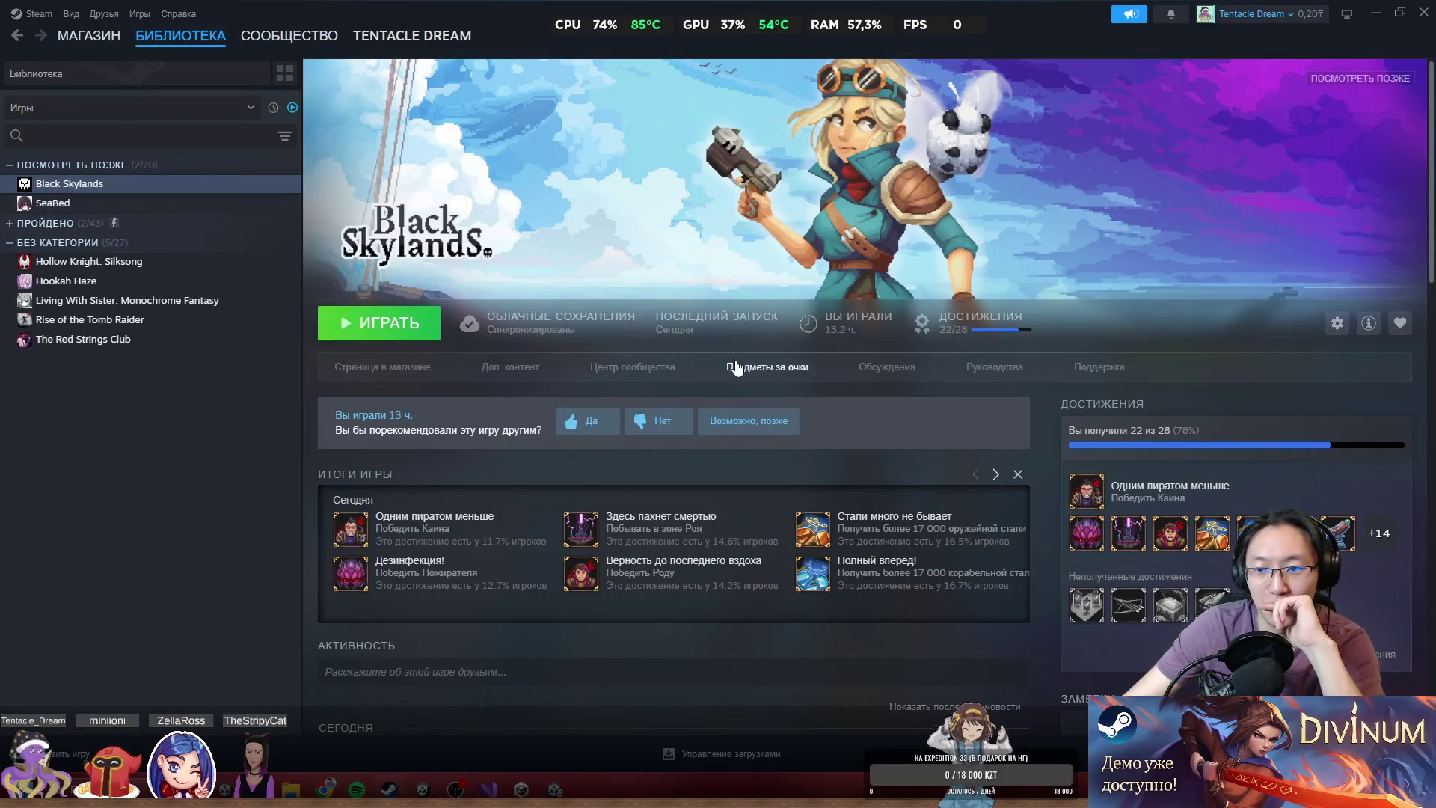
# - Scroll through the Black Skylands library page, then go to its store page
pyautogui.scroll(-2, 737, 368)
pyautogui.scroll(-10, 725, 357)
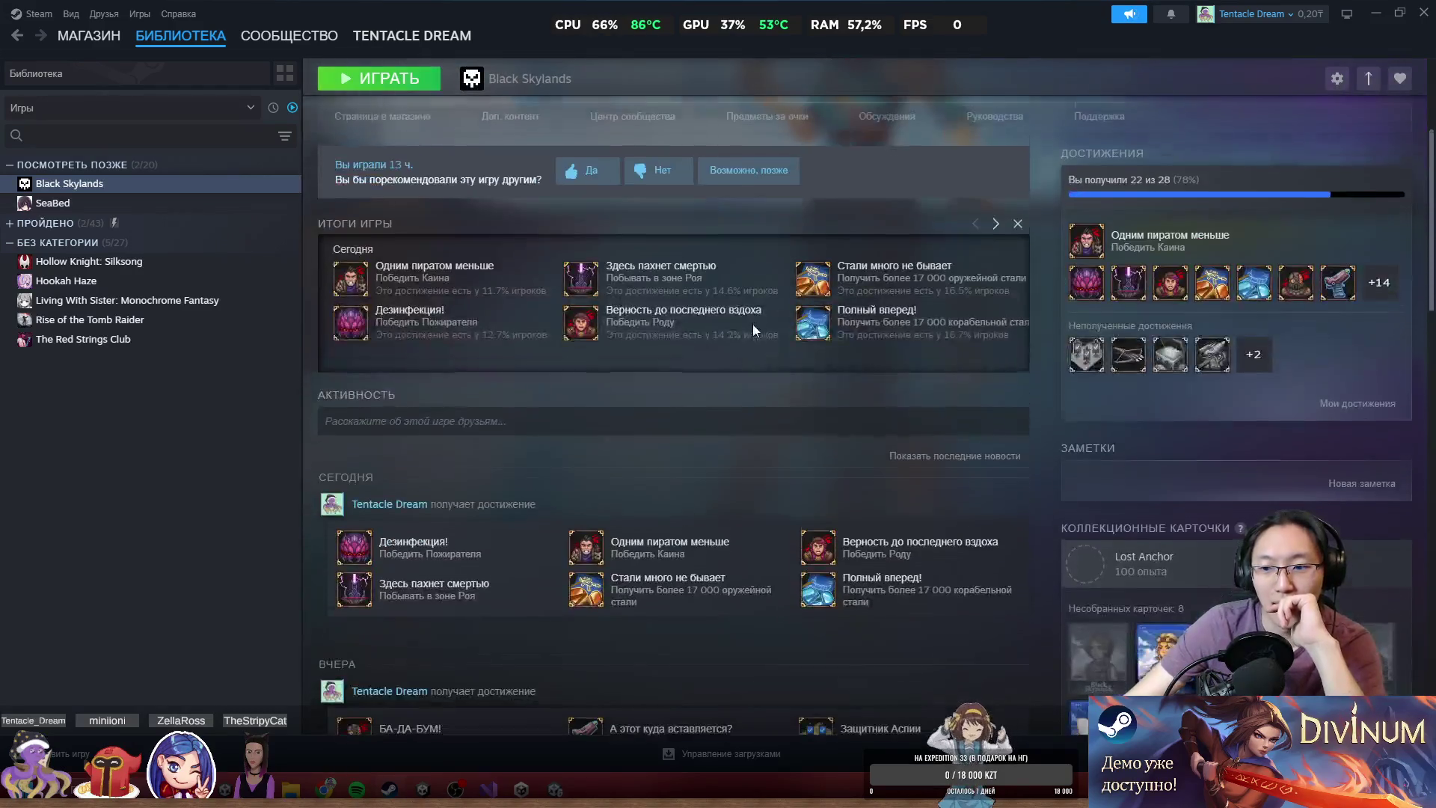
pyautogui.scroll(-4, 892, 311)
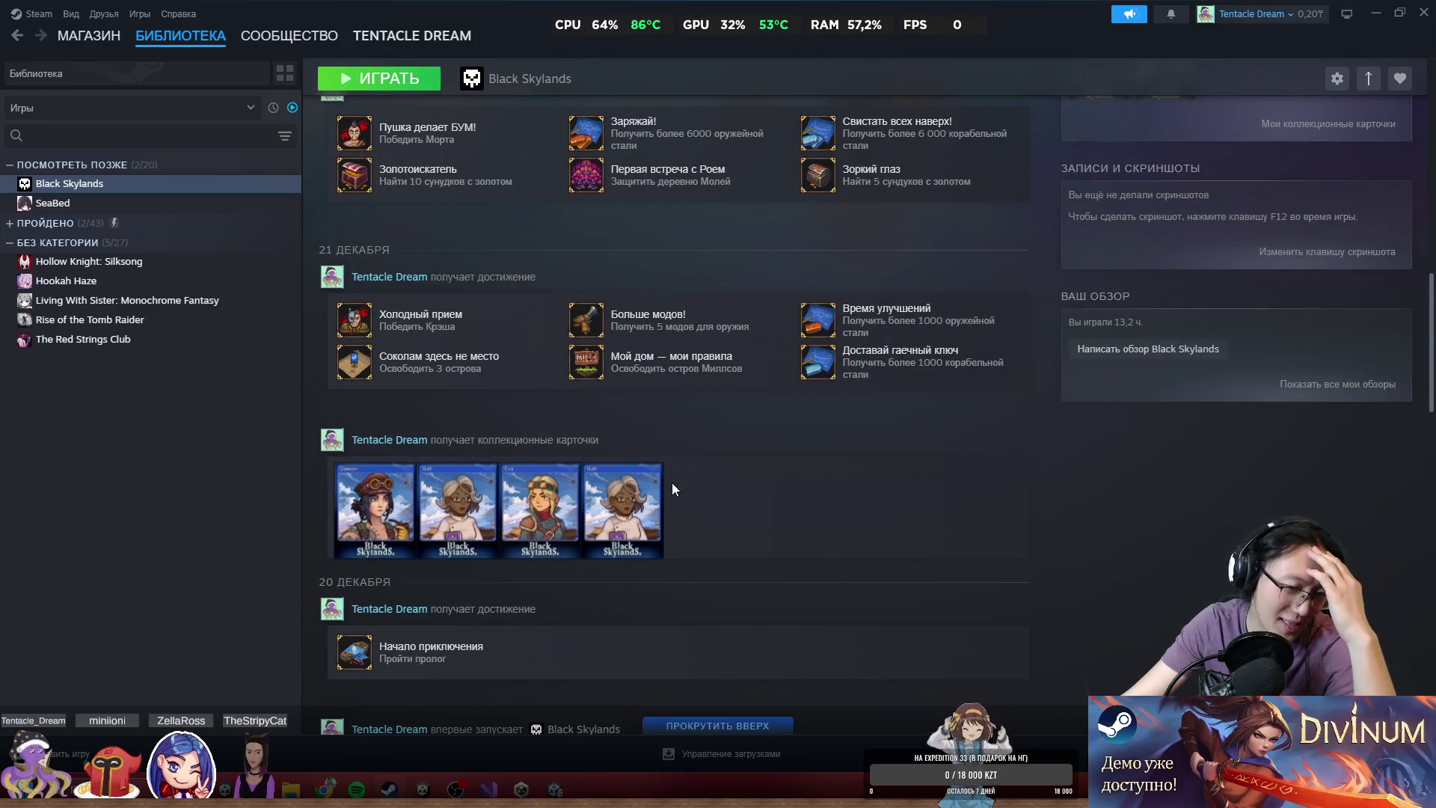
pyautogui.scroll(15, 651, 467)
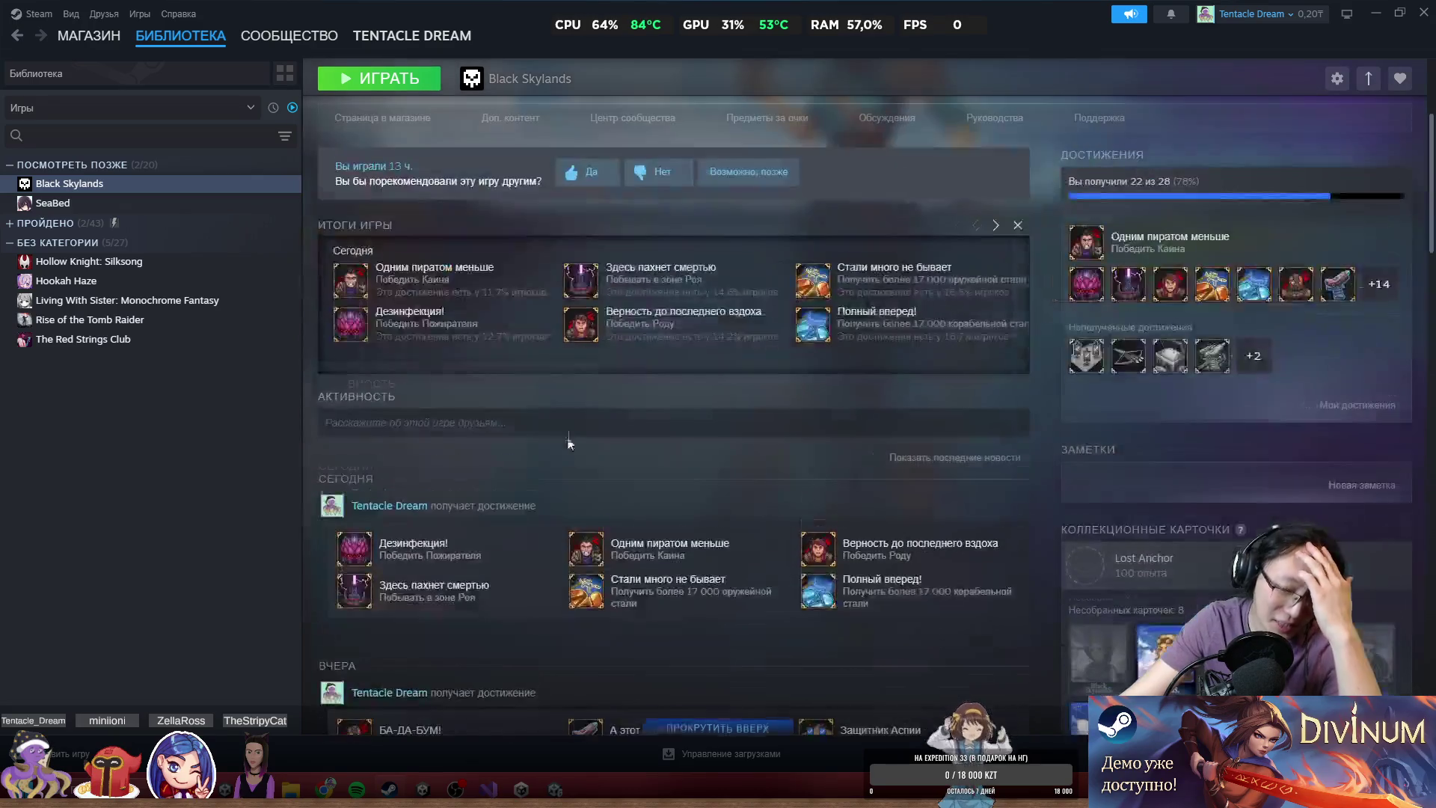
pyautogui.scroll(3, 569, 426)
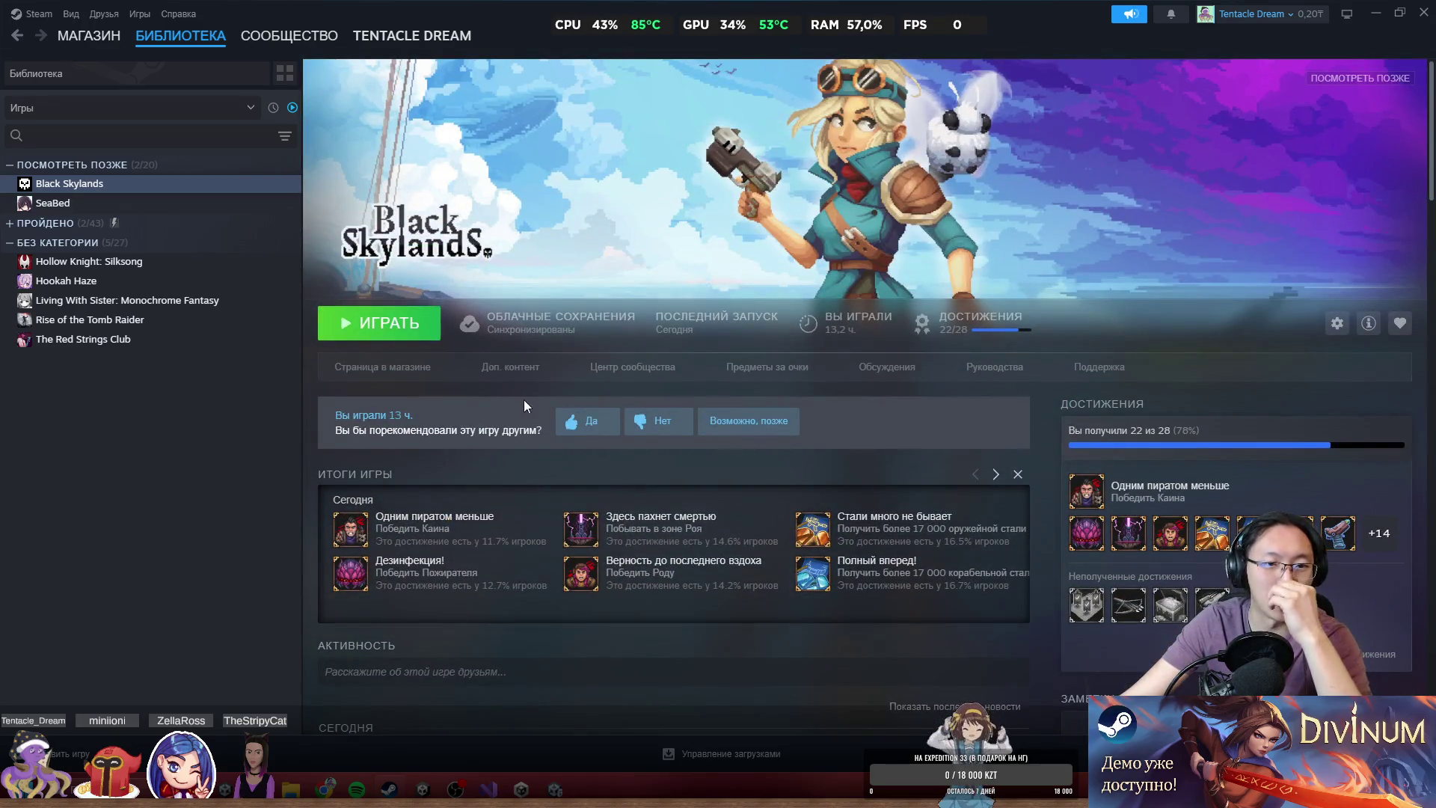
pyautogui.click(396, 368)
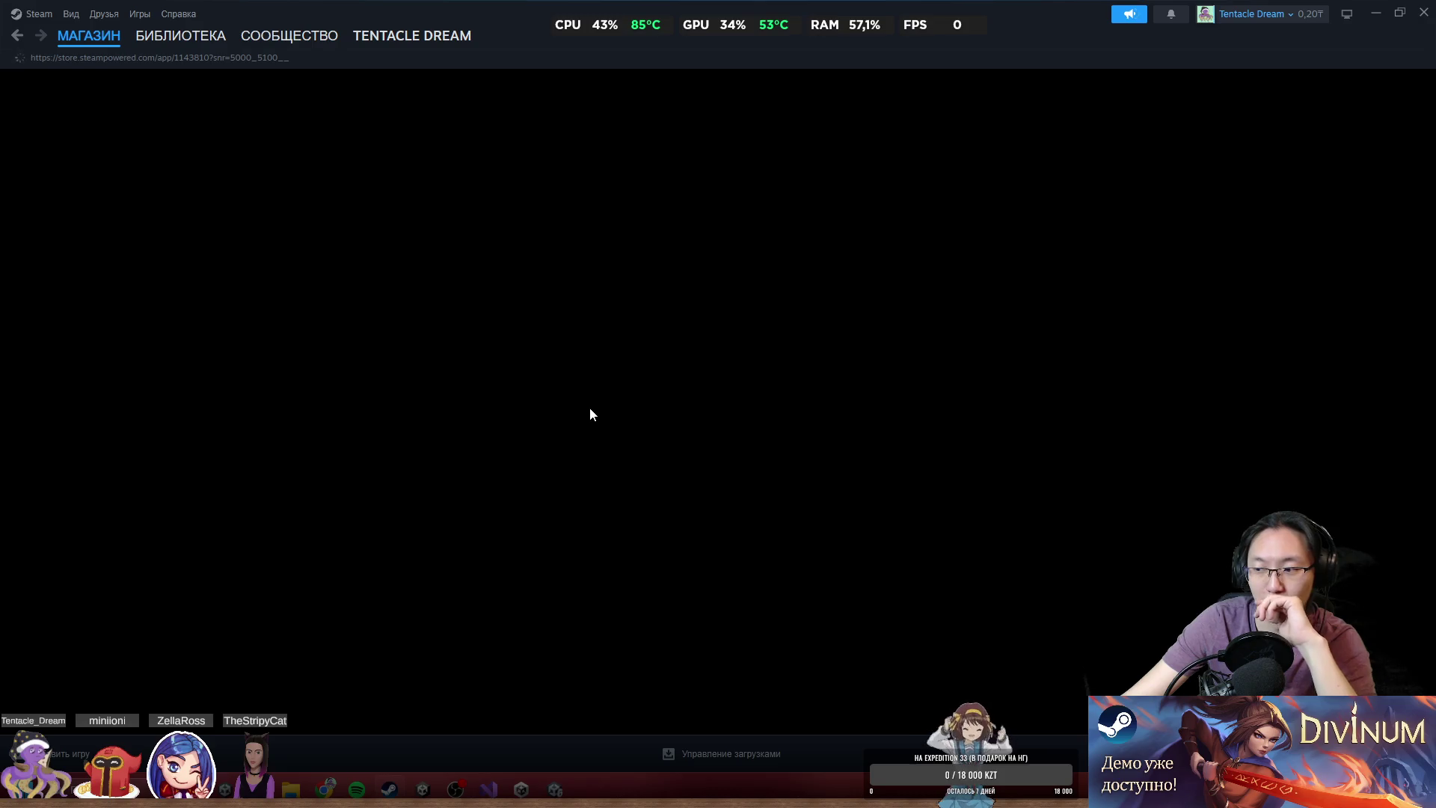
# - Watch the Black Skylands trailer fullscreen, then close Steam and focus Unity's API updater prompt
pyautogui.scroll(-2, 417, 476)
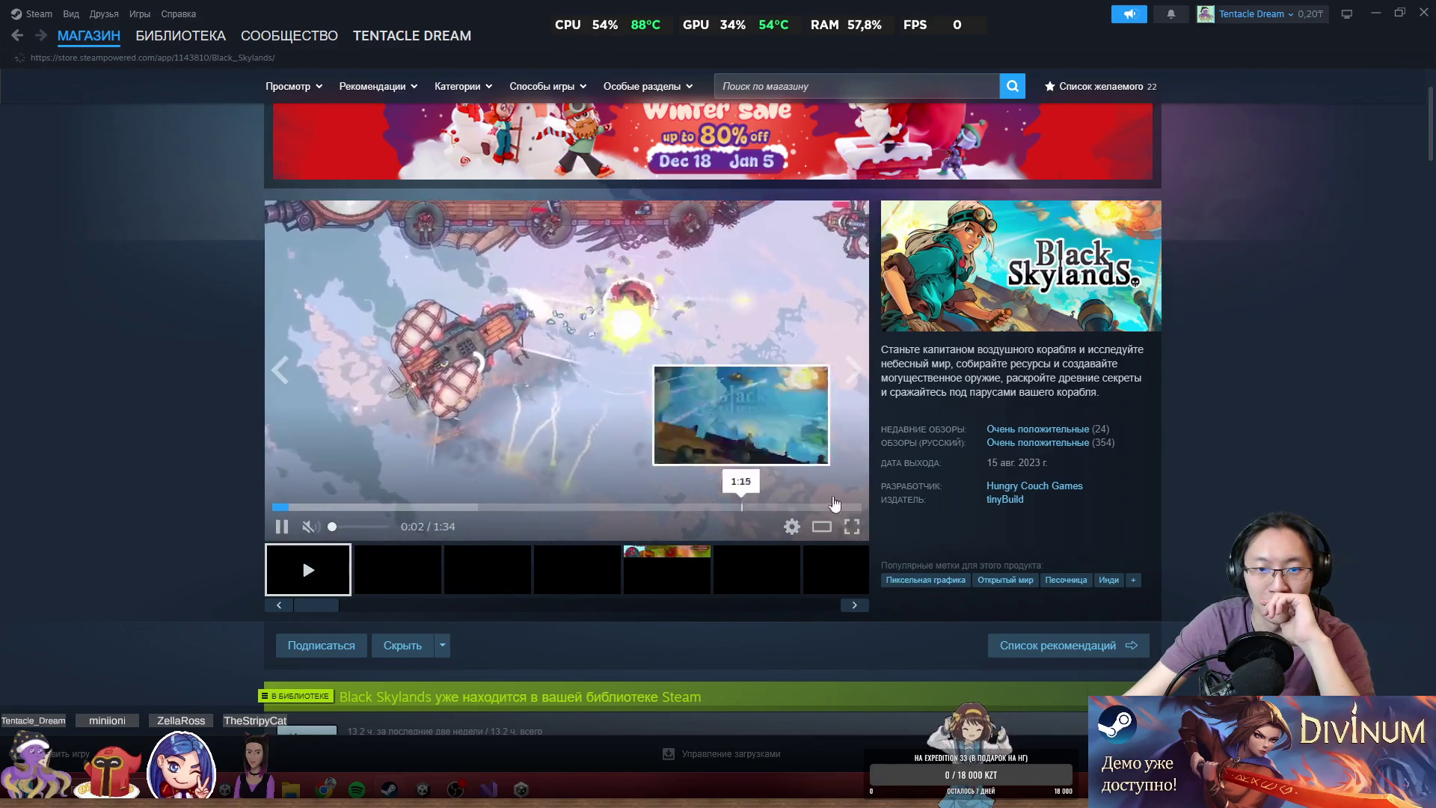
pyautogui.click(851, 526)
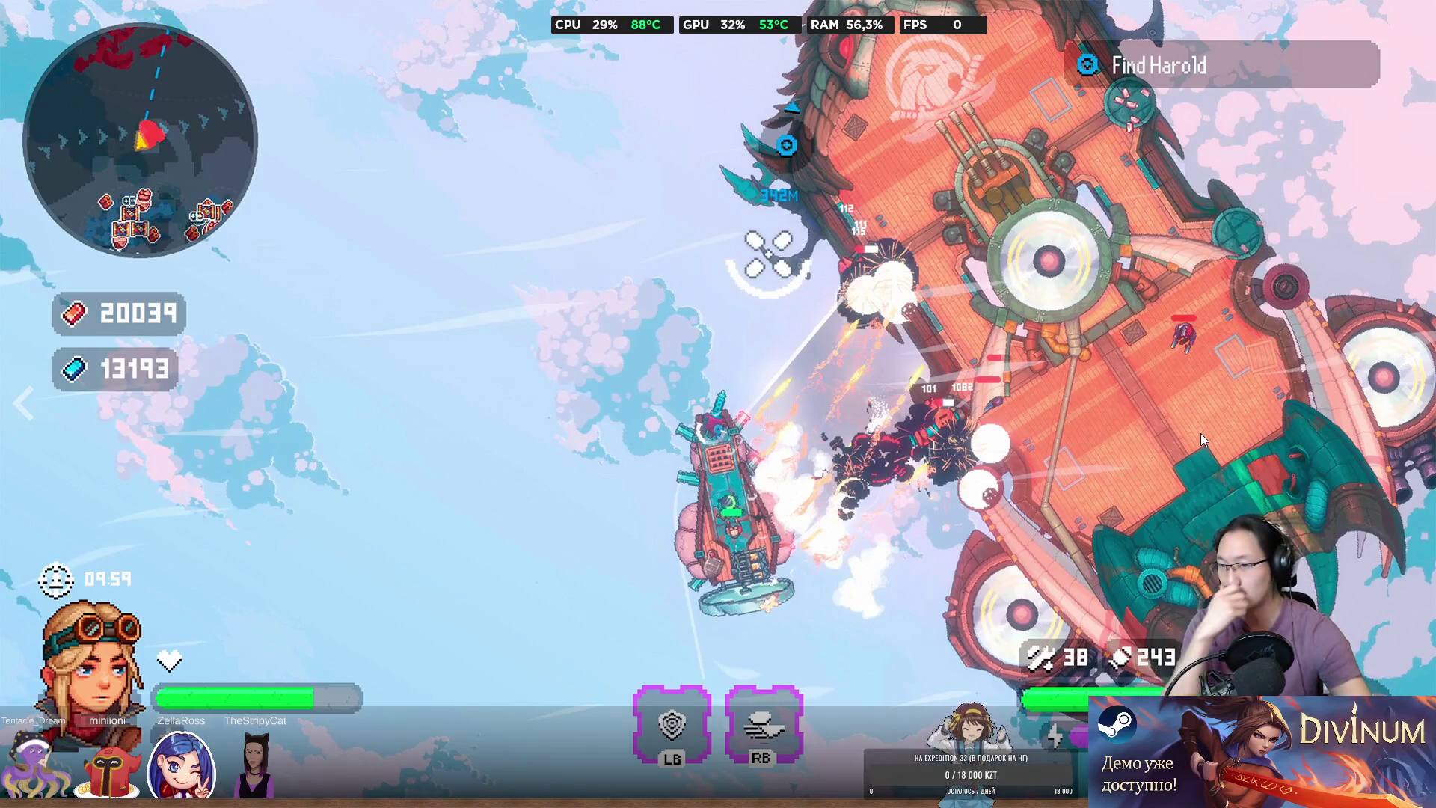
pyautogui.hotkey('alt', 'Tab')
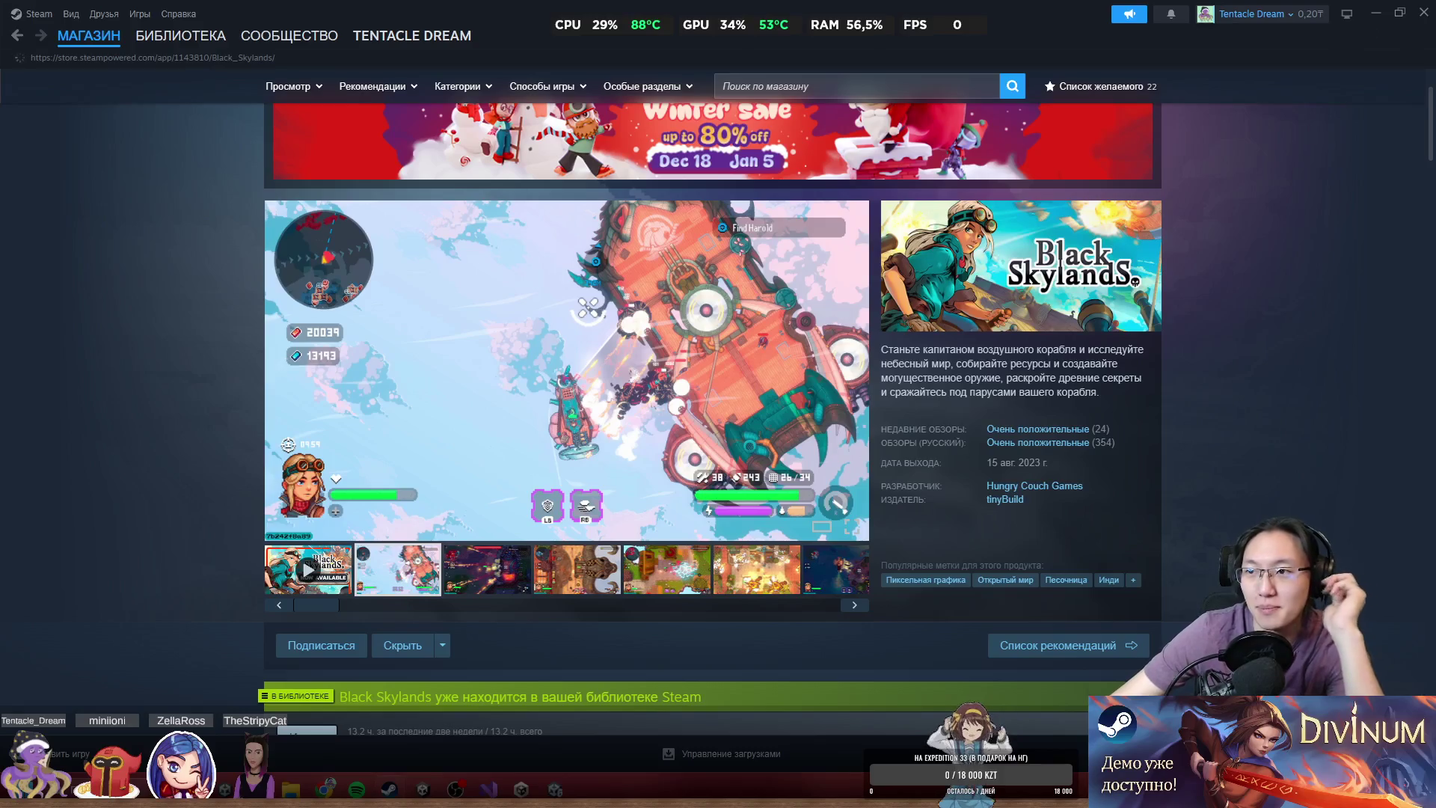
pyautogui.click(1419, 15)
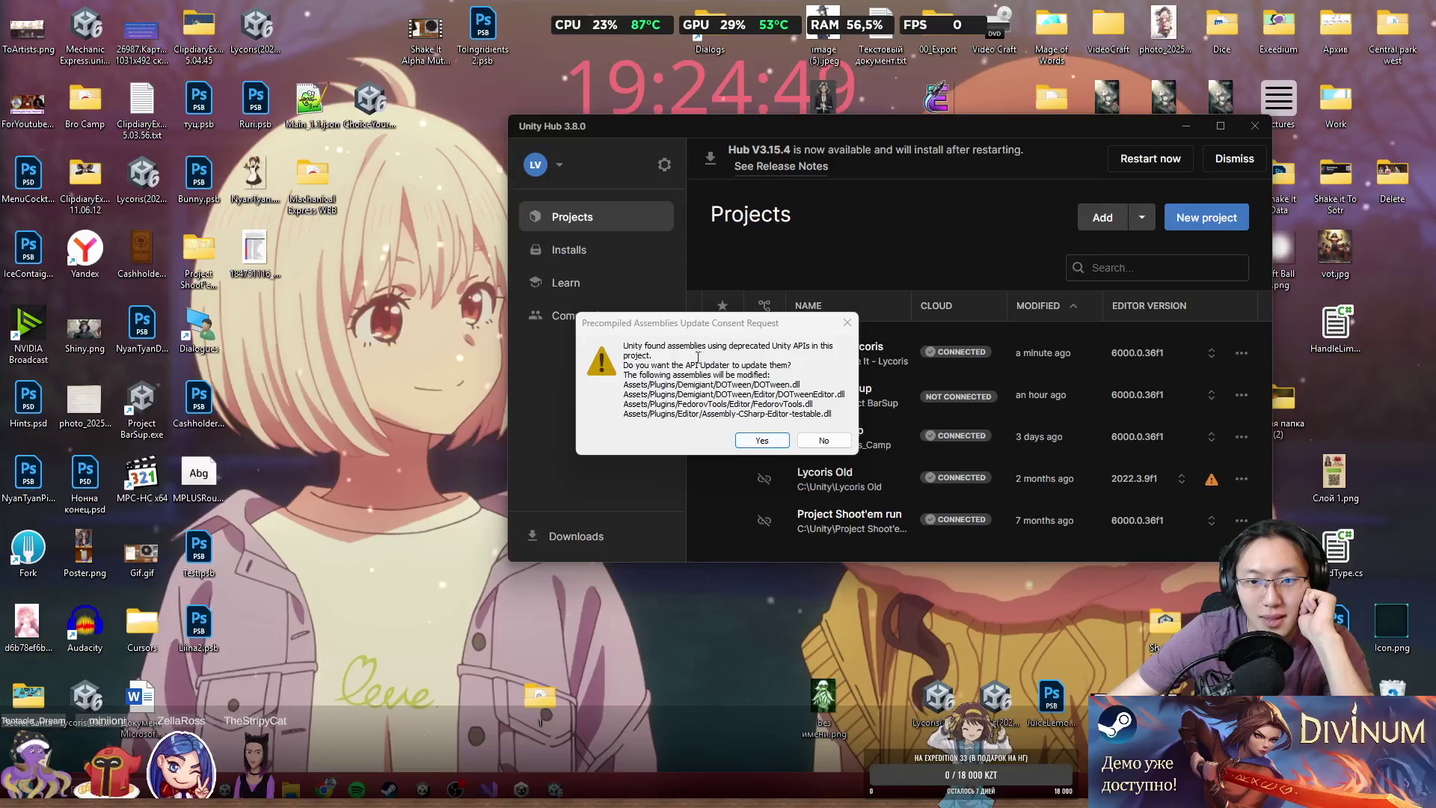
pyautogui.click(639, 349)
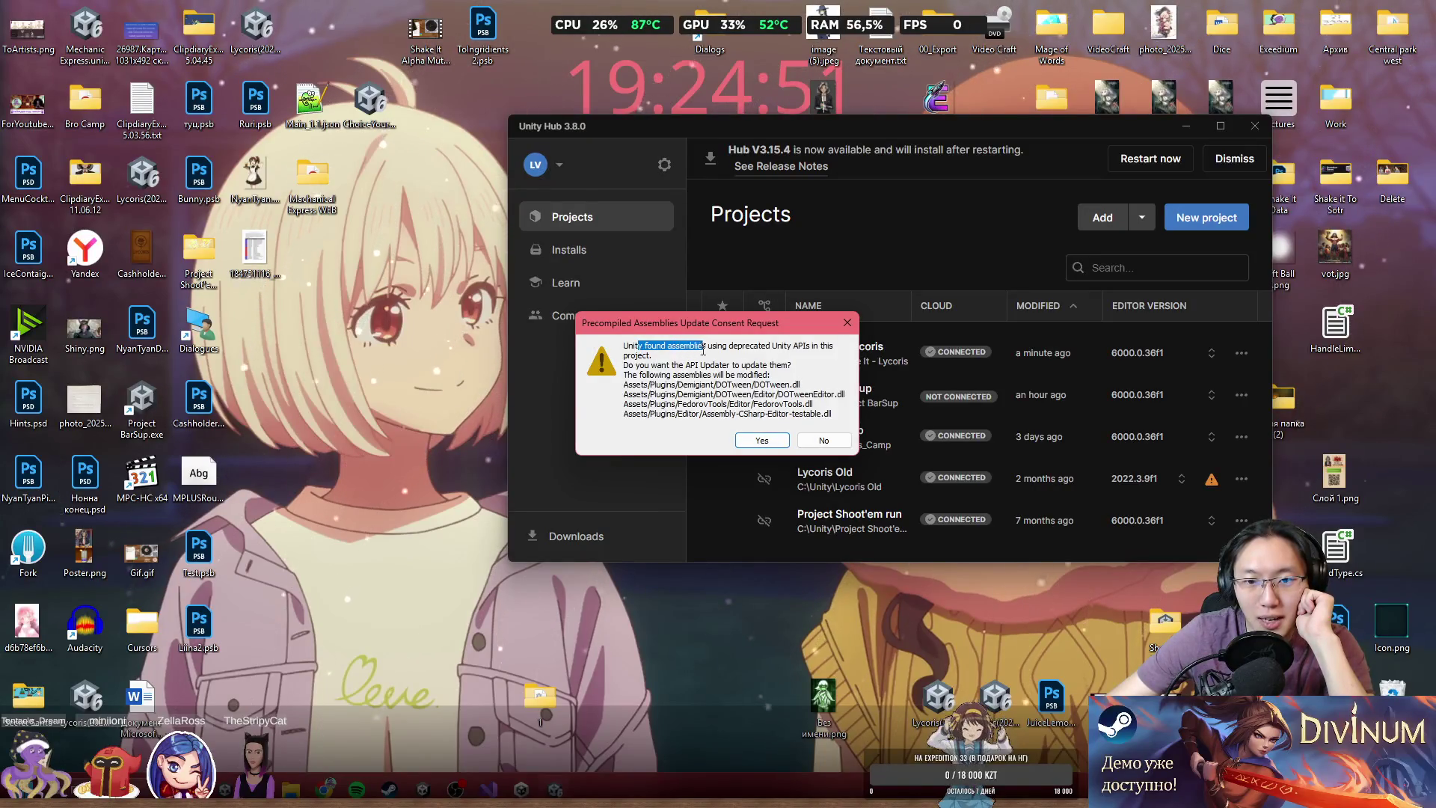